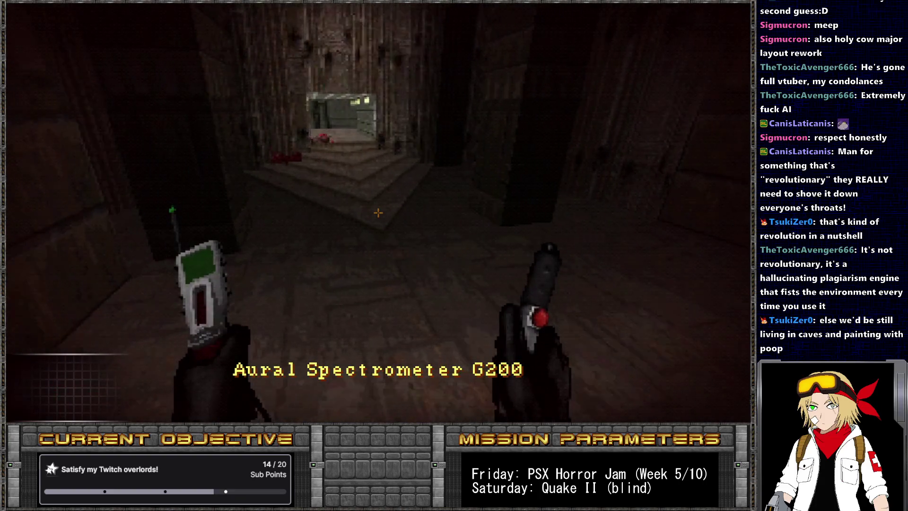
# - Clear the corridor enemies with the ASP Blaster and collect the clips. Then return to the dark room with the Spectrometer
pyautogui.press('1')
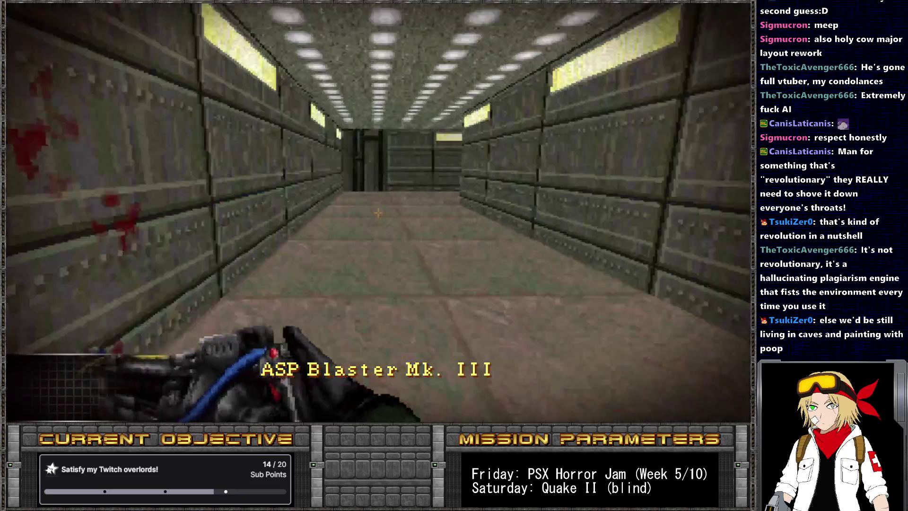
pyautogui.click(378, 213)
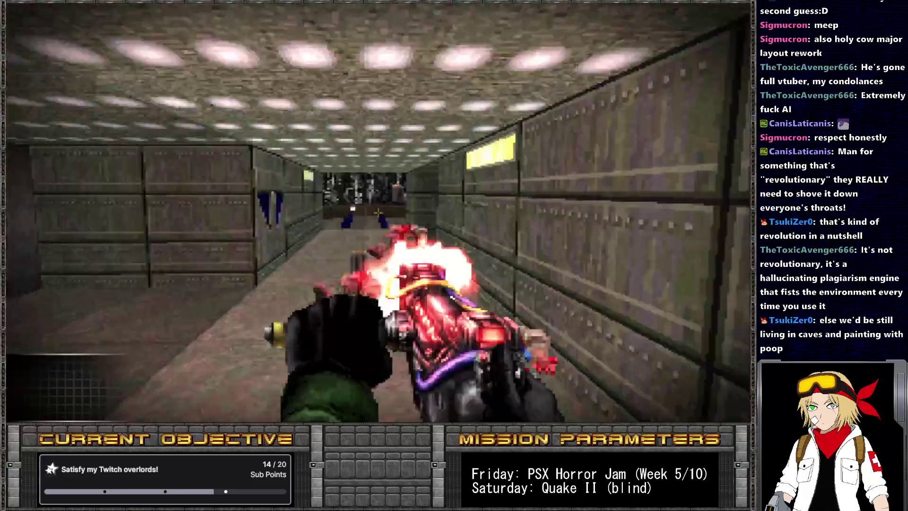
pyautogui.press('w')
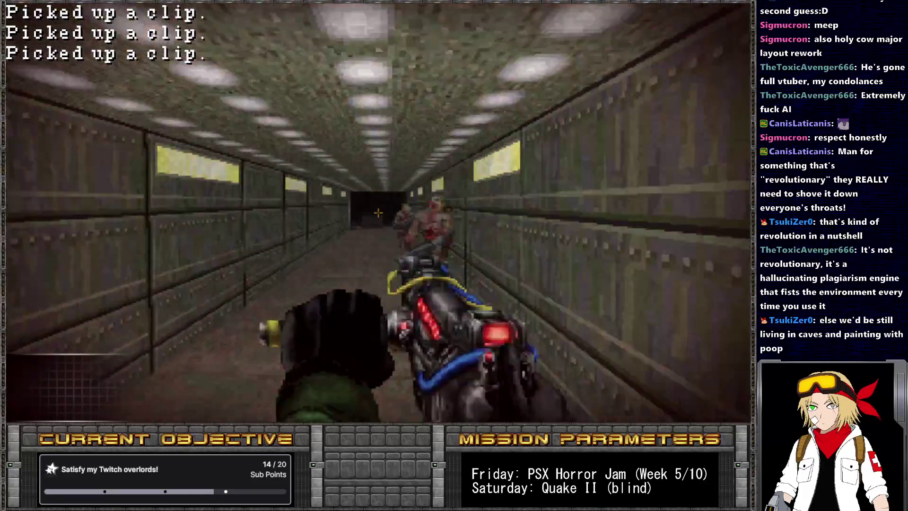
pyautogui.click(378, 212)
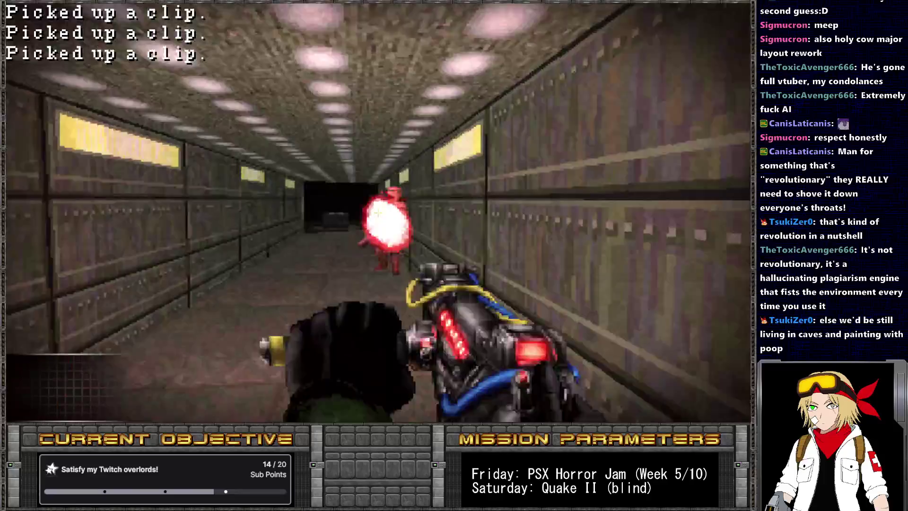
pyautogui.press('2')
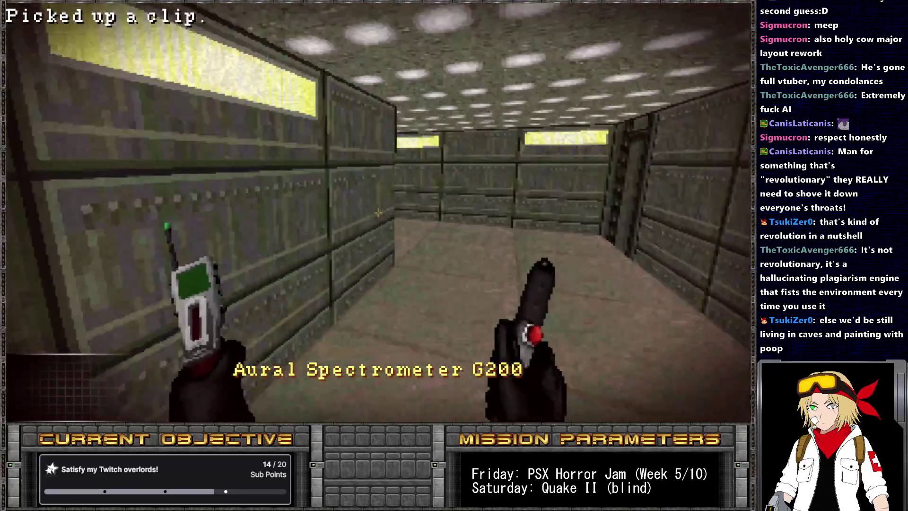
pyautogui.press('w')
pyautogui.press('w')
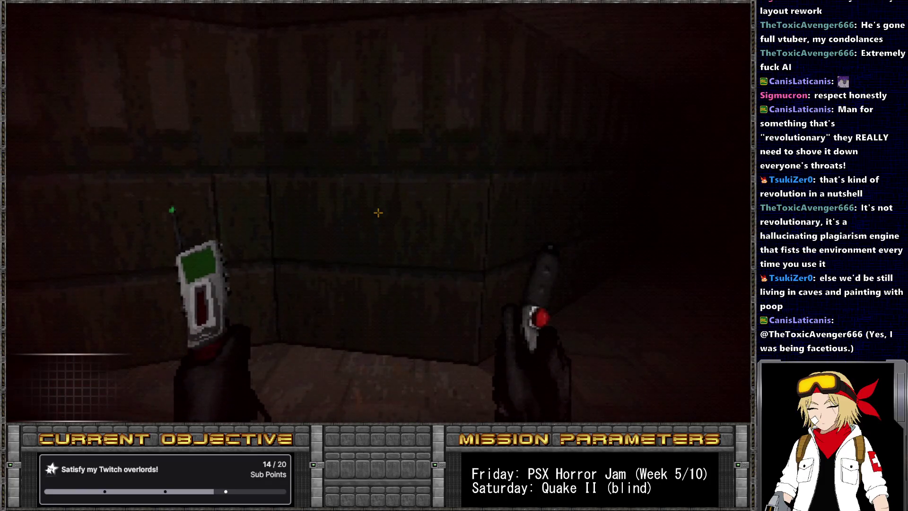
# - Turn toward the stair corridor and open the console to type 'give health 10'
pyautogui.press('`')
pyautogui.press('Up')
pyautogui.press('Return')
pyautogui.press('`')
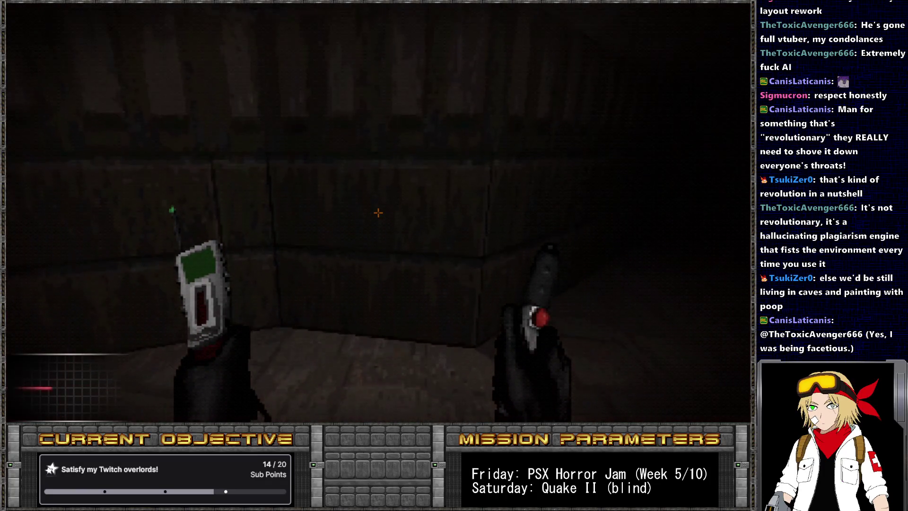
pyautogui.press('Left')
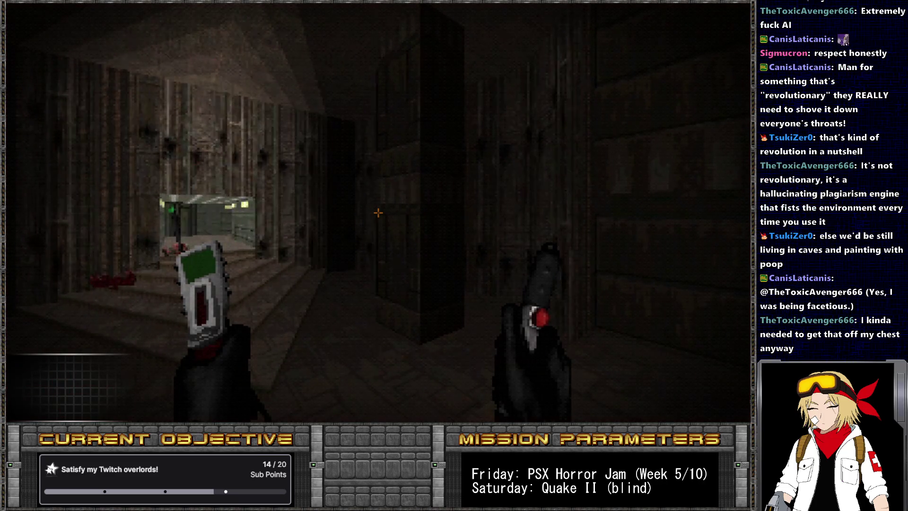
pyautogui.press('`')
pyautogui.write('give health 10')
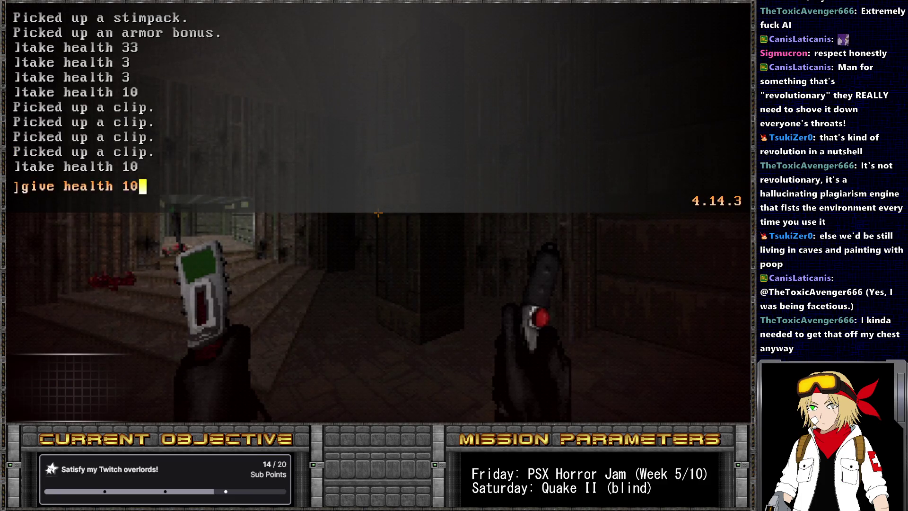
# - Run 'give health 10', then 'take health 5' from the console
pyautogui.press('Return')
pyautogui.press('`')
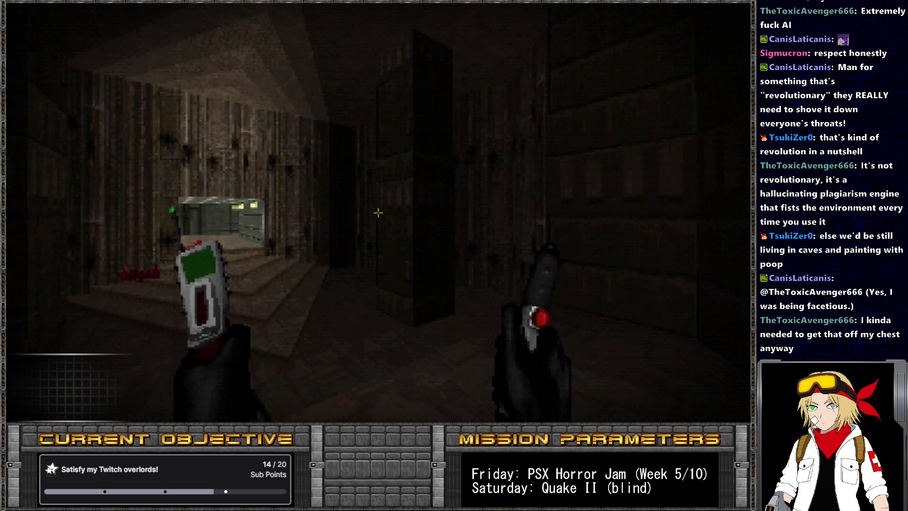
pyautogui.press('`')
pyautogui.press('Up')
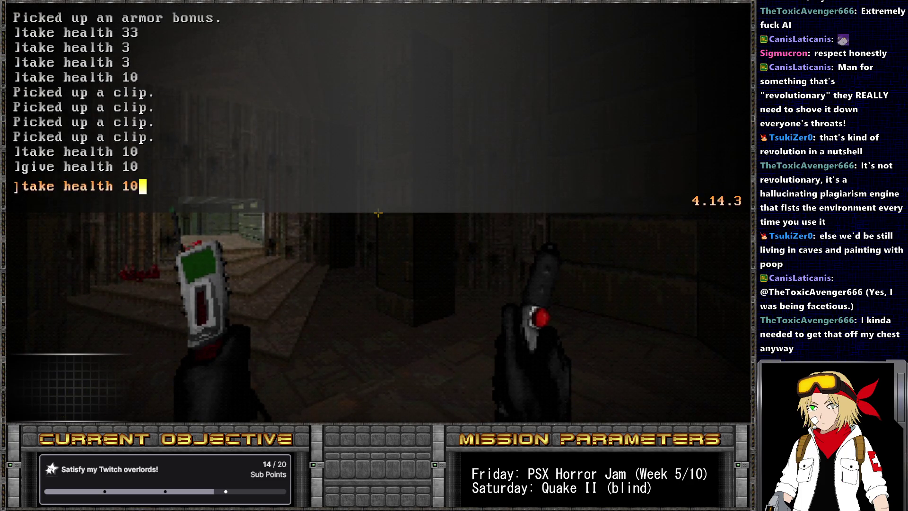
pyautogui.press('Return')
pyautogui.press('`')
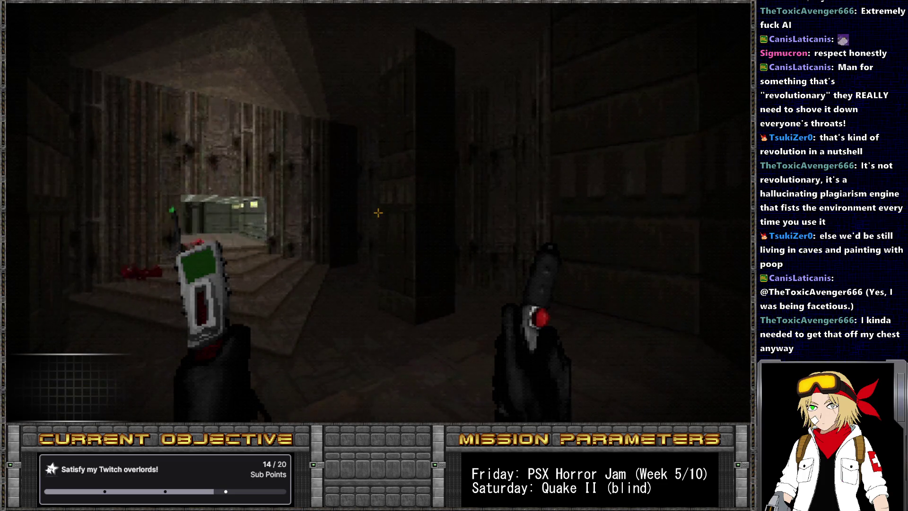
# - Change the recalled command to 'take health 1' and run it
pyautogui.press('`')
pyautogui.press('Up')
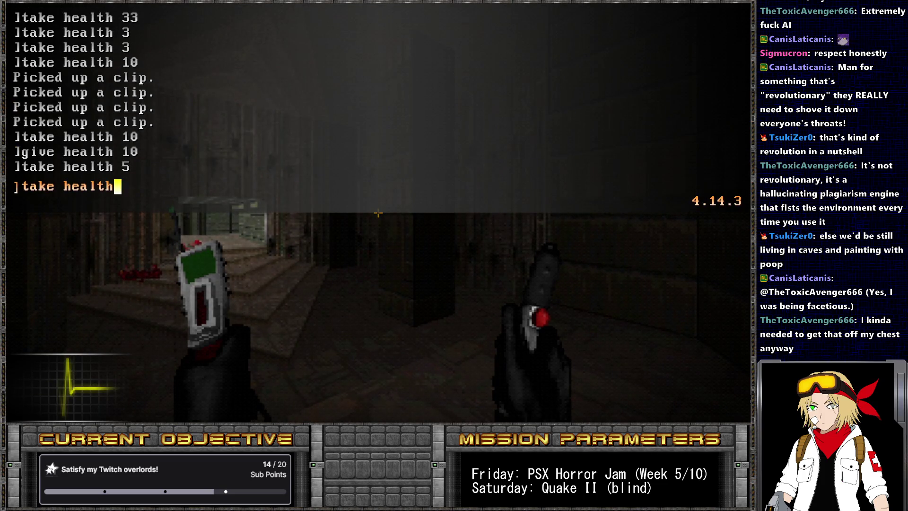
pyautogui.press('`')
pyautogui.press('`')
pyautogui.press('Up')
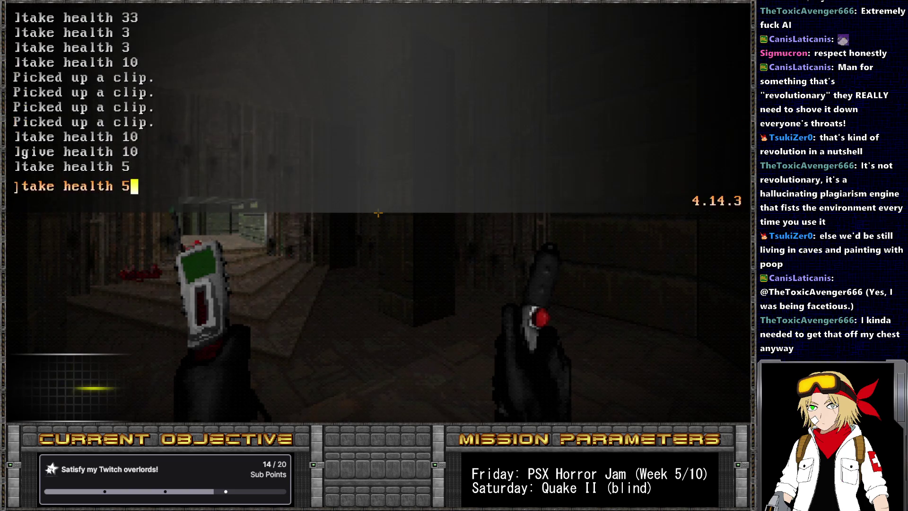
pyautogui.press('Return')
pyautogui.press('`')
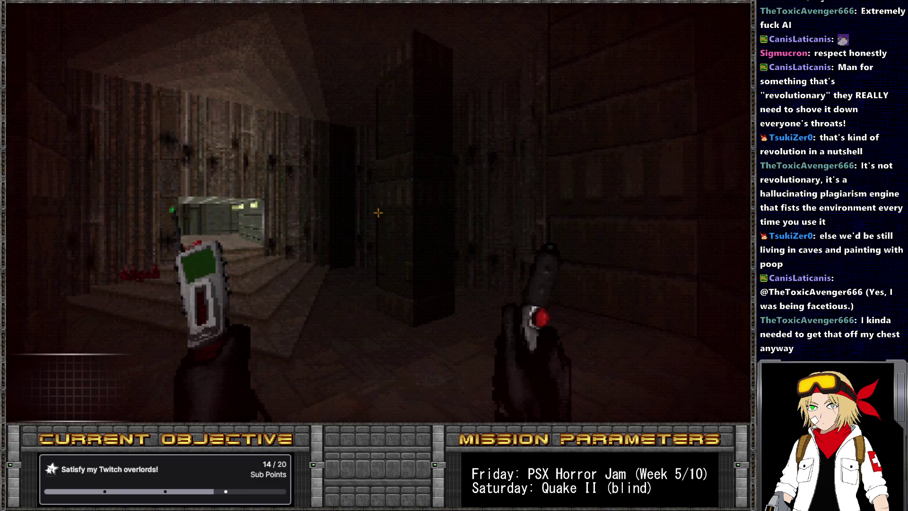
# - Run 'take health 1' twice more, closing the console after each
pyautogui.press('`')
pyautogui.press('Up')
pyautogui.press('Return')
pyautogui.press('`')
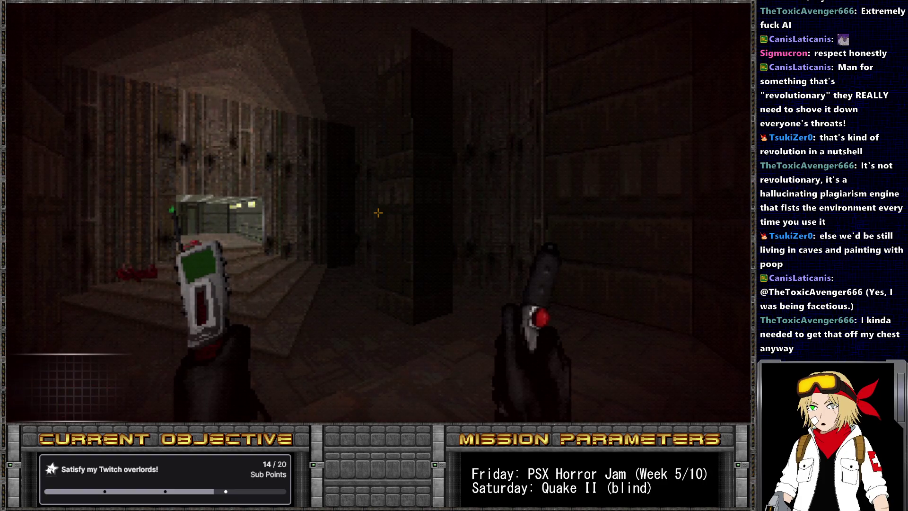
pyautogui.press('`')
pyautogui.press('Up')
pyautogui.press('Return')
pyautogui.press('`')
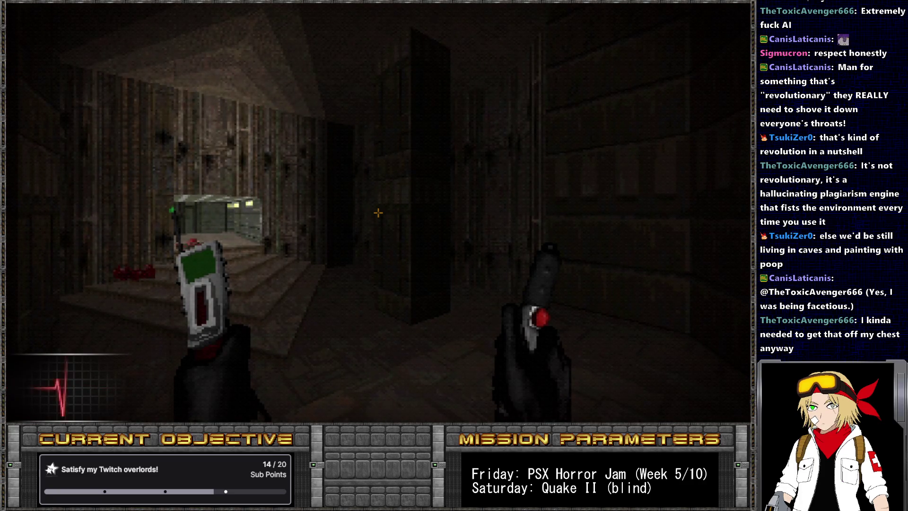
# - Run 'take health 1' once more, then open and close the console twice without commands
pyautogui.press('`')
pyautogui.press('Up')
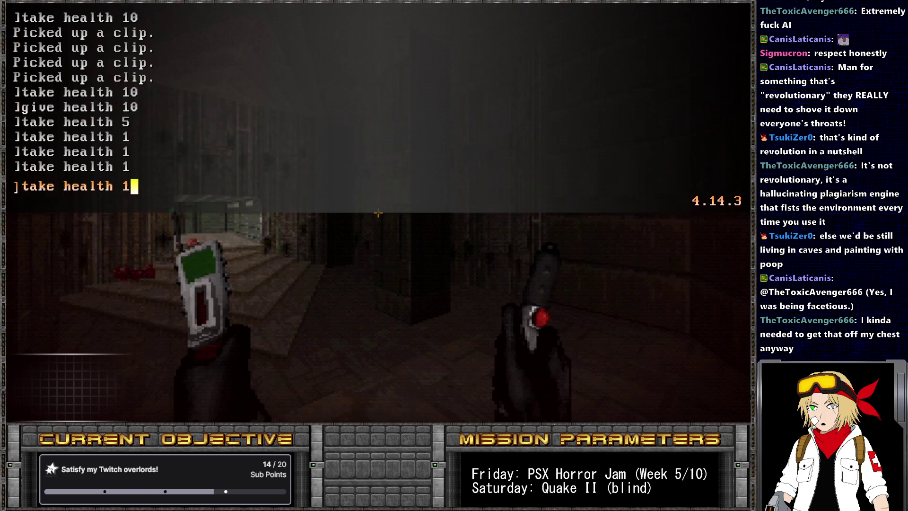
pyautogui.press('Return')
pyautogui.press('`')
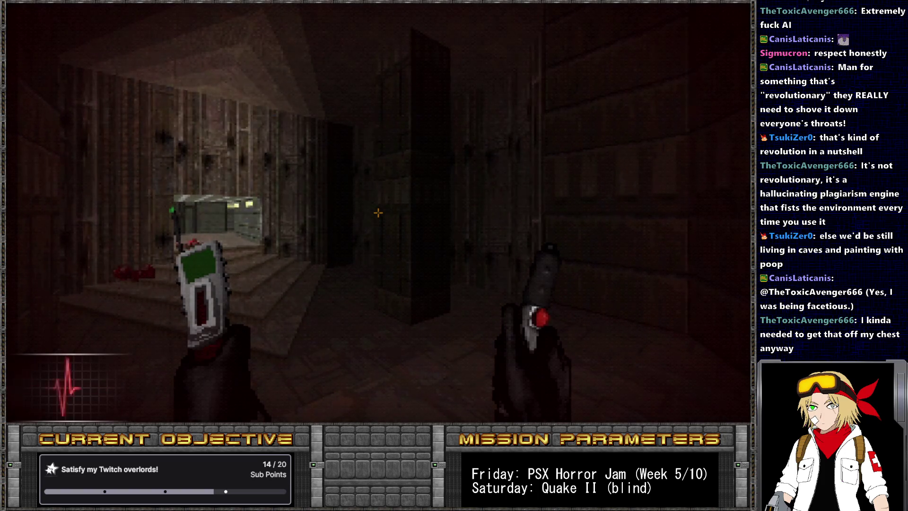
pyautogui.press('`')
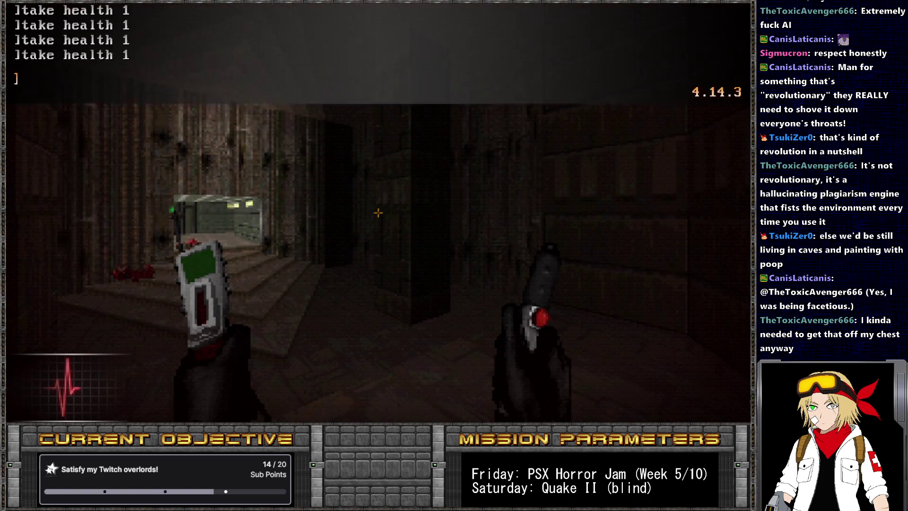
pyautogui.press('`')
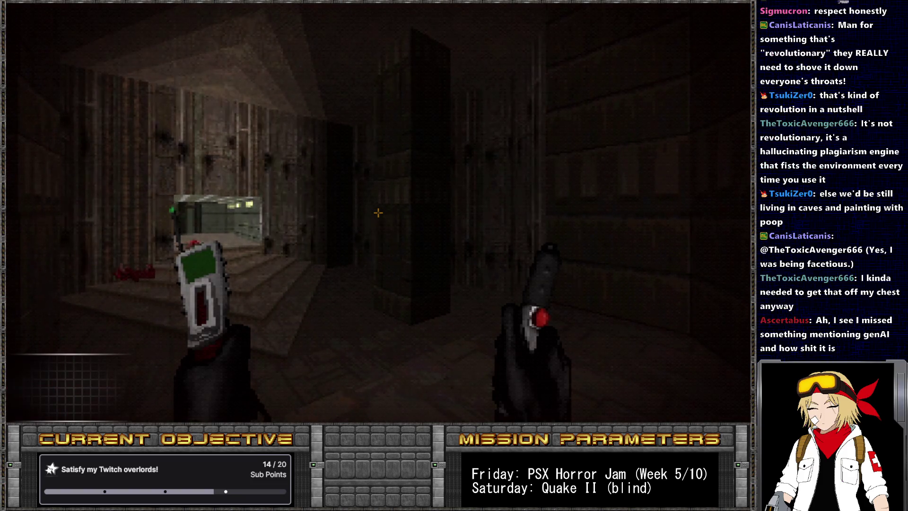
pyautogui.press('`')
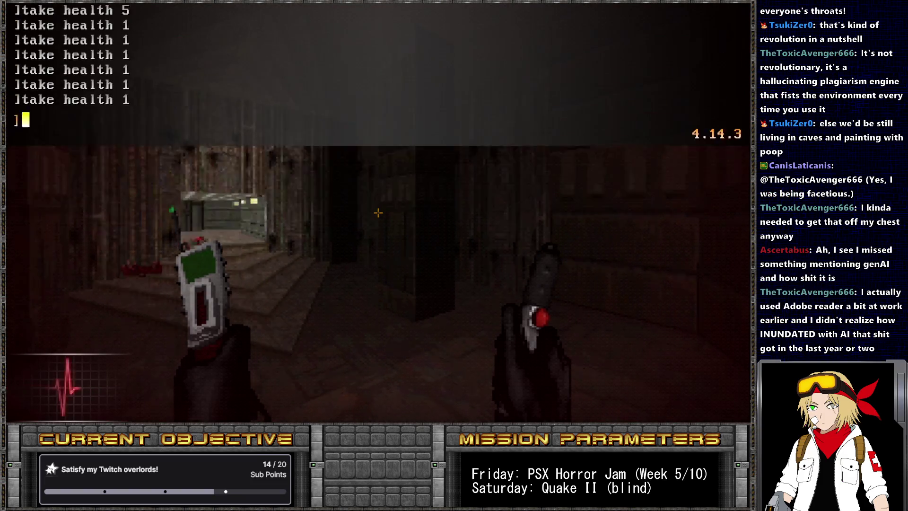
pyautogui.press('`')
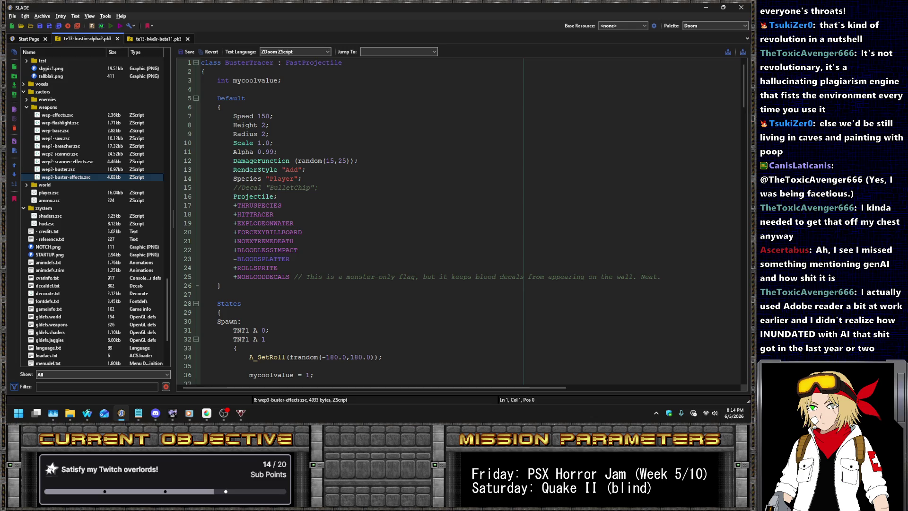
# - Alt-Tab to SLADE, where wep3-buster-effects.zsc shows the BusterTracer class
pyautogui.hotkey('alt', 'Tab')
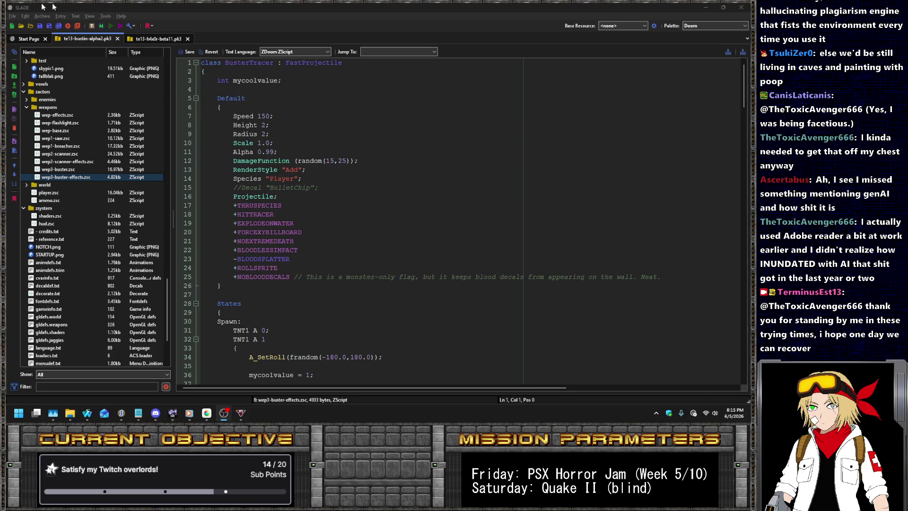
# - Open hud.zsc in the script editor and scroll through it
pyautogui.click(79, 271)
pyautogui.click(60, 224)
pyautogui.click(437, 277)
pyautogui.scroll(-2, 438, 273)
pyautogui.scroll(-15, 403, 267)
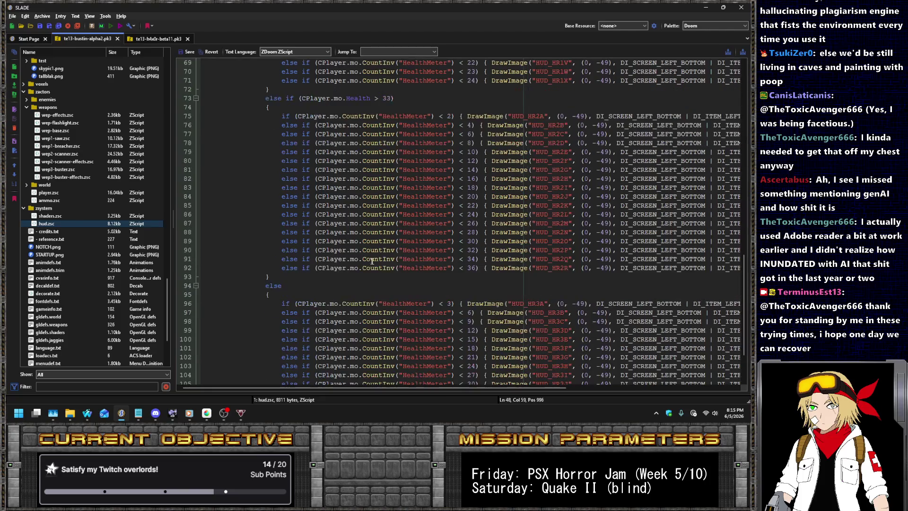
pyautogui.scroll(4, 373, 263)
pyautogui.scroll(4, 383, 234)
# - Change the health checks to '>= 33' and '>= 66', save hud.zsc, and launch the archive
pyautogui.click(384, 240)
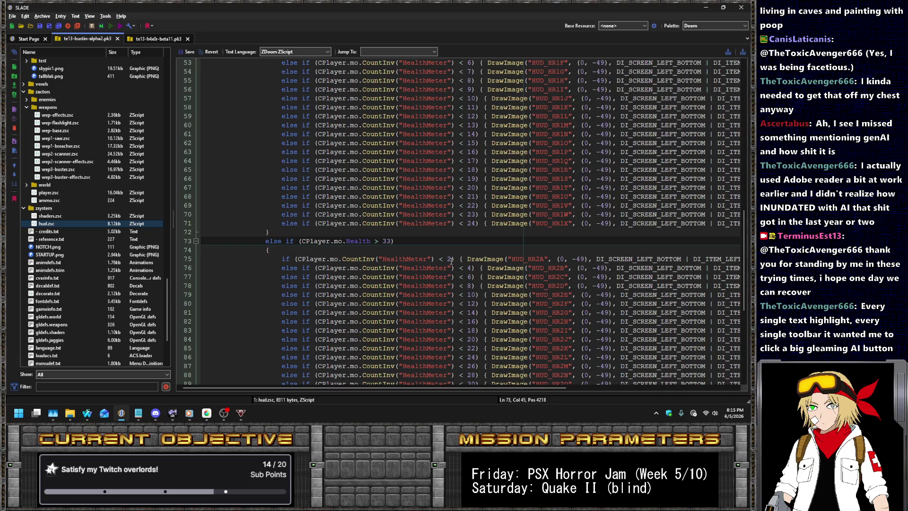
pyautogui.write('=')
pyautogui.scroll(9, 411, 237)
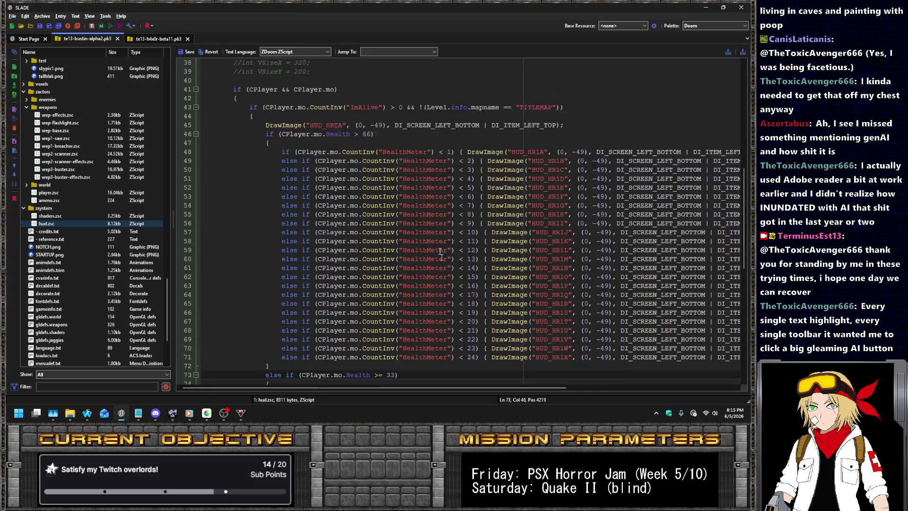
pyautogui.click(359, 242)
pyautogui.write('=')
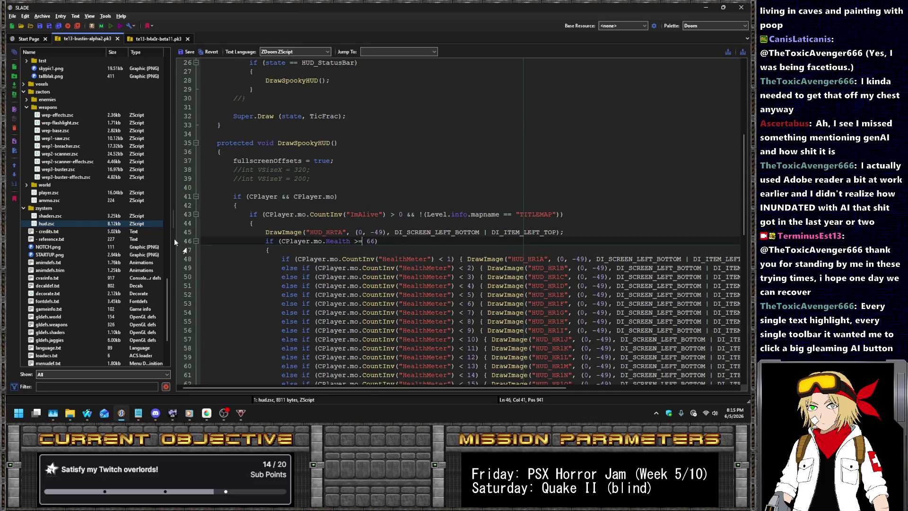
pyautogui.write('=')
pyautogui.click(188, 52)
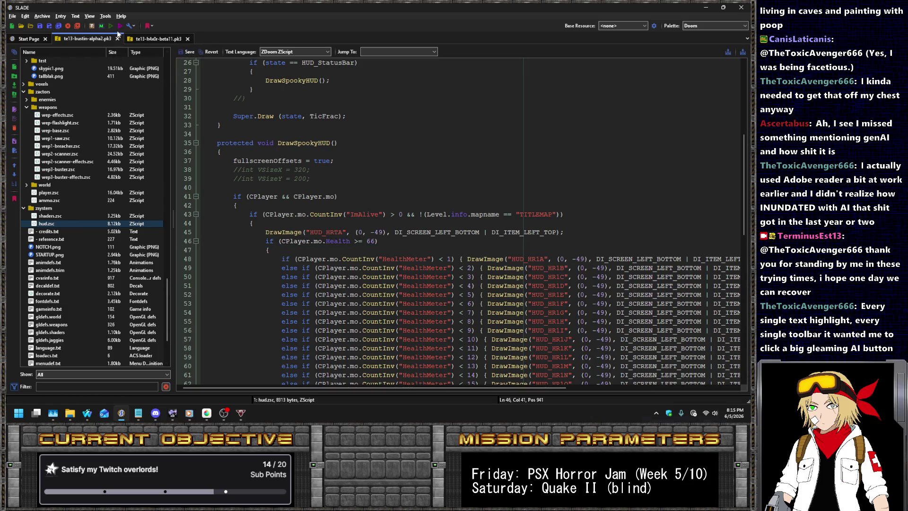
pyautogui.click(112, 26)
# - Launch the mod in GZDoom and run 'take health 66' from the console
pyautogui.press('Return')
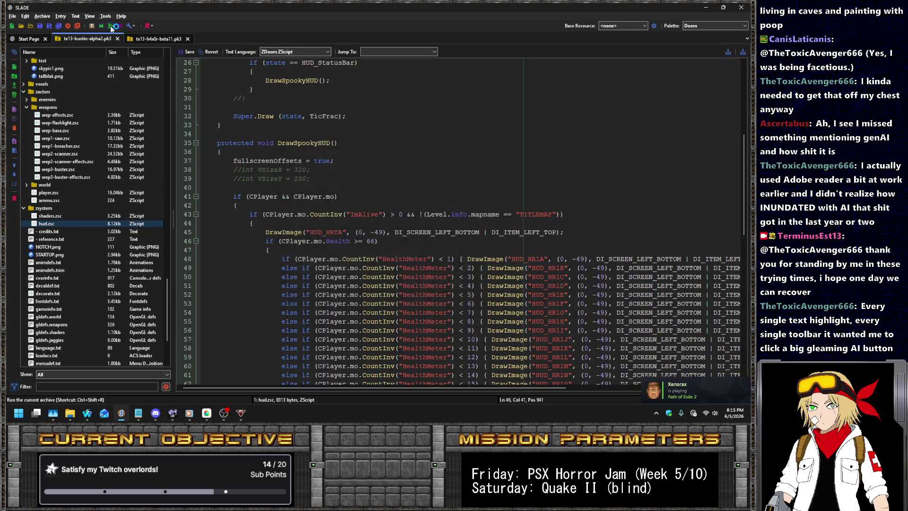
pyautogui.press('Return')
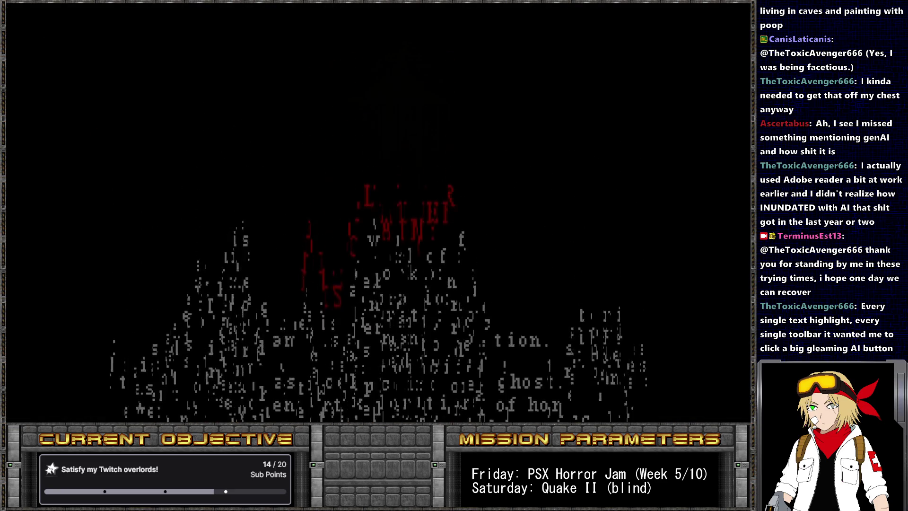
pyautogui.press('`')
pyautogui.write('take health 66')
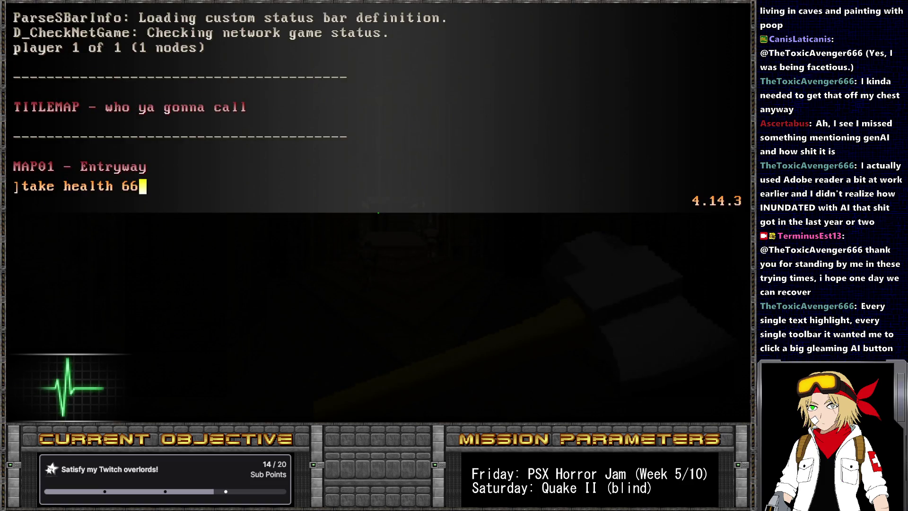
pyautogui.press('Return')
pyautogui.press('`')
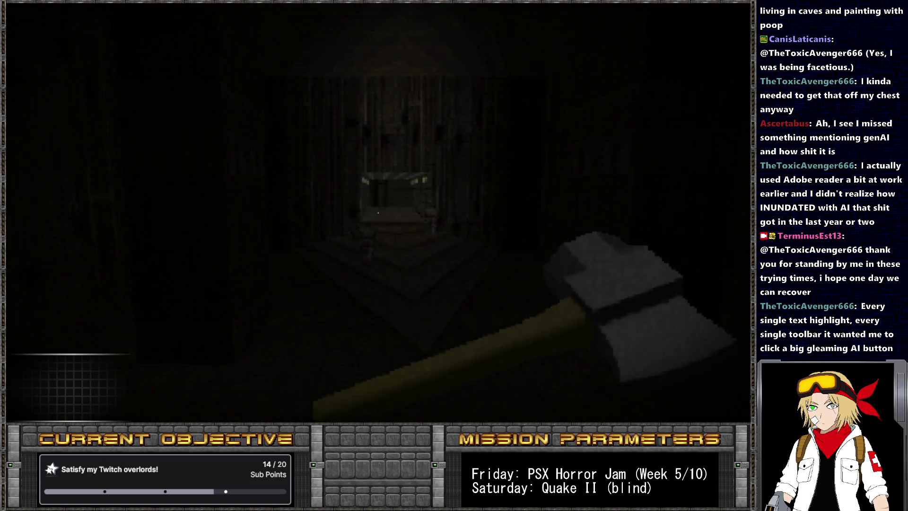
# - Run 'take health 1' twice, then reopen the console to check the log
pyautogui.press('`')
pyautogui.press('Up')
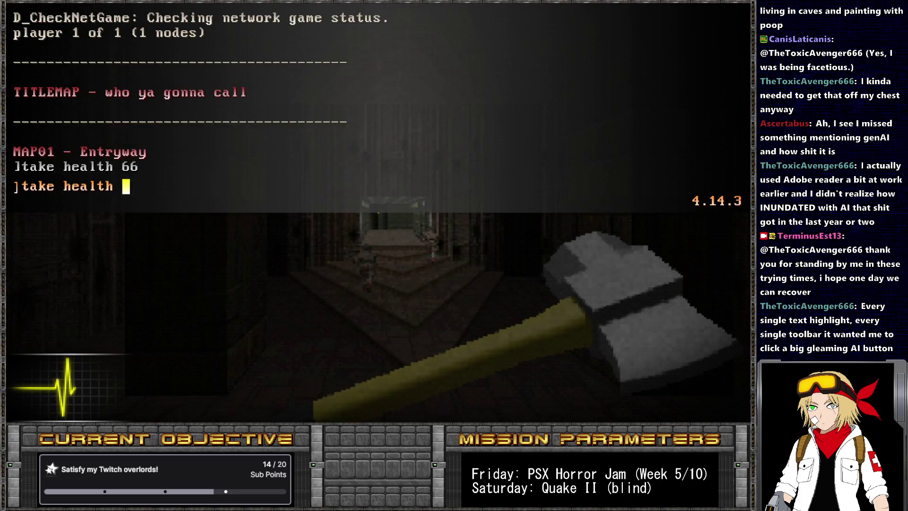
pyautogui.write('1')
pyautogui.press('Return')
pyautogui.press('`')
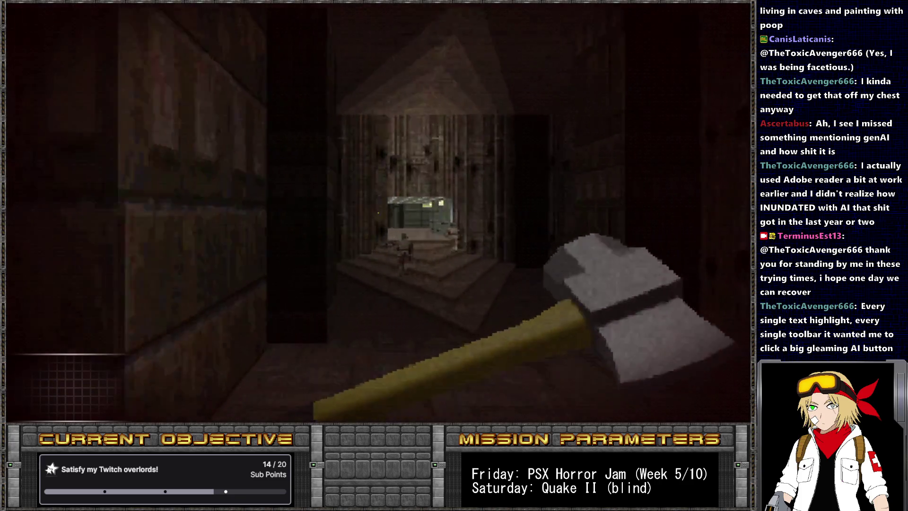
pyautogui.press('`')
pyautogui.press('Up')
pyautogui.press('Return')
pyautogui.press('`')
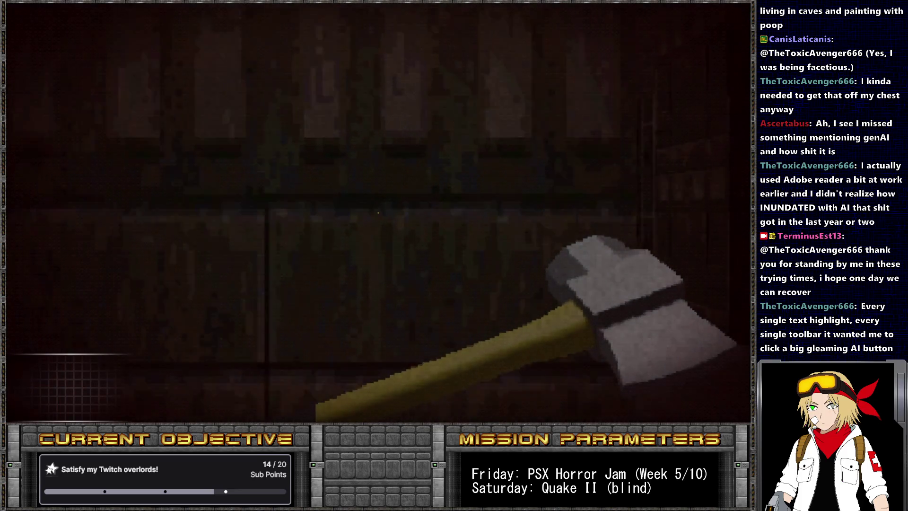
pyautogui.moveTo(379, 212)
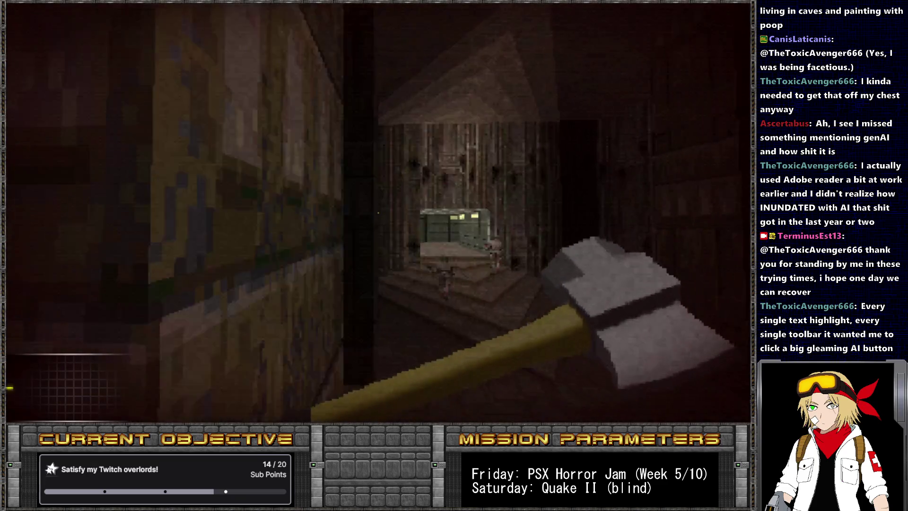
pyautogui.press('`')
pyautogui.press('`')
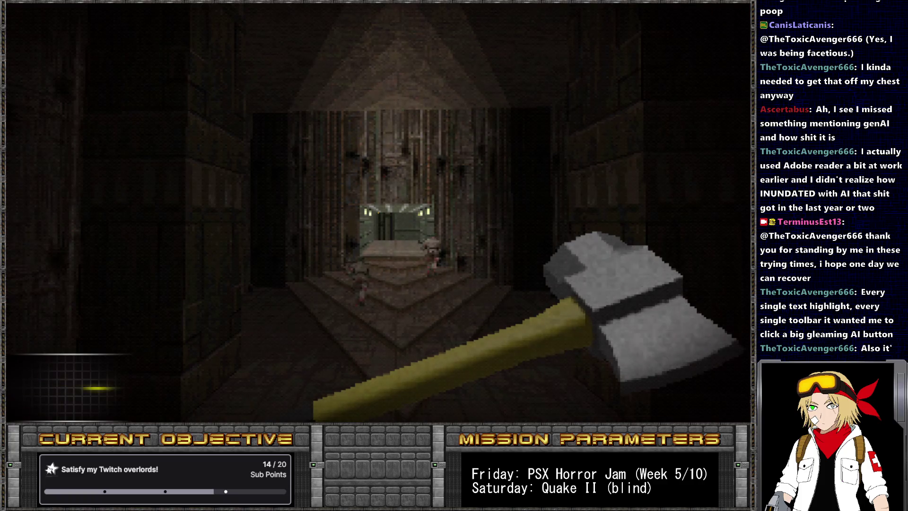
# - Run 'take health 1' once more, then 'take health 10', and back down the corridor
pyautogui.press('`')
pyautogui.press('Up')
pyautogui.press('Return')
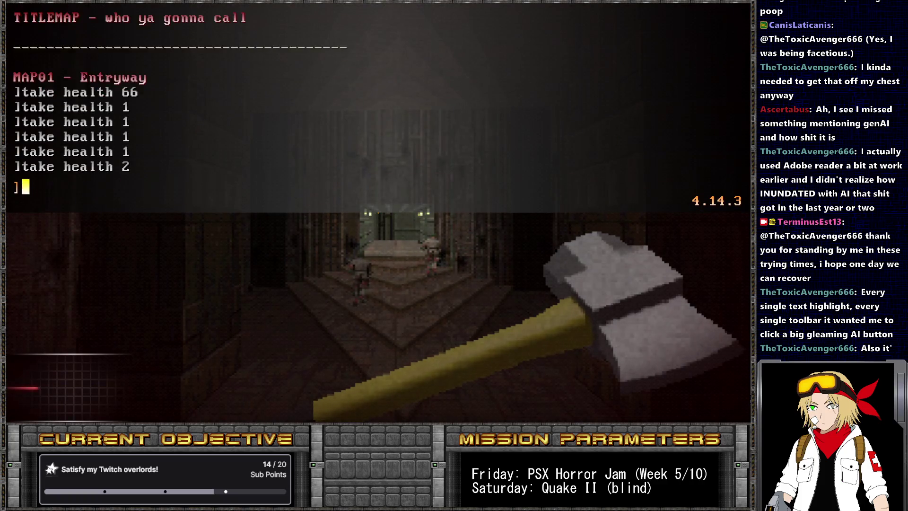
pyautogui.press('`')
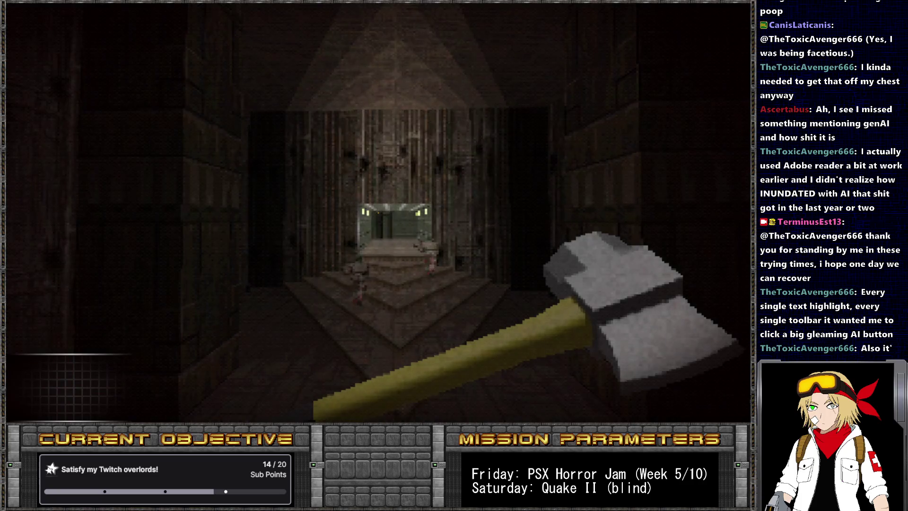
pyautogui.press('`')
pyautogui.press('Up')
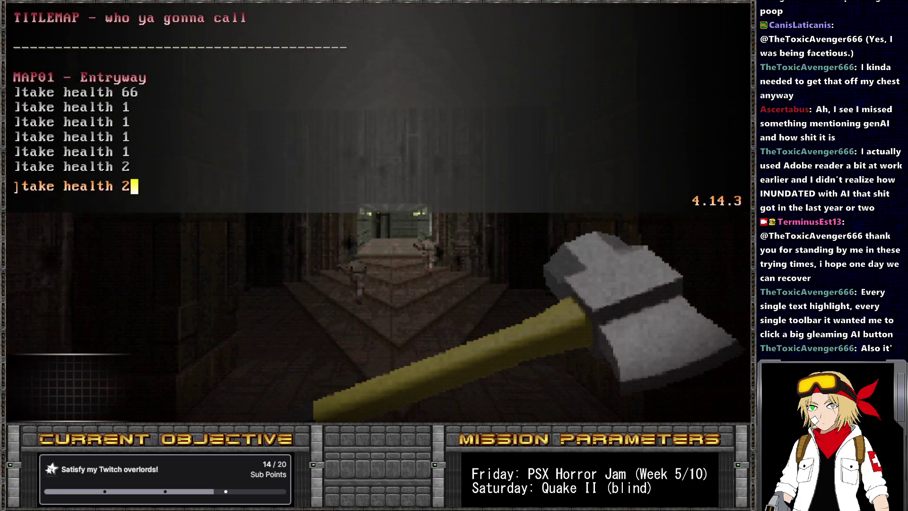
pyautogui.press('Return')
pyautogui.press('`')
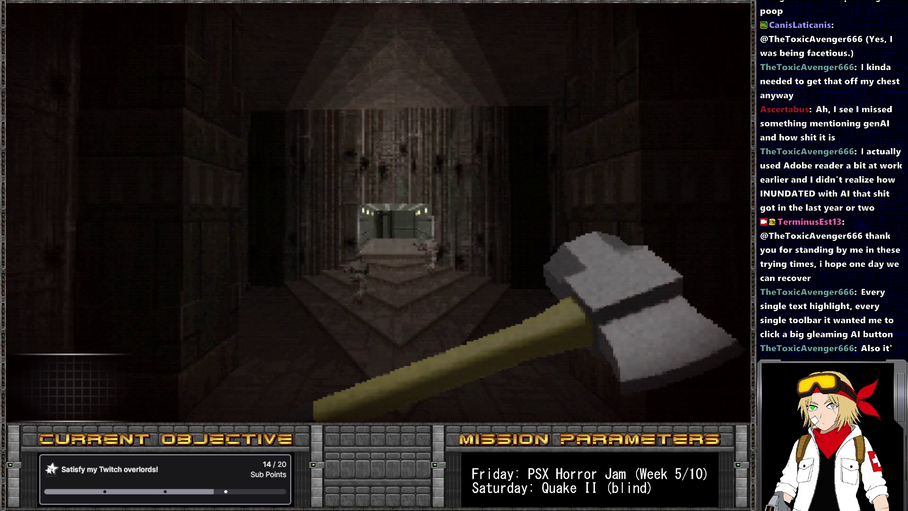
pyautogui.press('s')
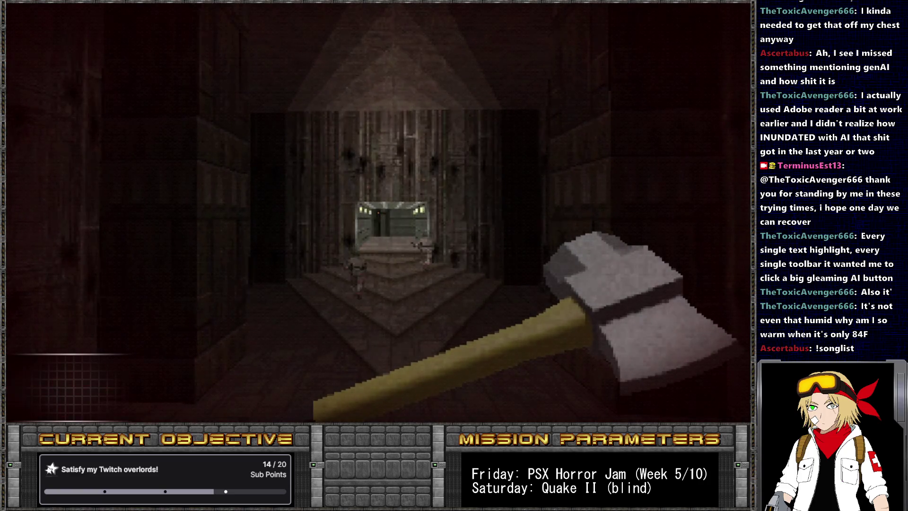
# - Browse the pause menu's Options through advanced settings into Sound Options, then back out
pyautogui.press('Escape')
pyautogui.press('Down')
pyautogui.press('Return')
pyautogui.press('Down')
pyautogui.press('Down')
pyautogui.press('Down')
pyautogui.press('Down')
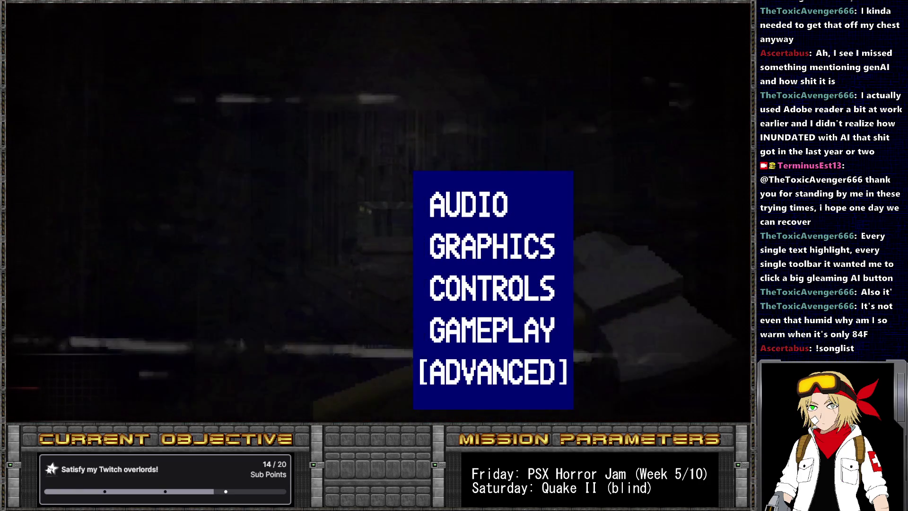
pyautogui.press('Up')
pyautogui.press('Up')
pyautogui.press('Down')
pyautogui.press('Down')
pyautogui.press('Return')
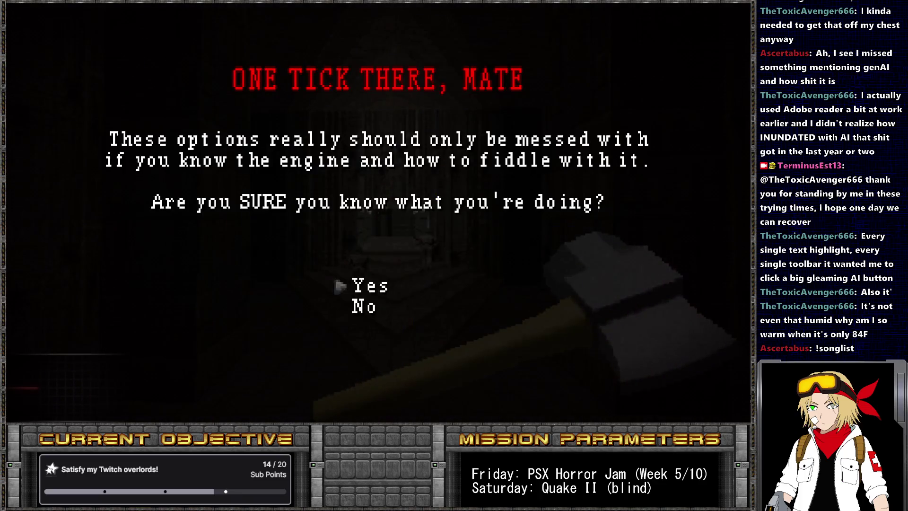
pyautogui.press('Return')
pyautogui.press('Down')
pyautogui.press('Down')
pyautogui.press('Down')
pyautogui.press('Down')
pyautogui.press('Down')
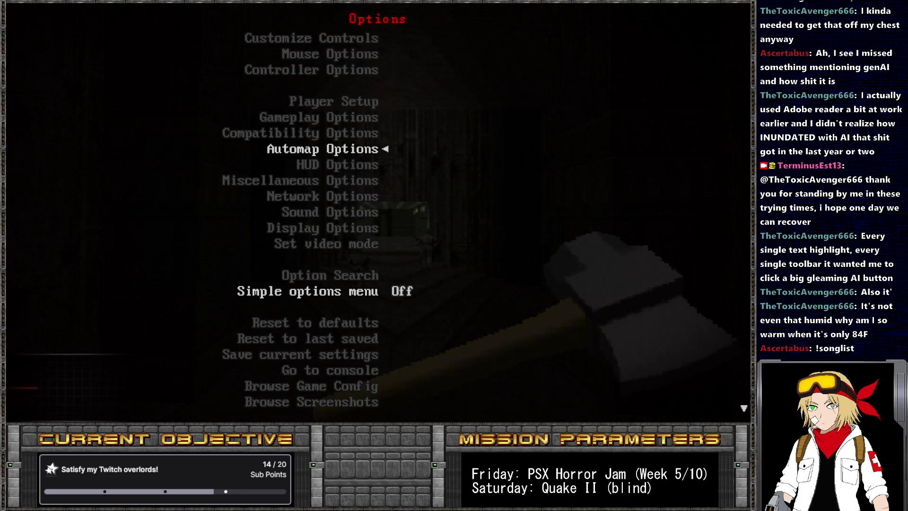
pyautogui.press('Down')
pyautogui.press('Return')
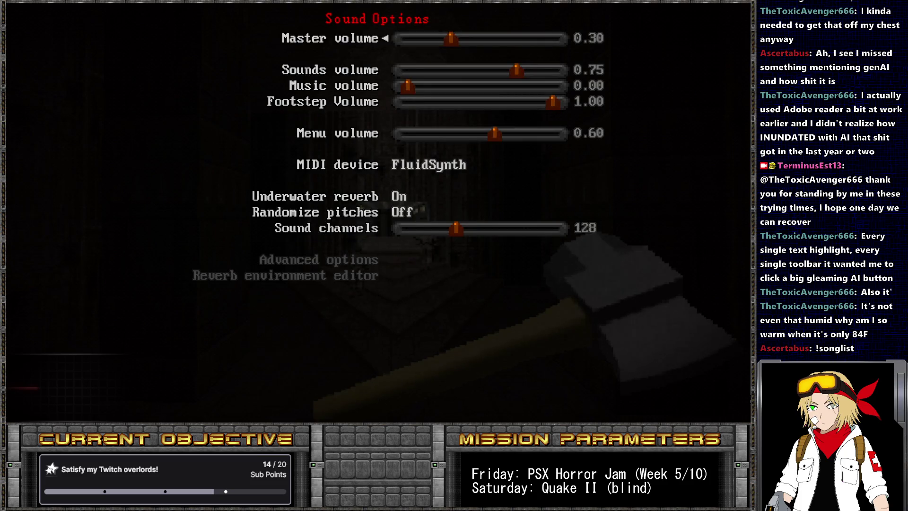
pyautogui.press('Escape')
pyautogui.press('Escape')
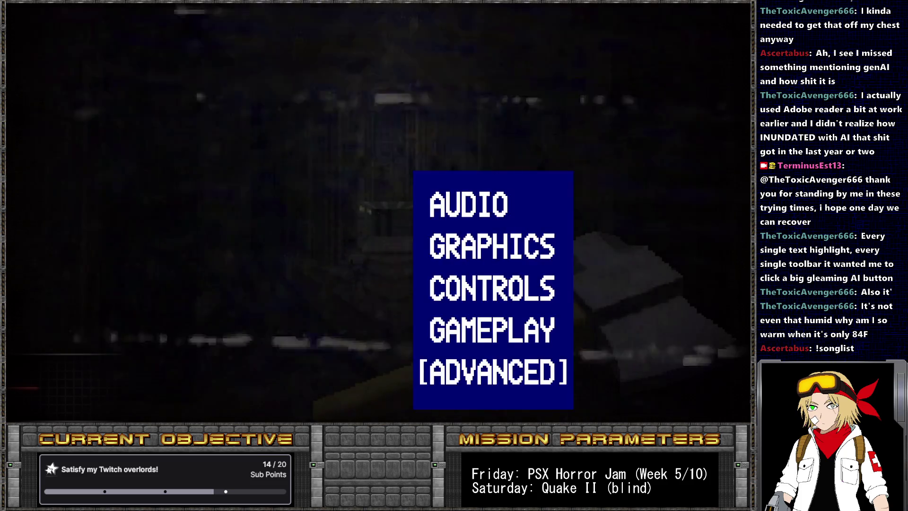
pyautogui.press('Escape')
pyautogui.press('Escape')
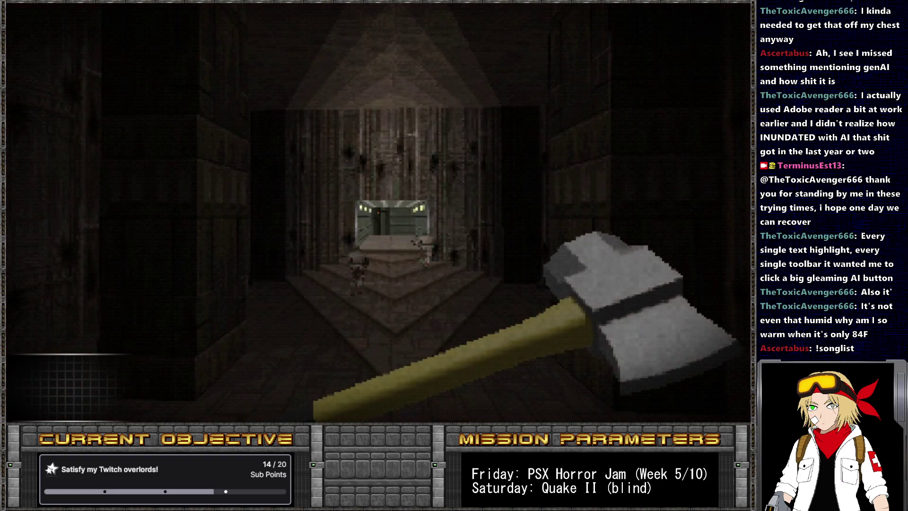
# - Run 'take health 10' again, review the console log, then resume play
pyautogui.press('`')
pyautogui.press('Up')
pyautogui.press('Return')
pyautogui.press('`')
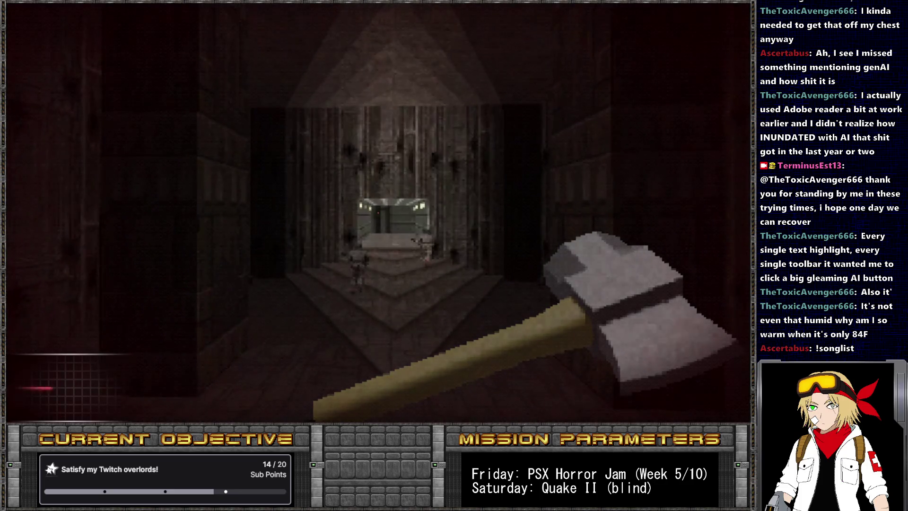
pyautogui.press('`')
pyautogui.press('`')
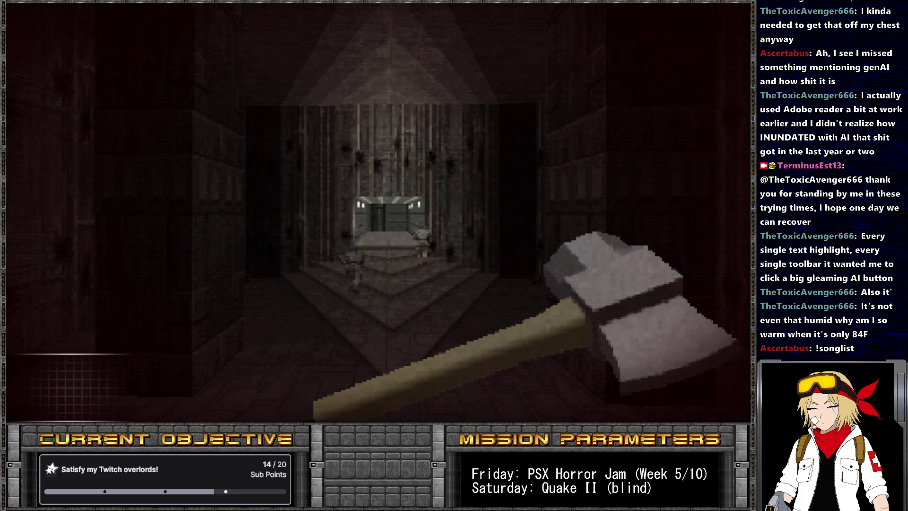
pyautogui.press('Escape')
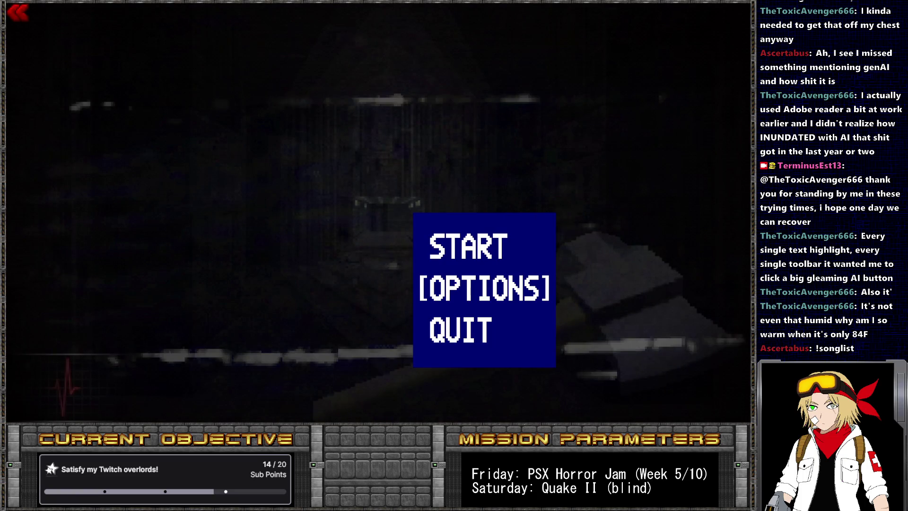
pyautogui.press('Escape')
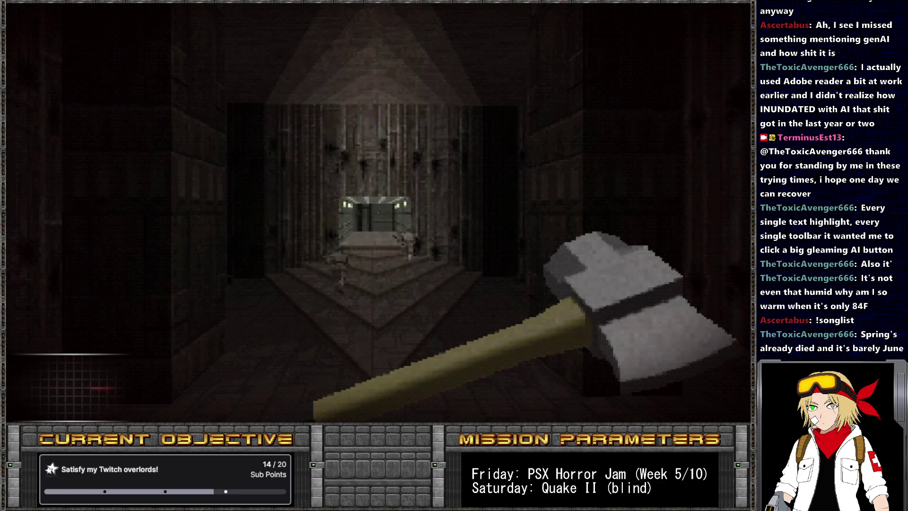
pyautogui.press('`')
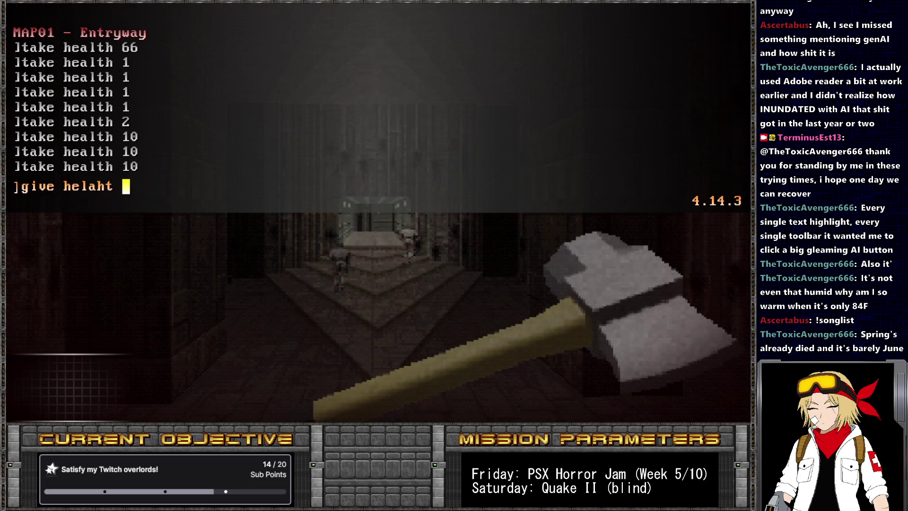
pyautogui.press('Return')
pyautogui.press('`')
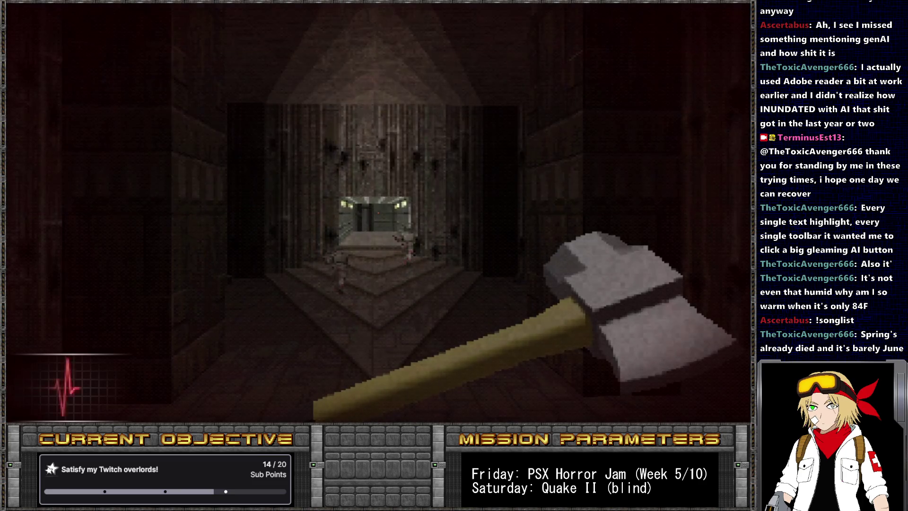
pyautogui.press('`')
pyautogui.press('`')
pyautogui.press('`')
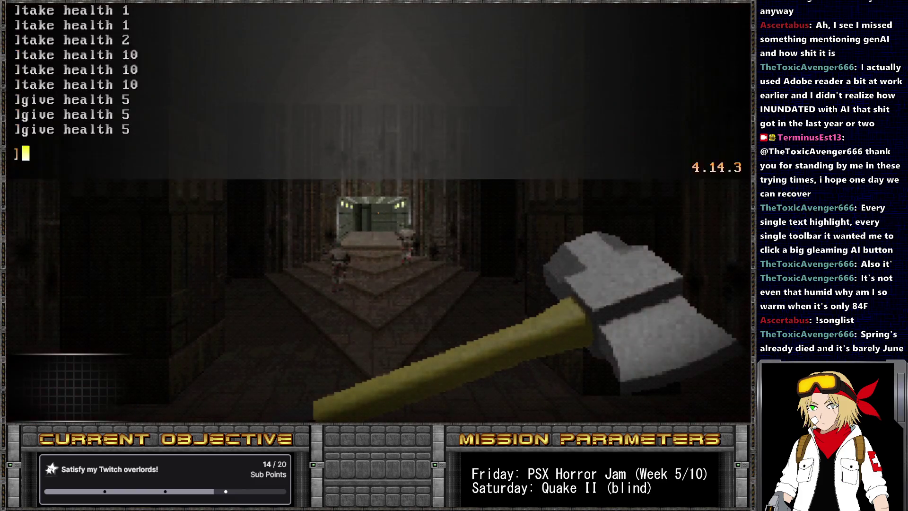
pyautogui.press('`')
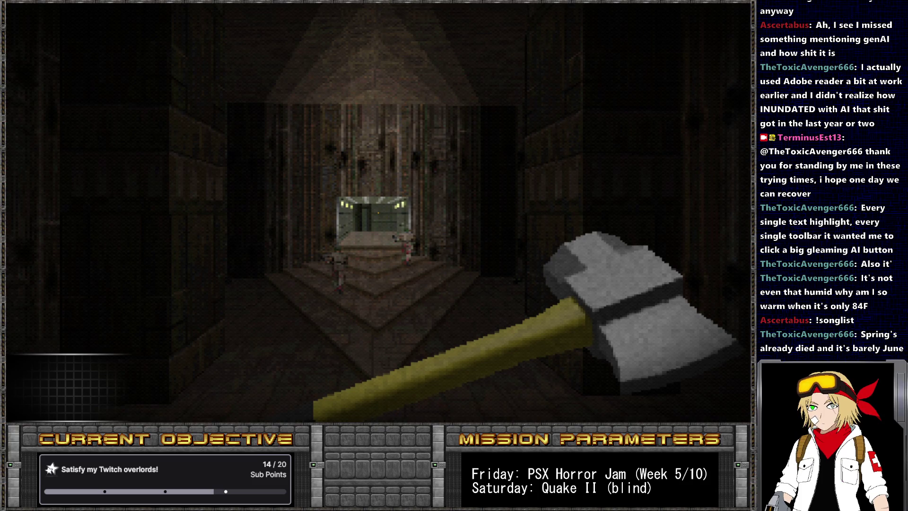
pyautogui.press('Escape')
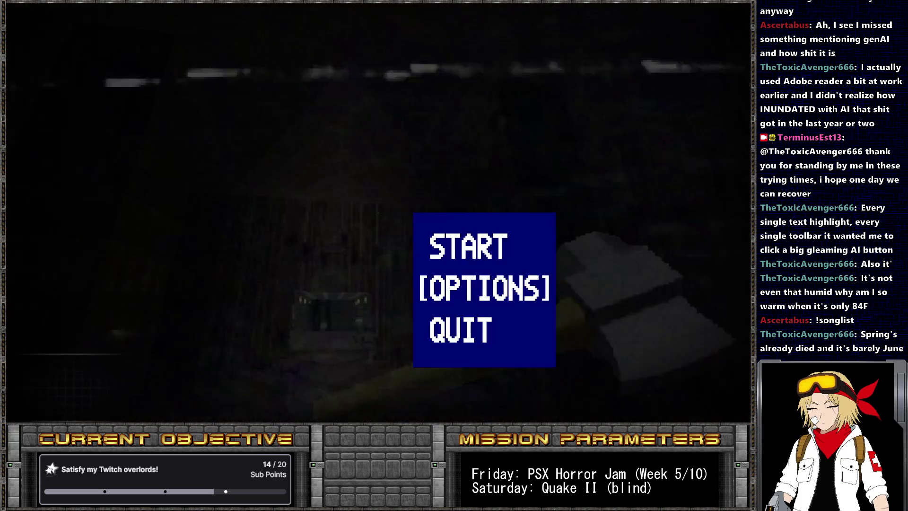
pyautogui.press('Return')
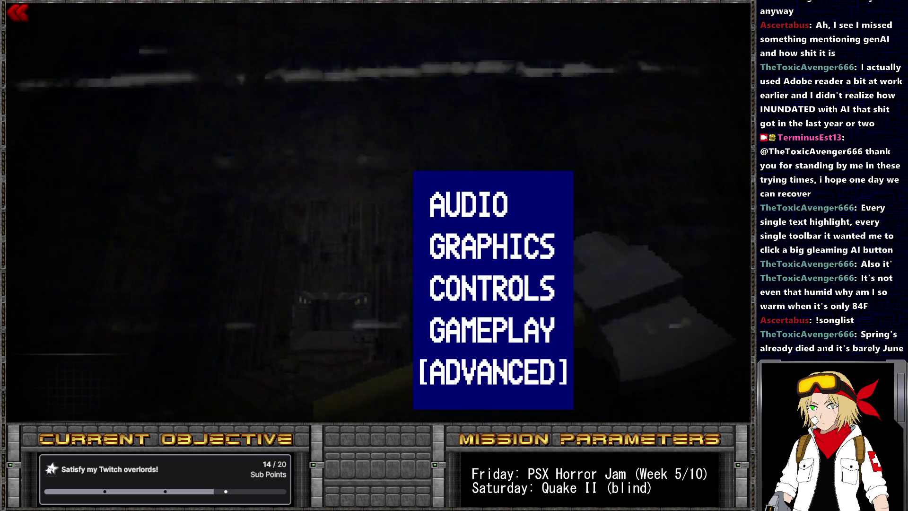
pyautogui.press('Return')
pyautogui.press('Return')
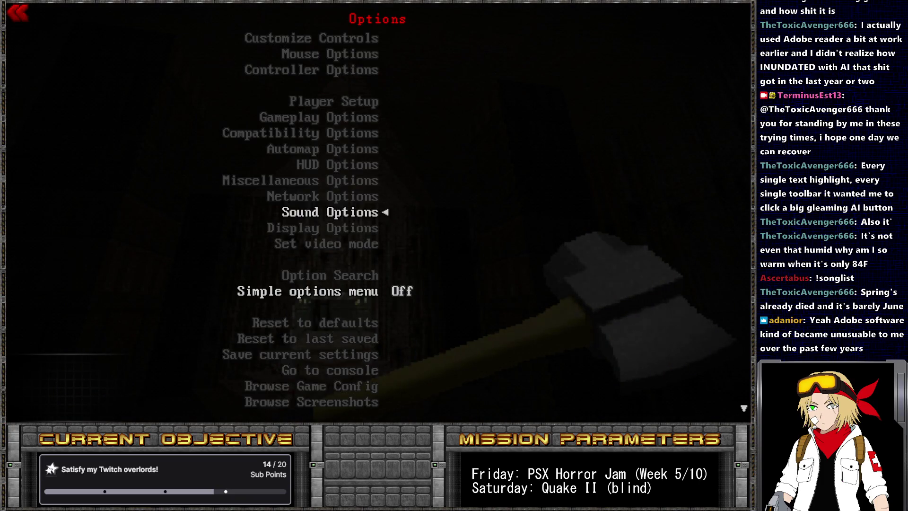
pyautogui.press('Return')
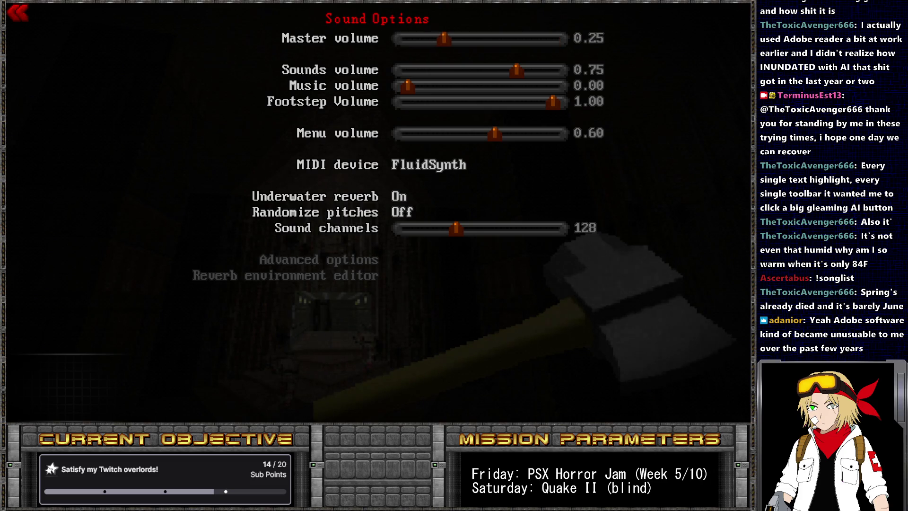
pyautogui.press('Escape')
pyautogui.press('Escape')
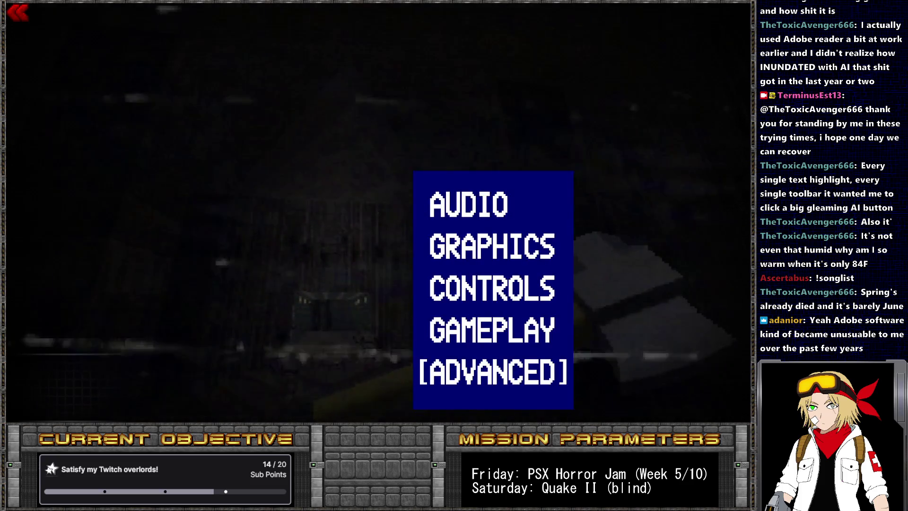
pyautogui.press('Escape')
pyautogui.press('Escape')
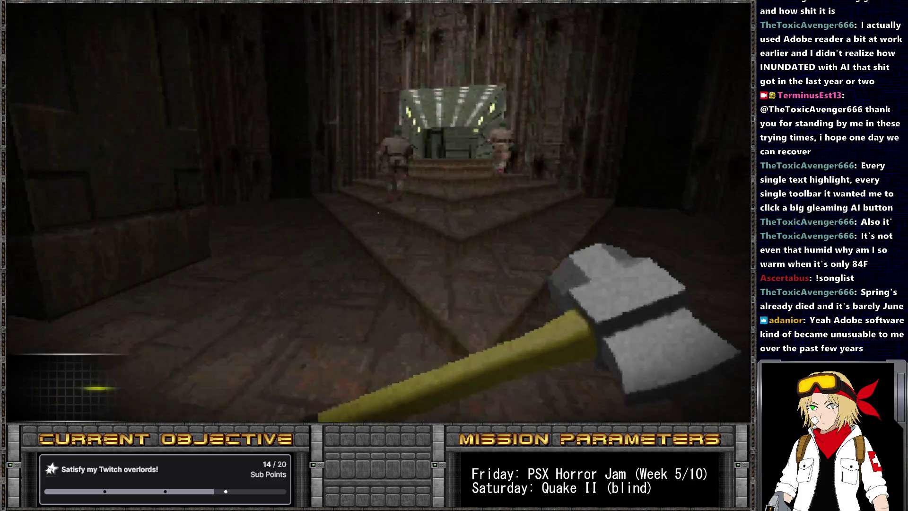
# - Advance down the corridor with the axe, fighting enemies and collecting ammo and health bonuses
pyautogui.press('1')
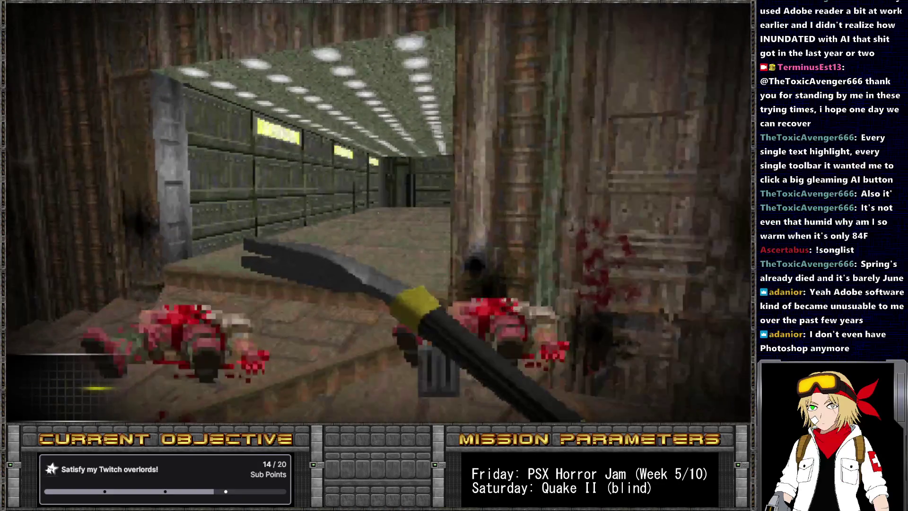
pyautogui.press('w')
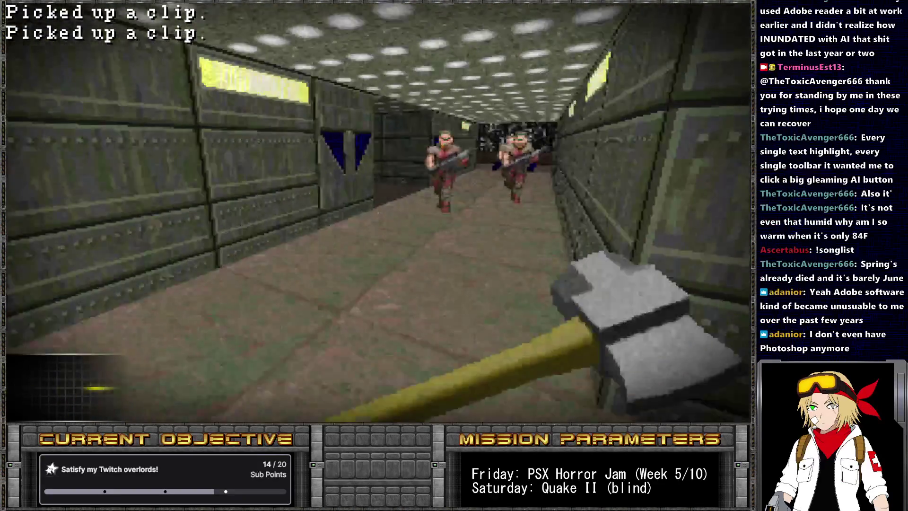
pyautogui.press('w')
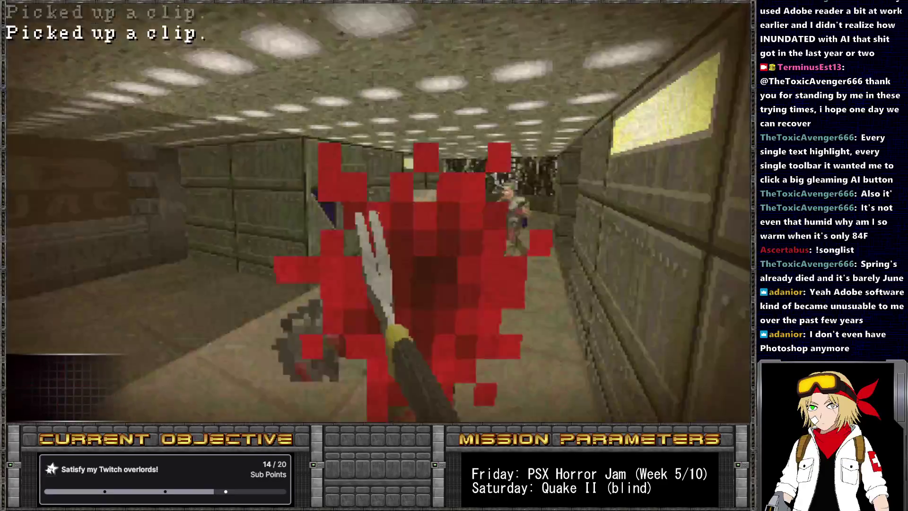
pyautogui.press('w')
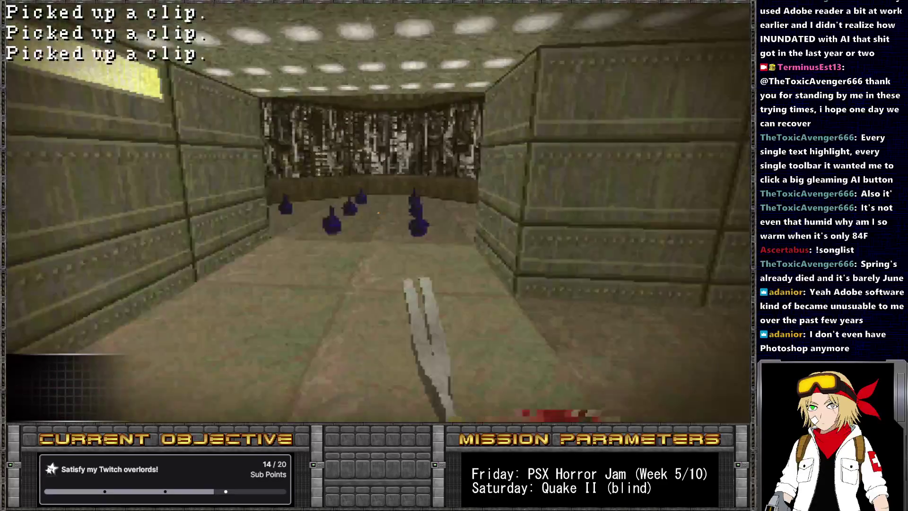
pyautogui.press('w')
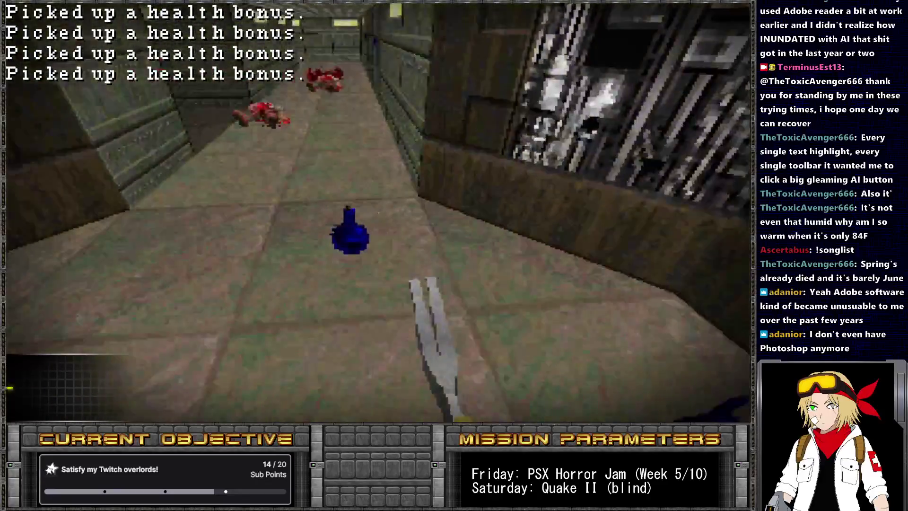
pyautogui.press('w')
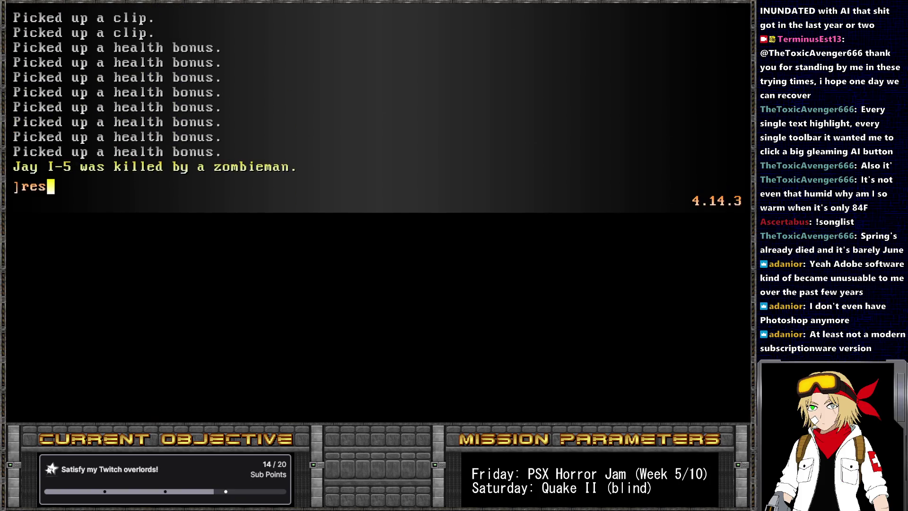
# - Revive with 'resurrect' and push into the blue-floored room
pyautogui.press('`')
pyautogui.press('w')
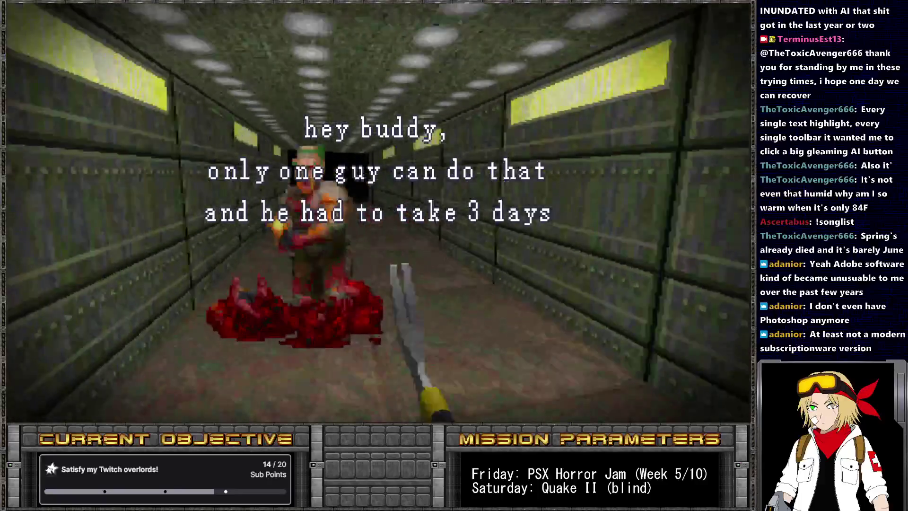
pyautogui.press('w')
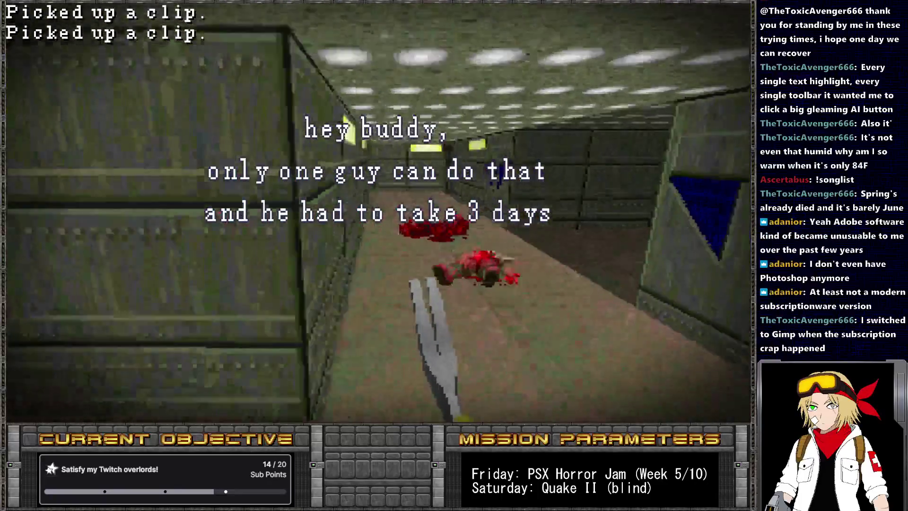
pyautogui.press('w')
pyautogui.press('2')
pyautogui.press('w')
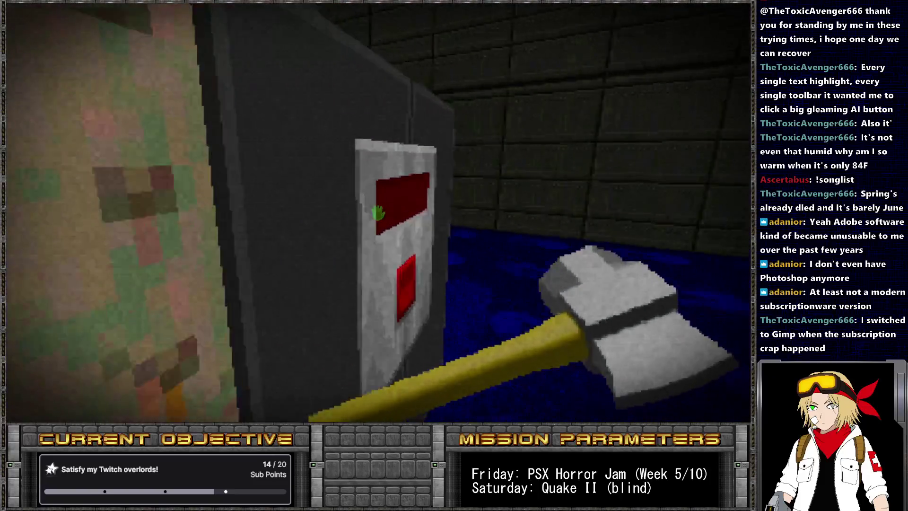
pyautogui.press('w')
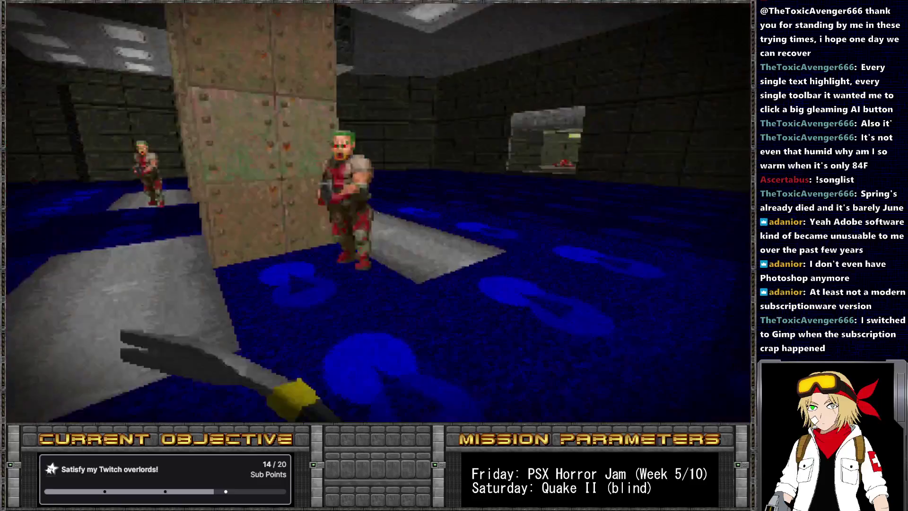
# - Kill the room's zombiemen with the axe and collect the clips, stimpacks and green armor
pyautogui.press('ctrl')
pyautogui.press('ctrl')
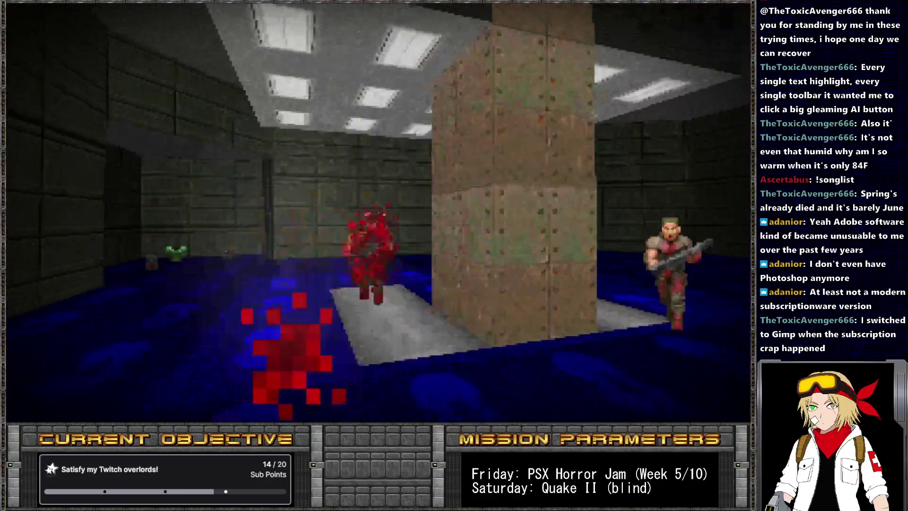
pyautogui.press('ctrl')
pyautogui.press('ctrl')
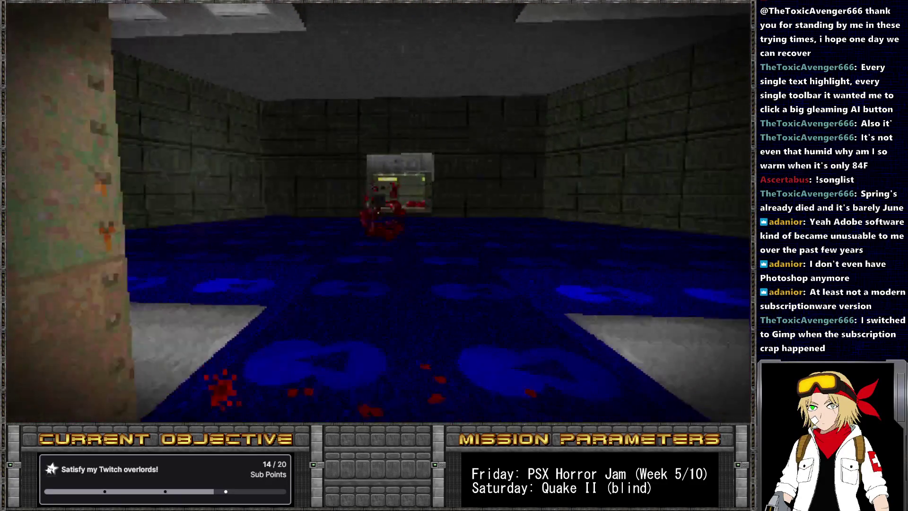
pyautogui.press('w')
pyautogui.press('w')
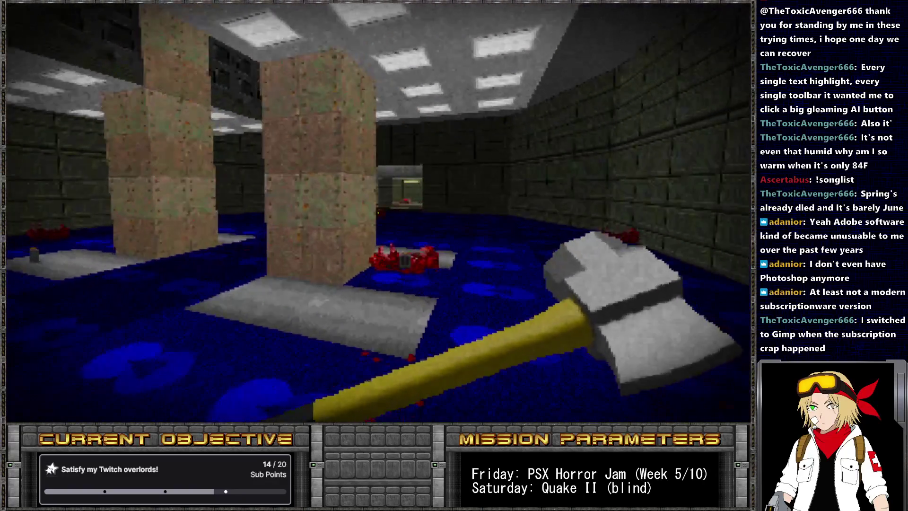
pyautogui.press('w')
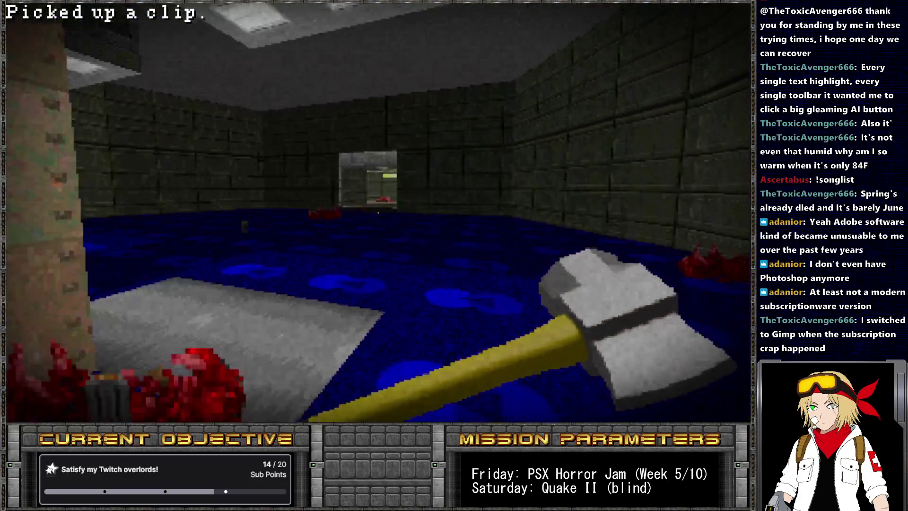
pyautogui.press('w')
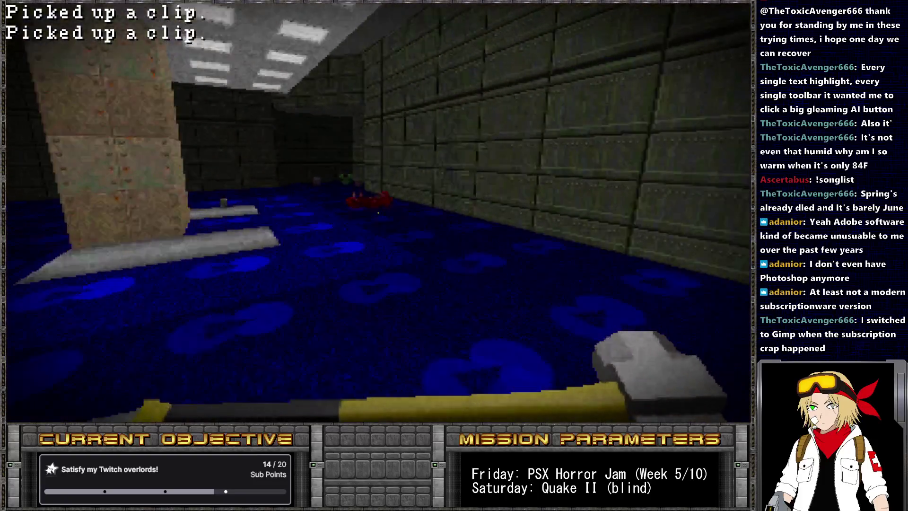
pyautogui.press('w')
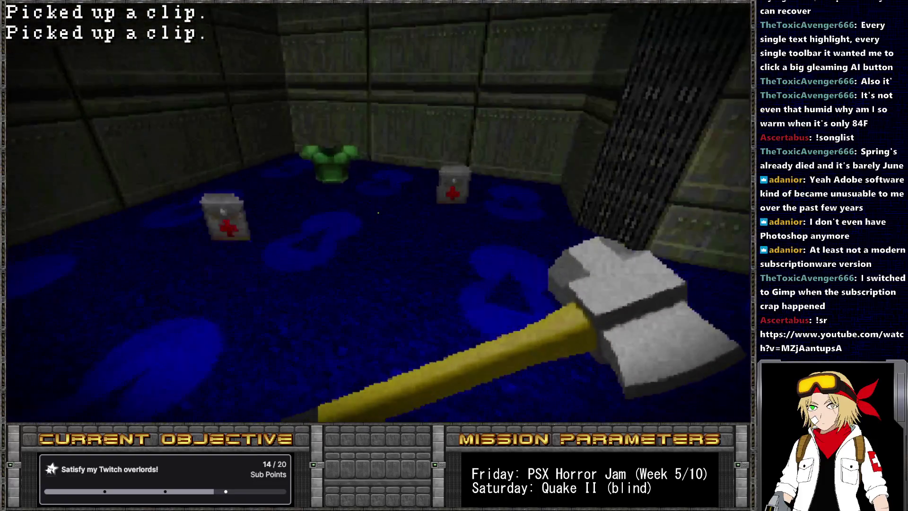
pyautogui.press('w')
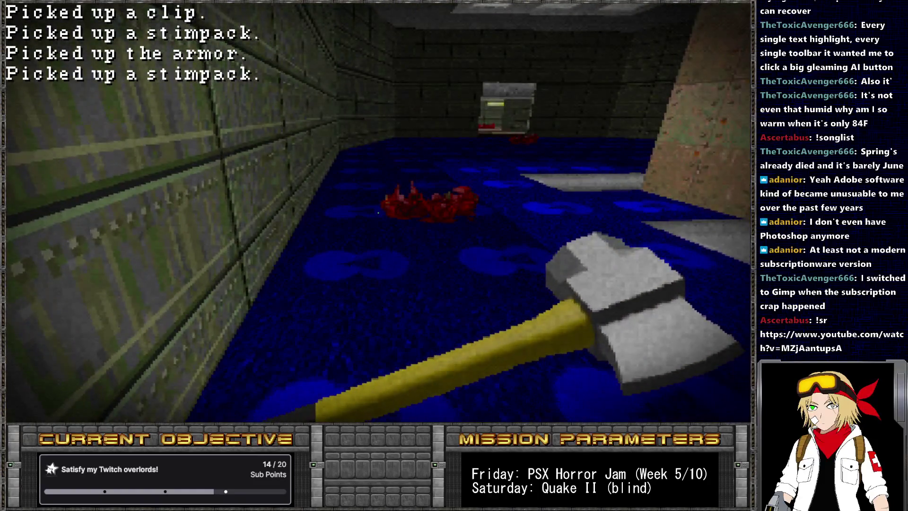
pyautogui.hotkey('alt', 'Tab')
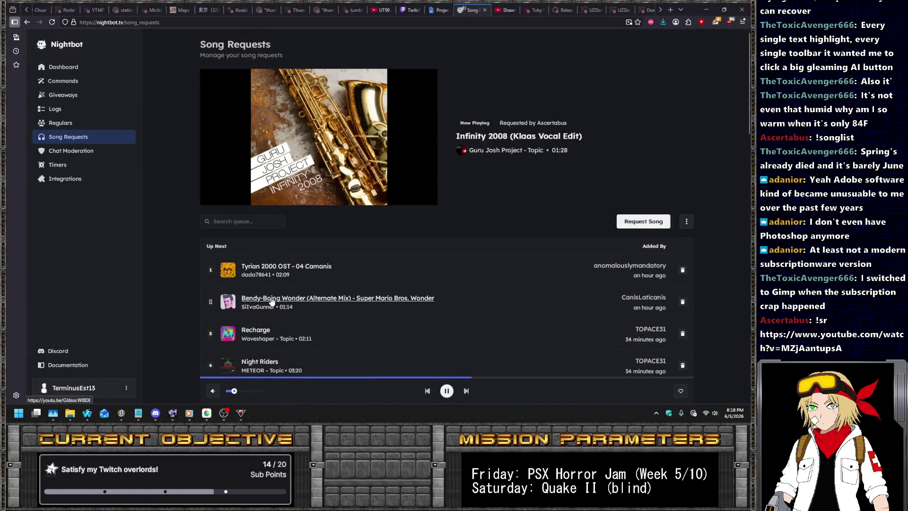
# - Request the song 'unreal tournament 3 frozen babylon' in Nightbot
pyautogui.moveTo(284, 197)
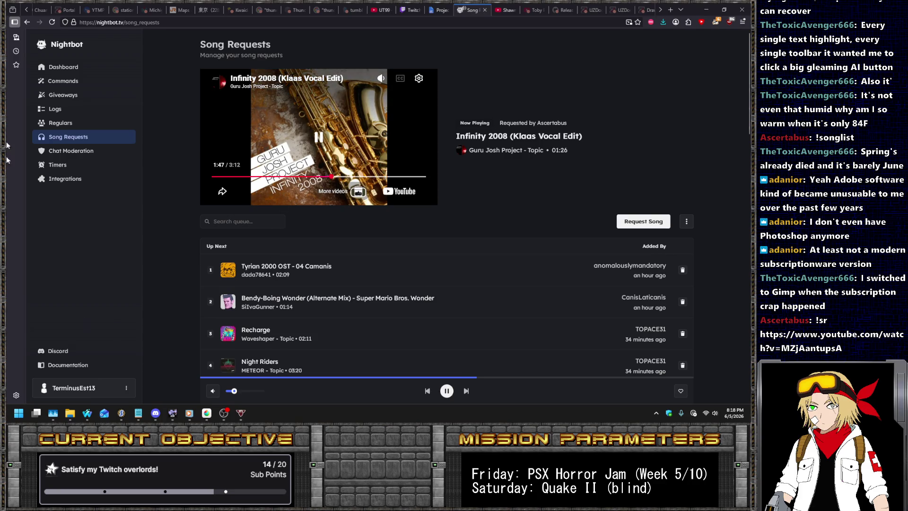
pyautogui.scroll(-4, 416, 294)
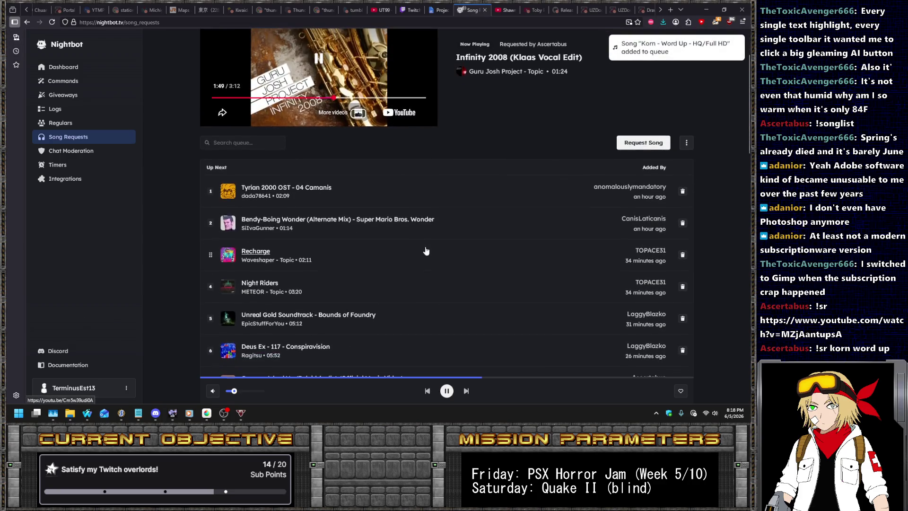
pyautogui.scroll(1, 415, 234)
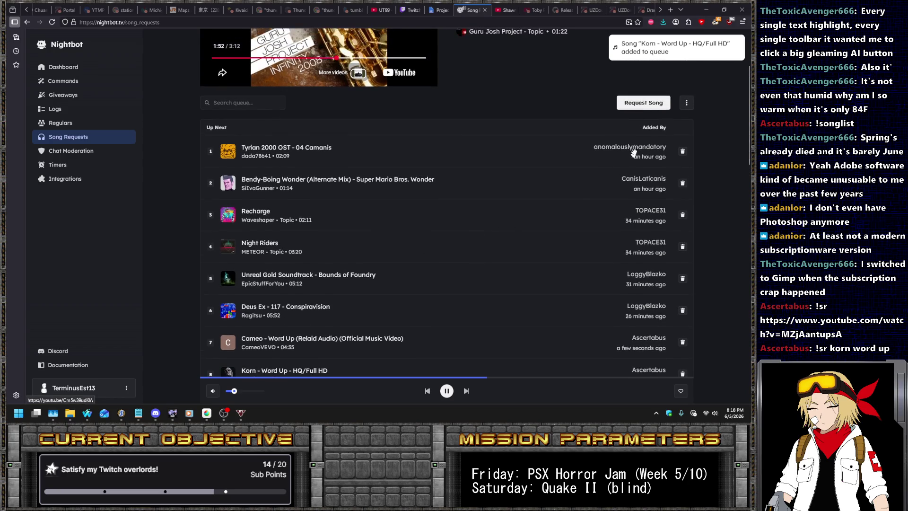
pyautogui.click(639, 104)
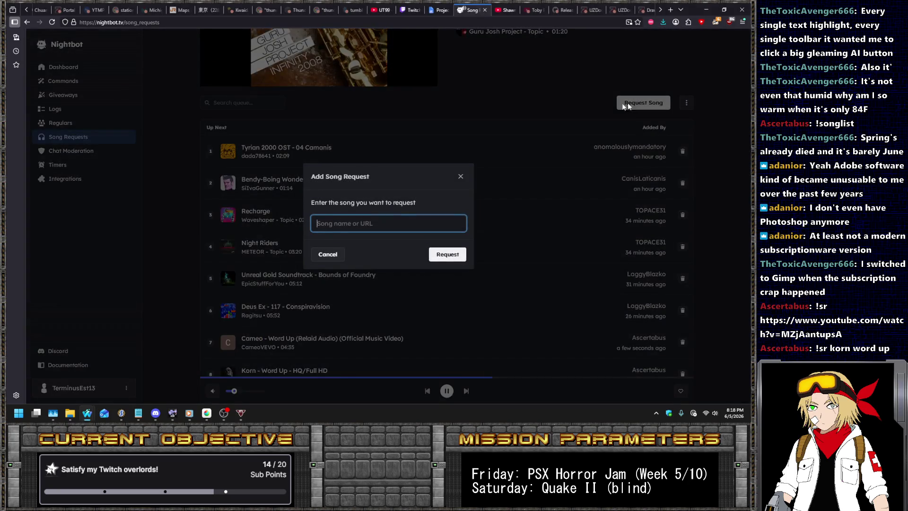
pyautogui.write('unreal tournament 3 frozen')
pyautogui.write(' babylon')
pyautogui.press('Return')
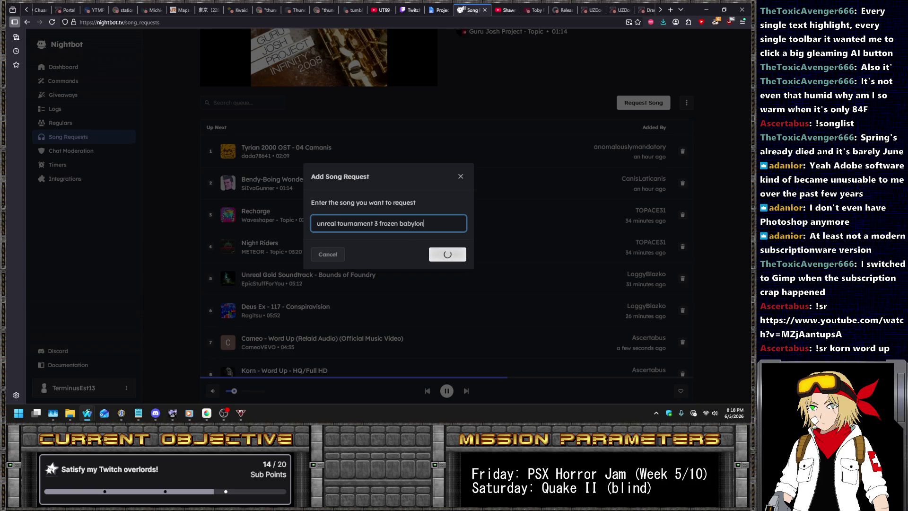
# - Return to SLADE and place the cursor on line 43 of hud.zsc
pyautogui.scroll(3, 593, 206)
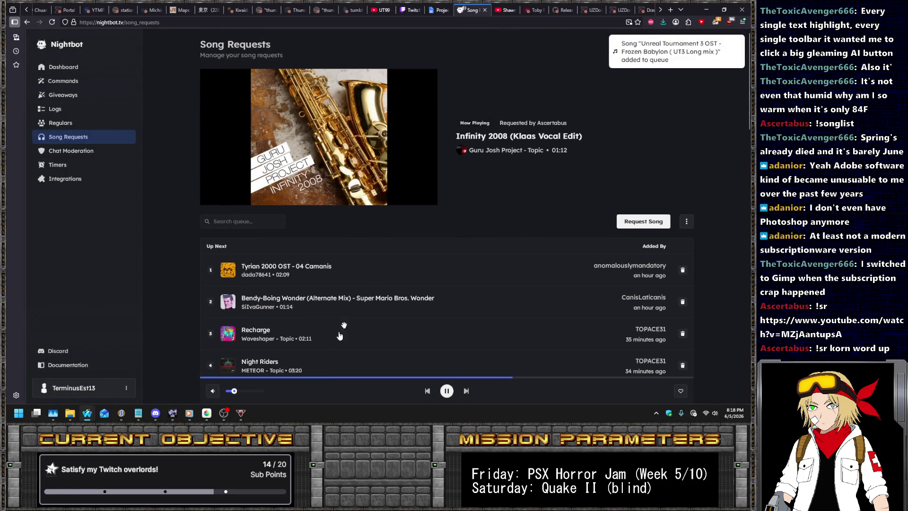
pyautogui.click(123, 412)
pyautogui.click(363, 214)
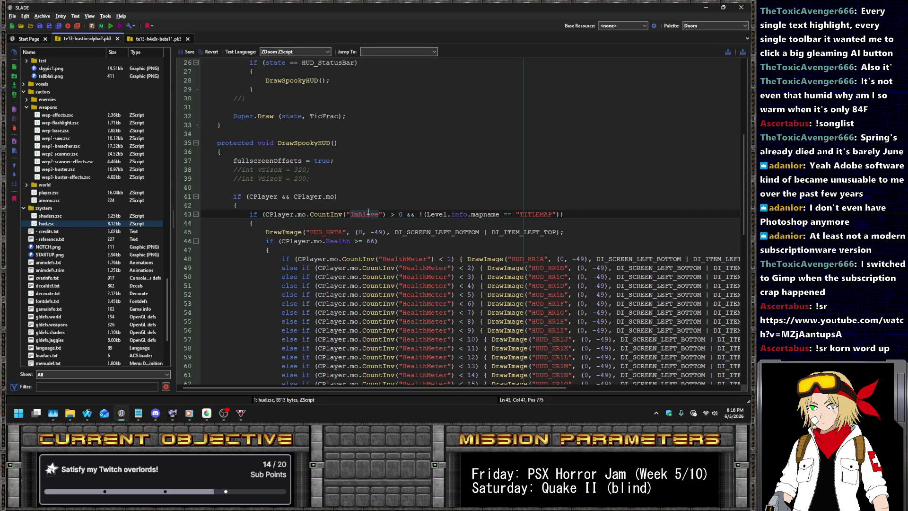
pyautogui.scroll(4, 369, 213)
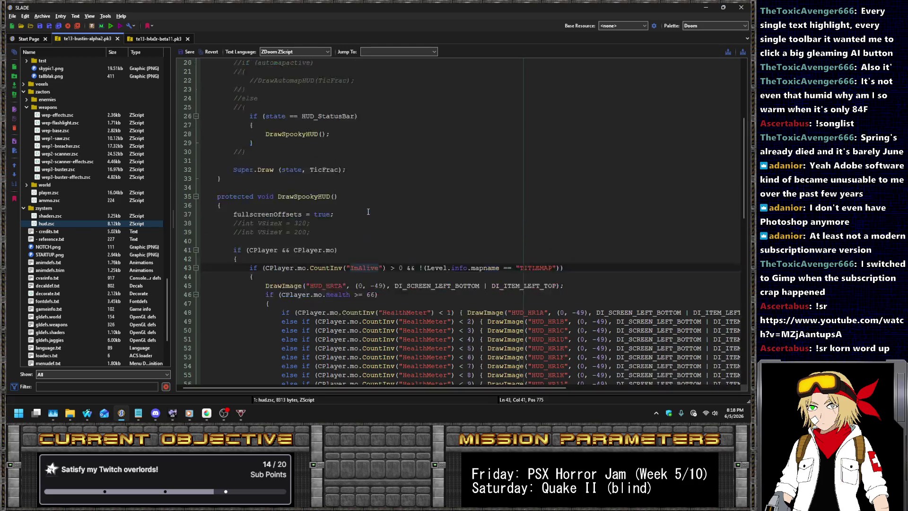
pyautogui.scroll(4, 373, 214)
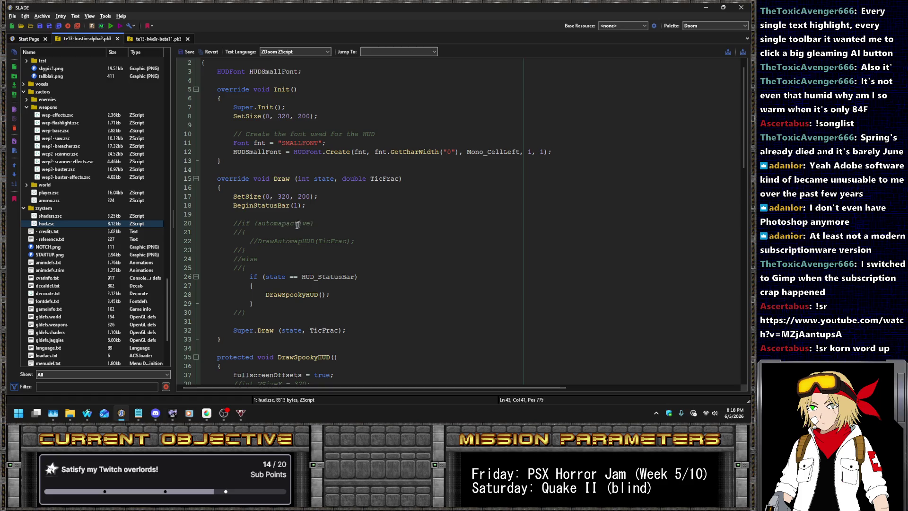
pyautogui.click(288, 231)
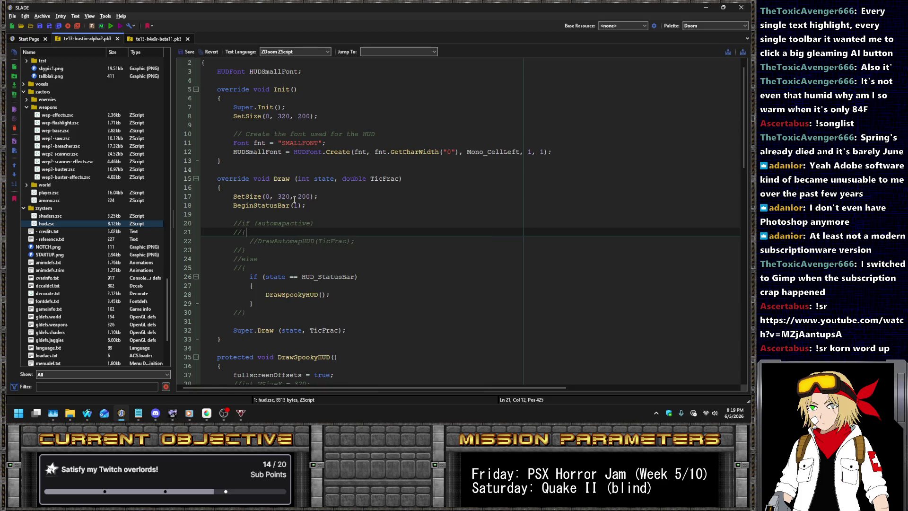
pyautogui.scroll(-4, 396, 235)
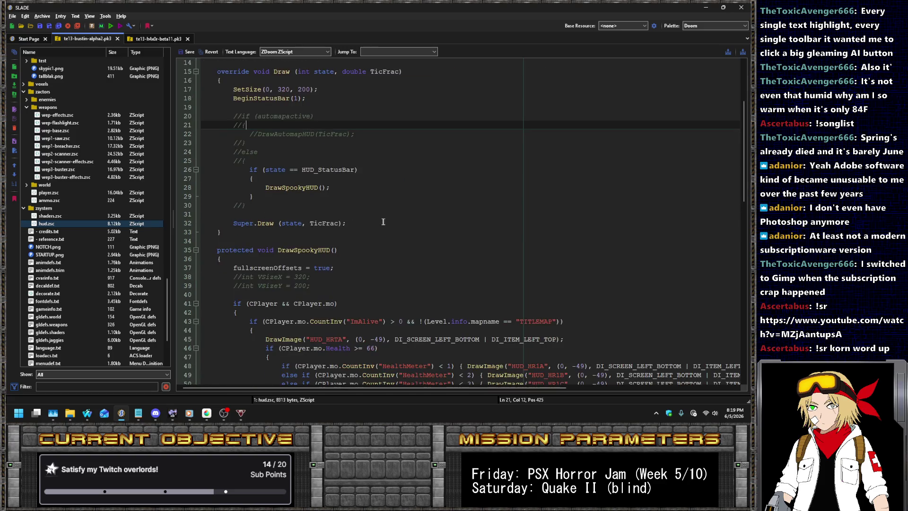
pyautogui.click(340, 271)
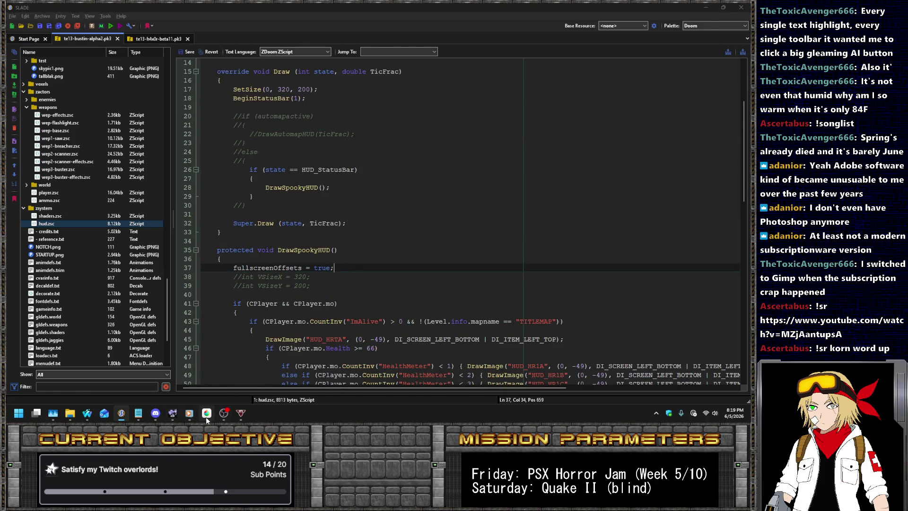
pyautogui.click(206, 413)
# - On the magenta canvas, select the Dot tool with white and look over the Layer and Color menus
pyautogui.click(200, 39)
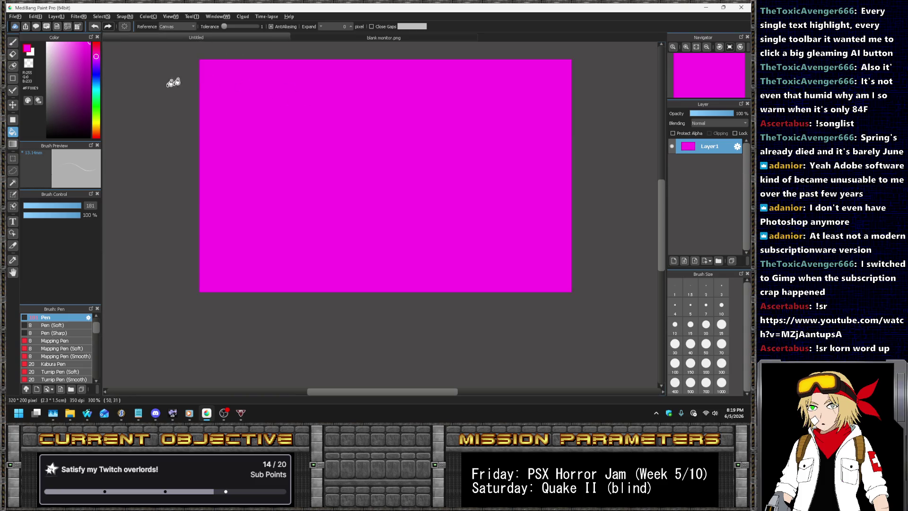
pyautogui.click(13, 91)
pyautogui.click(58, 16)
pyautogui.click(166, 254)
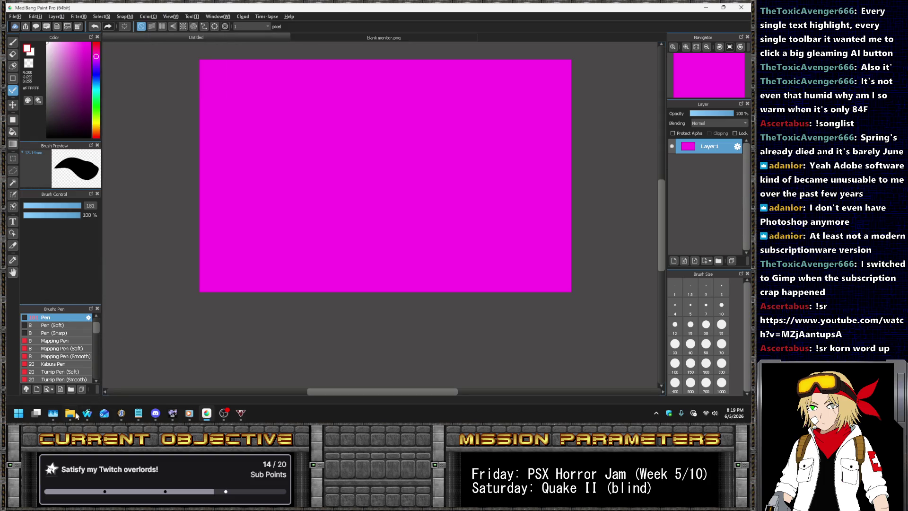
# - Switch to Waterfox and open a new tab
pyautogui.moveTo(87, 413)
pyautogui.click(140, 355)
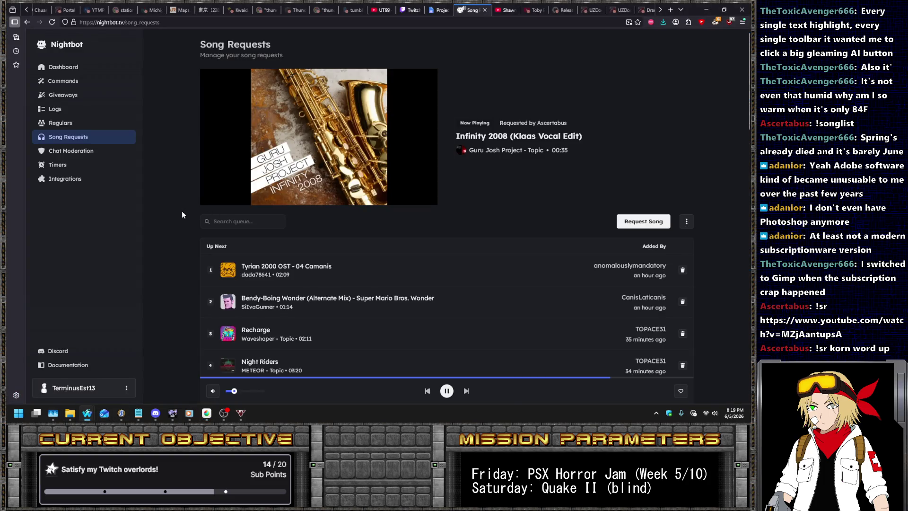
pyautogui.hotkey('alt', 'Tab')
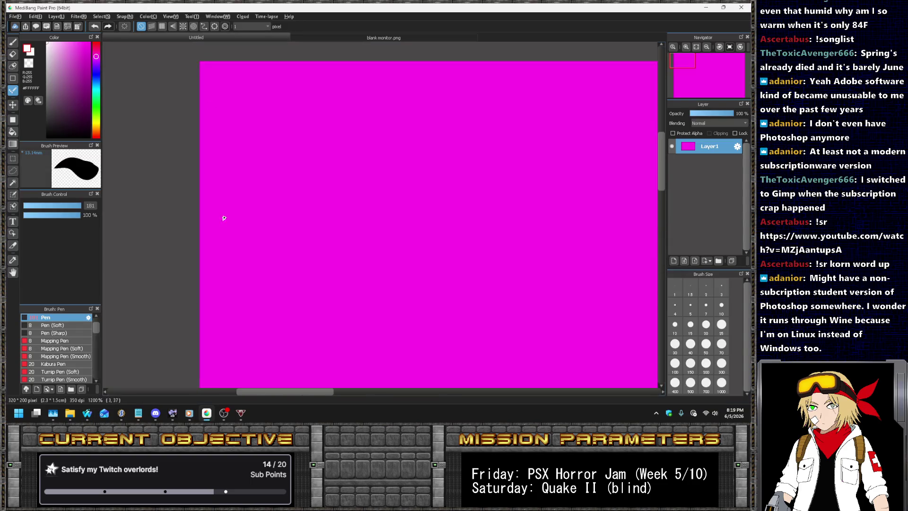
pyautogui.hotkey('alt', 'Tab')
pyautogui.hotkey('ctrl', 't')
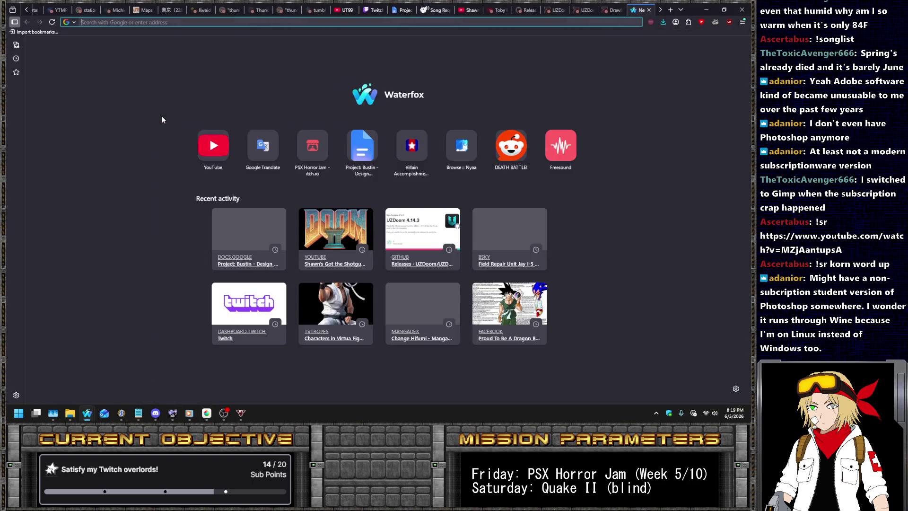
# - Search Google Images for 'camera recording border' and preview the Pngtree and Camera Border PNG results
pyautogui.write('camera recording bord')
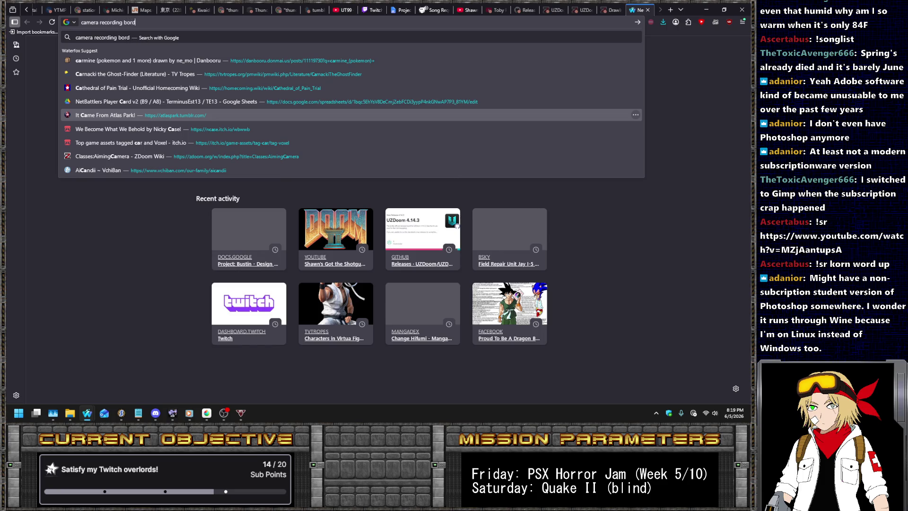
pyautogui.write('er')
pyautogui.press('Return')
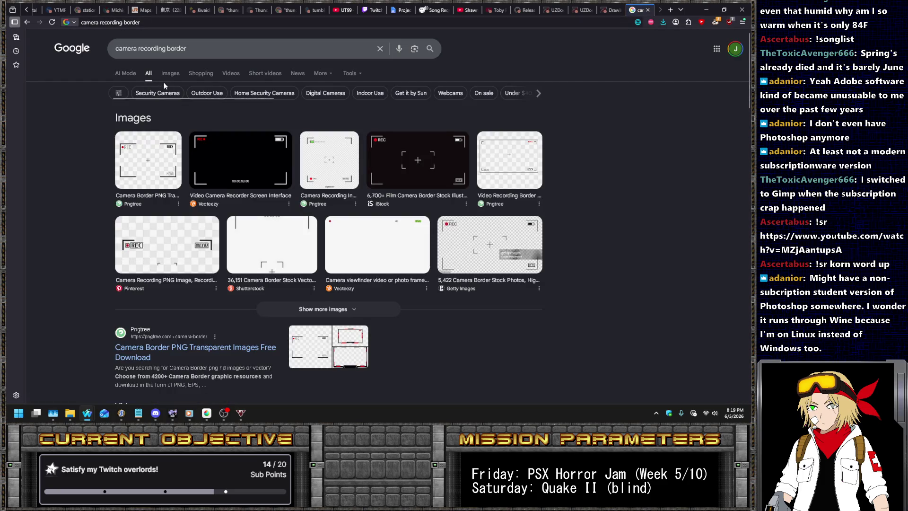
pyautogui.click(164, 76)
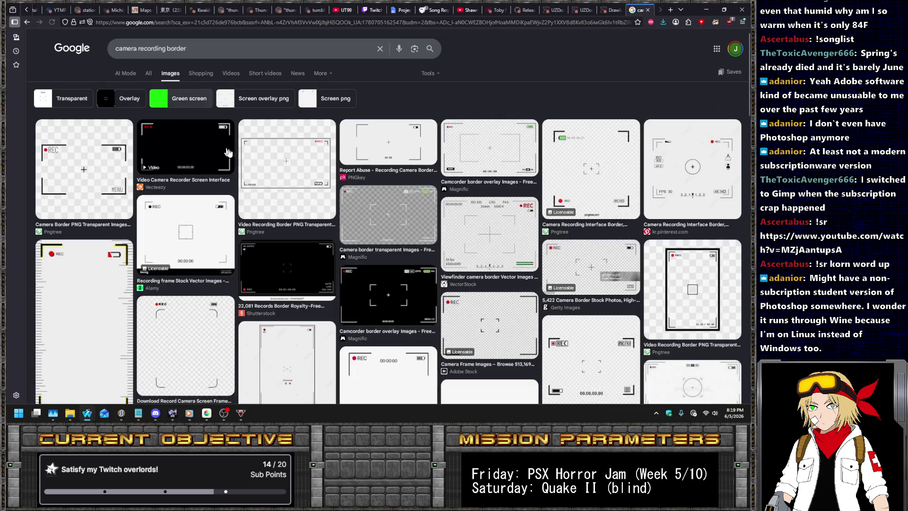
pyautogui.click(251, 166)
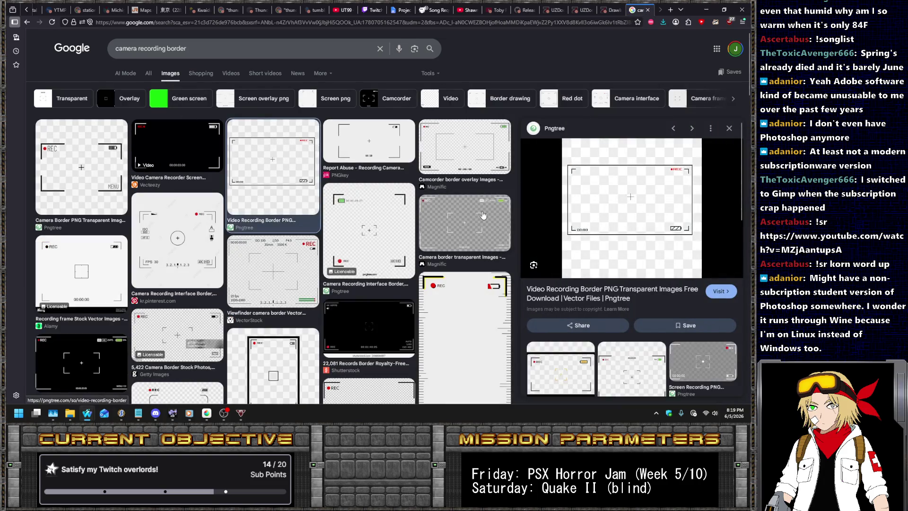
pyautogui.click(58, 183)
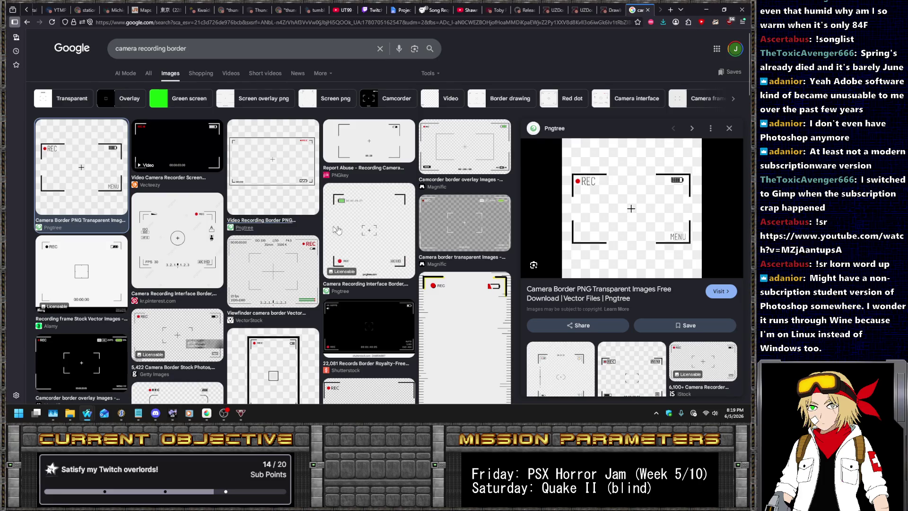
pyautogui.click(292, 178)
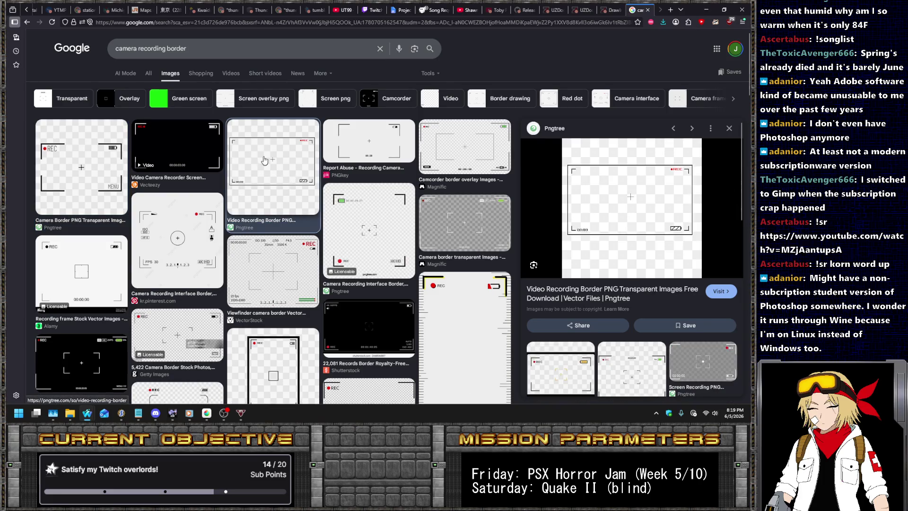
# - Open Magnific's transparent camera border with REC full-size in its own tab
pyautogui.scroll(-3, 504, 189)
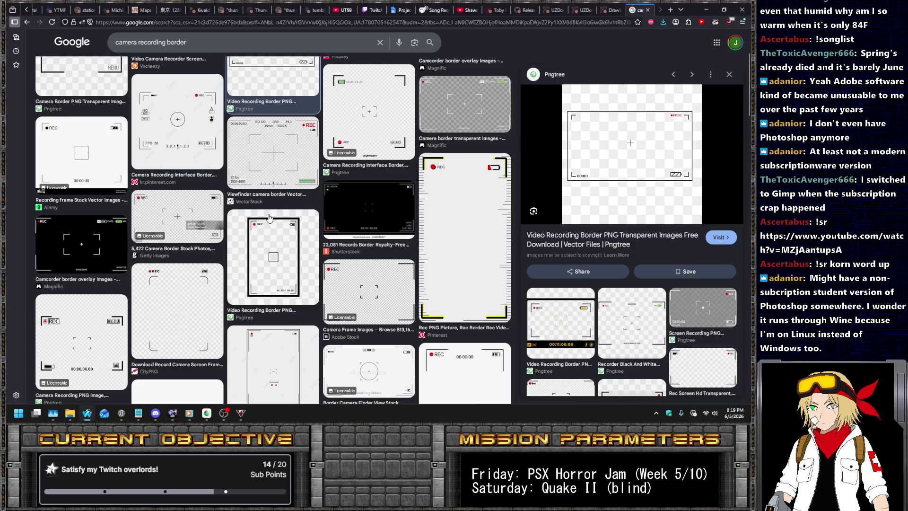
pyautogui.scroll(-2, 269, 217)
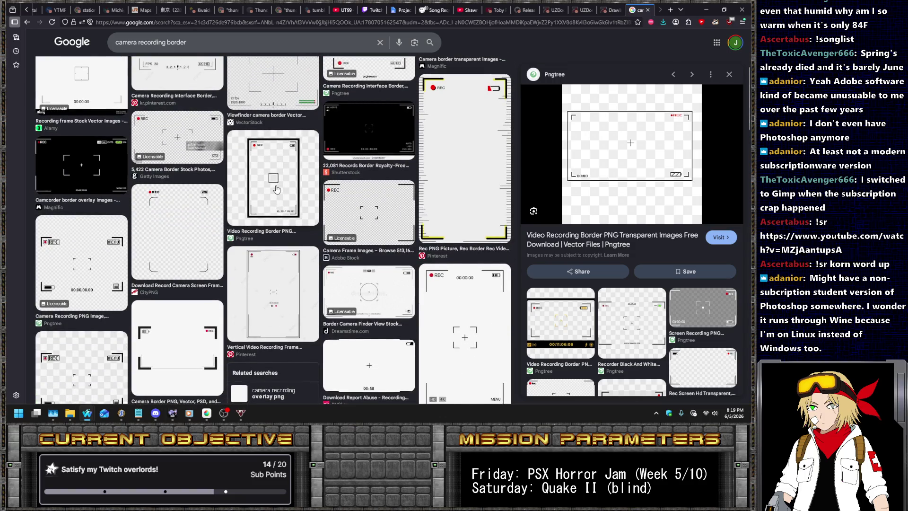
pyautogui.scroll(5, 277, 189)
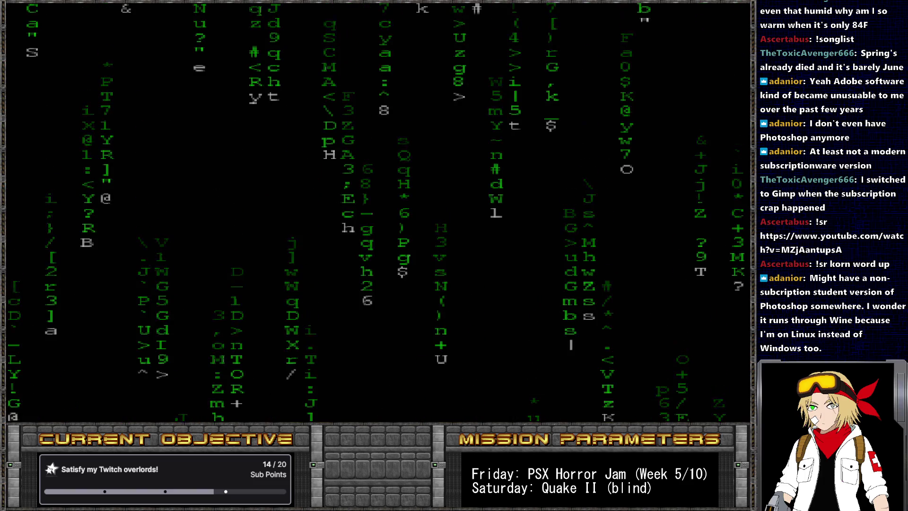
pyautogui.moveTo(635, 11)
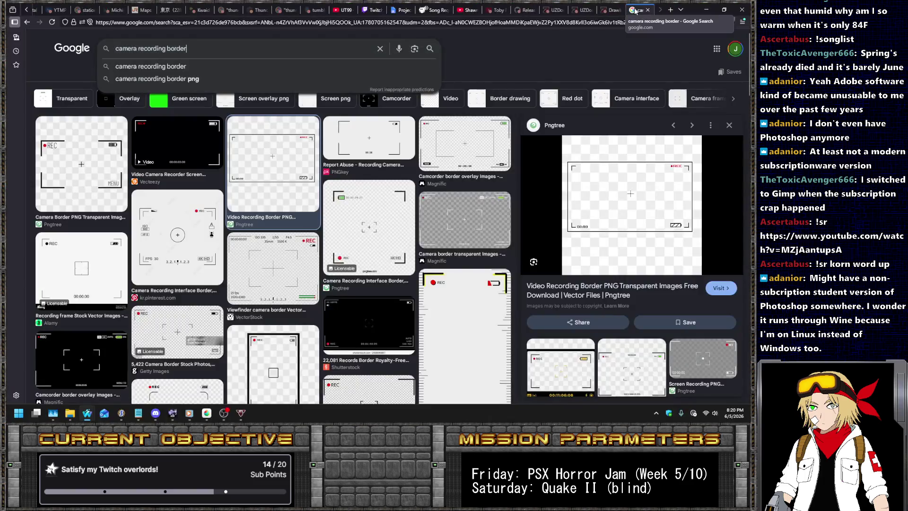
pyautogui.click(541, 57)
pyautogui.scroll(-1, 470, 169)
pyautogui.click(470, 169)
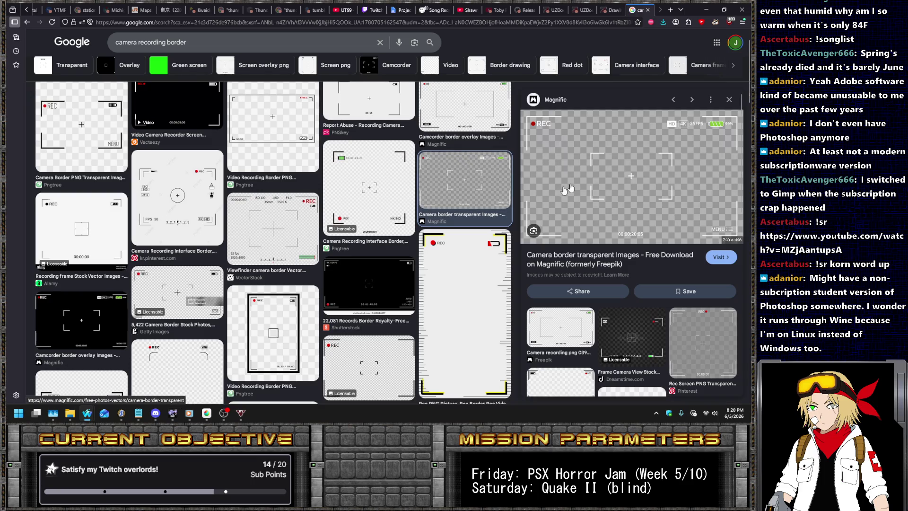
pyautogui.rightClick(605, 168)
pyautogui.click(643, 263)
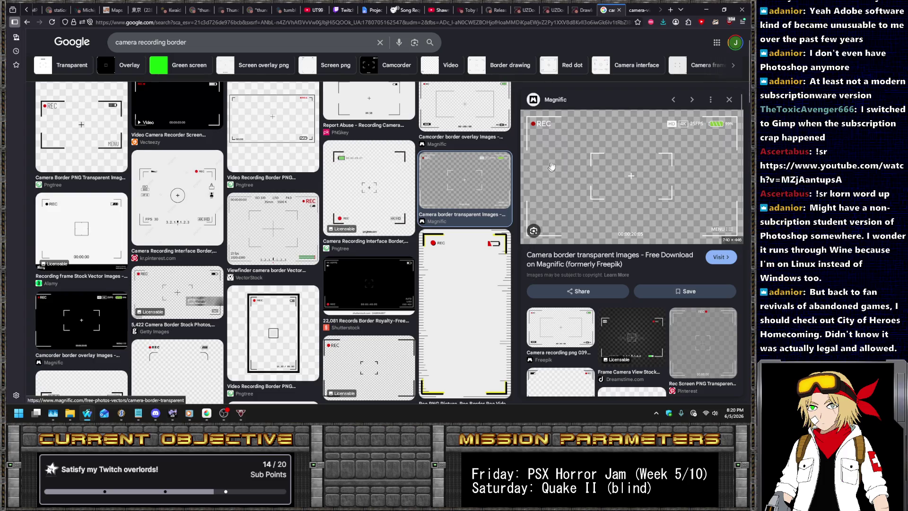
pyautogui.click(630, 7)
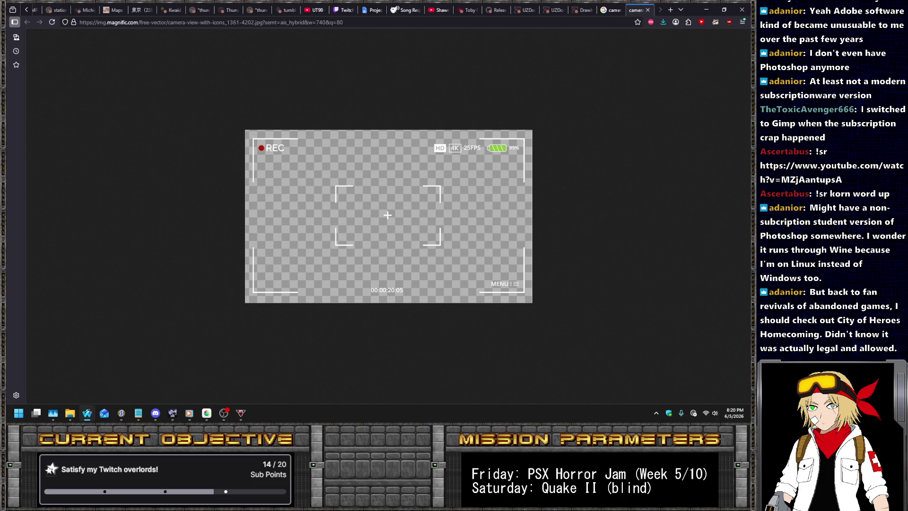
pyautogui.hotkey('alt', 'Tab')
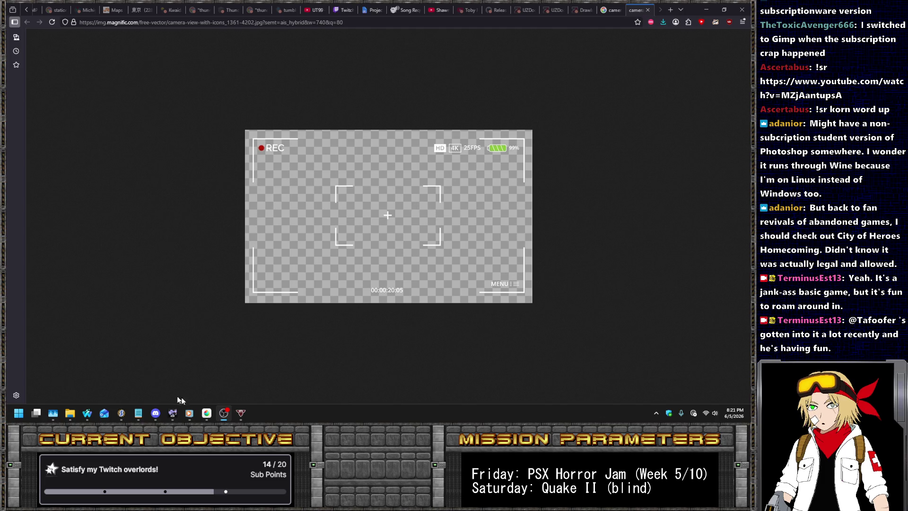
pyautogui.click(206, 413)
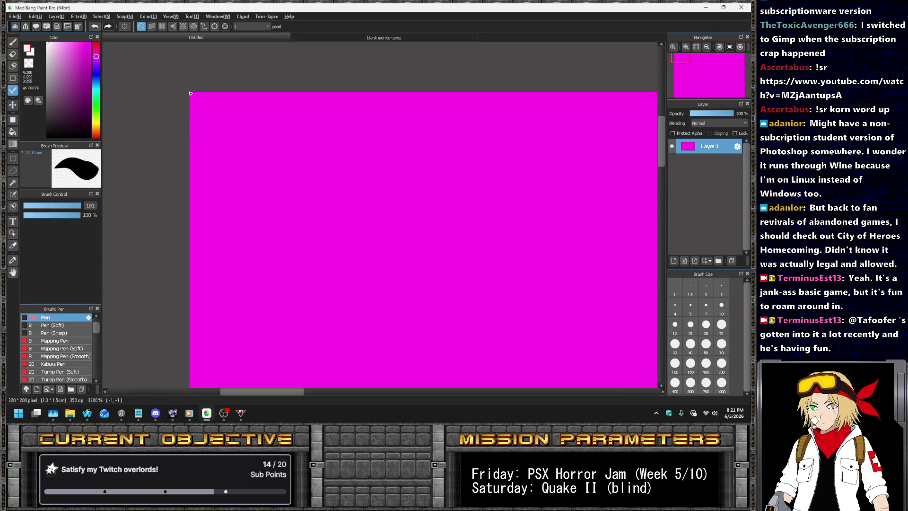
# - Add Layer2 and paint white pixels along the canvas's top edge and left side
pyautogui.scroll(3, 196, 105)
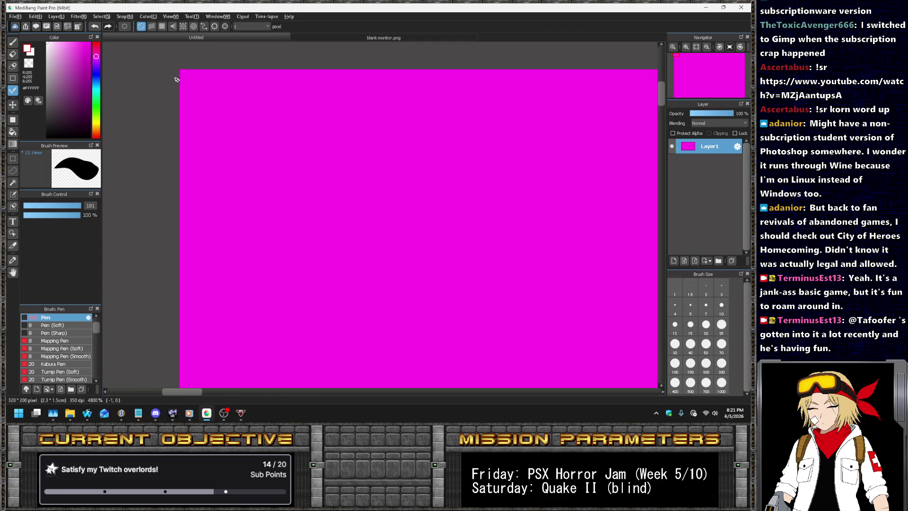
pyautogui.click(57, 27)
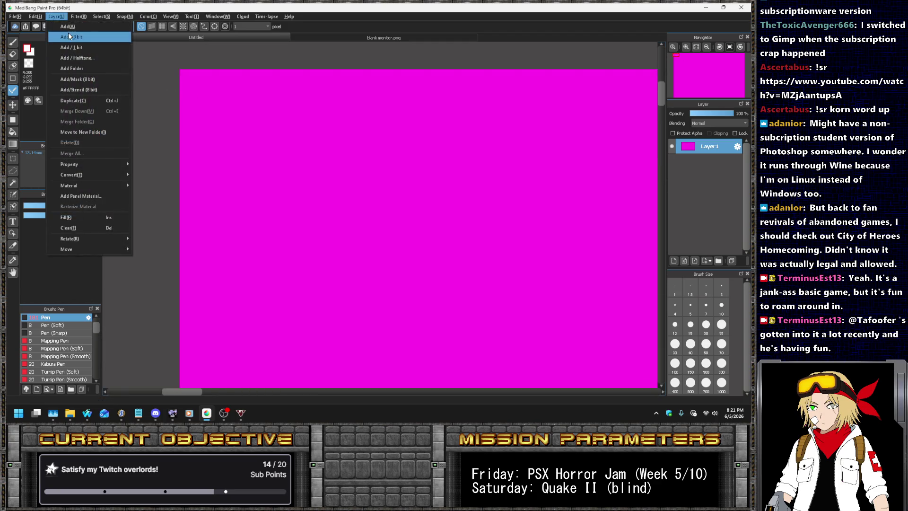
pyautogui.click(71, 31)
pyautogui.scroll(1, 169, 60)
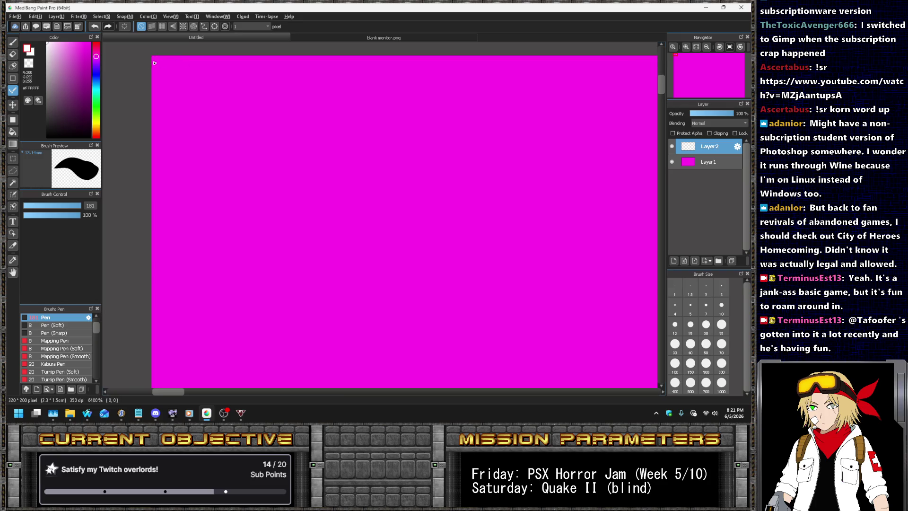
pyautogui.click(154, 63)
pyautogui.moveTo(185, 87)
pyautogui.mouseDown()
pyautogui.moveTo(208, 105)
pyautogui.moveTo(497, 75)
pyautogui.moveTo(187, 69)
pyautogui.mouseUp()
pyautogui.click(219, 117)
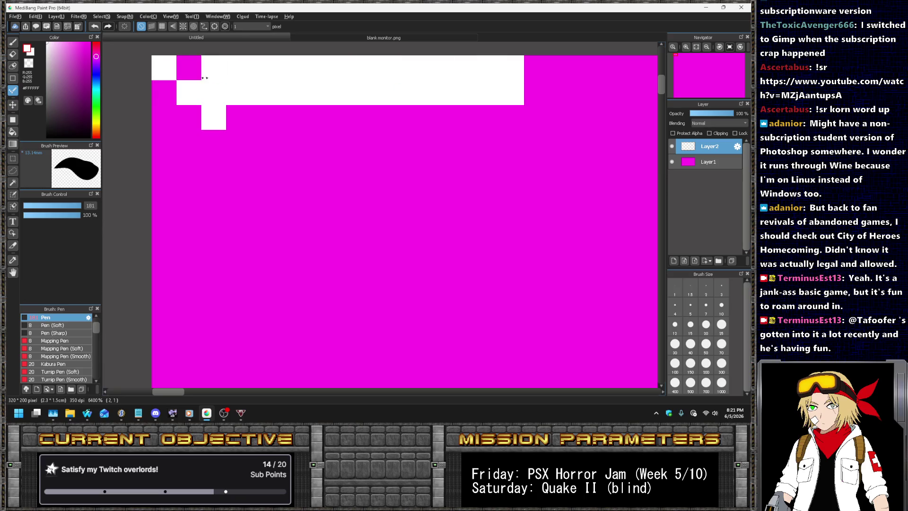
pyautogui.click(193, 116)
pyautogui.moveTo(187, 149); pyautogui.dragTo(190, 163)
# - Trim the top strip with rectangle selections and paint a thin white vertical arm and corner pixel
pyautogui.press('m')
pyautogui.moveTo(228, 108); pyautogui.dragTo(529, 67)
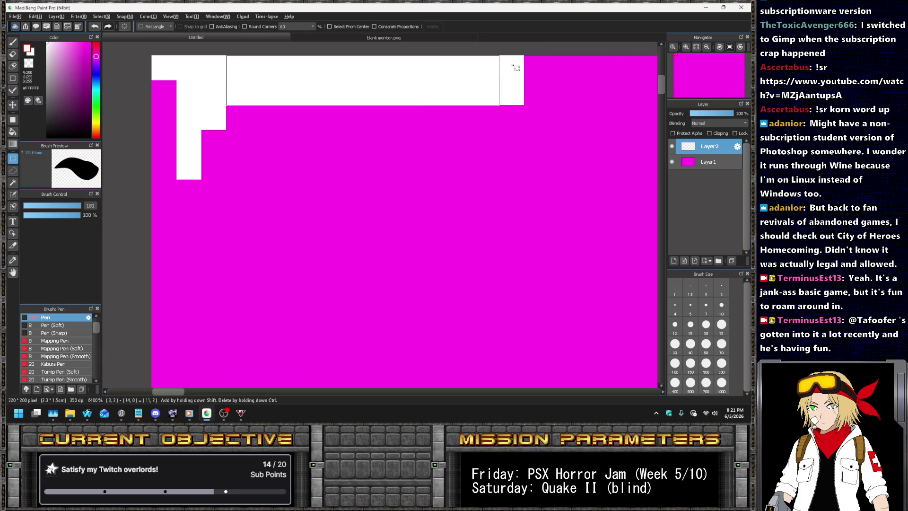
pyautogui.click(528, 70)
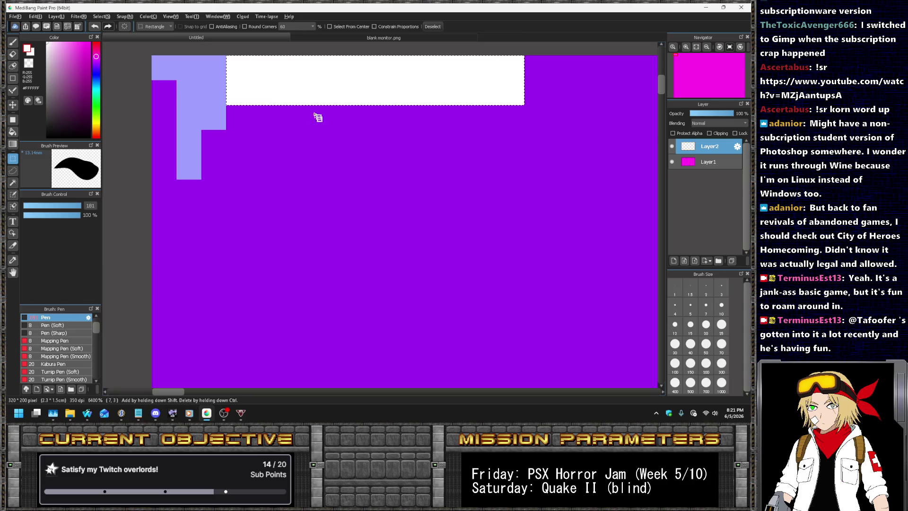
pyautogui.moveTo(188, 118); pyautogui.dragTo(152, 345)
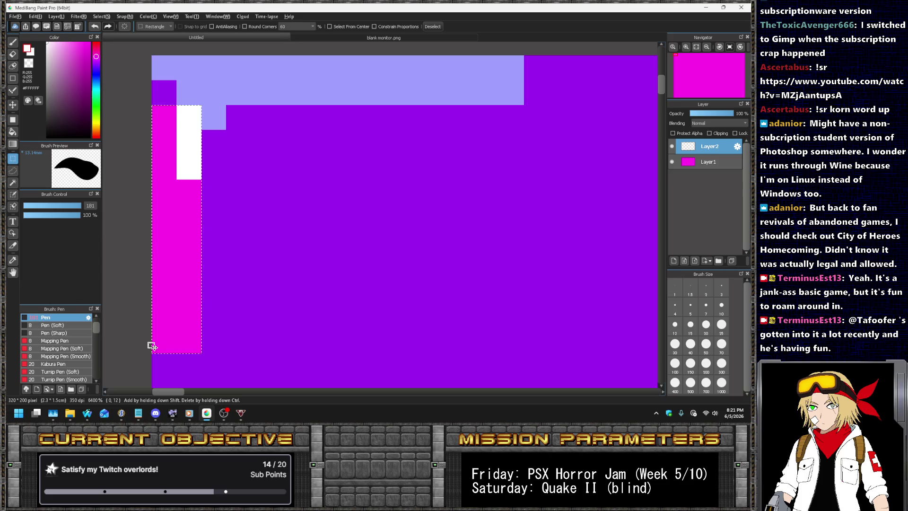
pyautogui.click(12, 90)
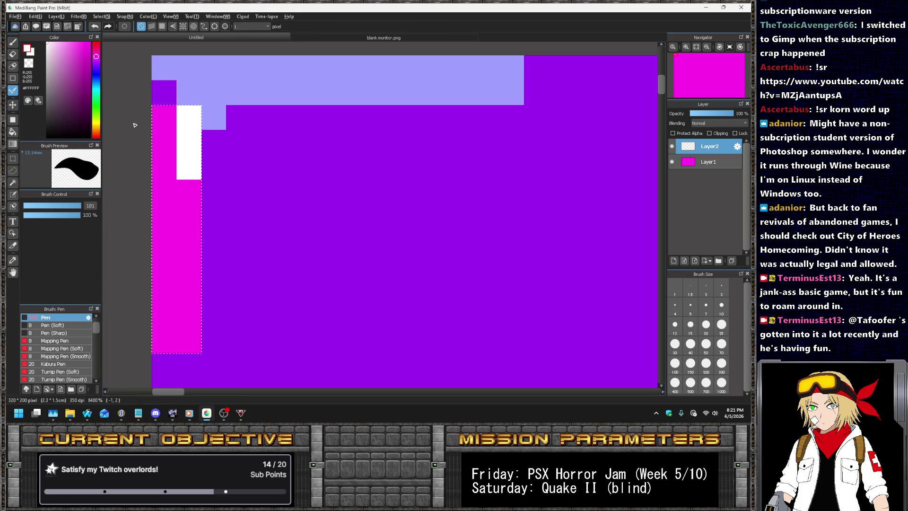
pyautogui.moveTo(189, 184)
pyautogui.mouseDown()
pyautogui.moveTo(163, 341)
pyautogui.moveTo(145, 124)
pyautogui.mouseUp()
pyautogui.click(164, 93)
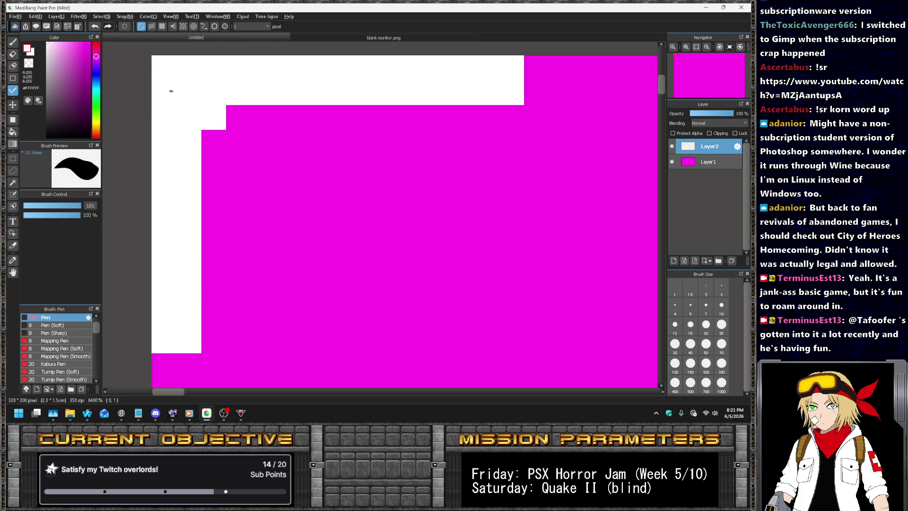
# - Erase the stray step pixel at the bracket's inner corner with a 1 px eraser
pyautogui.scroll(-2, 176, 82)
pyautogui.scroll(-3, 182, 95)
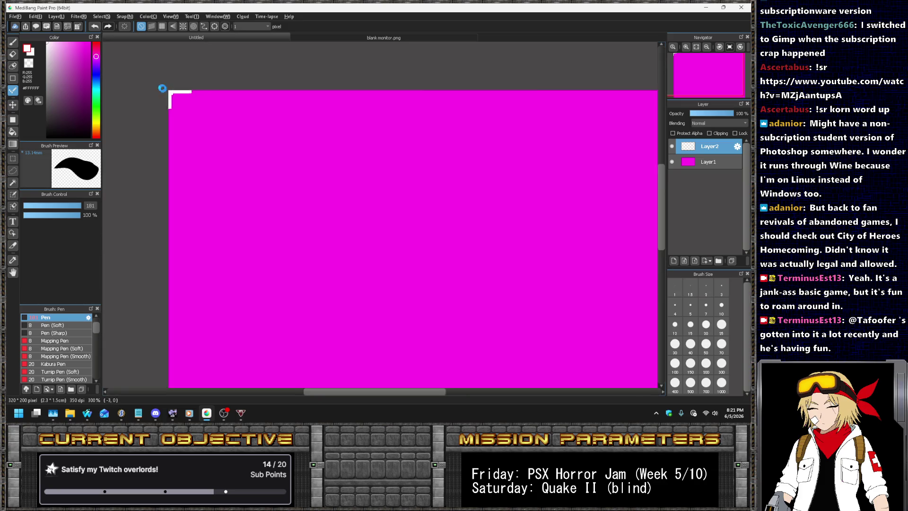
pyautogui.scroll(2, 175, 94)
pyautogui.scroll(2, 165, 88)
pyautogui.click(13, 54)
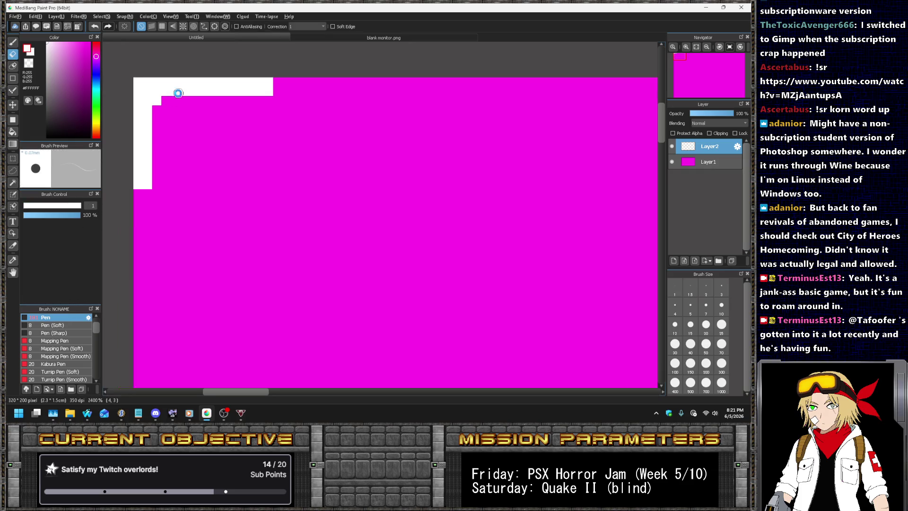
pyautogui.scroll(1, 178, 92)
pyautogui.click(142, 106)
pyautogui.scroll(-2, 152, 117)
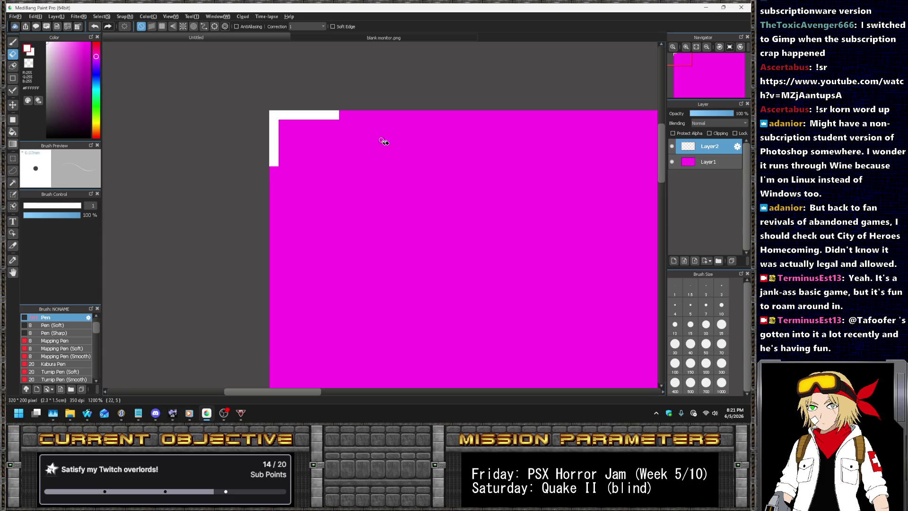
pyautogui.scroll(-2, 380, 141)
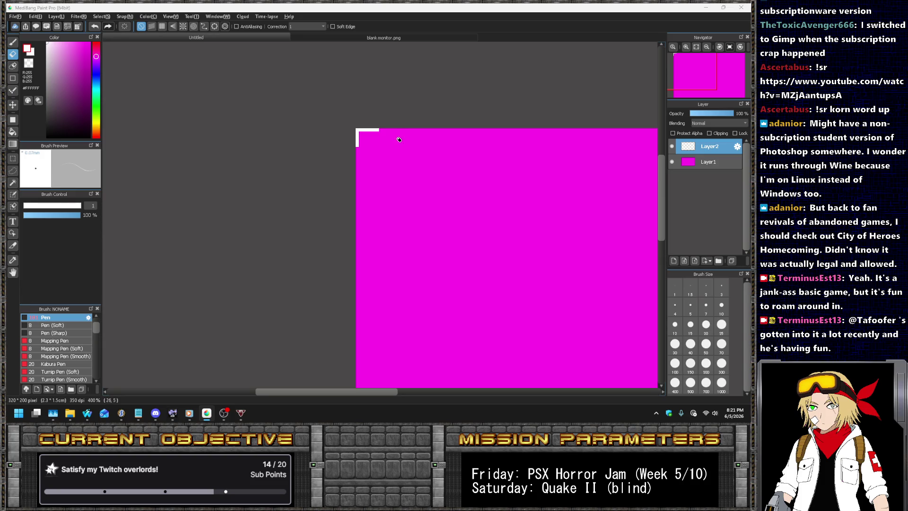
pyautogui.moveTo(90, 422)
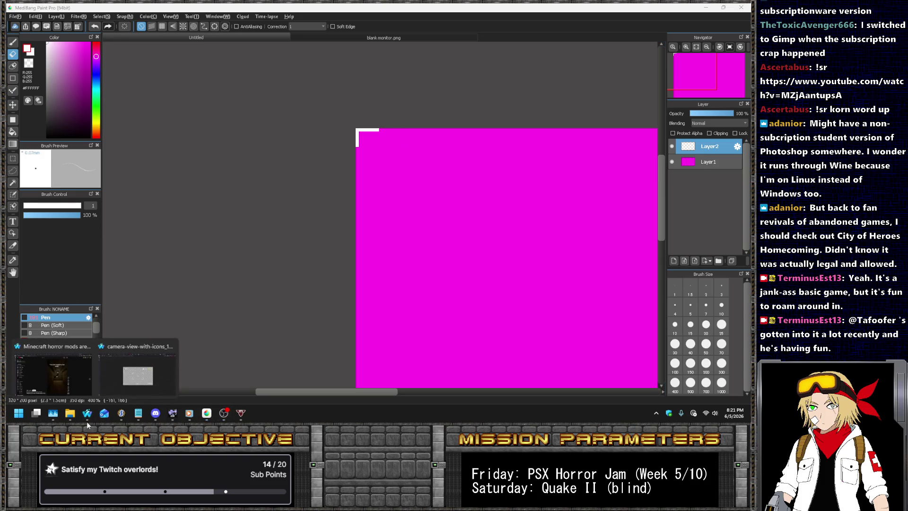
pyautogui.click(56, 373)
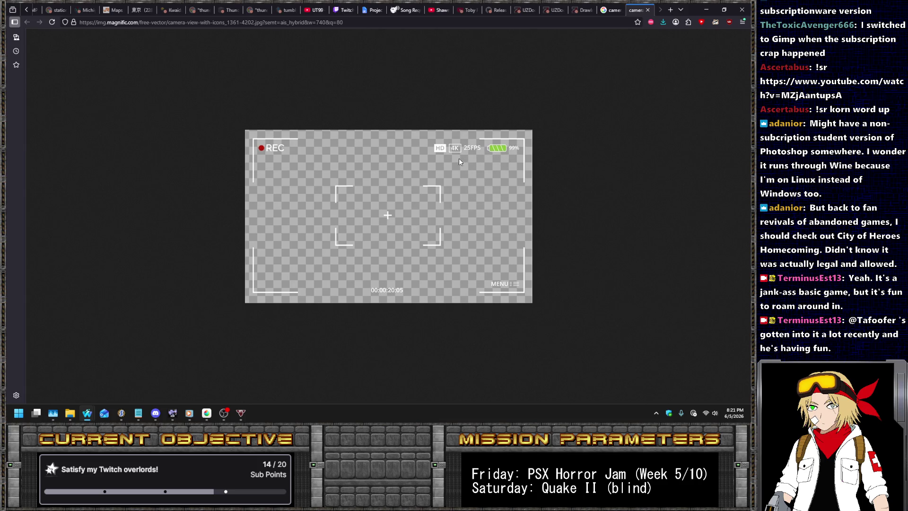
# - Preview VectorStock's viewfinder border among the 'camera recording border' results, then return to MediBang
pyautogui.click(612, 9)
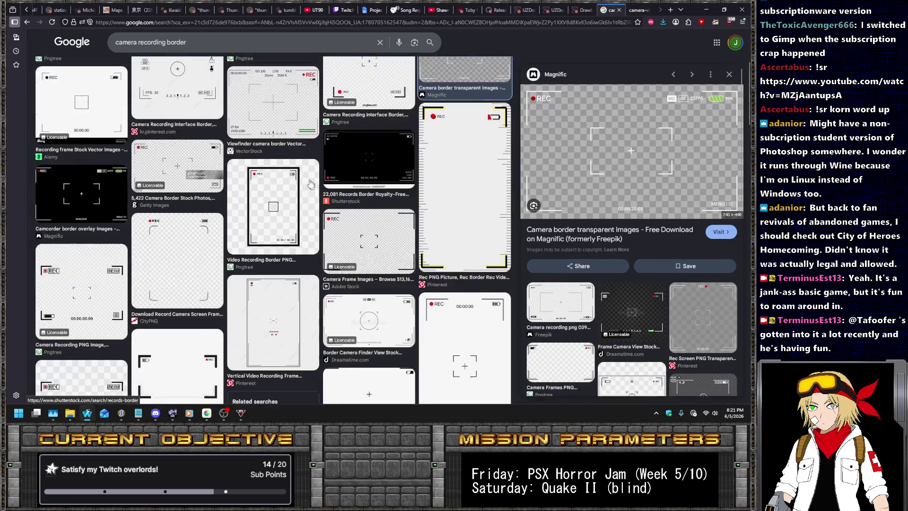
pyautogui.scroll(-3, 354, 222)
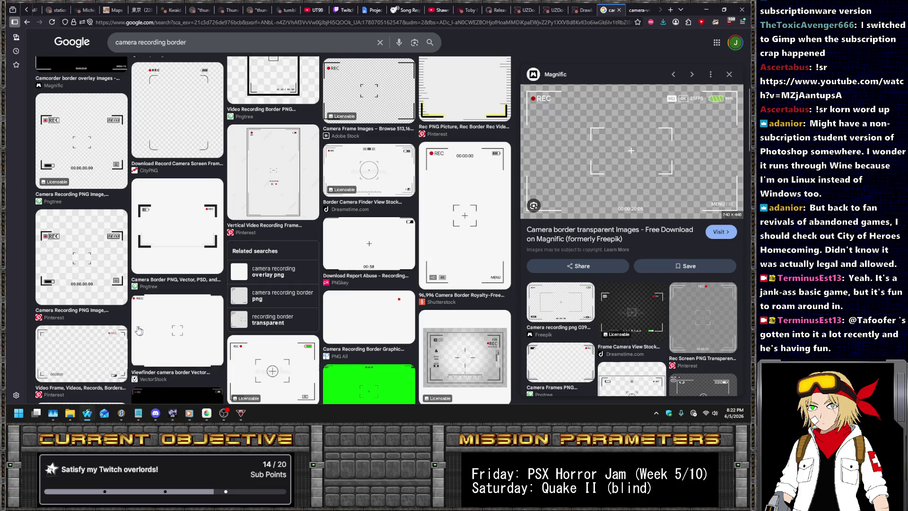
pyautogui.click(161, 316)
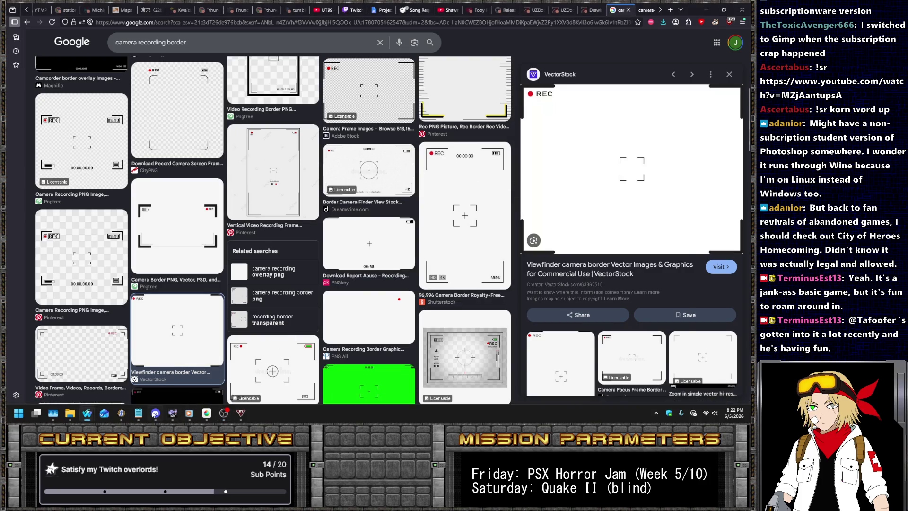
pyautogui.click(206, 413)
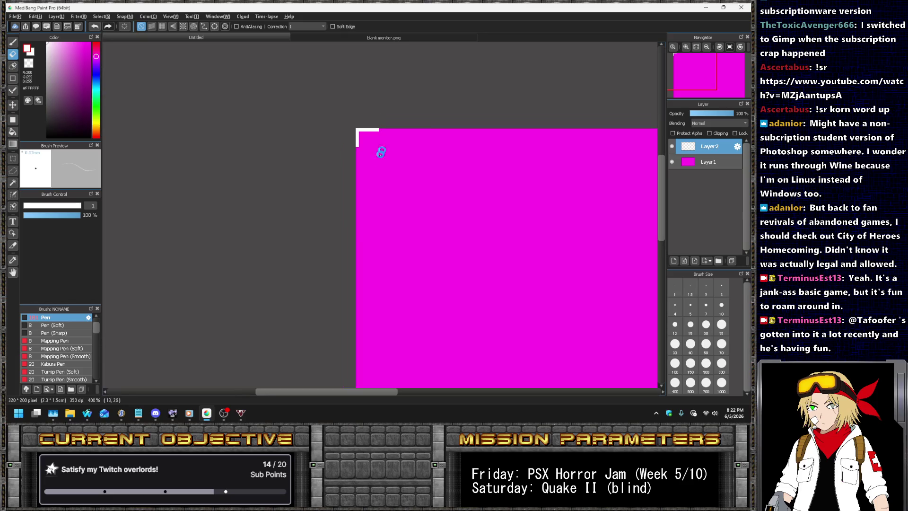
# - Add a new layer, Layer3, above Layer2
pyautogui.scroll(4, 381, 156)
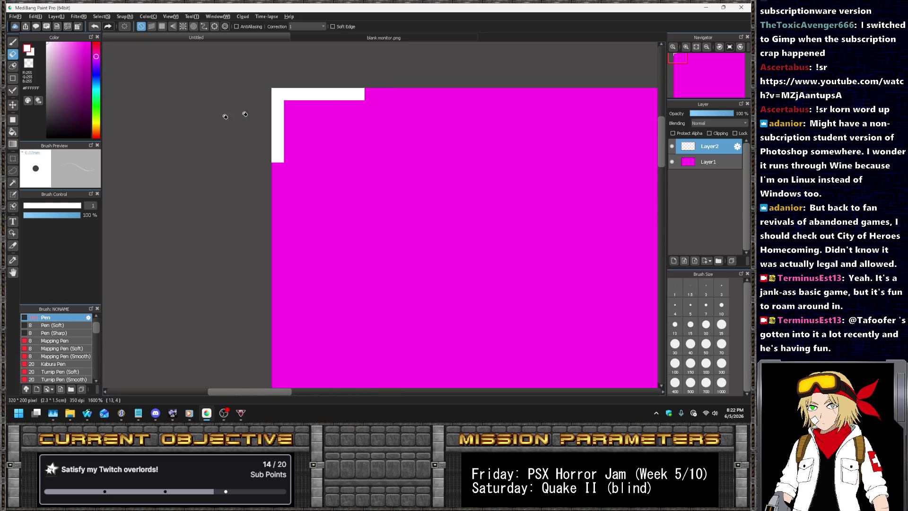
pyautogui.click(55, 16)
pyautogui.click(59, 27)
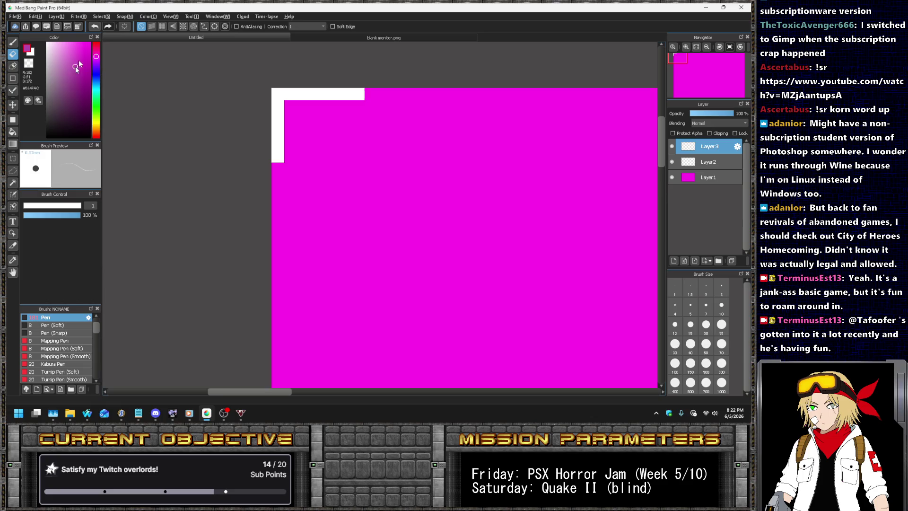
pyautogui.scroll(3, 322, 112)
# - Paint a blocky red recording dot pixel by pixel with the 1 px pen
pyautogui.press('b')
pyautogui.click(318, 127)
pyautogui.click(329, 125)
pyautogui.click(329, 143)
pyautogui.click(311, 143)
pyautogui.click(292, 143)
pyautogui.click(346, 145)
pyautogui.moveTo(372, 162)
pyautogui.mouseDown()
pyautogui.moveTo(291, 162)
pyautogui.moveTo(292, 180)
pyautogui.moveTo(365, 183)
pyautogui.moveTo(288, 205)
pyautogui.moveTo(331, 221)
pyautogui.mouseUp()
# - Nudge the red dot down one pixel with the Move tool
pyautogui.scroll(-3, 283, 190)
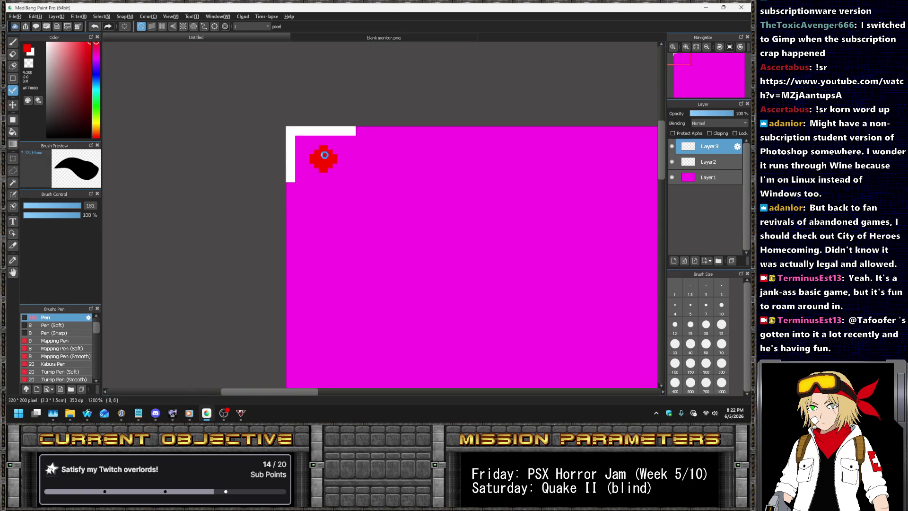
pyautogui.scroll(2, 264, 160)
pyautogui.press('v')
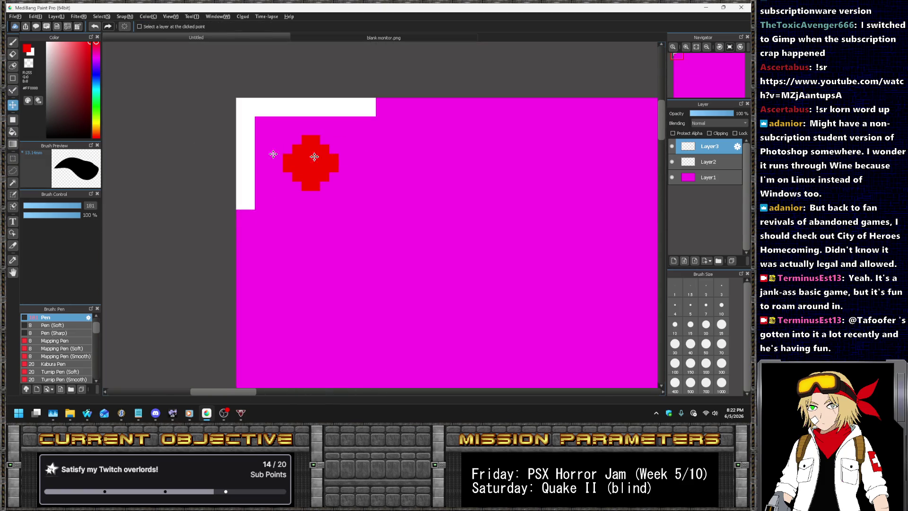
pyautogui.press('Down')
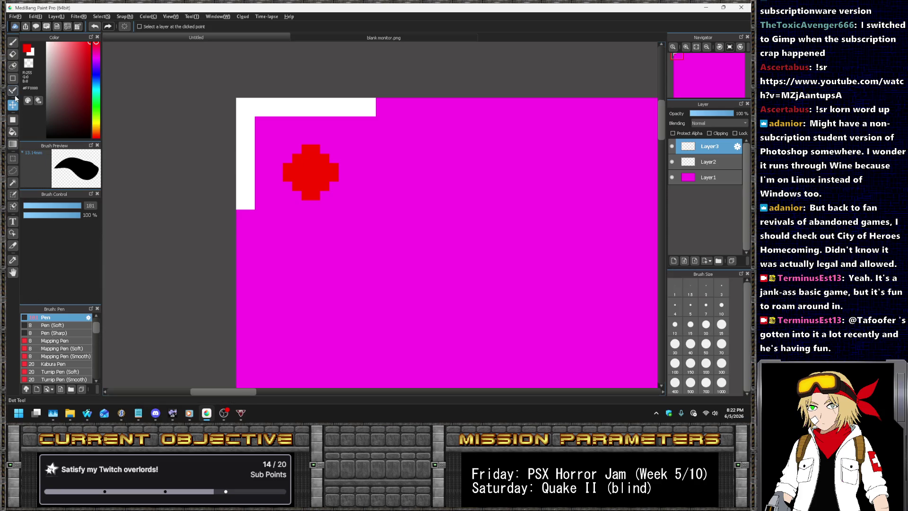
pyautogui.click(13, 90)
pyautogui.click(47, 42)
pyautogui.scroll(3, 373, 157)
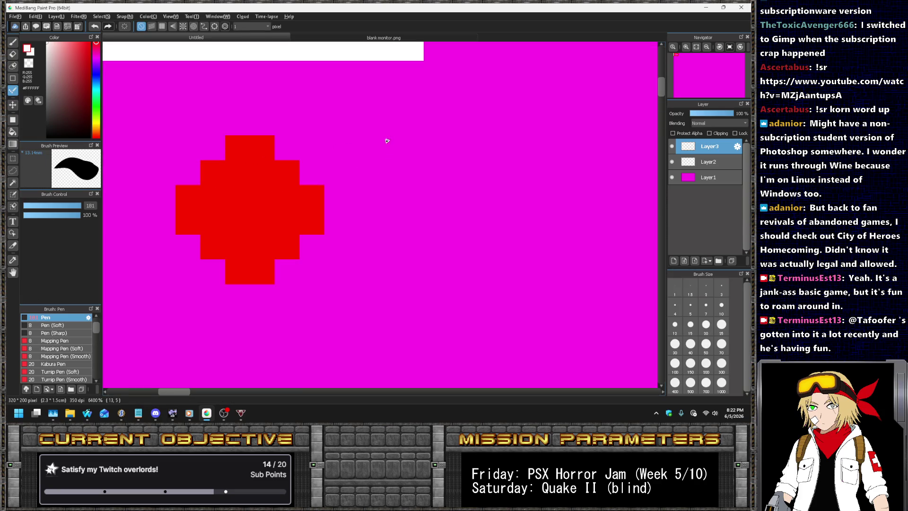
# - Draw the white pixel letter R with stem, bowl and leg
pyautogui.moveTo(387, 140); pyautogui.dragTo(387, 270)
pyautogui.moveTo(410, 148); pyautogui.dragTo(460, 173)
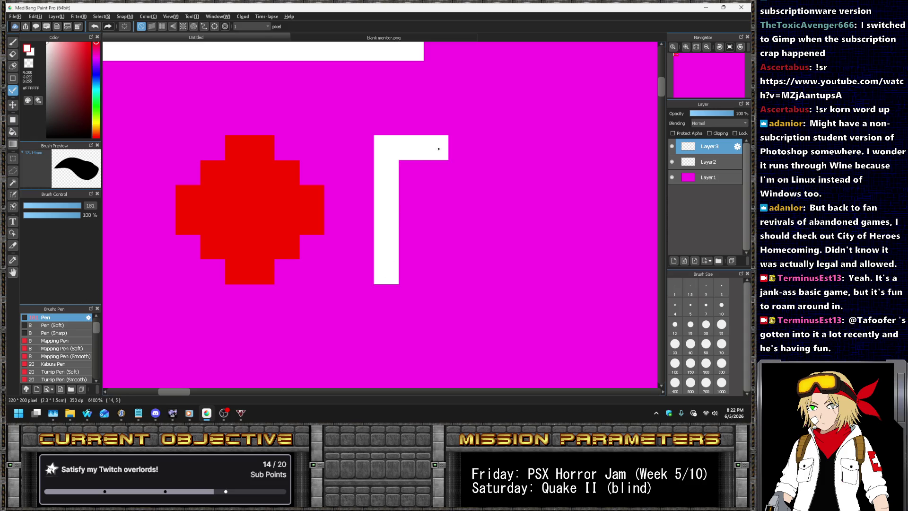
pyautogui.click(459, 203)
pyautogui.moveTo(435, 223); pyautogui.dragTo(411, 223)
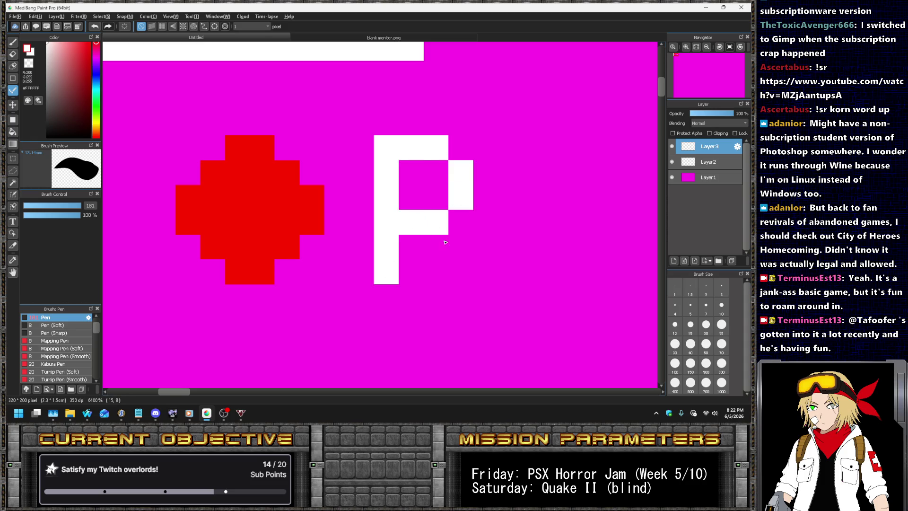
pyautogui.click(435, 247)
pyautogui.hotkey('ctrl', 'z')
pyautogui.moveTo(459, 247); pyautogui.dragTo(460, 272)
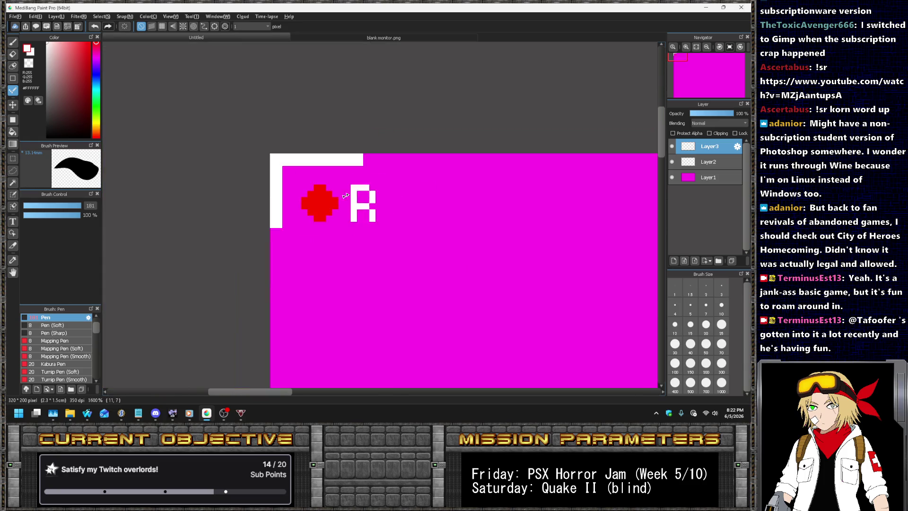
pyautogui.scroll(-3, 426, 213)
pyautogui.scroll(2, 353, 168)
# - Draw the white pixel letter E with stem and three bars
pyautogui.moveTo(350, 170)
pyautogui.mouseDown()
pyautogui.moveTo(350, 264)
pyautogui.moveTo(406, 264)
pyautogui.mouseUp()
pyautogui.moveTo(363, 209); pyautogui.dragTo(390, 209)
pyautogui.moveTo(364, 172); pyautogui.dragTo(401, 173)
pyautogui.scroll(-1, 400, 173)
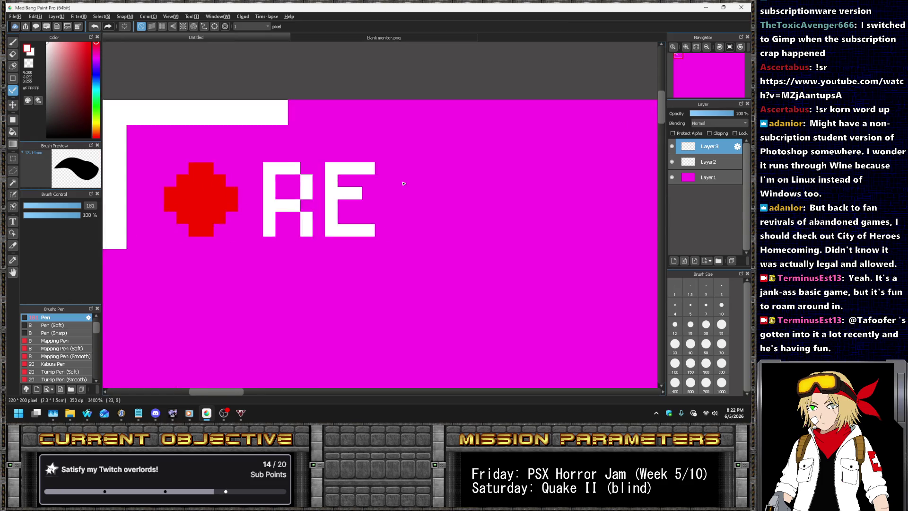
pyautogui.scroll(1, 371, 168)
pyautogui.moveTo(334, 180); pyautogui.dragTo(313, 180)
pyautogui.hotkey('ctrl', 'z')
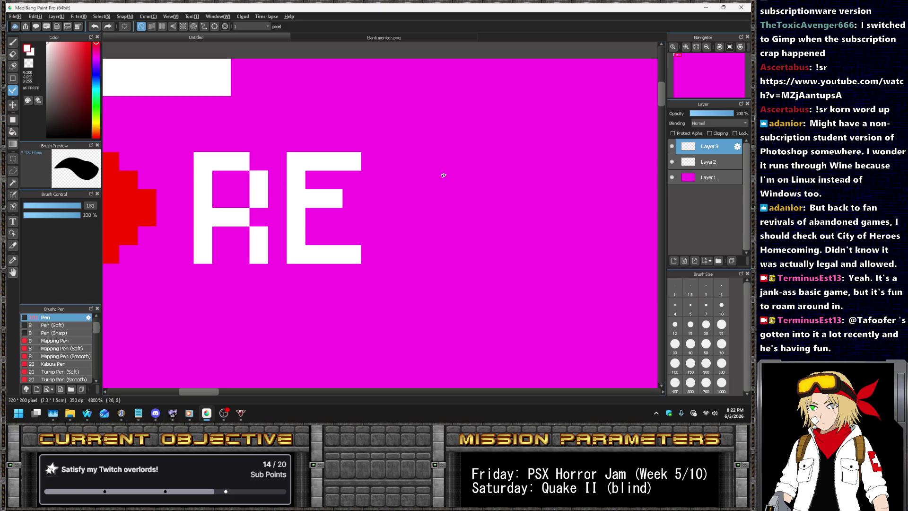
# - Draw the white pixel letter C and rectangle-select it
pyautogui.click(463, 180)
pyautogui.moveTo(447, 161)
pyautogui.mouseDown()
pyautogui.moveTo(421, 161)
pyautogui.moveTo(408, 189)
pyautogui.moveTo(408, 237)
pyautogui.moveTo(447, 254)
pyautogui.mouseUp()
pyautogui.click(455, 243)
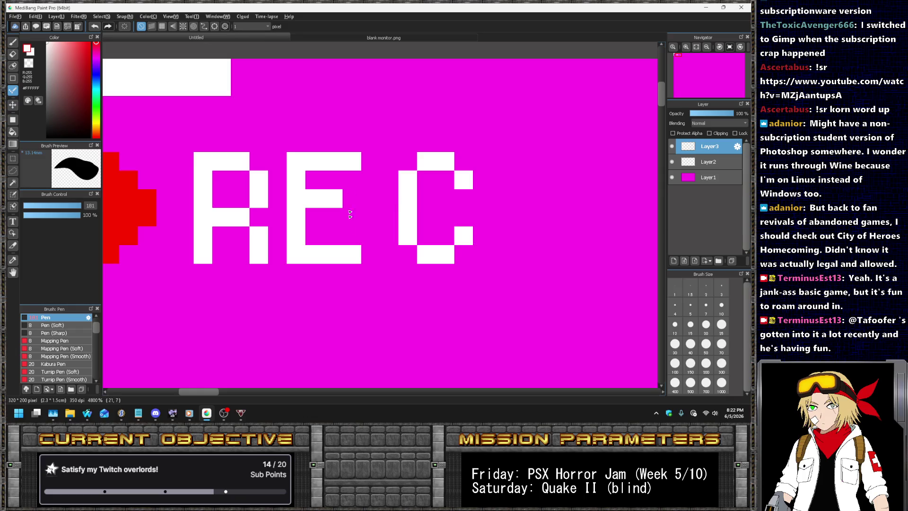
pyautogui.moveTo(336, 234); pyautogui.dragTo(314, 236)
pyautogui.hotkey('ctrl', 'z')
pyautogui.click(13, 158)
pyautogui.moveTo(380, 133); pyautogui.dragTo(510, 301)
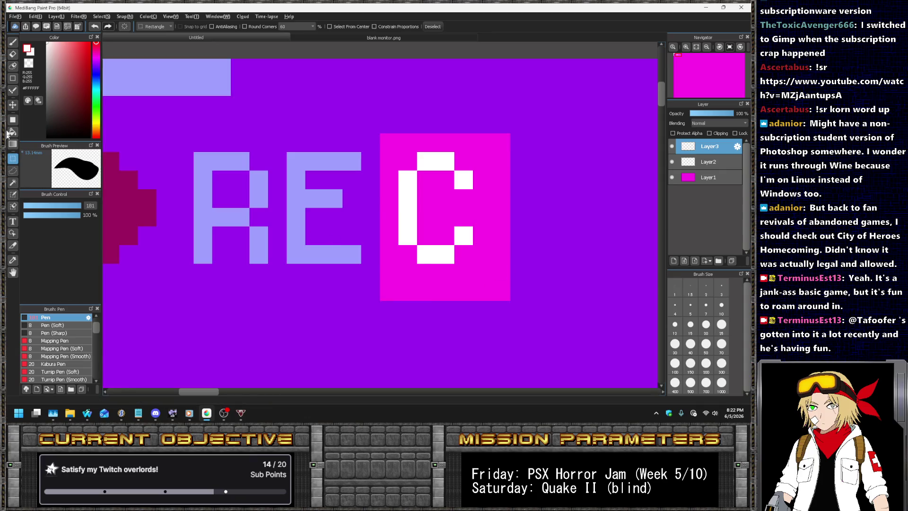
# - Shift the letter C slightly left toward the E and deselect
pyautogui.click(13, 105)
pyautogui.moveTo(402, 199); pyautogui.dragTo(383, 199)
pyautogui.hotkey('ctrl', 'd')
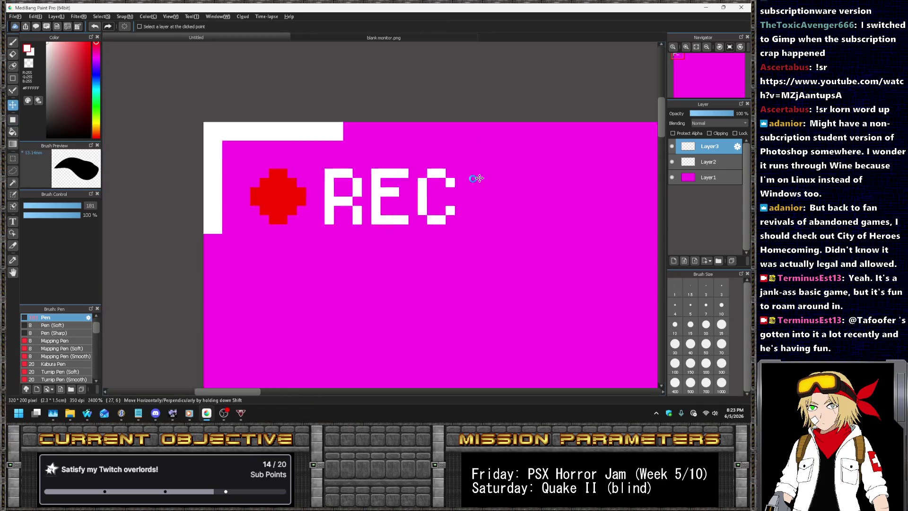
pyautogui.scroll(-10, 468, 180)
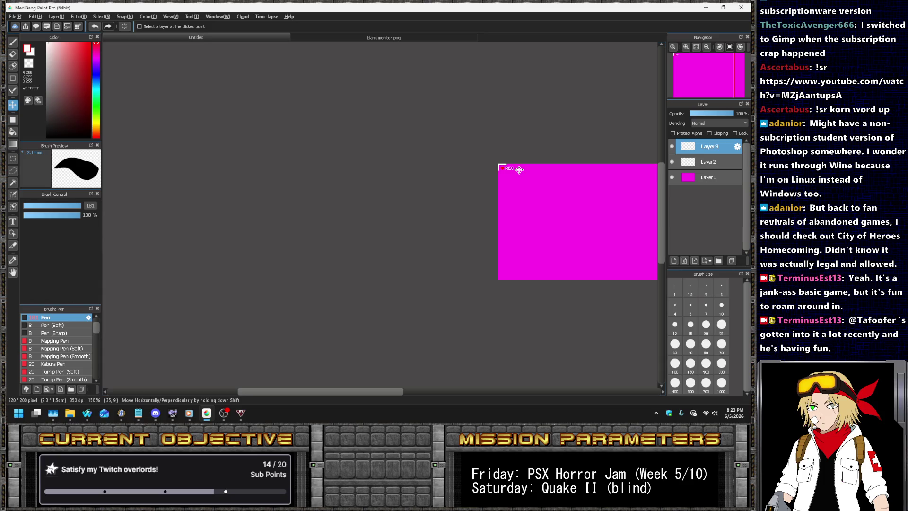
pyautogui.scroll(4, 513, 169)
pyautogui.scroll(4, 513, 170)
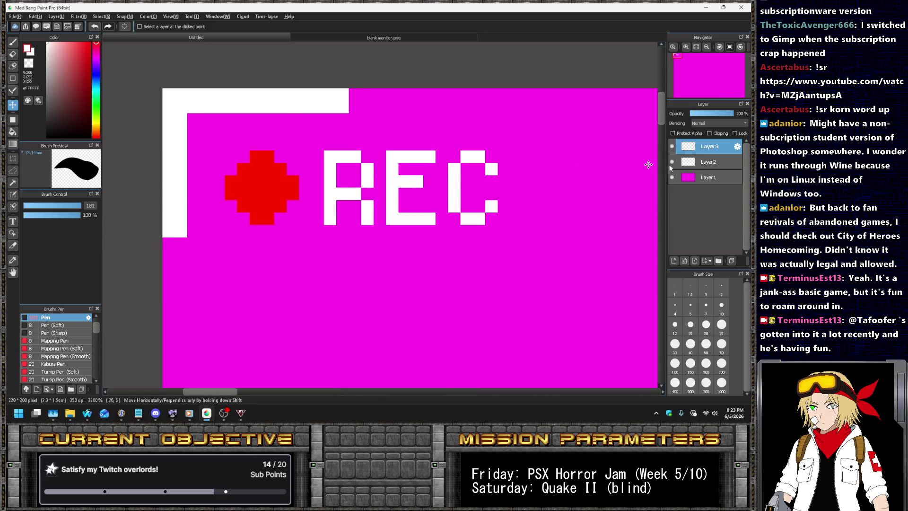
# - Select the REC letters' lower strokes and move them down one pixel
pyautogui.click(703, 164)
pyautogui.press('m')
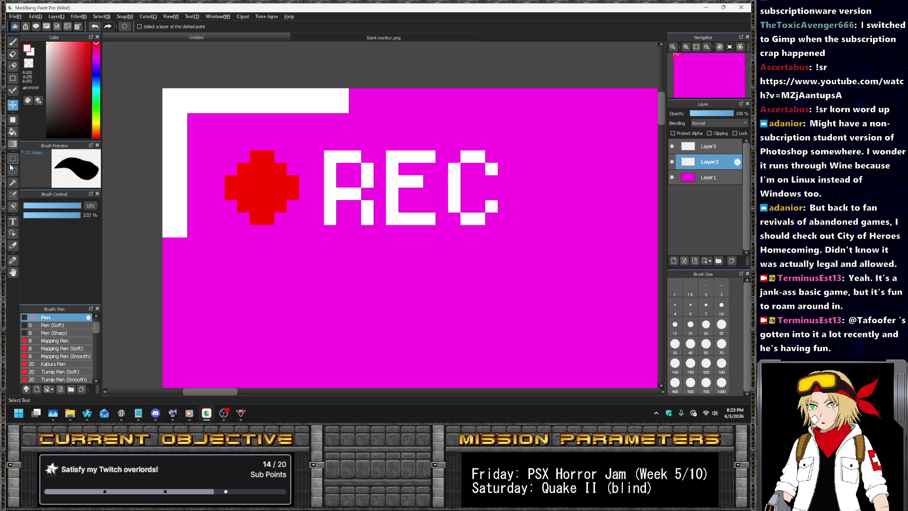
pyautogui.moveTo(312, 212); pyautogui.dragTo(560, 262)
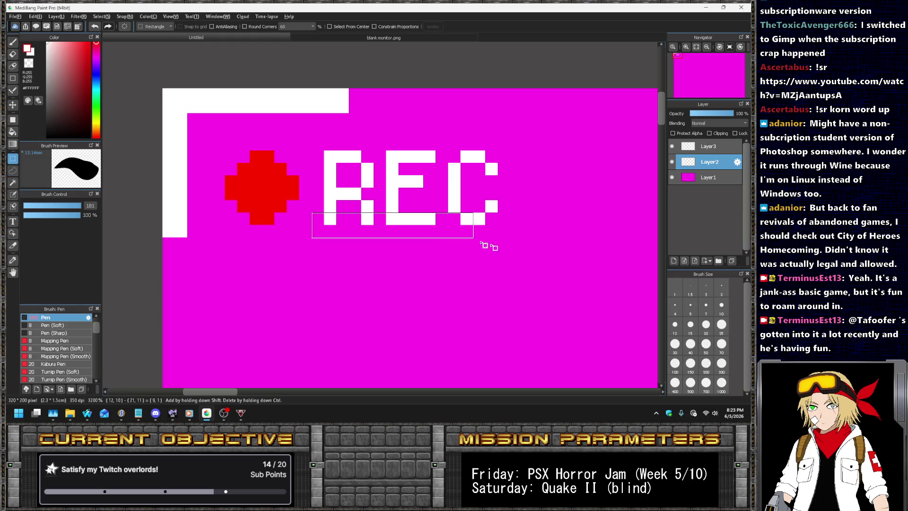
pyautogui.moveTo(387, 176)
pyautogui.mouseDown()
pyautogui.moveTo(486, 213)
pyautogui.moveTo(535, 213)
pyautogui.mouseUp()
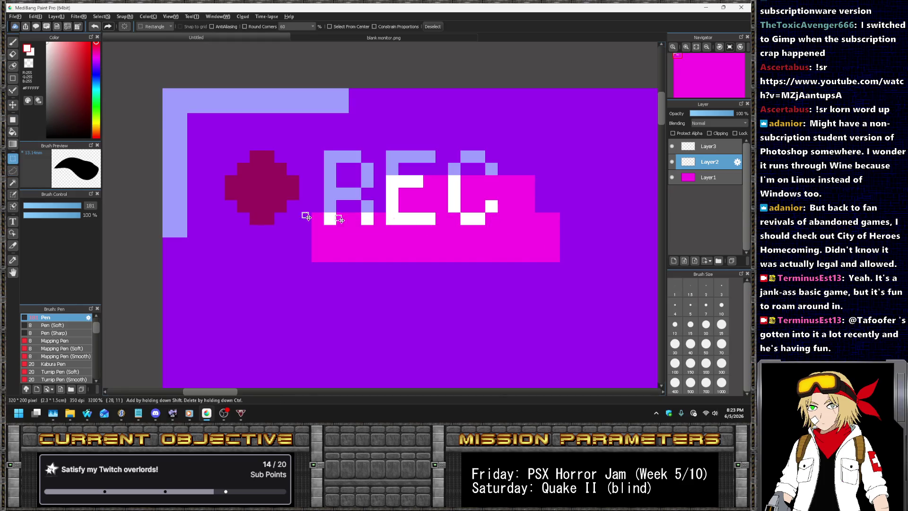
pyautogui.click(12, 105)
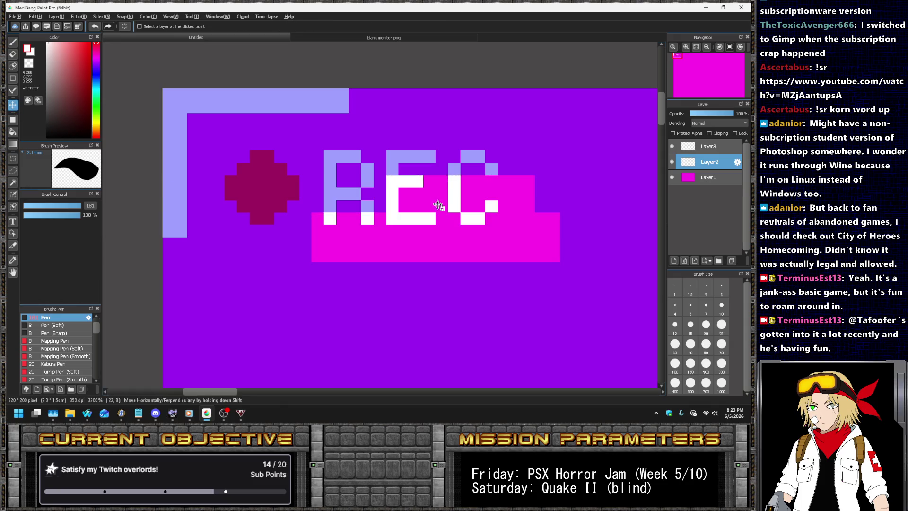
pyautogui.moveTo(437, 194); pyautogui.dragTo(437, 219)
pyautogui.hotkey('ctrl', 'z')
# - On Layer3, fill the gap in the E's left bar with white
pyautogui.click(707, 147)
pyautogui.hotkey('ctrl', 'd')
pyautogui.press('b')
pyautogui.moveTo(394, 168); pyautogui.dragTo(394, 188)
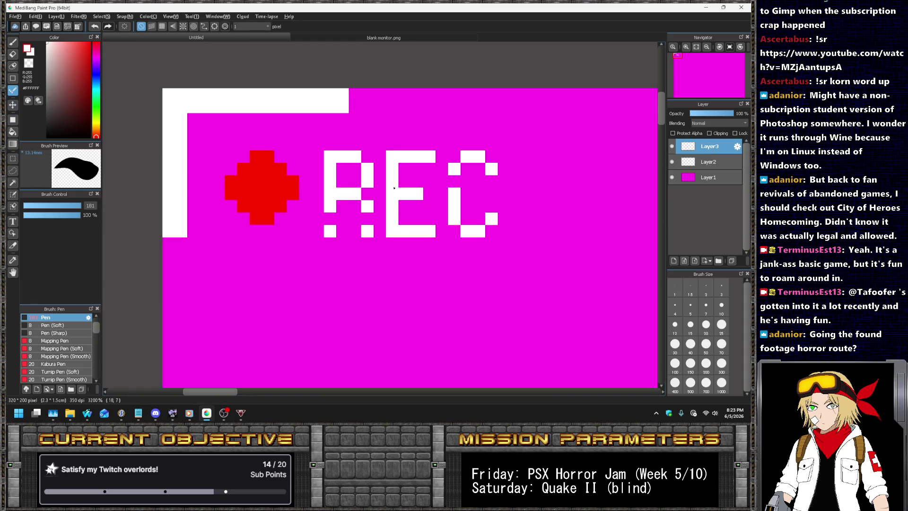
# - Fill the white gaps in the C's left bar and the R's legs
pyautogui.click(453, 182)
pyautogui.click(331, 218)
pyautogui.click(368, 219)
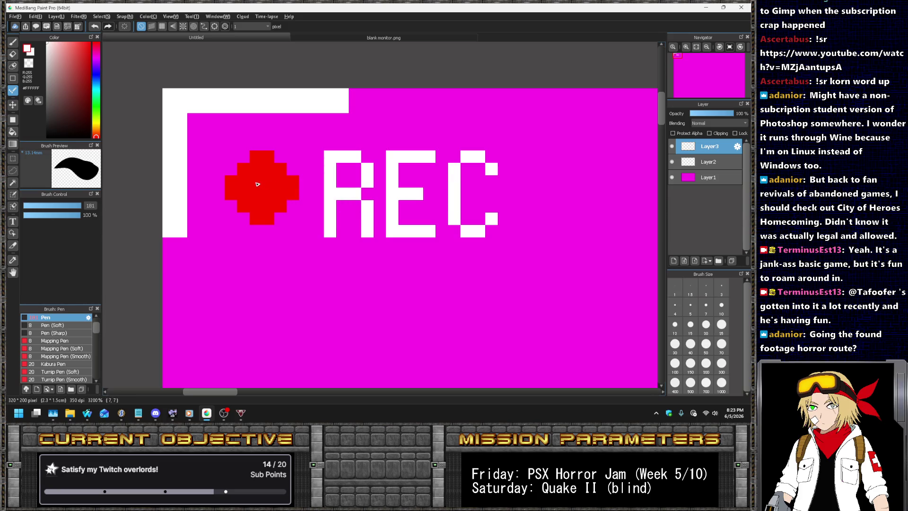
pyautogui.click(672, 162)
pyautogui.click(673, 162)
# - Eyedrop the red dot and paint extra red pixels to make it a larger, rounder circle
pyautogui.keyDown('alt'); pyautogui.click(236, 179); pyautogui.keyUp('alt')
pyautogui.moveTo(247, 158); pyautogui.dragTo(221, 210)
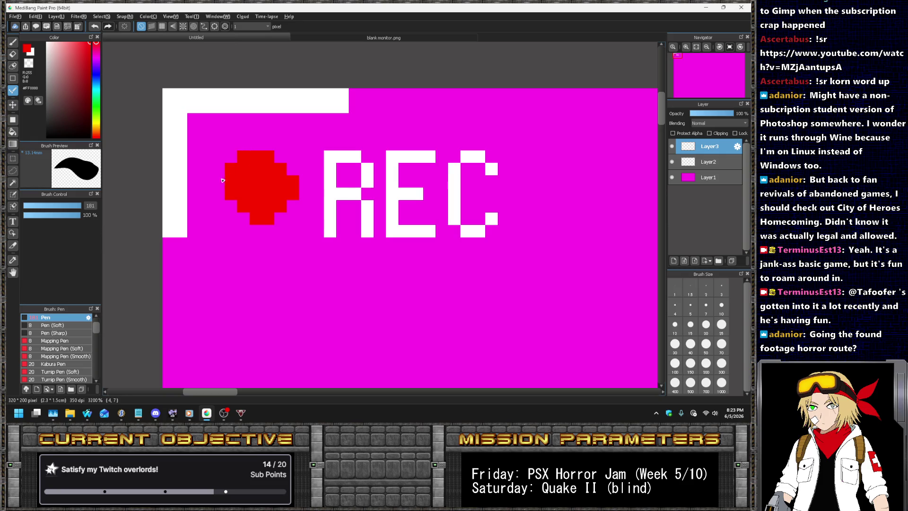
pyautogui.click(231, 218)
pyautogui.click(244, 232)
pyautogui.moveTo(253, 236); pyautogui.dragTo(268, 231)
pyautogui.click(280, 218)
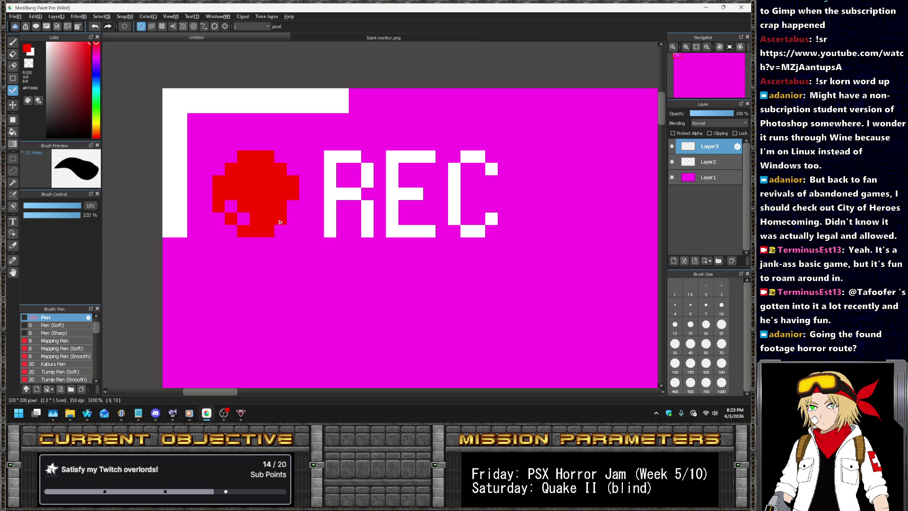
pyautogui.click(293, 206)
pyautogui.click(243, 219)
pyautogui.click(231, 206)
pyautogui.scroll(-3, 253, 207)
pyautogui.scroll(-3, 265, 198)
pyautogui.scroll(4, 303, 208)
pyautogui.scroll(-3, 330, 164)
pyautogui.scroll(-3, 330, 163)
pyautogui.scroll(1, 360, 160)
pyautogui.hotkey('alt', 'Tab')
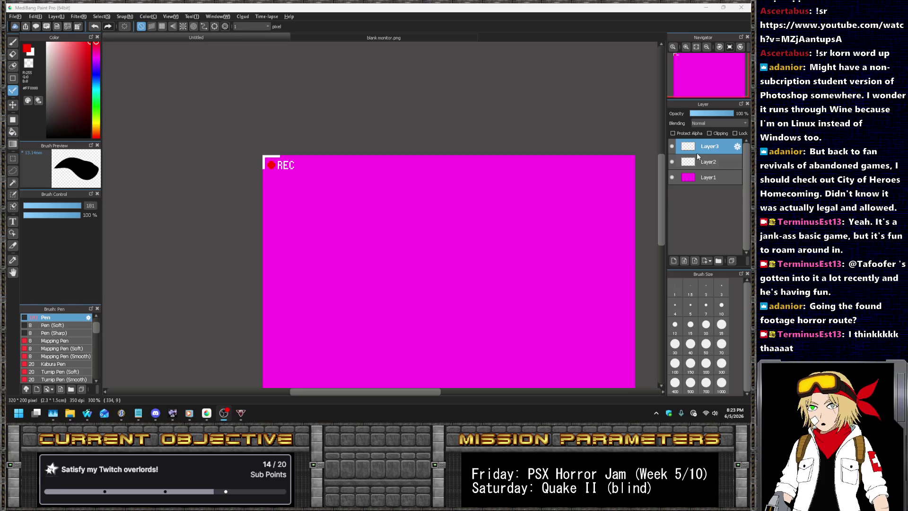
# - Select the REC text and nudge it left toward the red dot with the arrow key
pyautogui.scroll(10, 247, 167)
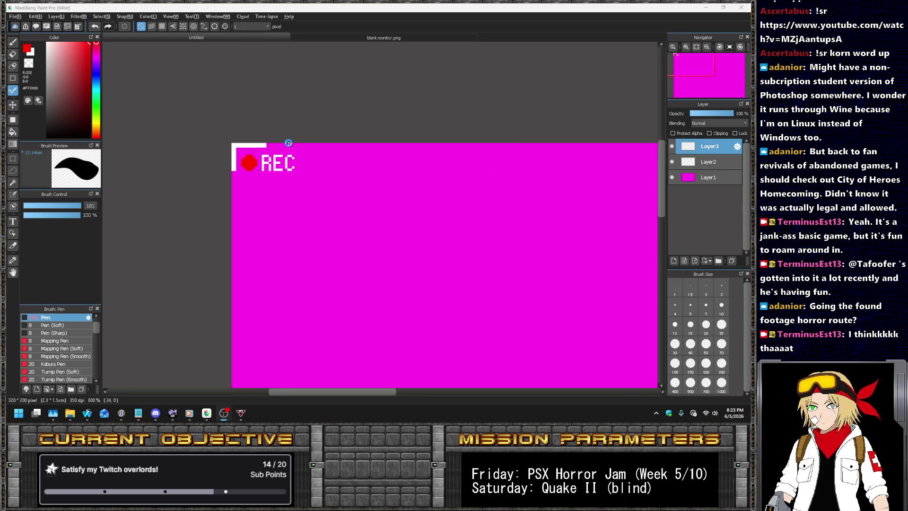
pyautogui.scroll(-5, 271, 158)
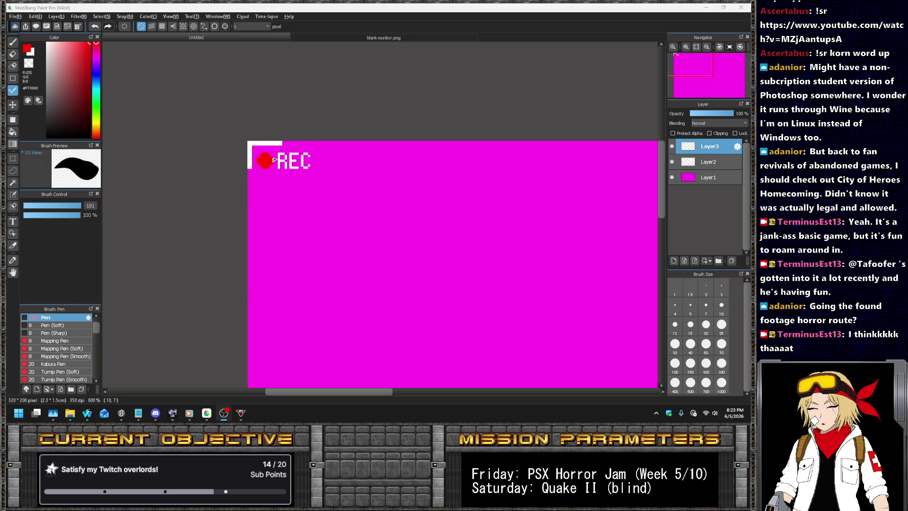
pyautogui.scroll(2, 272, 160)
pyautogui.scroll(1, 252, 152)
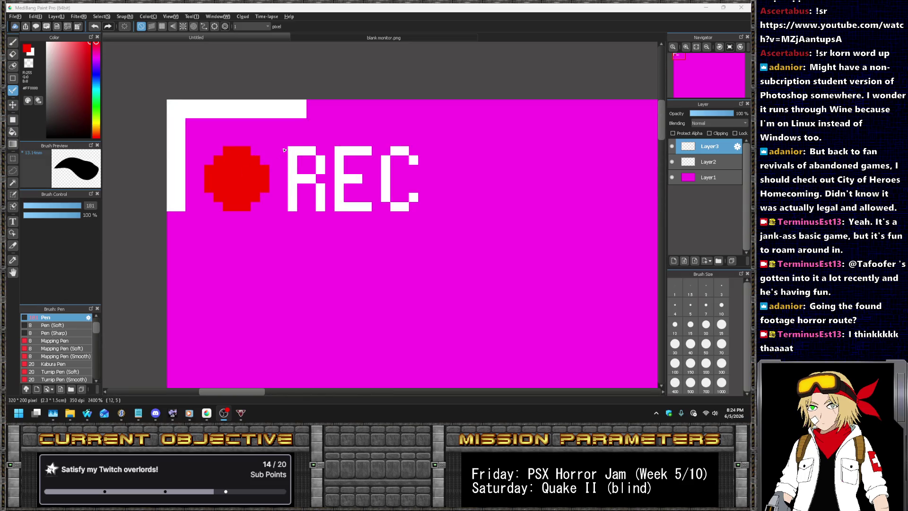
pyautogui.click(17, 161)
pyautogui.moveTo(278, 138); pyautogui.dragTo(450, 250)
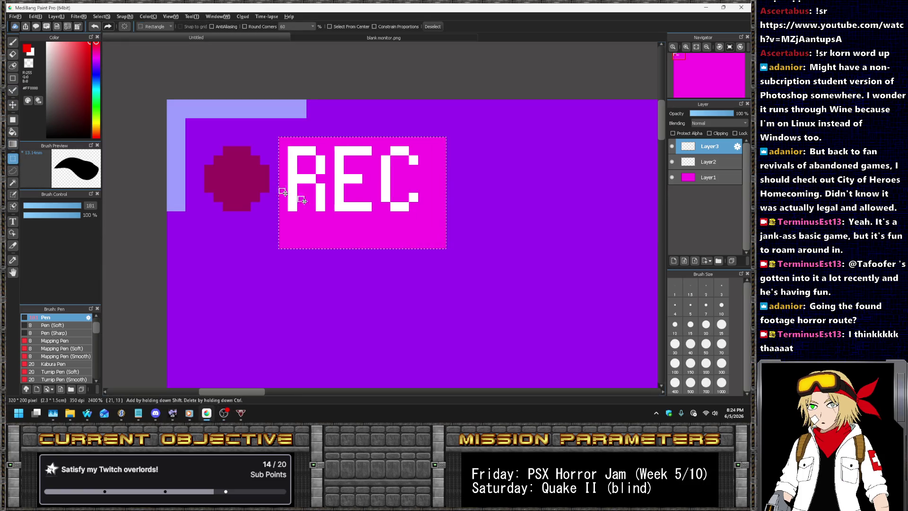
pyautogui.click(12, 104)
pyautogui.press('Left')
pyautogui.press('Left')
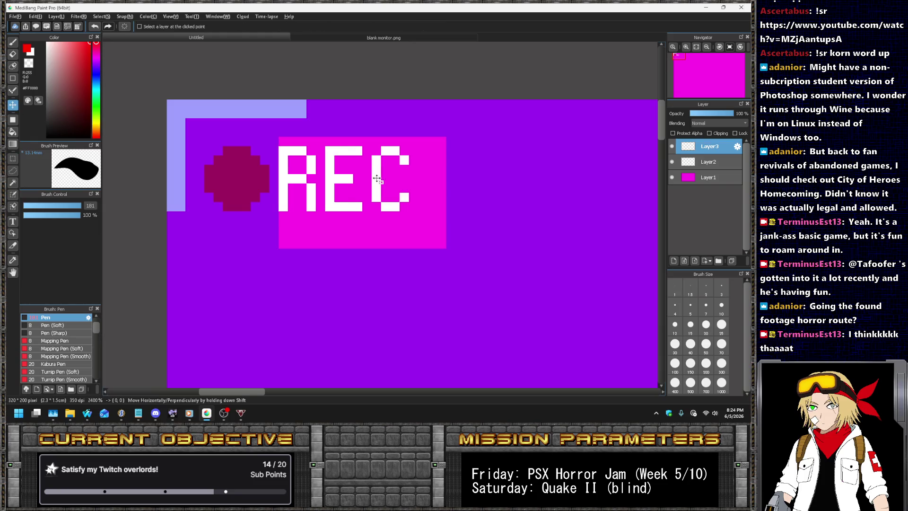
pyautogui.hotkey('ctrl', 'd')
# - Select the red dot and REC text together and shift both slightly left
pyautogui.click(15, 161)
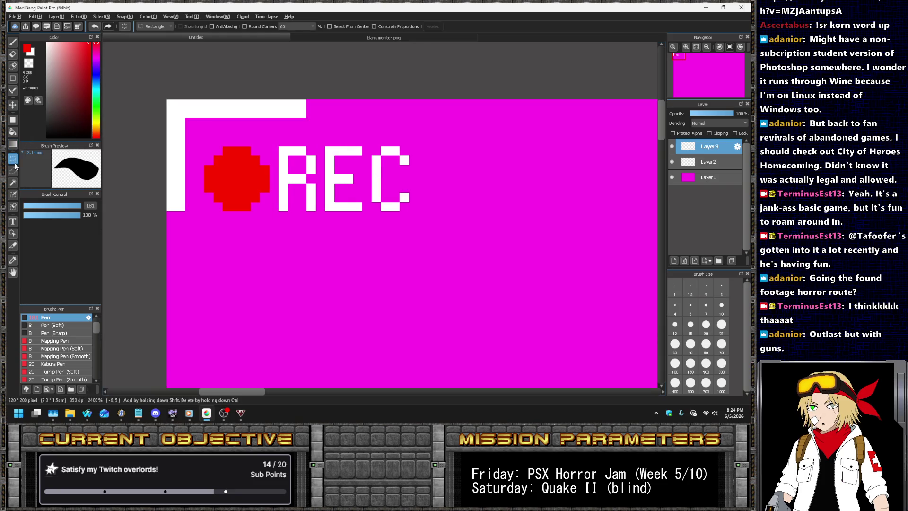
pyautogui.moveTo(195, 128); pyautogui.dragTo(436, 229)
pyautogui.click(13, 105)
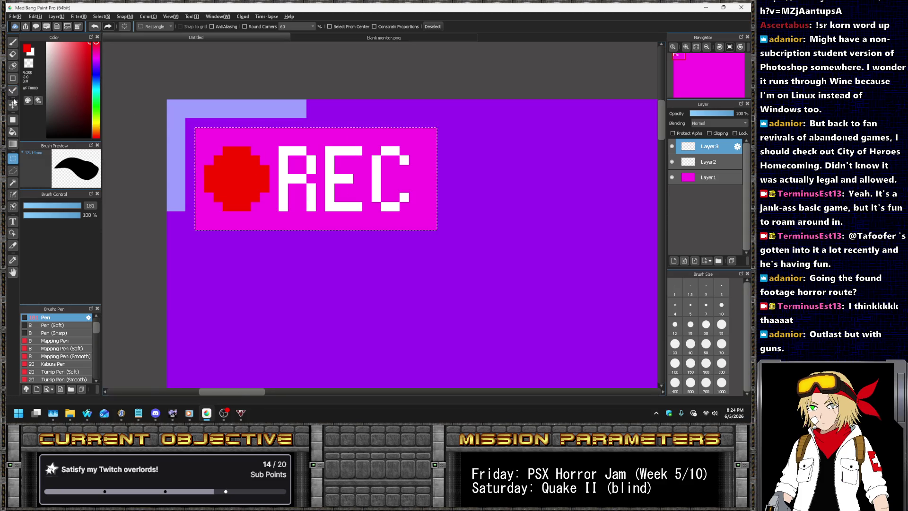
pyautogui.moveTo(312, 185); pyautogui.dragTo(302, 184)
pyautogui.scroll(-4, 293, 161)
pyautogui.scroll(-3, 280, 151)
pyautogui.scroll(4, 280, 152)
pyautogui.scroll(3, 275, 105)
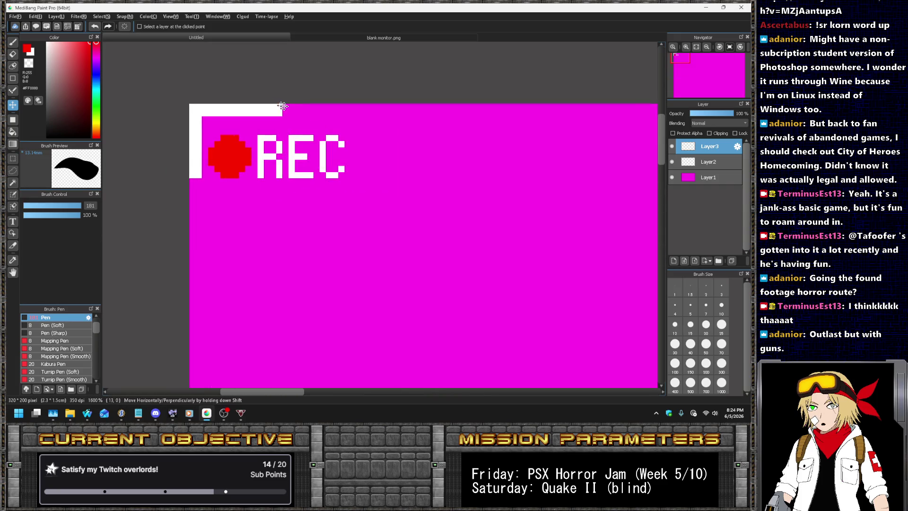
# - Check Layer3 and Layer2 contents, make Layer2 active, and set the colour to white
pyautogui.click(674, 149)
pyautogui.click(674, 148)
pyautogui.click(672, 162)
pyautogui.click(672, 161)
pyautogui.click(709, 161)
pyautogui.scroll(1, 310, 122)
pyautogui.click(30, 51)
pyautogui.click(13, 90)
pyautogui.scroll(-1, 265, 113)
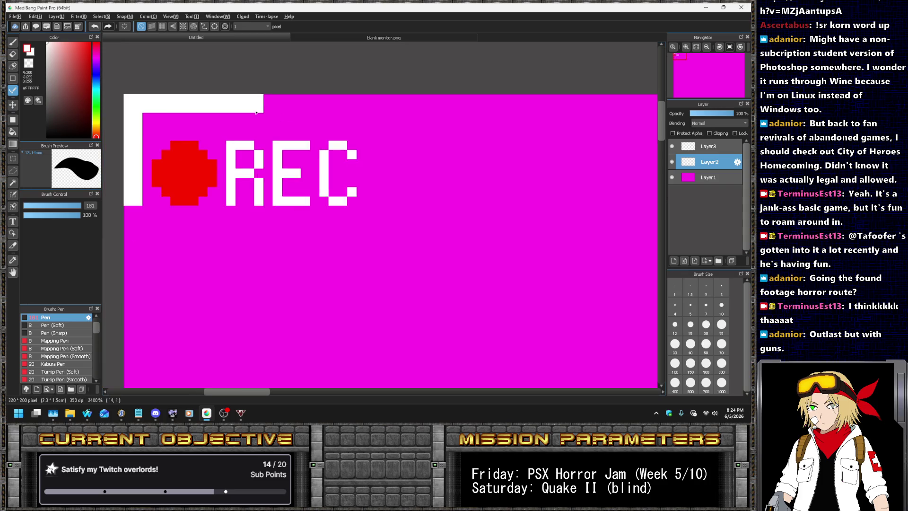
pyautogui.scroll(1, 194, 112)
# - Copy the white top bar, slide the copy right, and merge it down into Layer2
pyautogui.click(13, 158)
pyautogui.moveTo(198, 88); pyautogui.dragTo(359, 112)
pyautogui.hotkey('ctrl', 'c')
pyautogui.hotkey('ctrl', 'v')
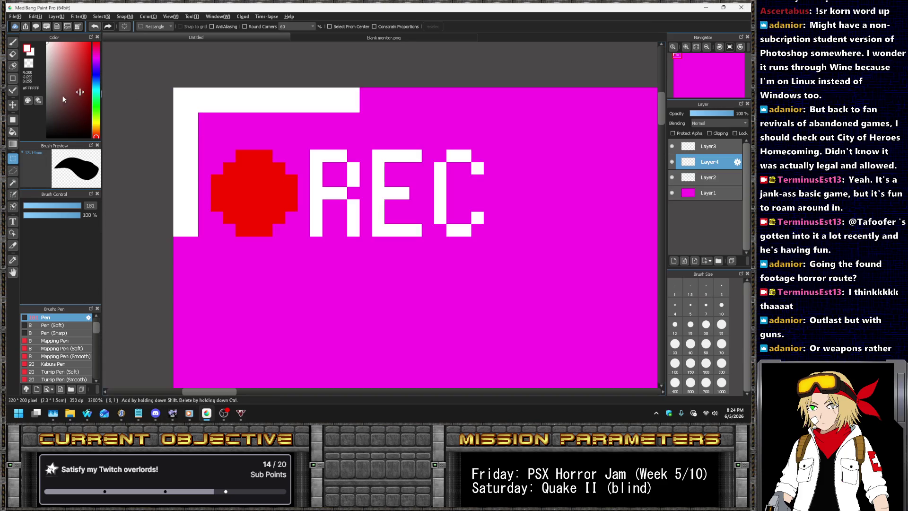
pyautogui.press('v')
pyautogui.moveTo(339, 103); pyautogui.dragTo(513, 105)
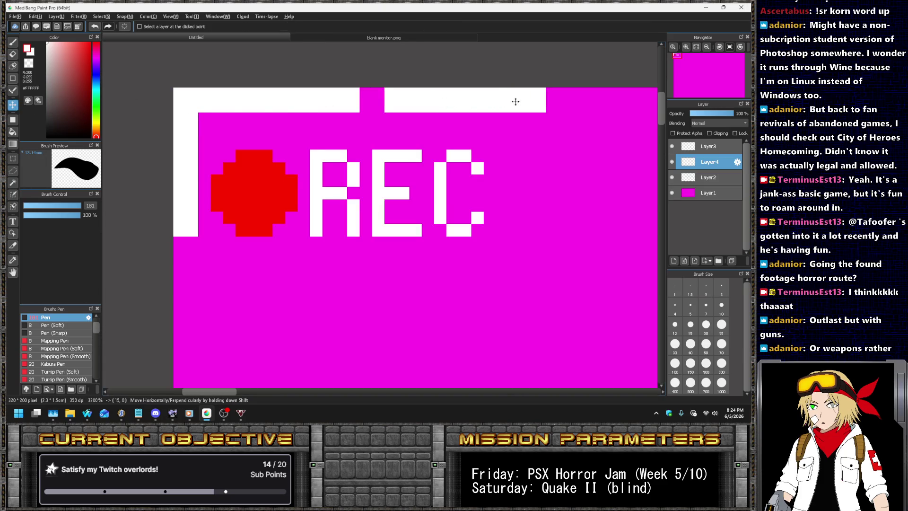
pyautogui.click(710, 178)
pyautogui.click(671, 162)
pyautogui.click(672, 162)
pyautogui.click(705, 167)
pyautogui.hotkey('ctrl', 'e')
# - Copy the left arm of the bracket and slide the copy downward to lengthen it
pyautogui.click(13, 158)
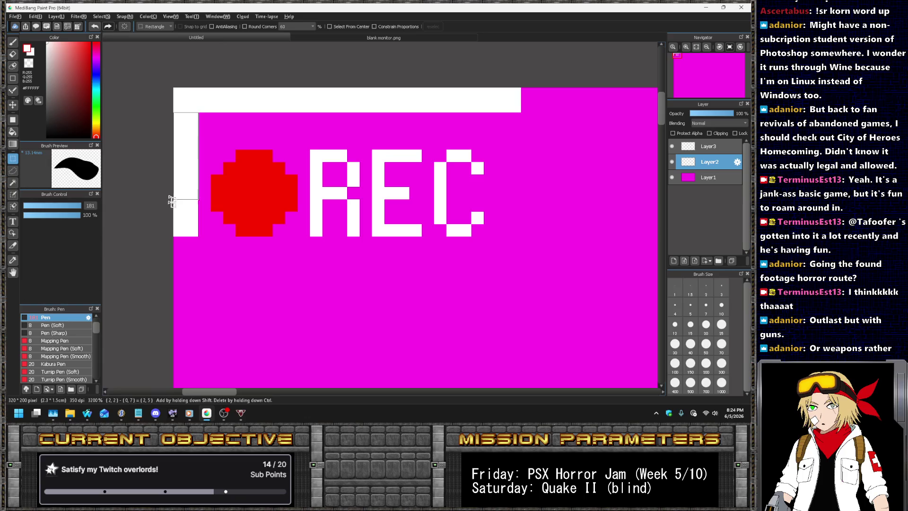
pyautogui.hotkey('ctrl', 'a')
pyautogui.hotkey('ctrl', 'c')
pyautogui.hotkey('ctrl', 'v')
pyautogui.click(13, 104)
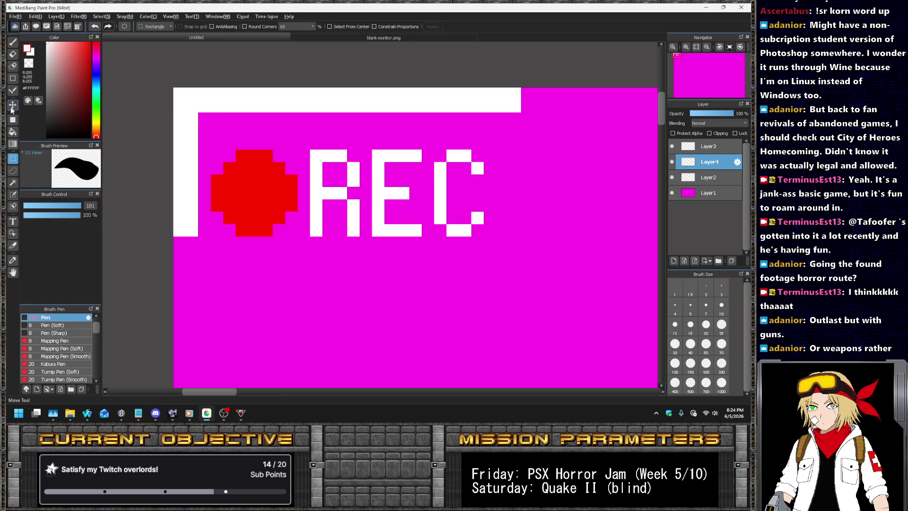
pyautogui.moveTo(242, 95)
pyautogui.mouseDown()
pyautogui.moveTo(240, 228)
pyautogui.moveTo(241, 216)
pyautogui.mouseUp()
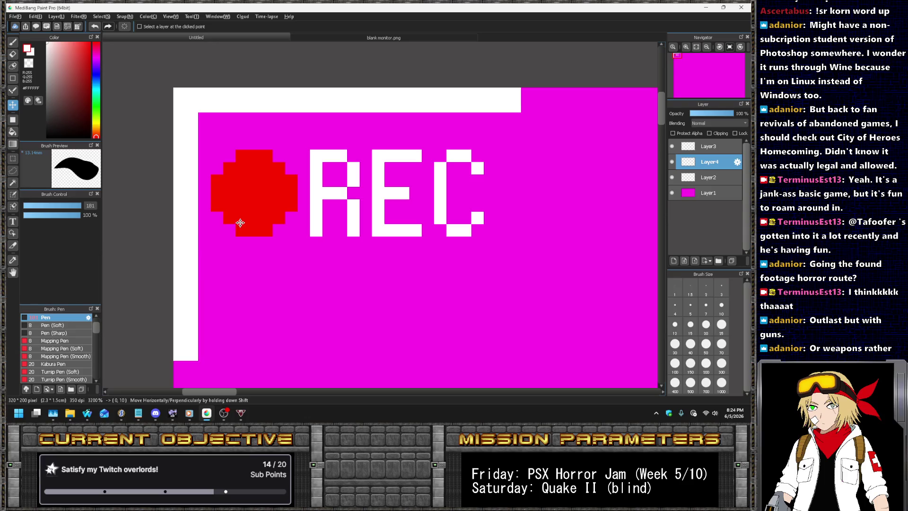
pyautogui.scroll(-10, 374, 111)
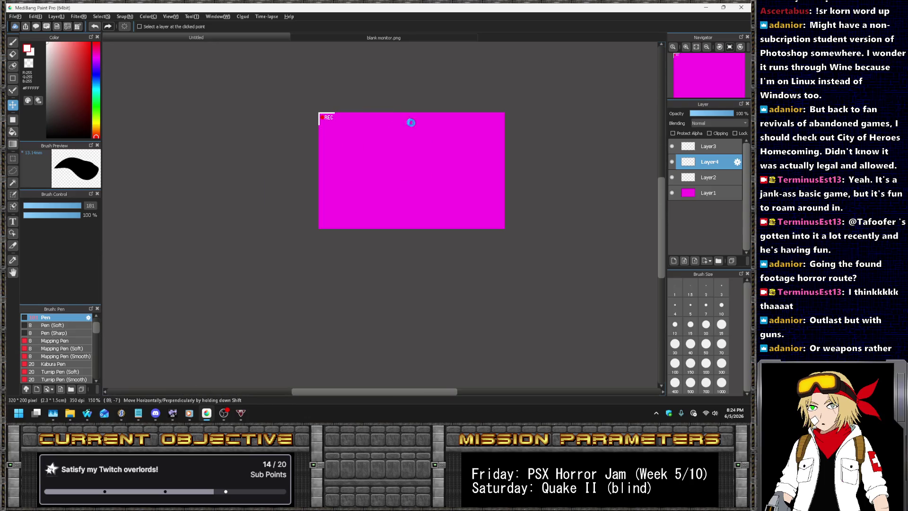
# - Undo the last edit, then nudge the red dot and REC text slightly right and down
pyautogui.hotkey('ctrl', 's')
pyautogui.press('Escape')
pyautogui.hotkey('ctrl', 'z')
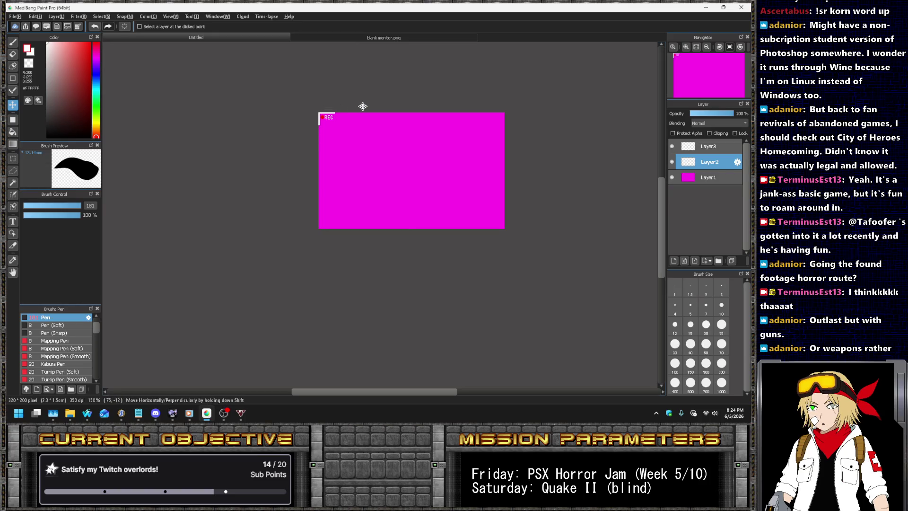
pyautogui.scroll(2, 358, 104)
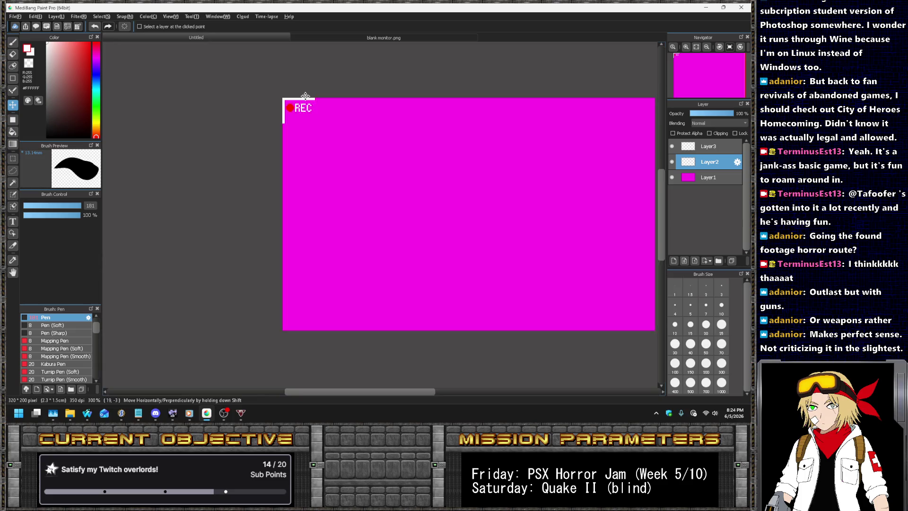
pyautogui.scroll(4, 306, 96)
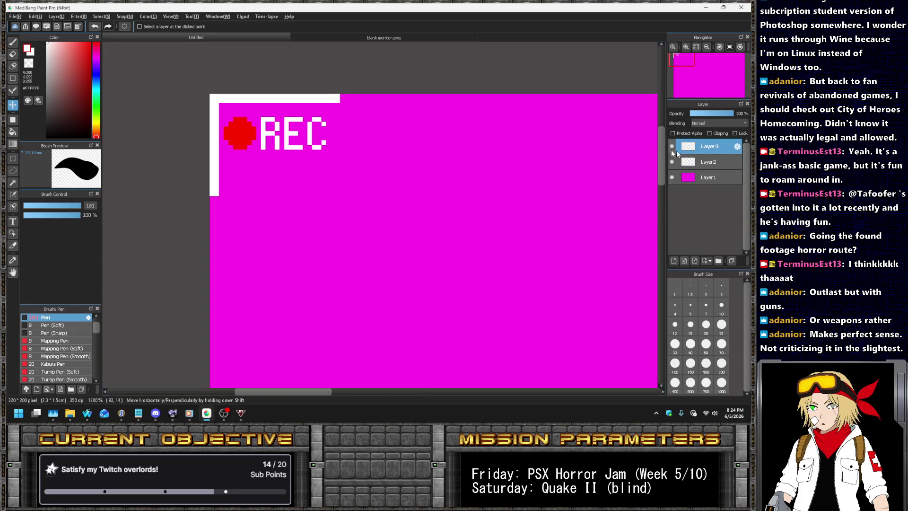
pyautogui.scroll(2, 322, 124)
pyautogui.moveTo(198, 123)
pyautogui.mouseDown()
pyautogui.moveTo(293, 132)
pyautogui.moveTo(302, 141)
pyautogui.mouseUp()
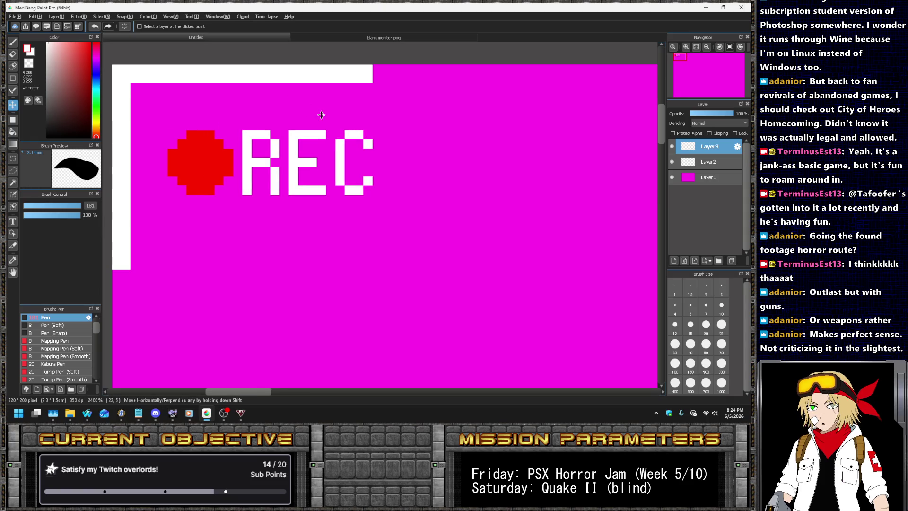
pyautogui.scroll(-5, 371, 122)
pyautogui.scroll(-2, 372, 124)
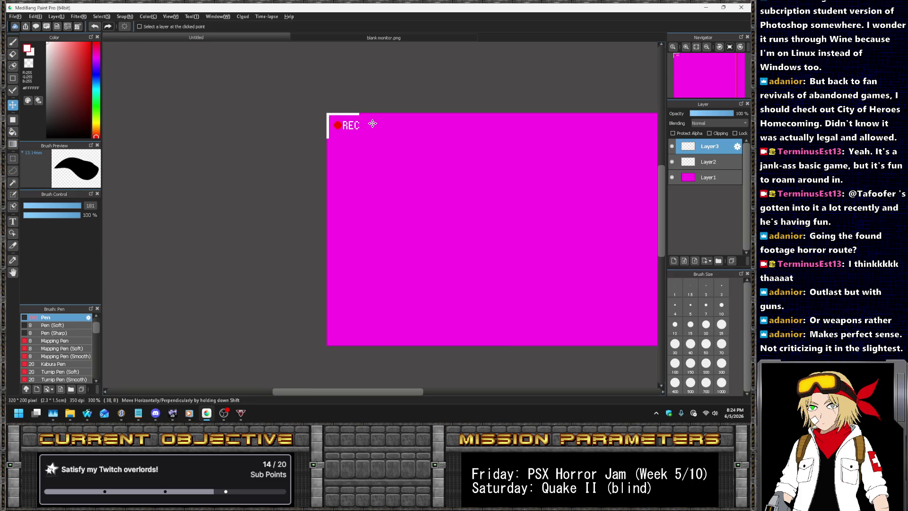
pyautogui.scroll(4, 349, 116)
pyautogui.scroll(3, 497, 162)
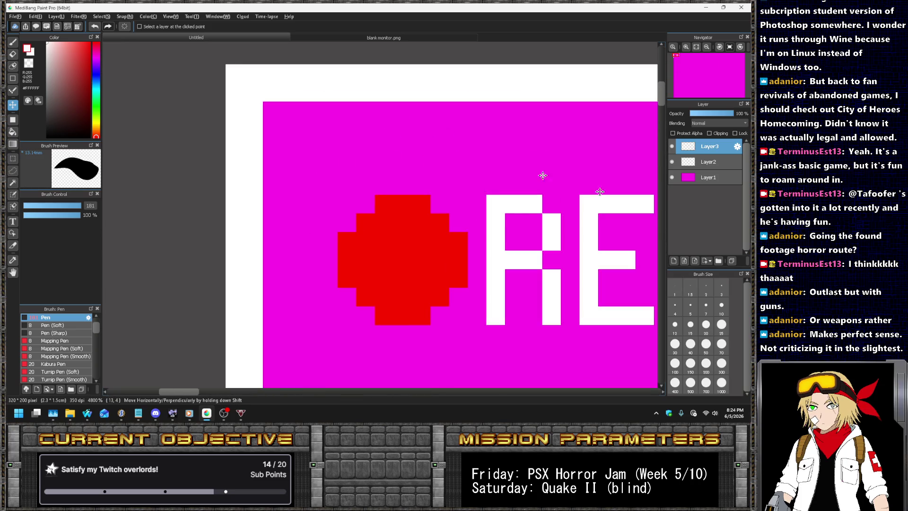
# - Make Layer2 the working layer and rectangle-select a small area above the red dot
pyautogui.click(690, 169)
pyautogui.scroll(-2, 299, 123)
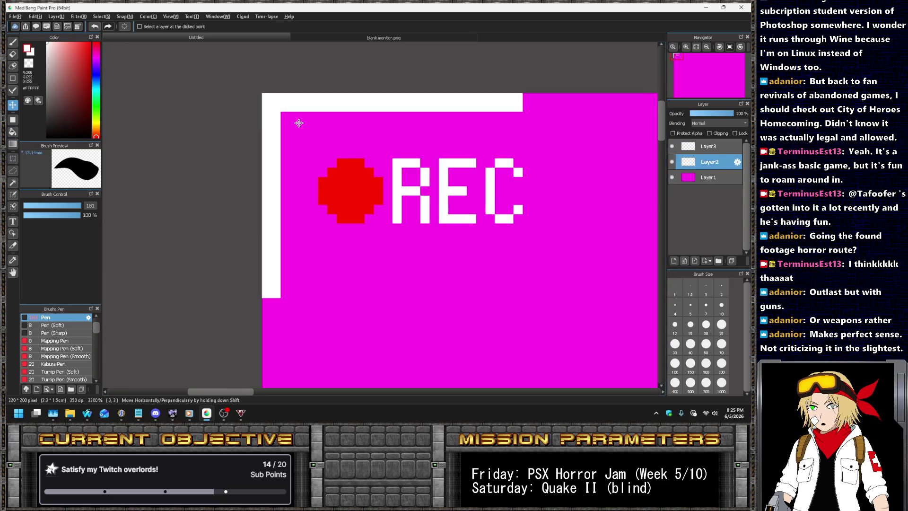
pyautogui.scroll(-2, 299, 123)
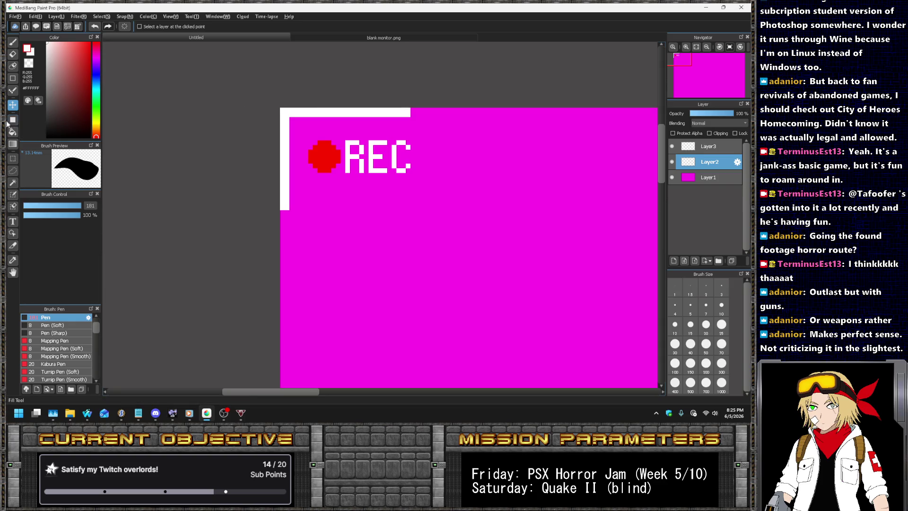
pyautogui.click(17, 159)
pyautogui.scroll(2, 283, 119)
pyautogui.moveTo(252, 102); pyautogui.dragTo(286, 165)
# - Select the box around the REC mark, try moving it upward, then undo
pyautogui.moveTo(228, 188); pyautogui.dragTo(181, 228)
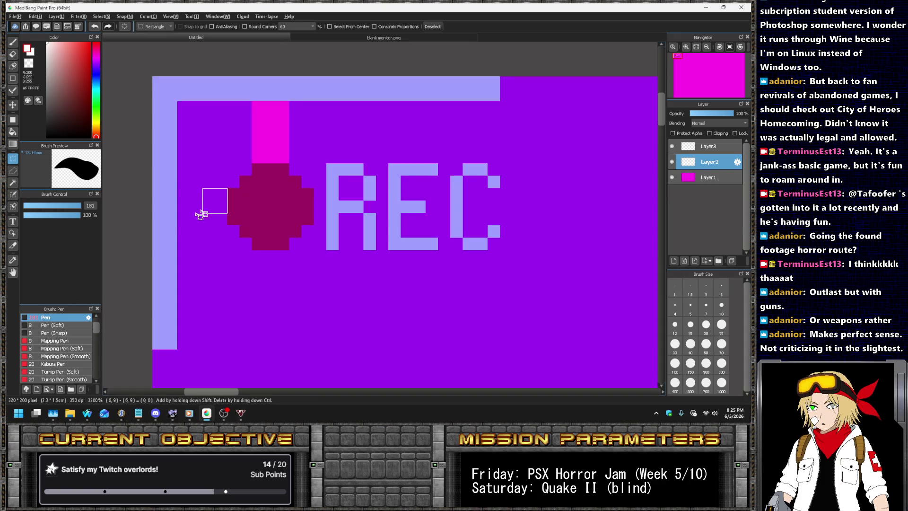
pyautogui.moveTo(202, 151); pyautogui.dragTo(537, 300)
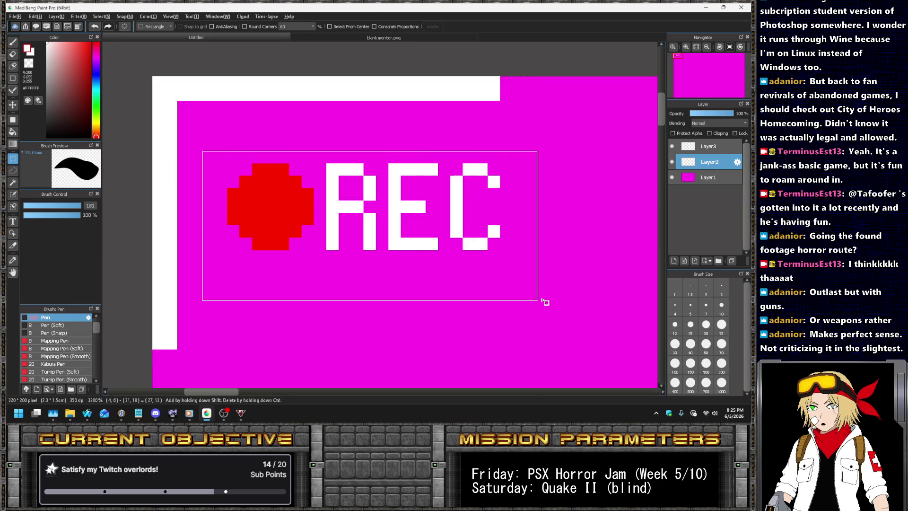
pyautogui.press('v')
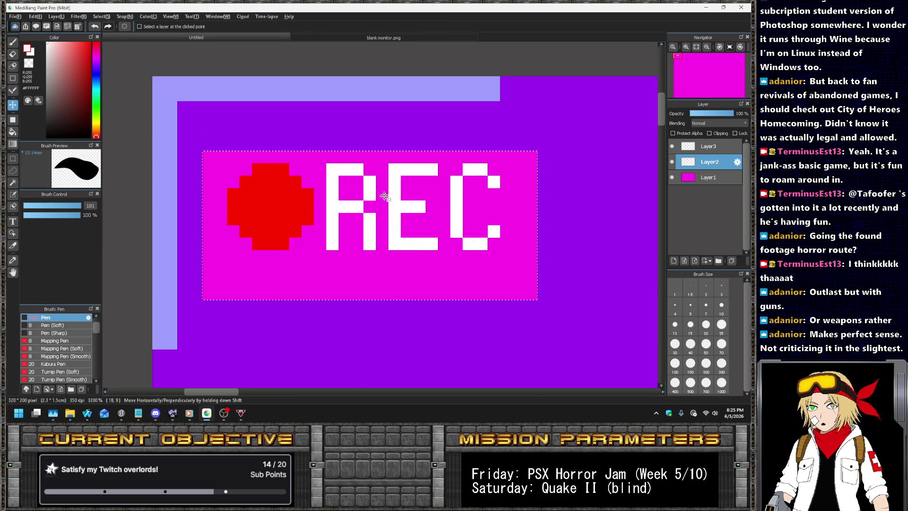
pyautogui.moveTo(421, 195)
pyautogui.mouseDown()
pyautogui.moveTo(463, 195)
pyautogui.moveTo(487, 180)
pyautogui.mouseUp()
pyautogui.hotkey('ctrl', 'z')
# - On Layer3, test-fill the dot with pure red, then undo the fuzzy-edged fill
pyautogui.click(710, 147)
pyautogui.scroll(-10, 487, 181)
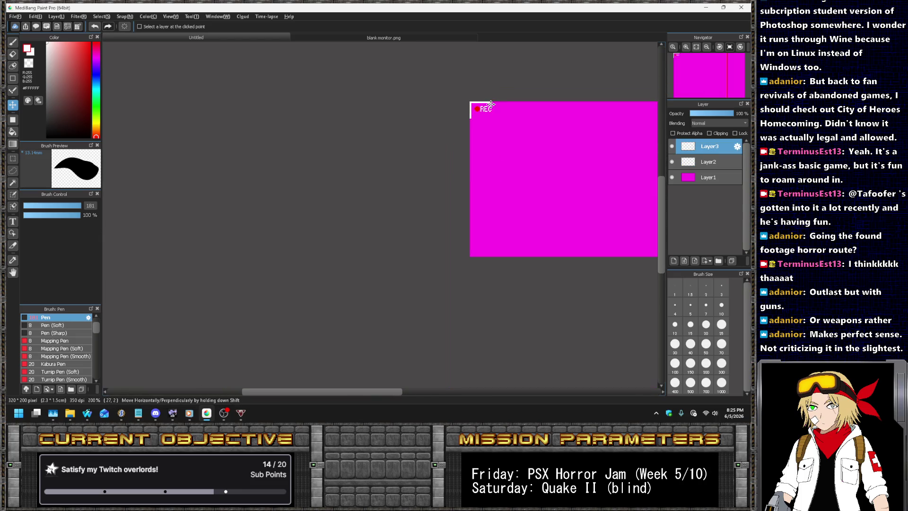
pyautogui.scroll(6, 454, 96)
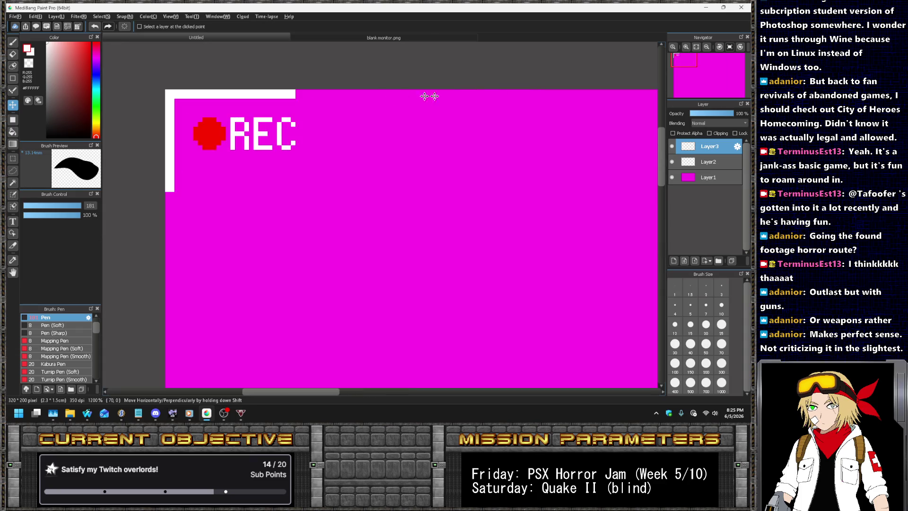
pyautogui.scroll(-1, 326, 107)
pyautogui.scroll(1, 275, 126)
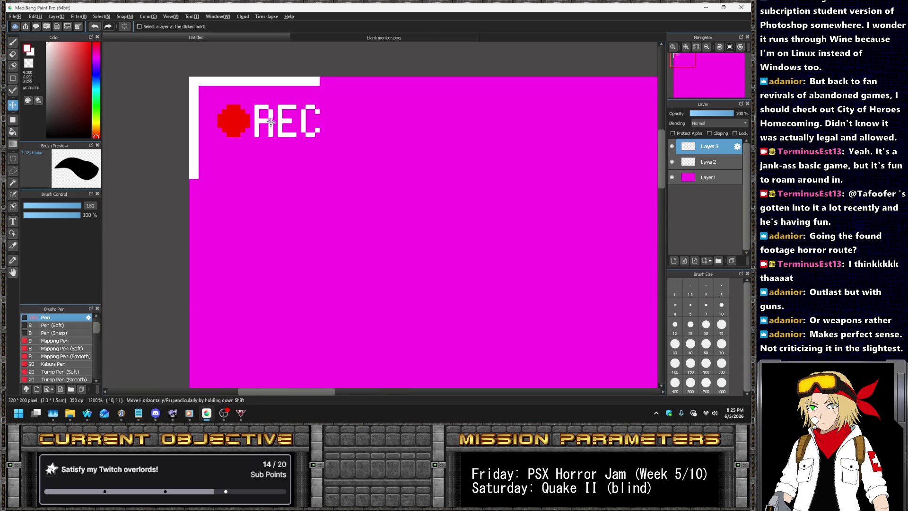
pyautogui.scroll(1, 272, 126)
pyautogui.click(89, 43)
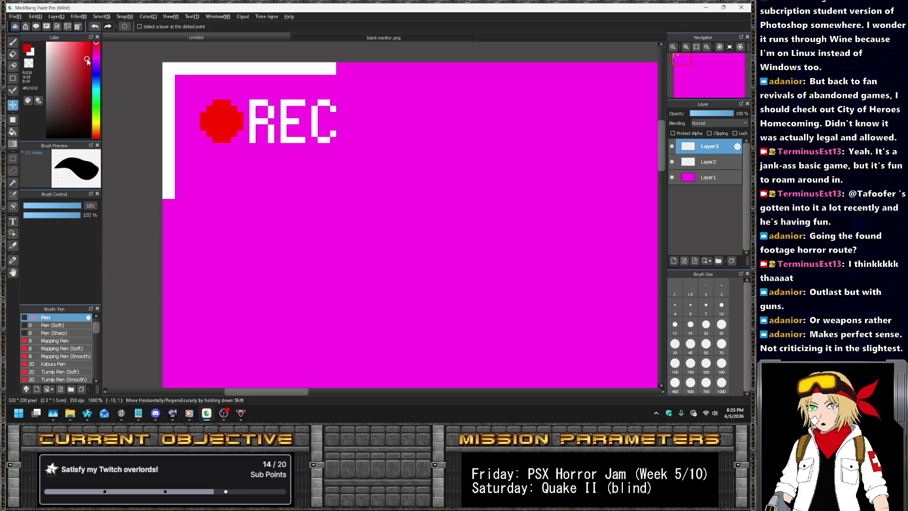
pyautogui.click(13, 132)
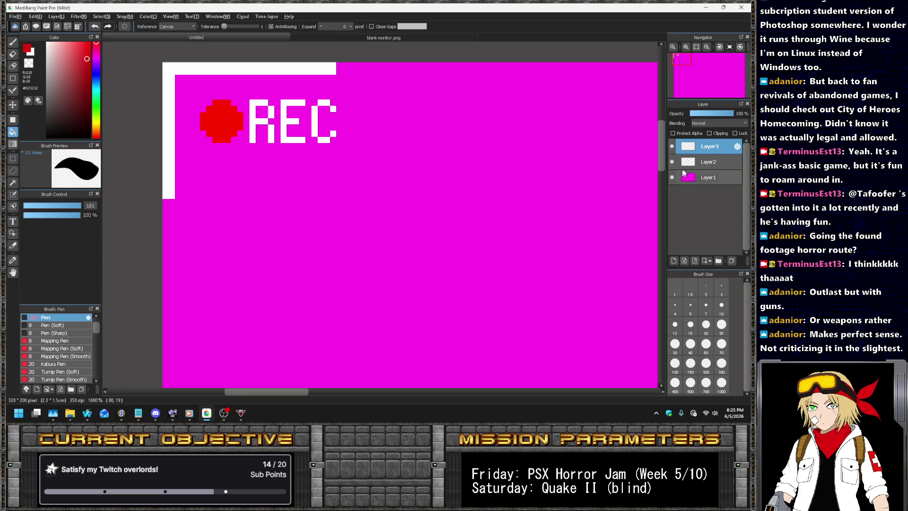
pyautogui.click(217, 116)
pyautogui.hotkey('ctrl', 'z')
# - Select the REC text, shift it right by one pixel, and clear the selection
pyautogui.scroll(-1, 265, 61)
pyautogui.scroll(-4, 322, 95)
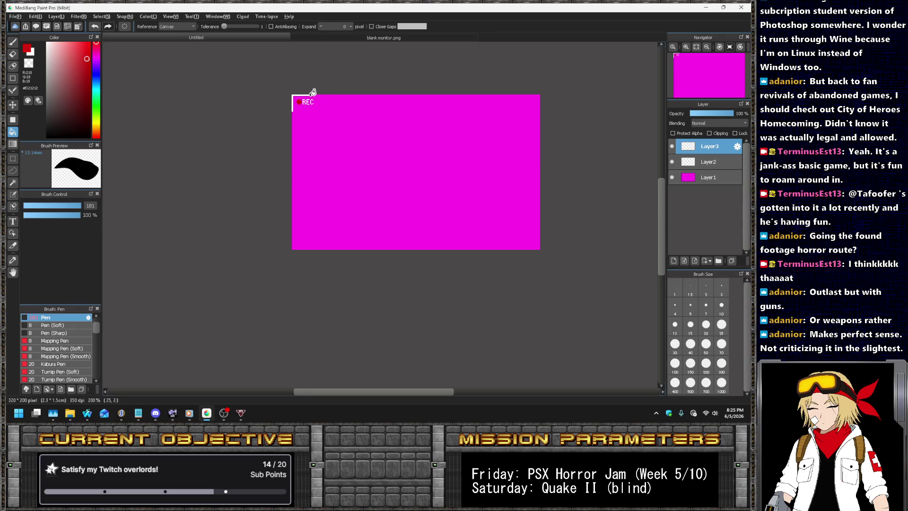
pyautogui.scroll(4, 260, 117)
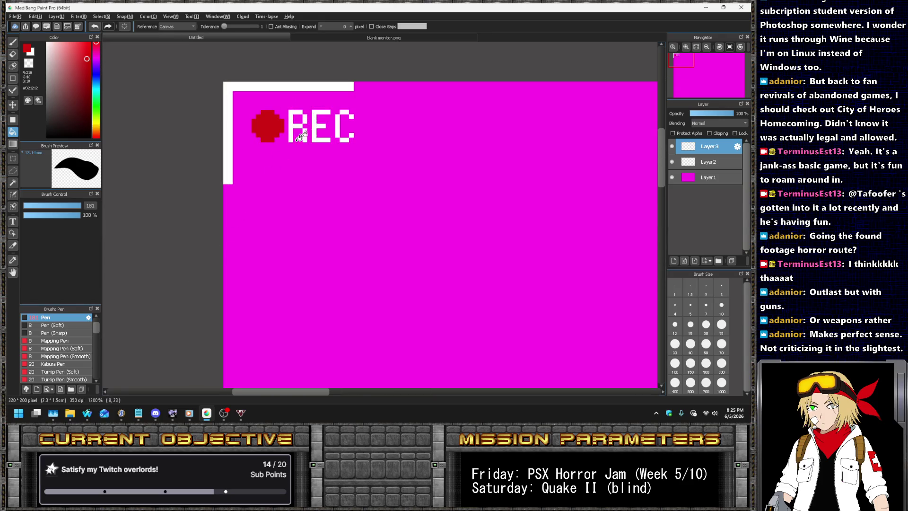
pyautogui.scroll(2, 289, 147)
pyautogui.click(13, 160)
pyautogui.moveTo(264, 81); pyautogui.dragTo(394, 163)
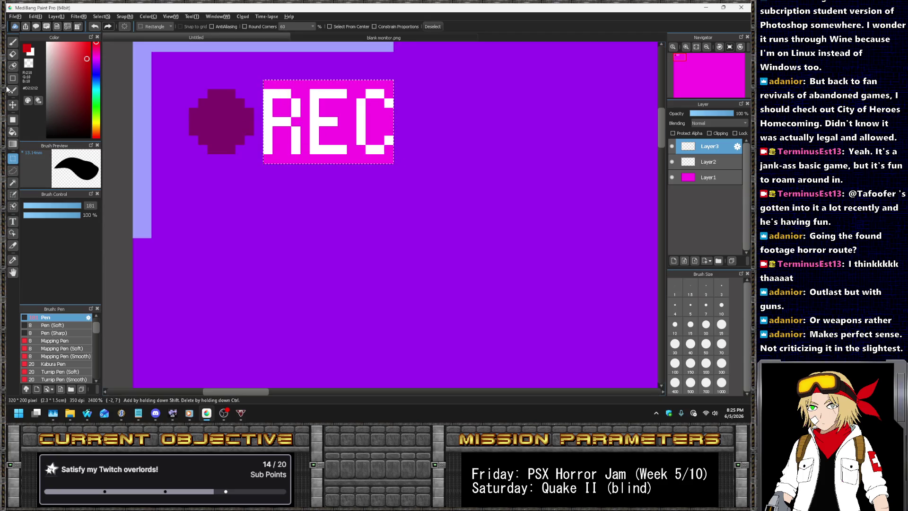
pyautogui.click(12, 105)
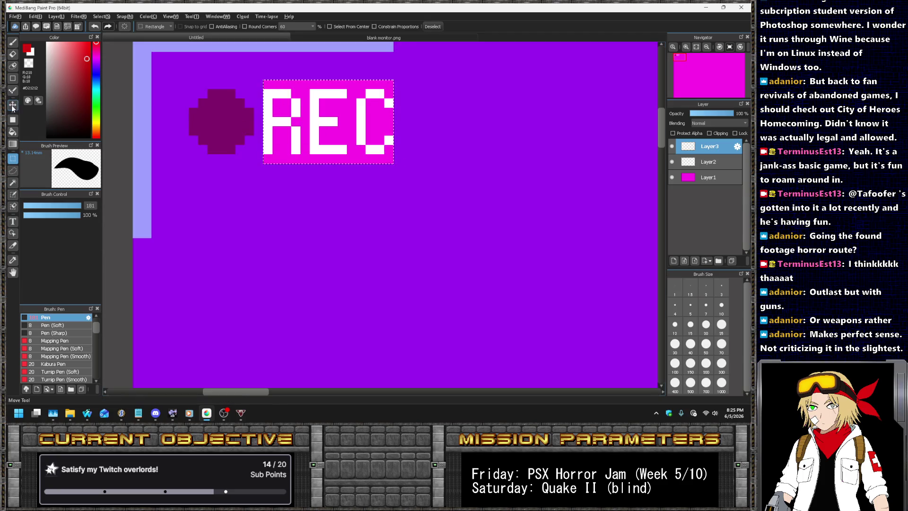
pyautogui.moveTo(267, 147); pyautogui.dragTo(277, 147)
pyautogui.hotkey('ctrl', 'd')
# - Bucket-fill the red dot with the brighter red #FA1F1F
pyautogui.scroll(-5, 276, 147)
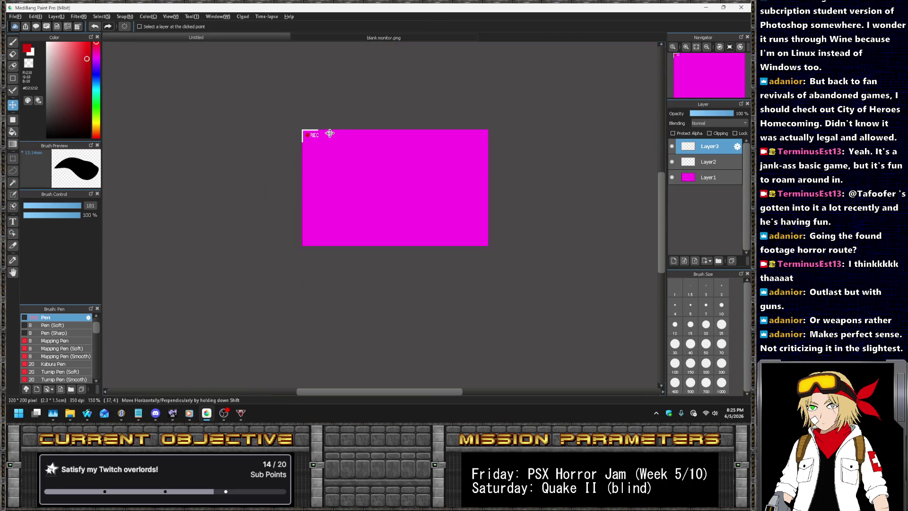
pyautogui.scroll(4, 305, 133)
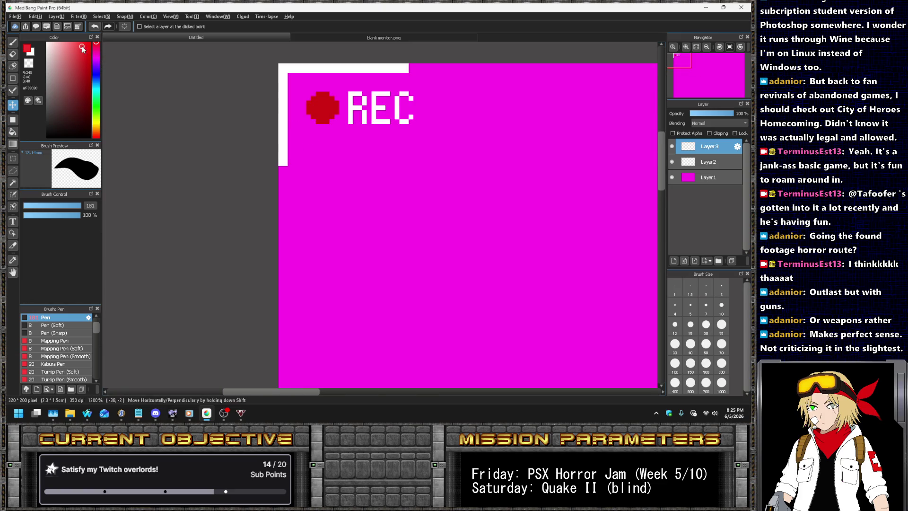
pyautogui.moveTo(83, 47); pyautogui.dragTo(86, 43)
pyautogui.scroll(2, 324, 119)
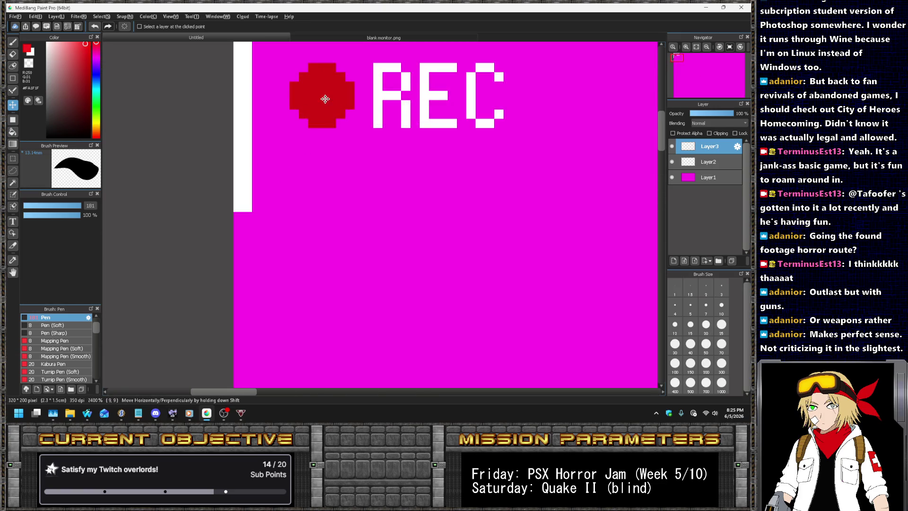
pyautogui.click(13, 132)
pyautogui.click(323, 91)
# - Select the whole REC graphic and cut it out of the image
pyautogui.scroll(-1, 313, 133)
pyautogui.scroll(-3, 313, 133)
pyautogui.scroll(4, 190, 142)
pyautogui.click(12, 159)
pyautogui.scroll(-2, 332, 195)
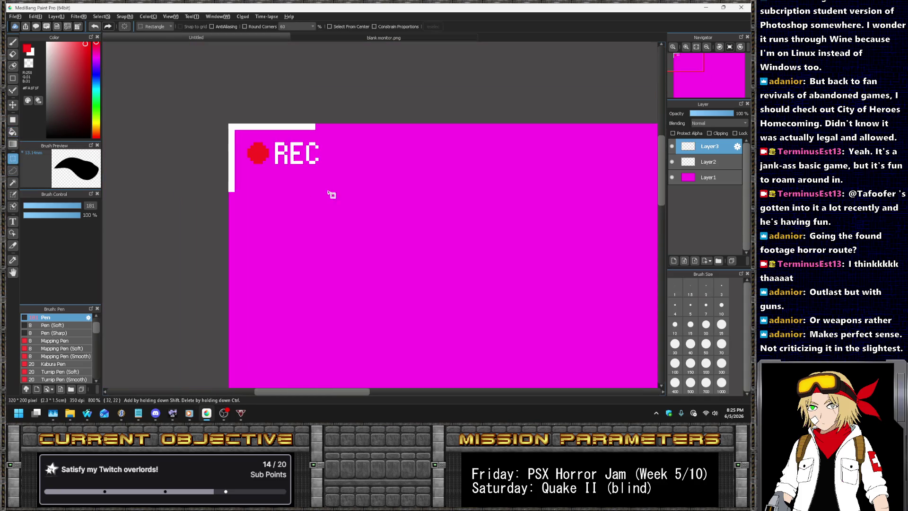
pyautogui.scroll(3, 269, 157)
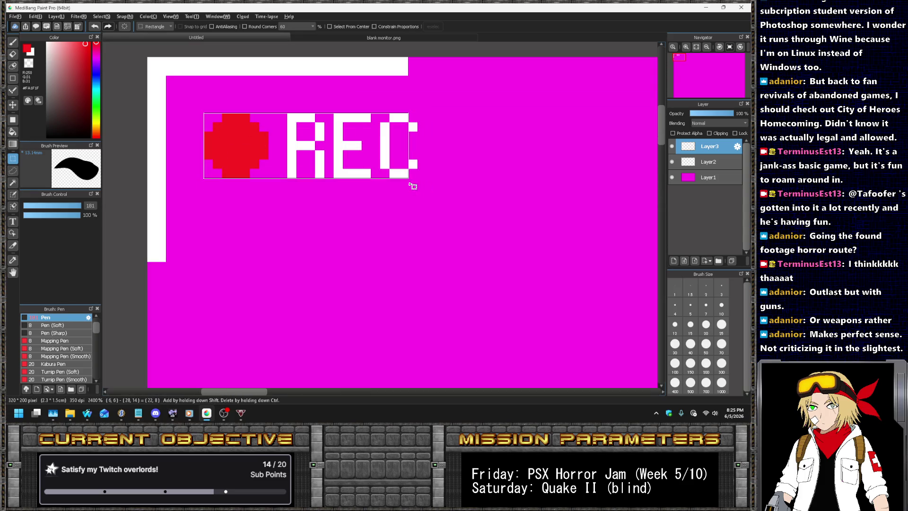
pyautogui.moveTo(204, 113); pyautogui.dragTo(418, 178)
pyautogui.press('Delete')
pyautogui.click(19, 17)
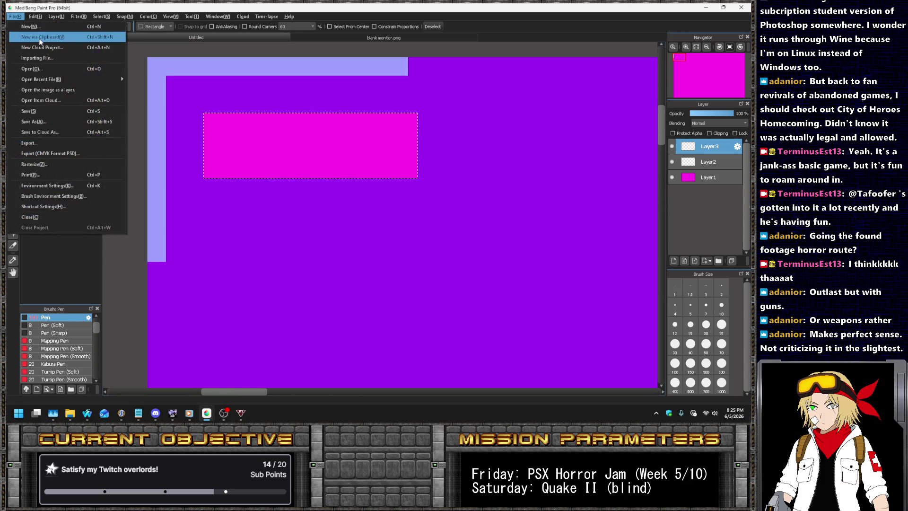
# - Create a new image from the clipboard, close the blank monitor.png, and return to the bracket image
pyautogui.click(36, 34)
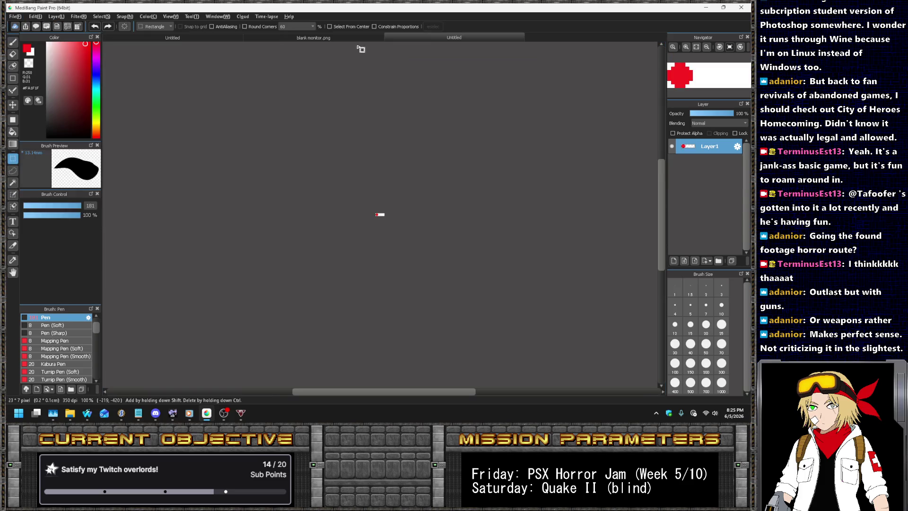
pyautogui.click(273, 34)
pyautogui.click(231, 36)
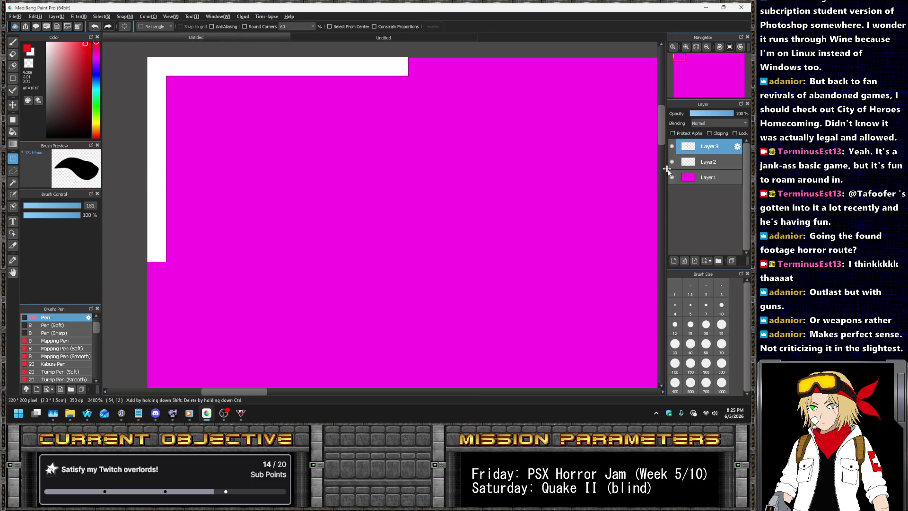
pyautogui.hotkey('ctrl', 'd')
# - Hide the magenta background layer and crop the image to the top-left corner bracket
pyautogui.click(673, 177)
pyautogui.moveTo(147, 59)
pyautogui.mouseDown()
pyautogui.moveTo(410, 273)
pyautogui.moveTo(409, 262)
pyautogui.mouseUp()
pyautogui.click(35, 16)
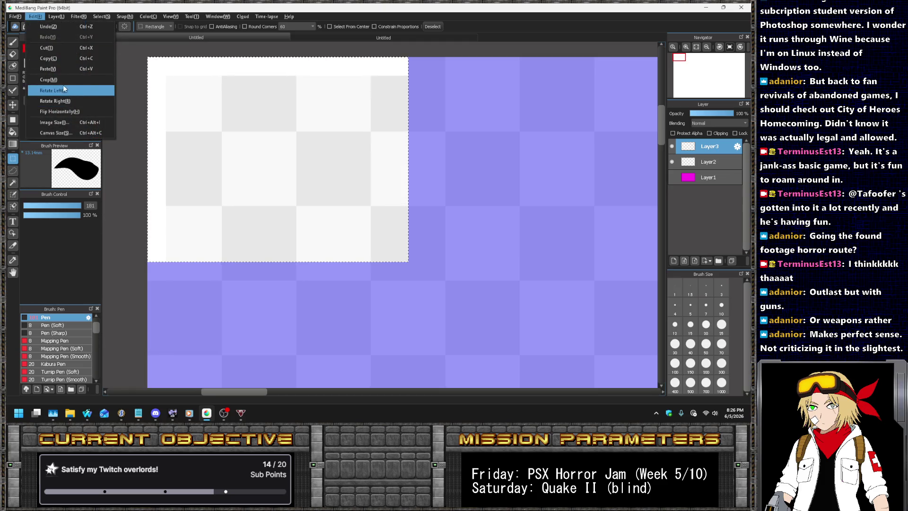
pyautogui.click(61, 79)
# - Save the bracket as the PNG 'cam border top left.png' in the HUD folder
pyautogui.click(17, 16)
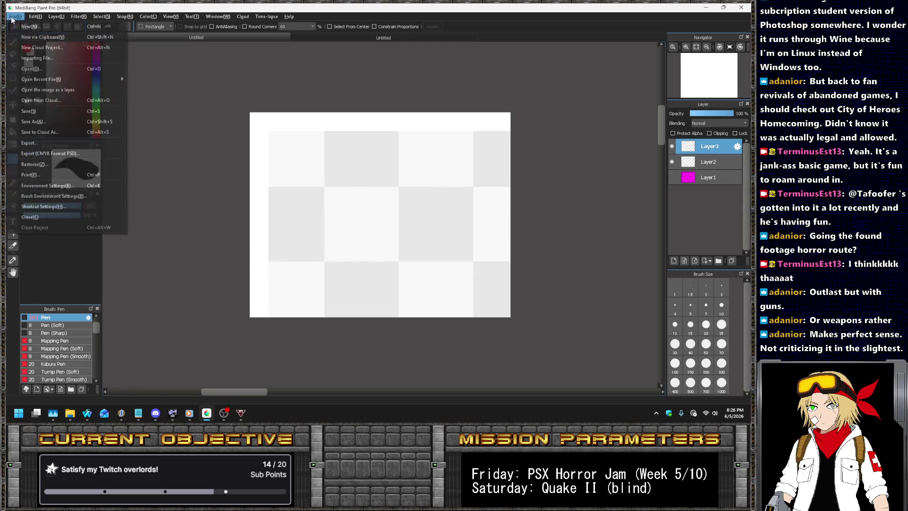
pyautogui.click(45, 121)
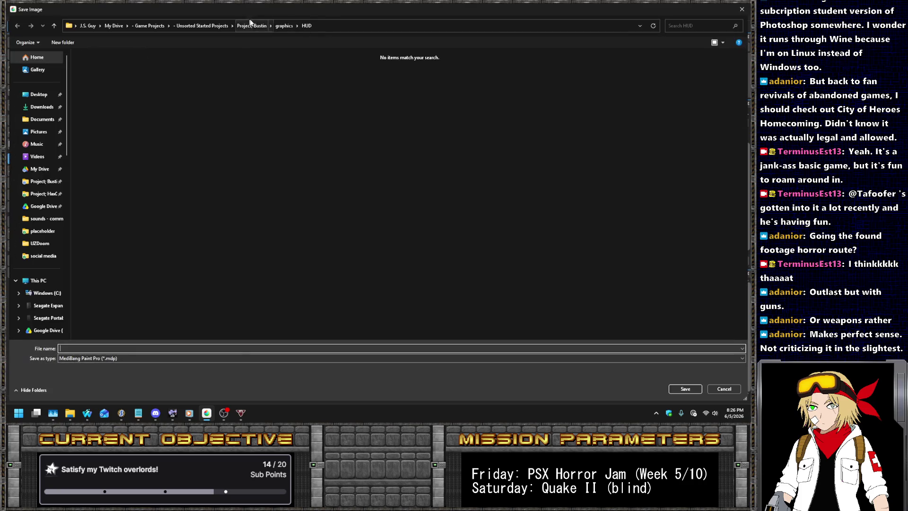
pyautogui.click(94, 359)
pyautogui.click(71, 372)
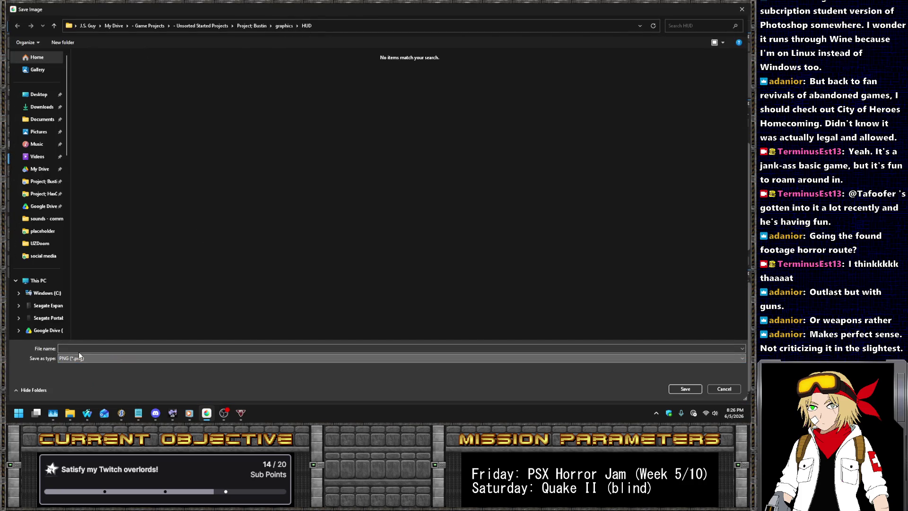
pyautogui.click(78, 351)
pyautogui.write('cam border top lef')
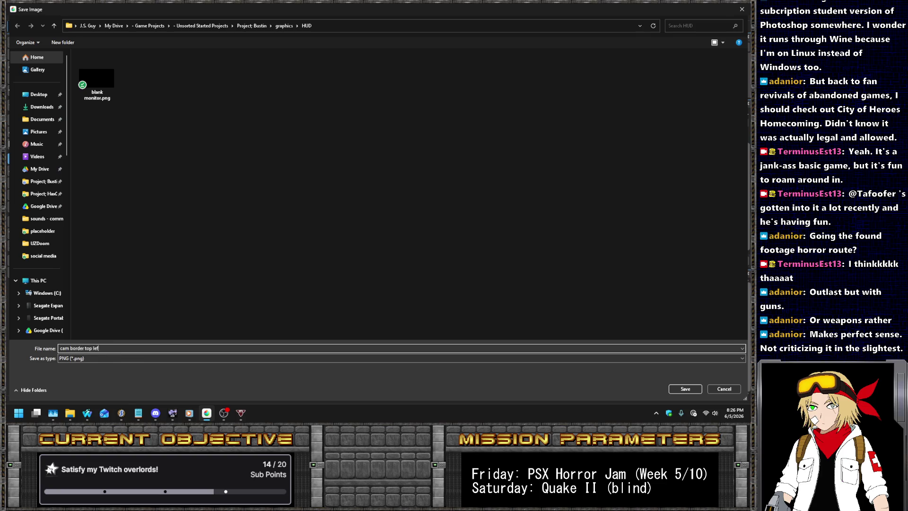
pyautogui.write('t')
pyautogui.press('Return')
pyautogui.press('Return')
pyautogui.press('Return')
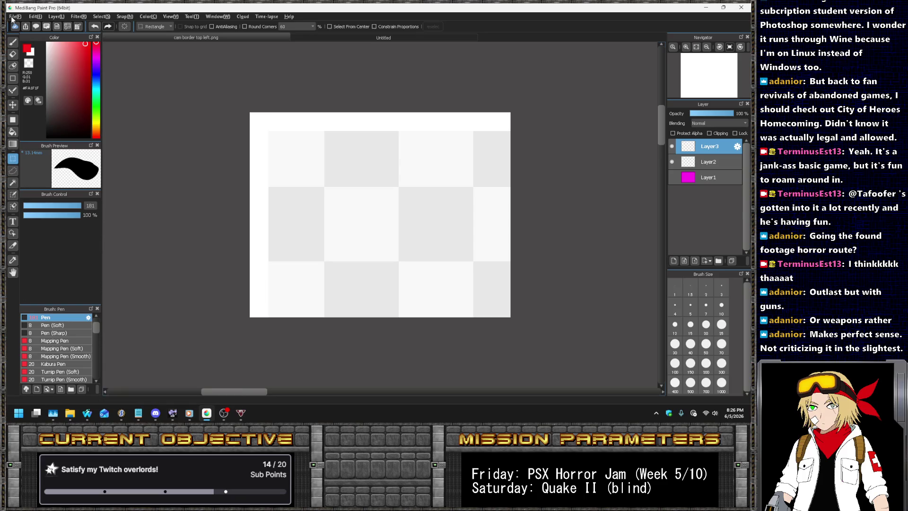
# - Flip Layer2 horizontally so the bracket sits in the top-right corner
pyautogui.click(15, 16)
pyautogui.click(56, 16)
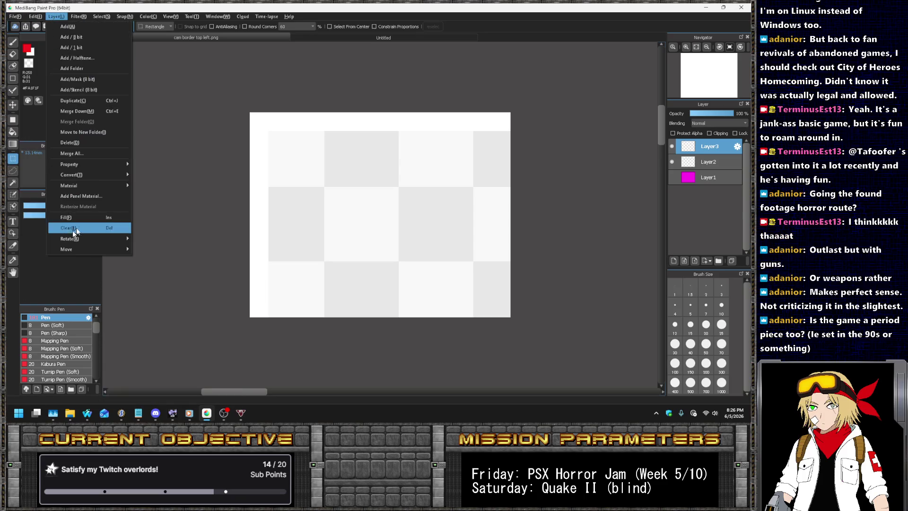
pyautogui.moveTo(100, 239)
pyautogui.click(181, 253)
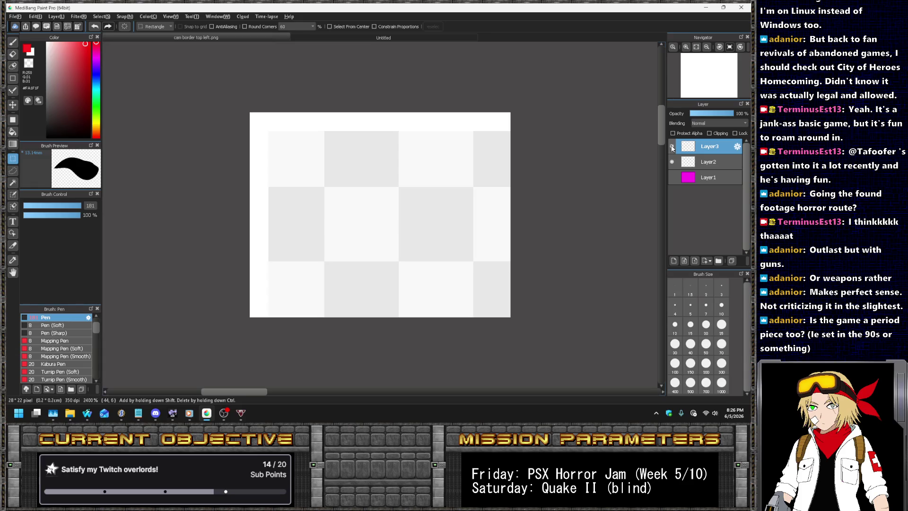
pyautogui.click(674, 162)
pyautogui.click(673, 161)
pyautogui.click(697, 165)
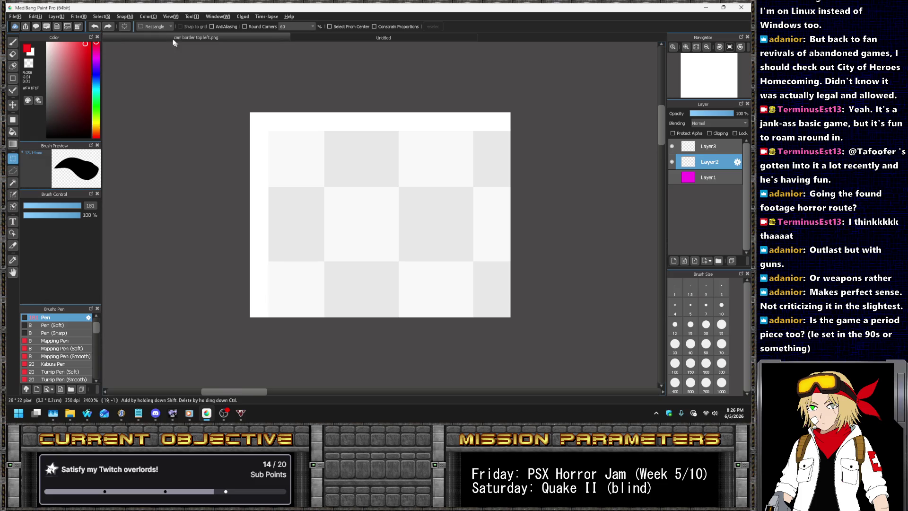
pyautogui.click(63, 17)
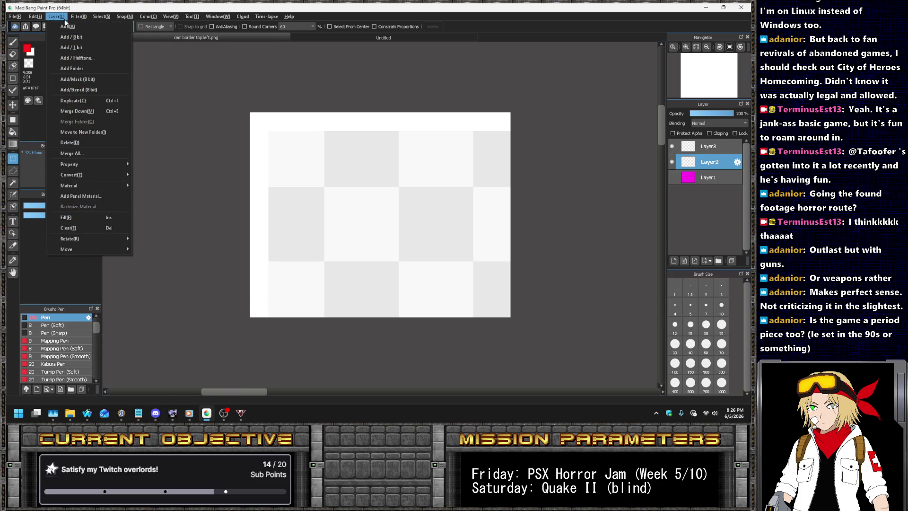
pyautogui.moveTo(123, 240)
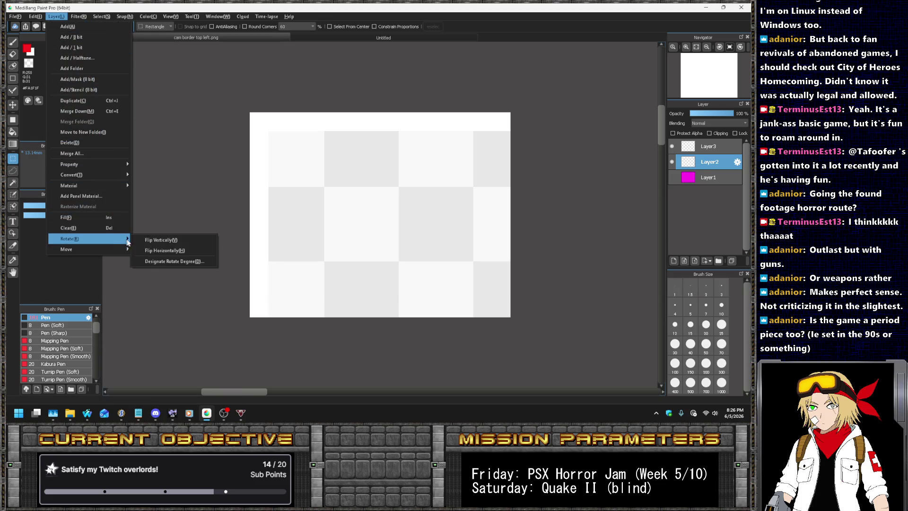
pyautogui.click(169, 251)
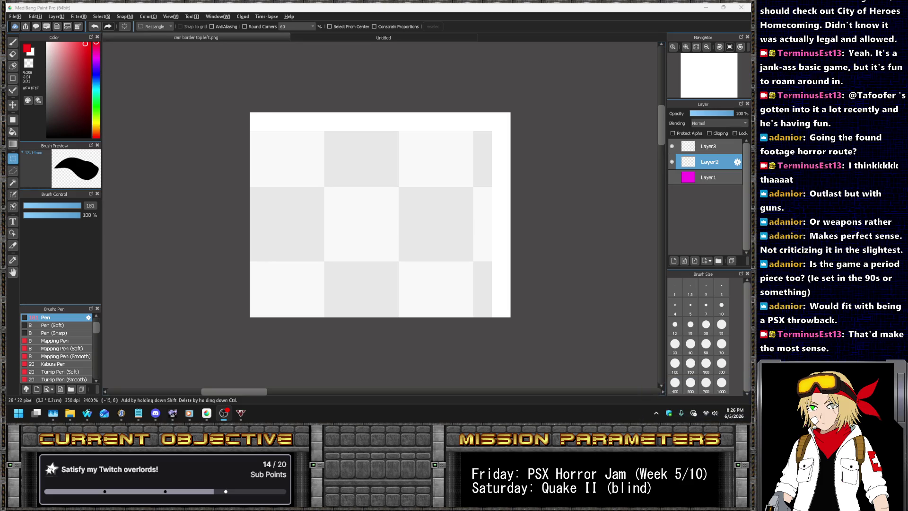
# - Export the image as PNG 'cam border top right.png', saving without layers
pyautogui.click(17, 17)
pyautogui.click(29, 134)
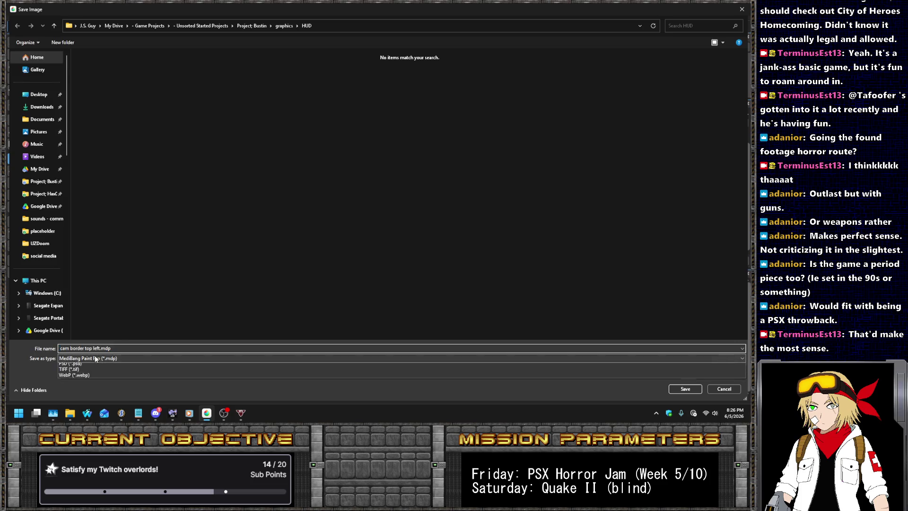
pyautogui.click(84, 358)
pyautogui.click(83, 363)
pyautogui.click(84, 361)
pyautogui.click(75, 372)
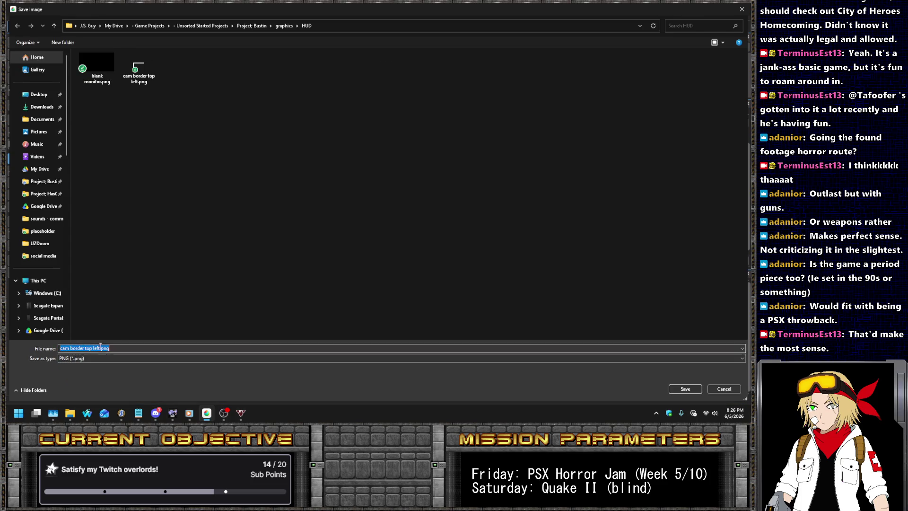
pyautogui.press('Return')
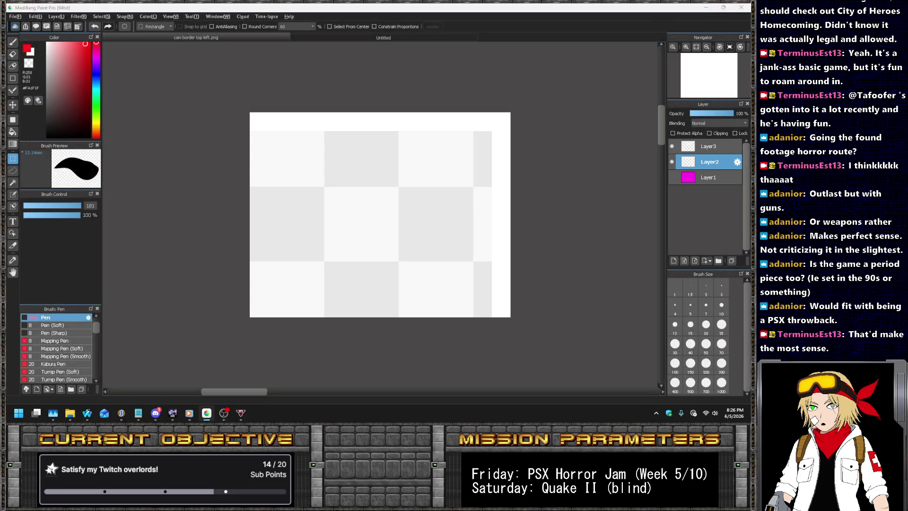
pyautogui.press('Return')
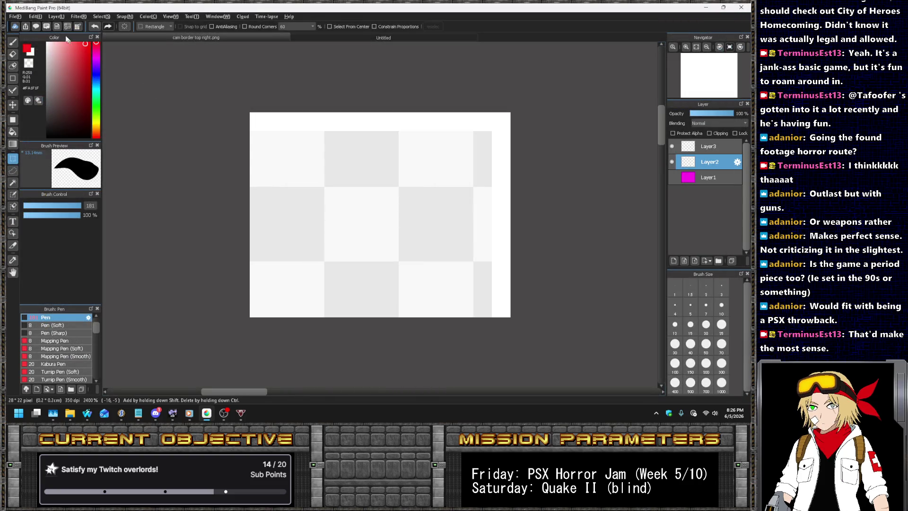
# - Flip the bracket layer vertically and export it as 'cam border bottom right.png'
pyautogui.click(55, 17)
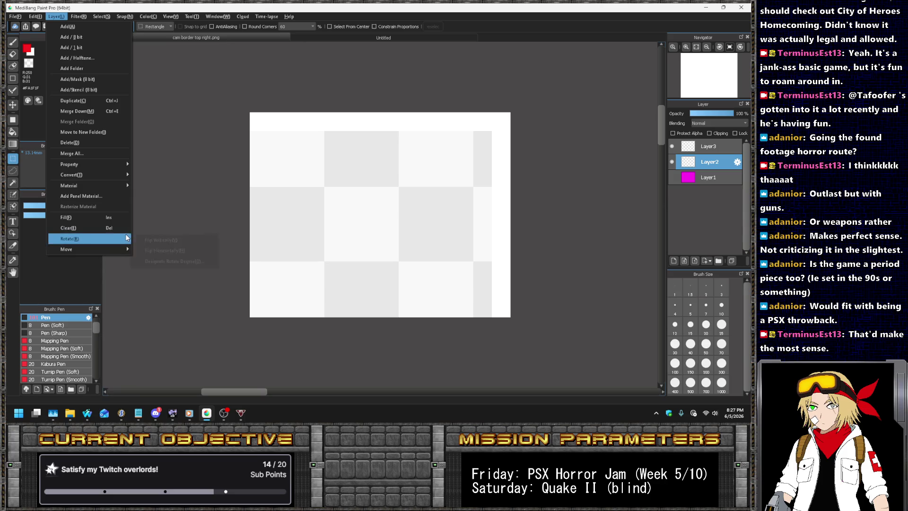
pyautogui.click(153, 239)
pyautogui.click(15, 16)
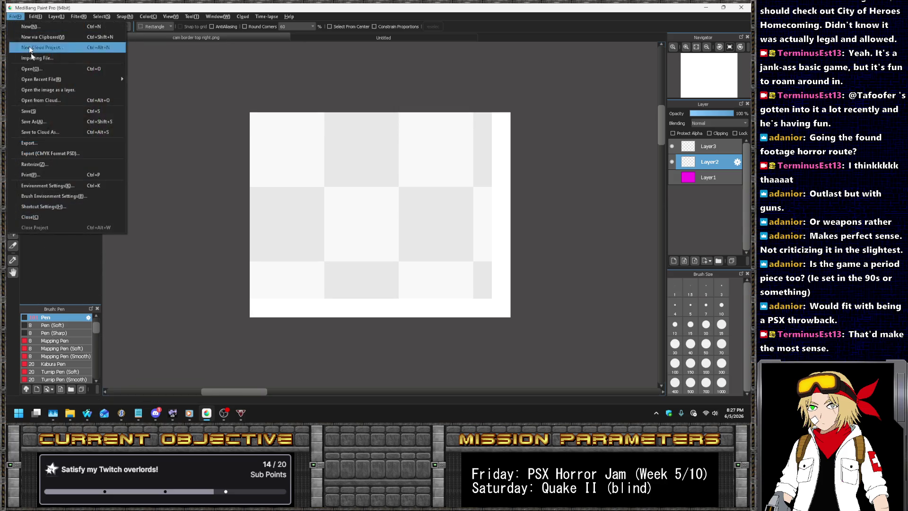
pyautogui.click(42, 125)
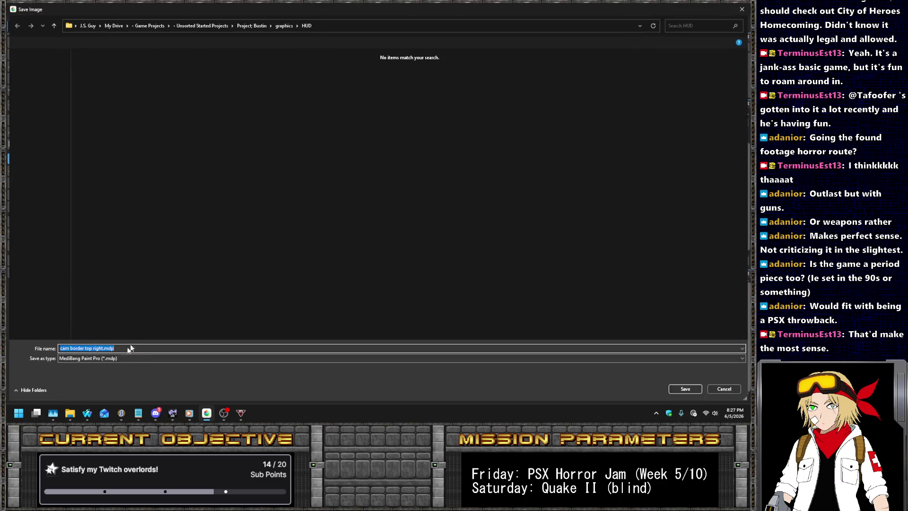
pyautogui.click(106, 348)
pyautogui.doubleClick(105, 348)
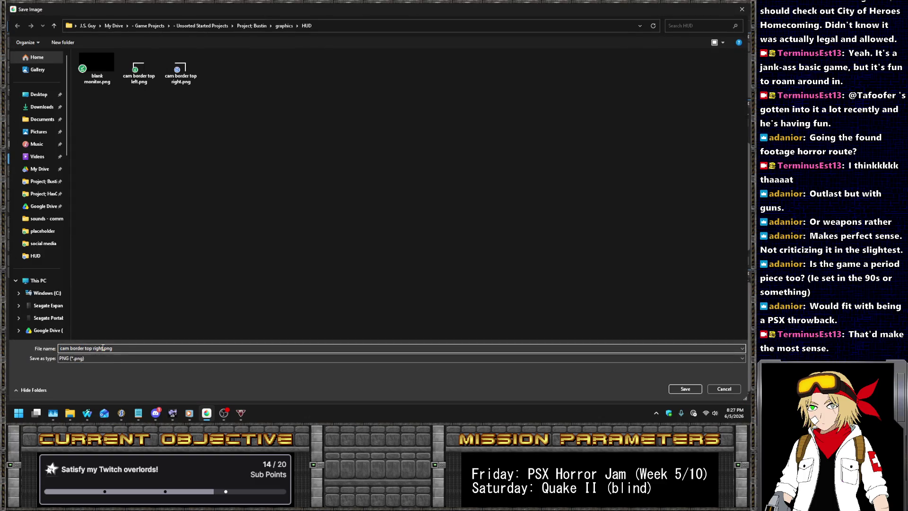
pyautogui.press('Left')
pyautogui.hotkey('ctrl', 'shift', 'Left')
pyautogui.write('bottom')
pyautogui.press('Return')
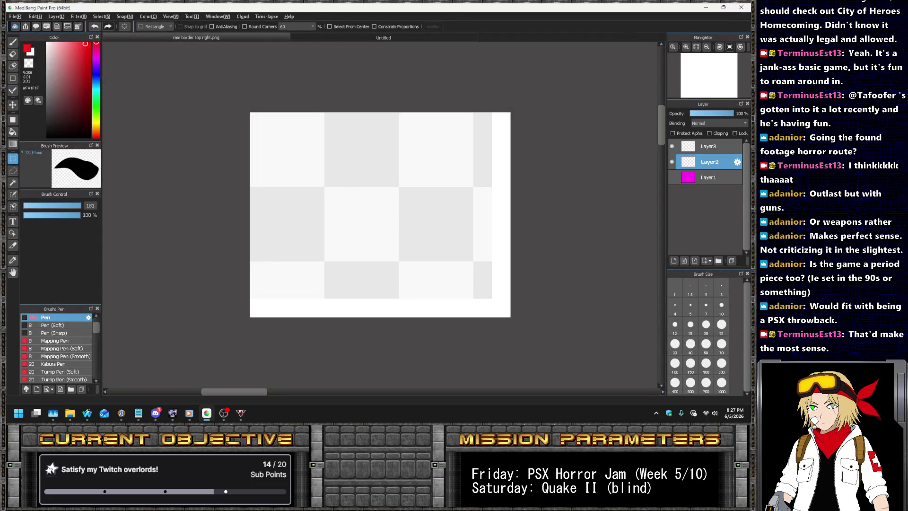
# - Mirror the canvas horizontally and export it as PNG 'cam border bottom left.png'
pyautogui.click(35, 16)
pyautogui.click(82, 111)
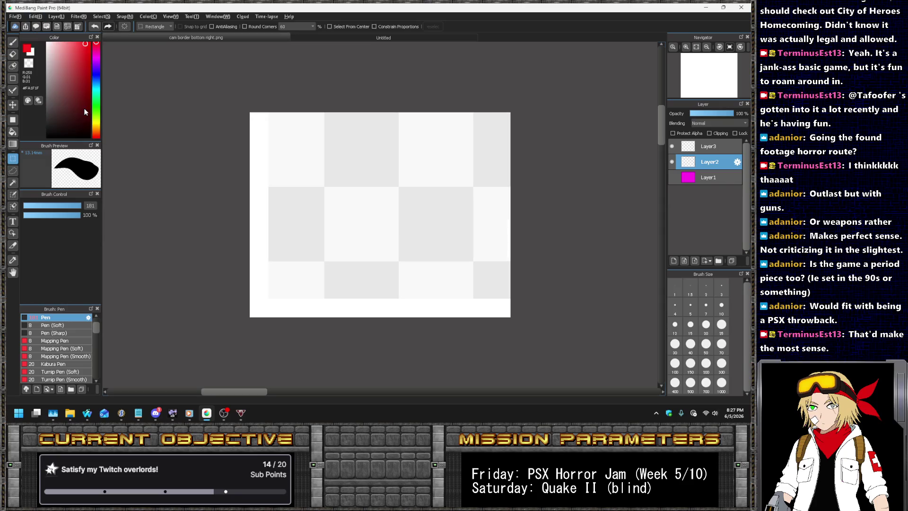
pyautogui.click(17, 18)
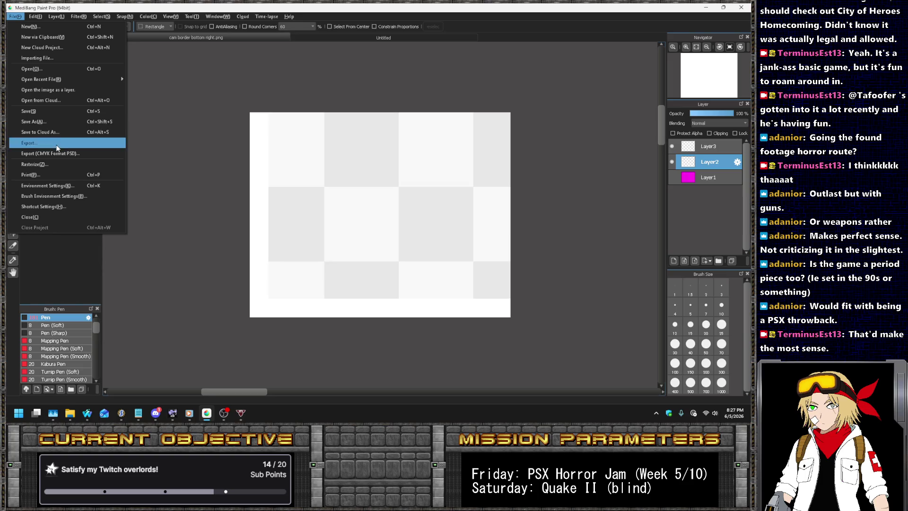
pyautogui.click(33, 122)
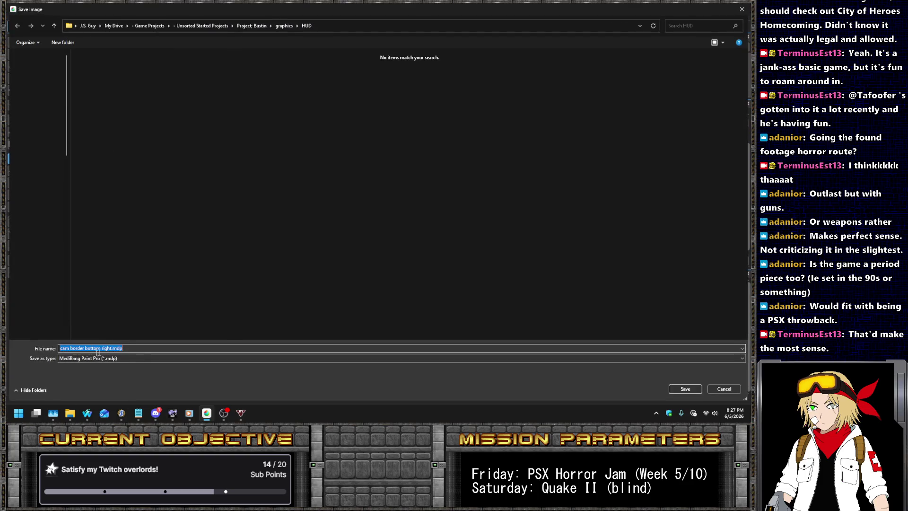
pyautogui.click(76, 358)
pyautogui.click(73, 372)
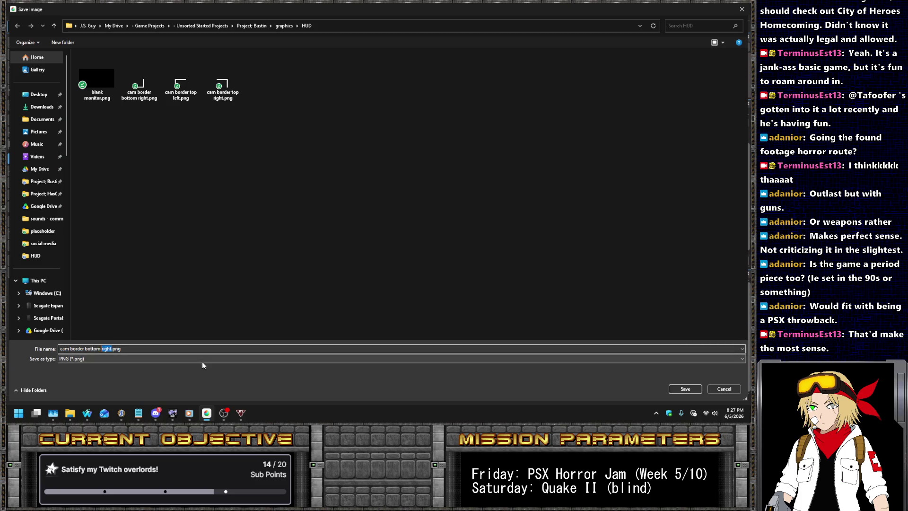
pyautogui.press('Return')
pyautogui.press('Return')
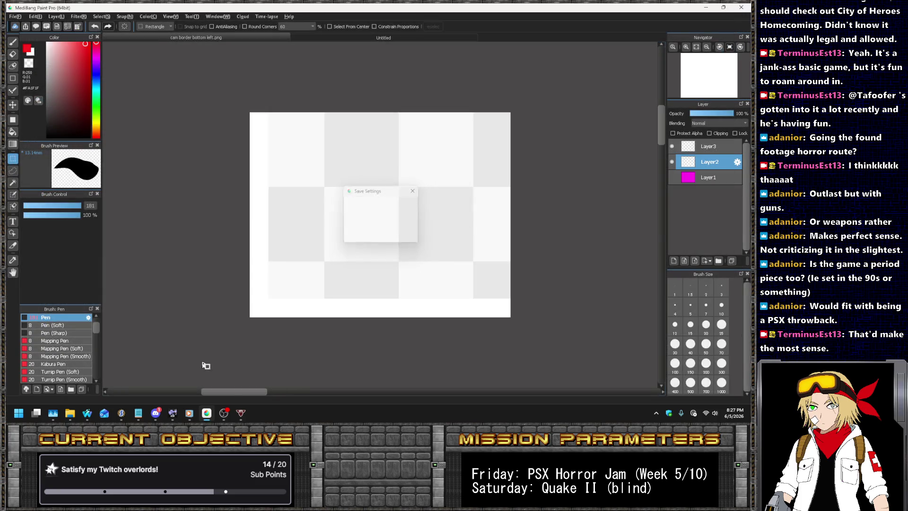
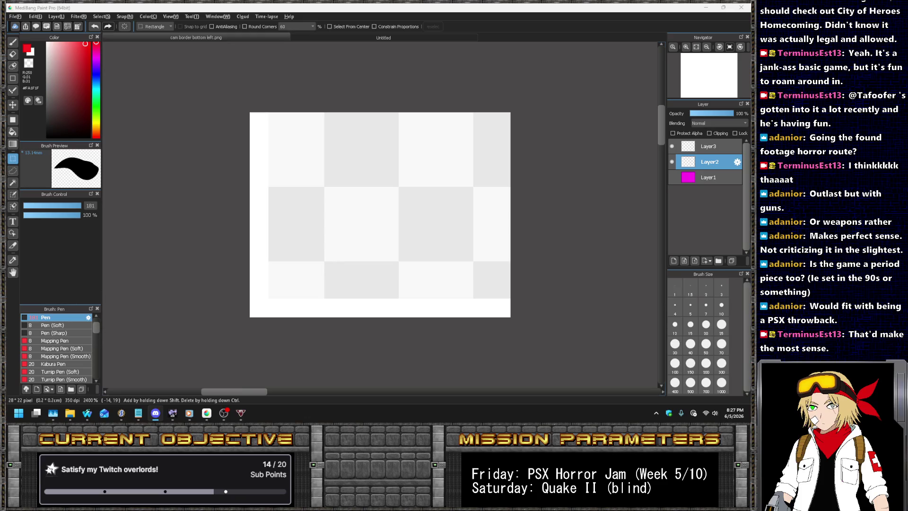
# - Save the REC indicator image as rec 1.png in PNG format
pyautogui.hotkey('alt', 'Tab')
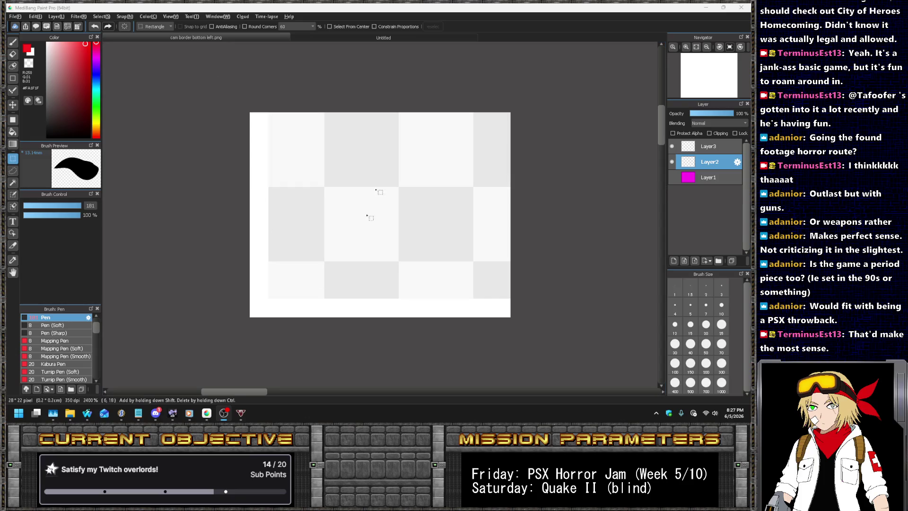
pyautogui.click(364, 40)
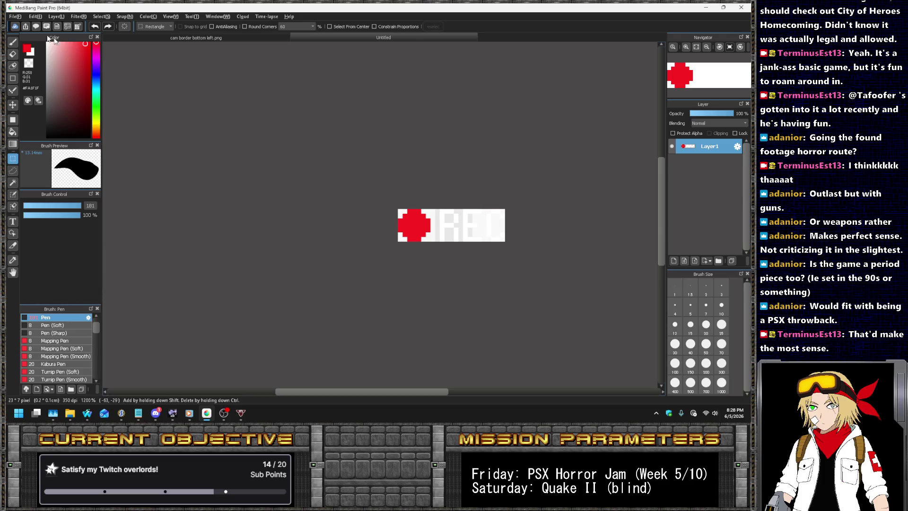
pyautogui.click(15, 16)
pyautogui.click(55, 122)
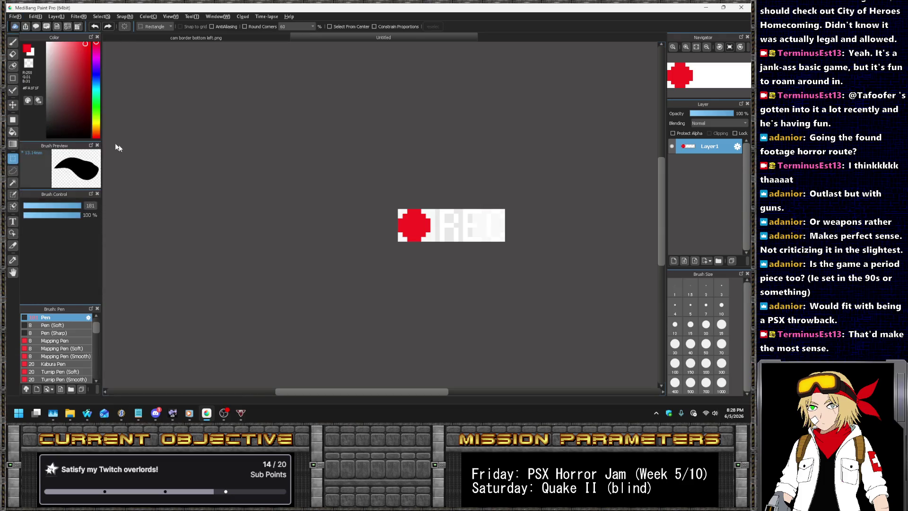
pyautogui.click(75, 359)
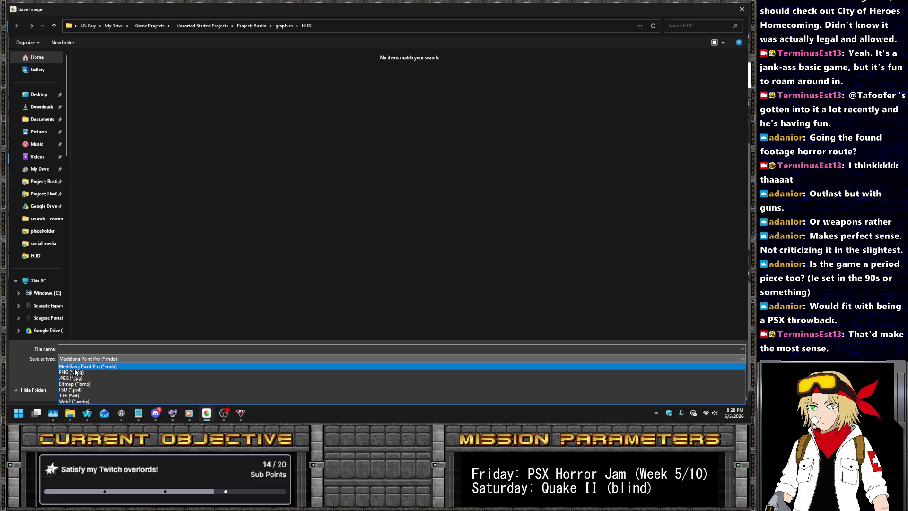
pyautogui.click(75, 373)
pyautogui.write('rec')
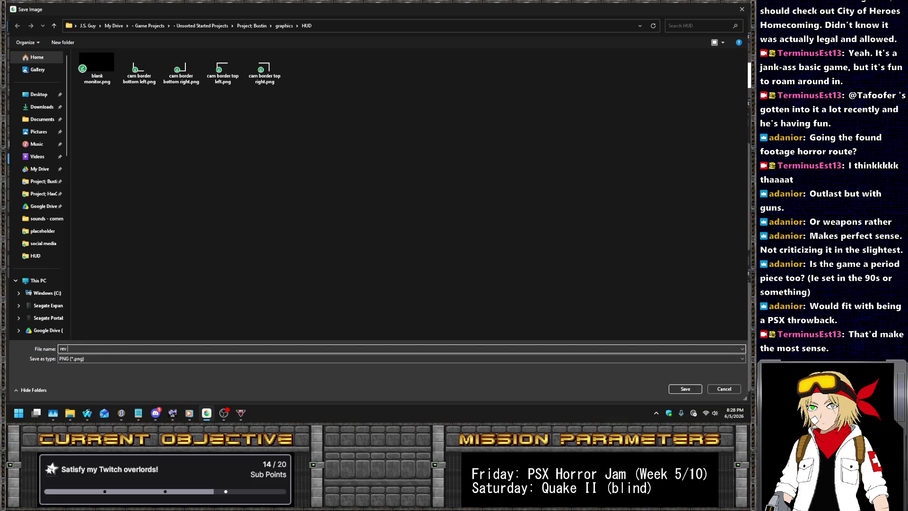
pyautogui.press('Return')
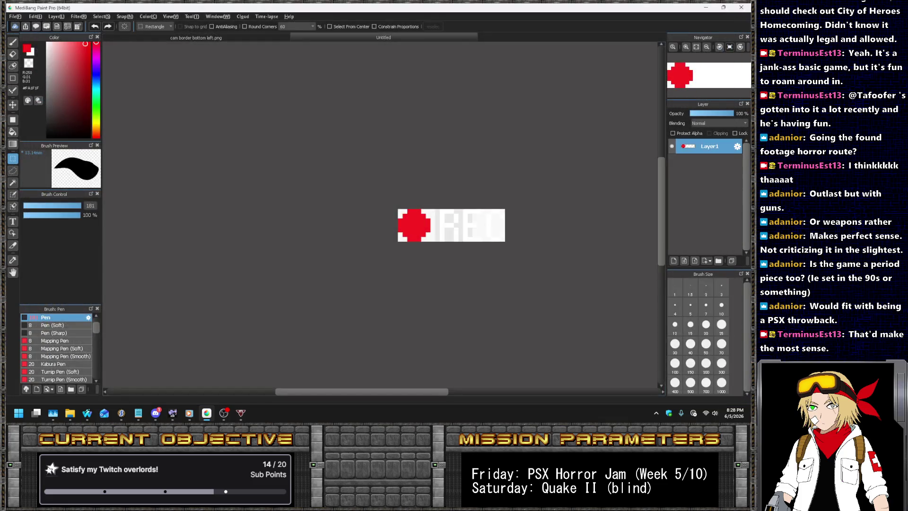
# - Hide Layer1 and save the blank frame as rec 0.png in PNG format
pyautogui.click(672, 146)
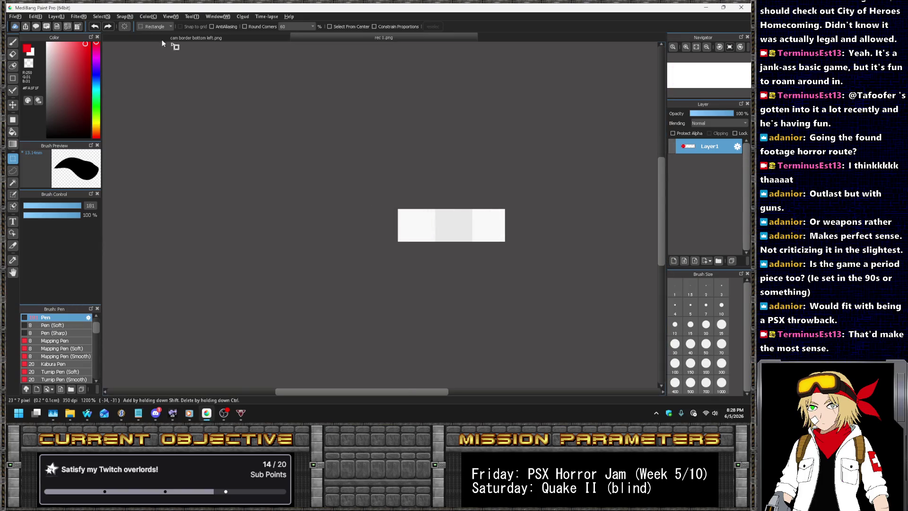
pyautogui.click(15, 16)
pyautogui.click(38, 123)
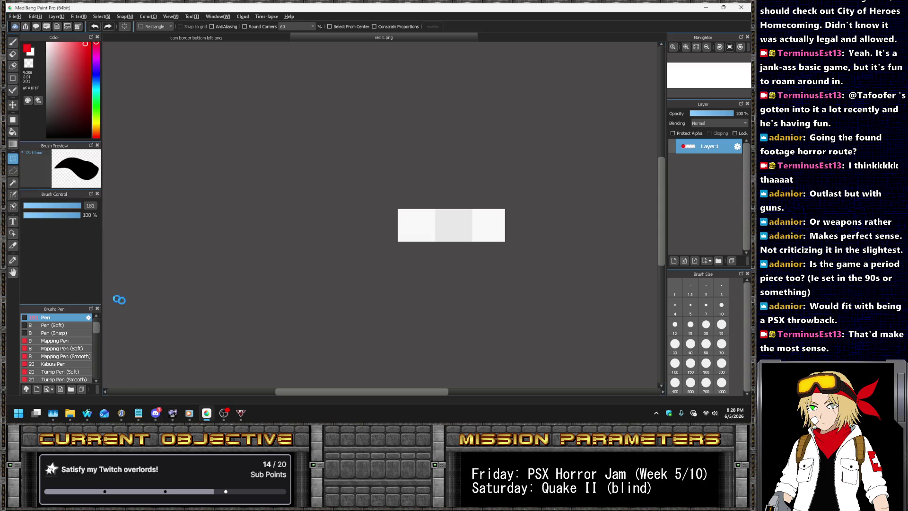
pyautogui.click(100, 360)
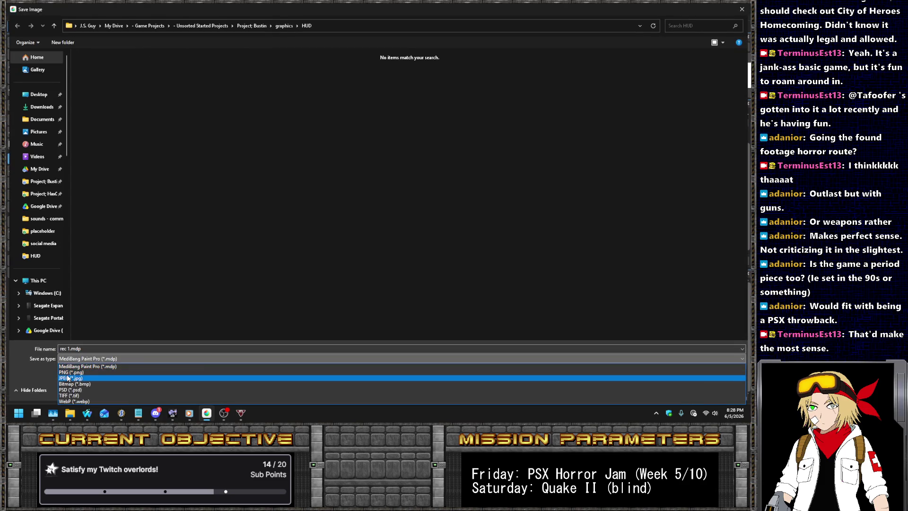
pyautogui.click(70, 372)
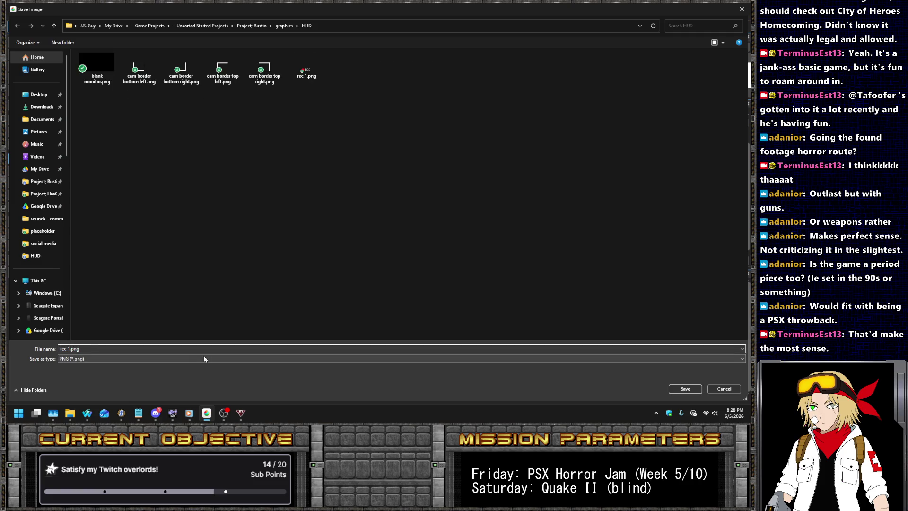
pyautogui.press('Return')
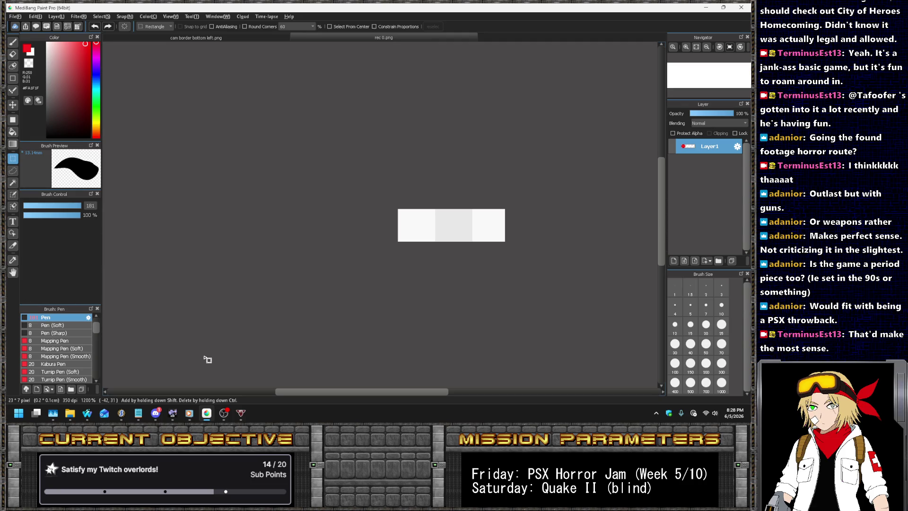
pyautogui.click(127, 413)
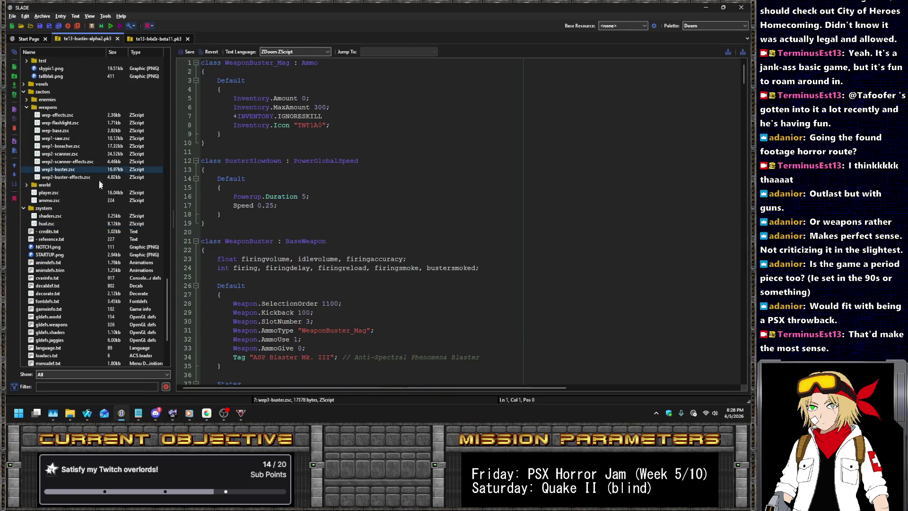
# - Delete the four old ammo graphics, HUD_AMAG through HUD_AMM1, from the HUD folder
pyautogui.scroll(15, 98, 184)
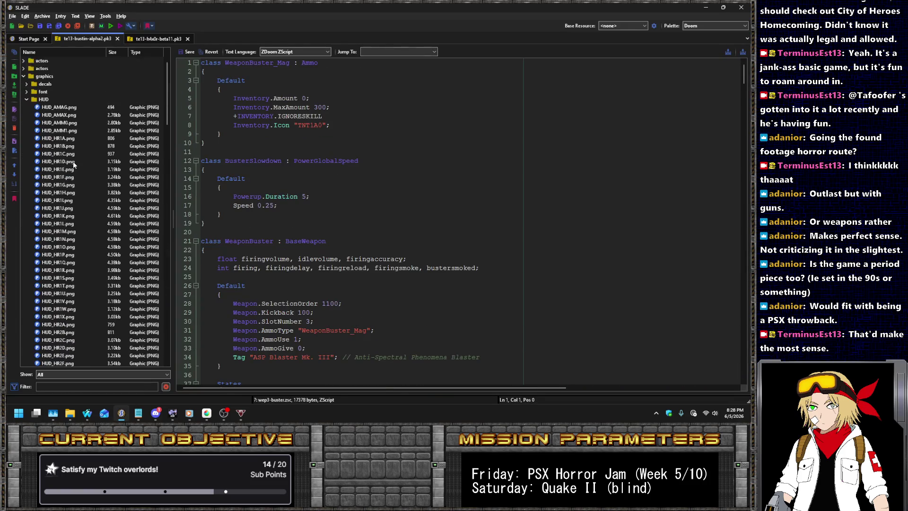
pyautogui.scroll(2, 73, 164)
pyautogui.click(76, 309)
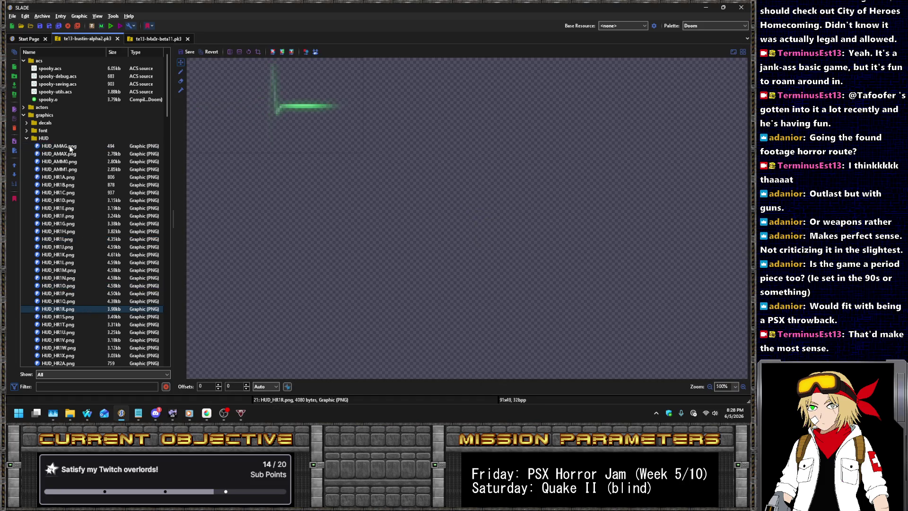
pyautogui.click(65, 153)
pyautogui.press('Down')
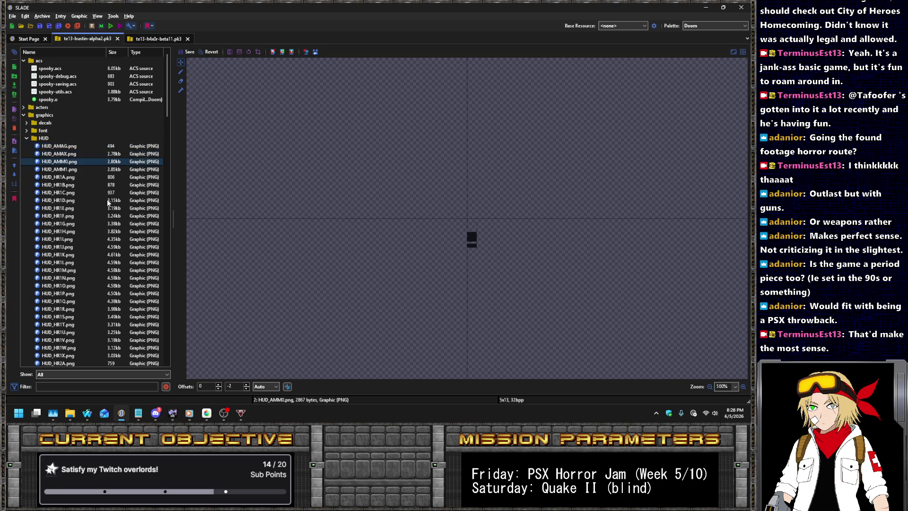
pyautogui.press('Down')
pyautogui.press('Down')
pyautogui.press('Up')
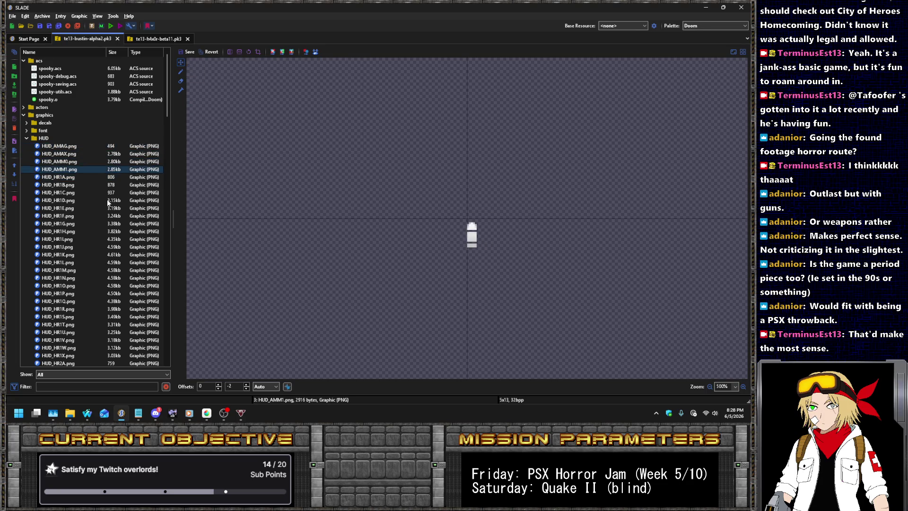
pyautogui.hotkey('shift', 'Up')
pyautogui.hotkey('shift', 'Up')
pyautogui.hotkey('shift', 'Up')
pyautogui.press('Delete')
pyautogui.press('Return')
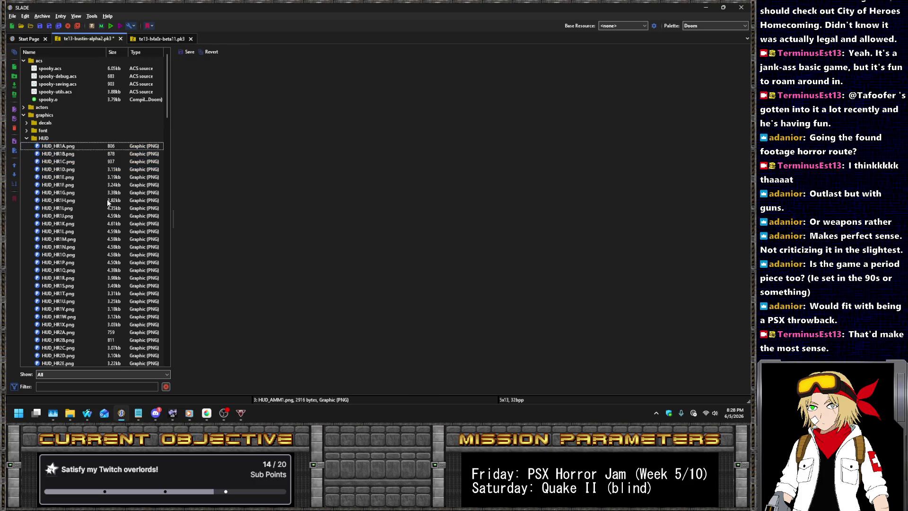
# - Delete the HAMBAR, HEMPTY and HUDBAR graphics
pyautogui.scroll(-15, 85, 181)
pyautogui.click(80, 177)
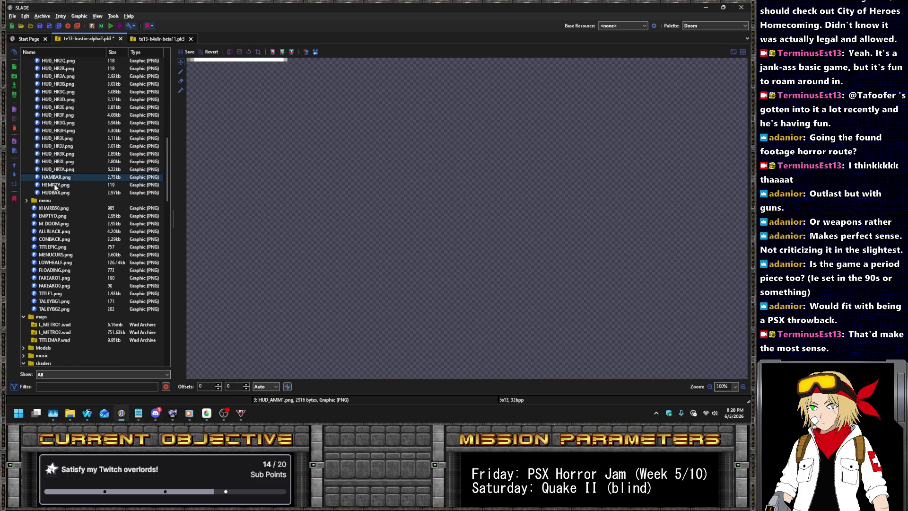
pyautogui.click(66, 185)
pyautogui.hotkey('shift', 'Down')
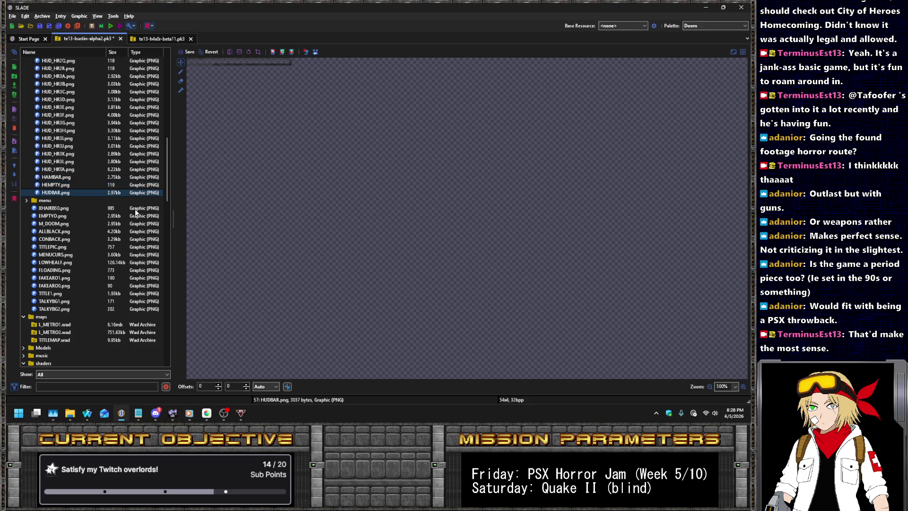
pyautogui.press('Delete')
pyautogui.press('Return')
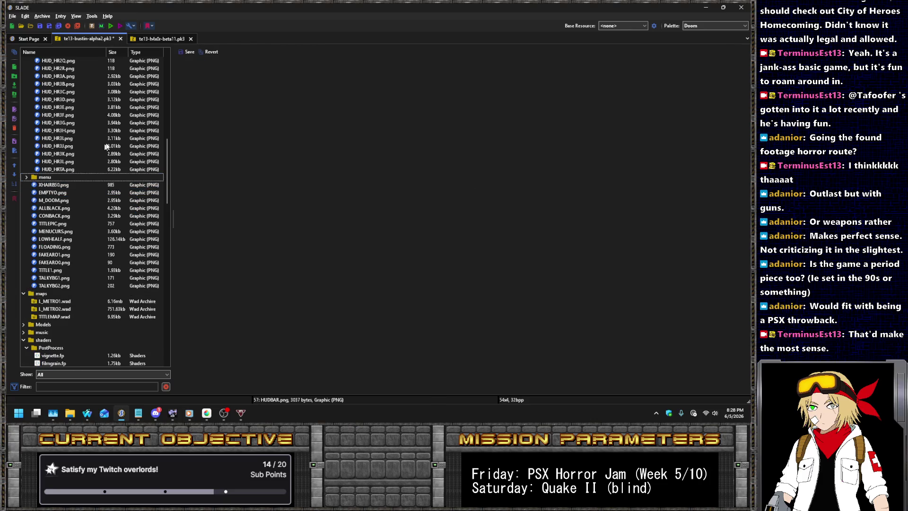
# - Start importing files into the archive's HUD folder
pyautogui.click(64, 169)
pyautogui.click(44, 15)
pyautogui.click(61, 45)
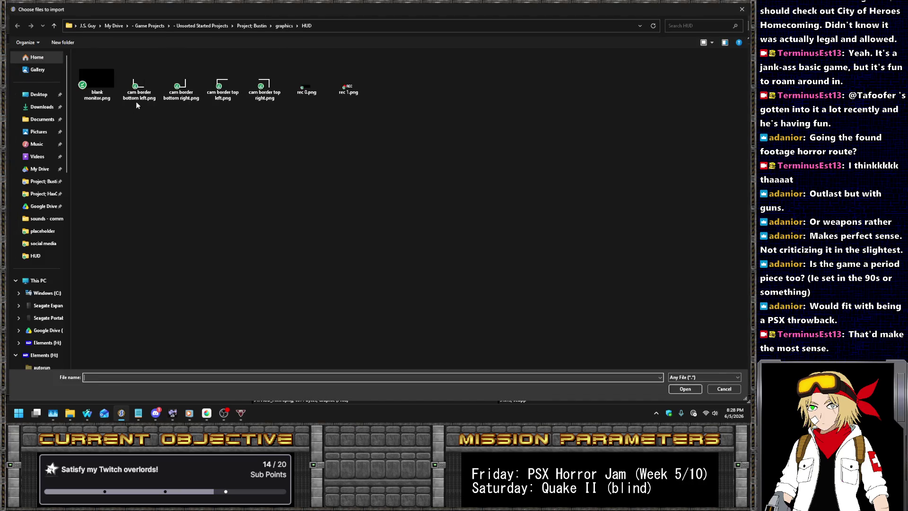
# - Import the six PNGs: the four cam border corners plus rec 0 and rec 1
pyautogui.click(137, 105)
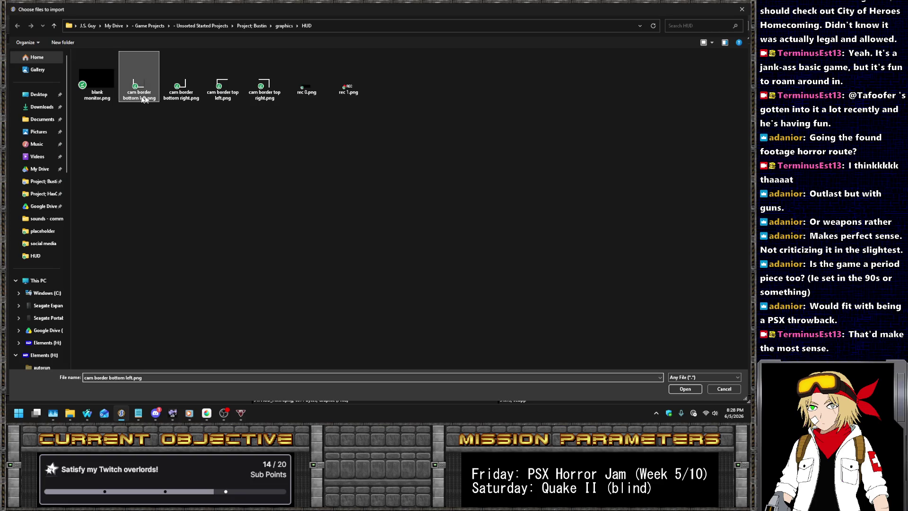
pyautogui.hotkey('shift', 'End')
pyautogui.press('Return')
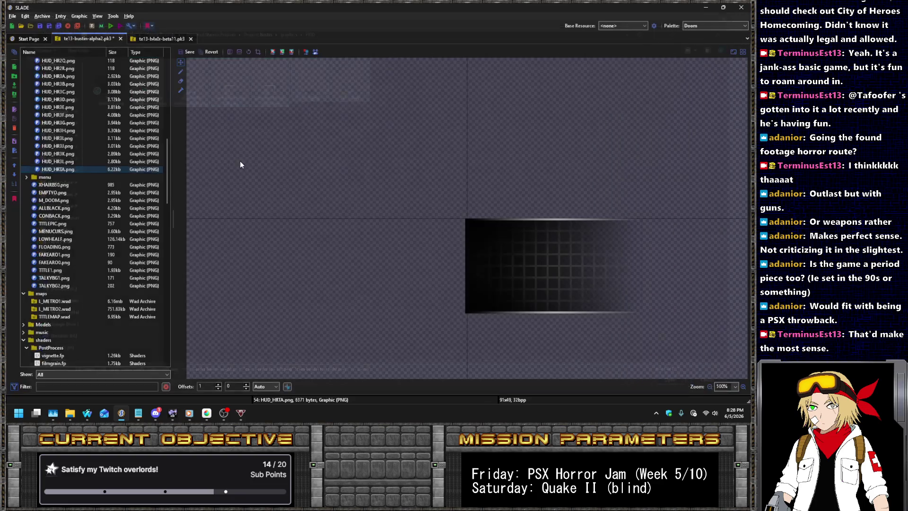
# - Rename the bottom-left corner entry to HUD_CBTL, correcting a typo in the name
pyautogui.click(64, 178)
pyautogui.rightClick(63, 175)
pyautogui.click(78, 181)
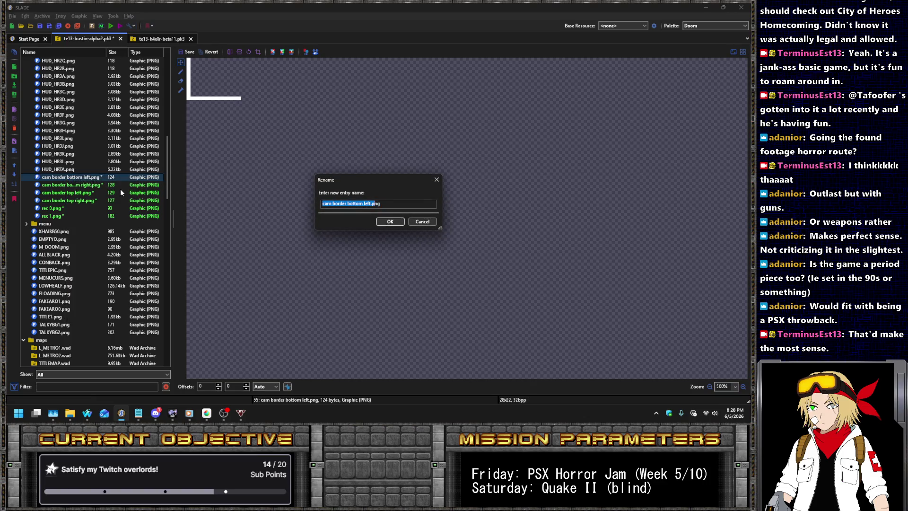
pyautogui.write('HUD_C')
pyautogui.write('BL')
pyautogui.write('BTLF')
pyautogui.press('Return')
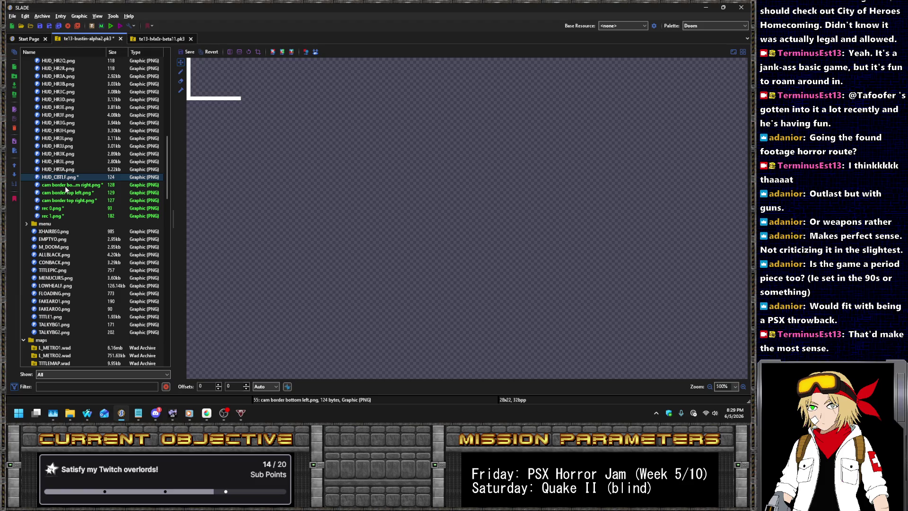
pyautogui.rightClick(74, 177)
pyautogui.click(88, 182)
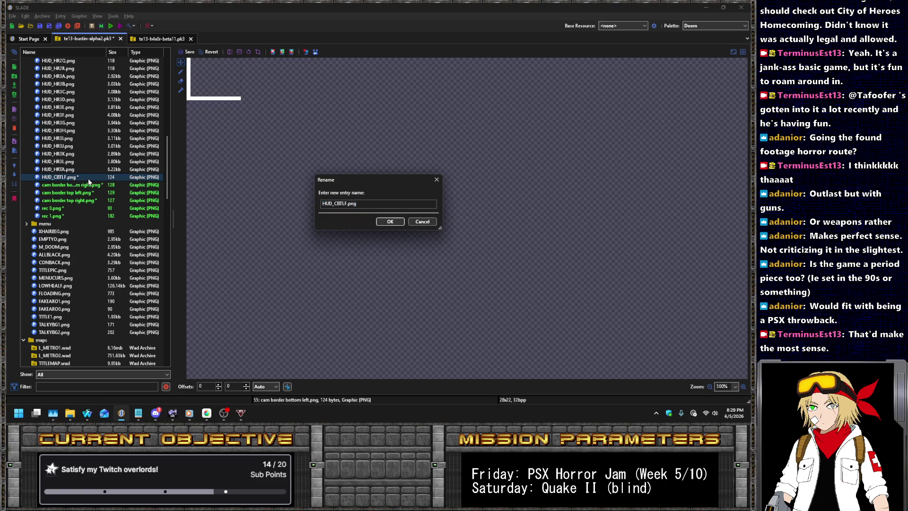
pyautogui.press('BackSpace')
pyautogui.press('Return')
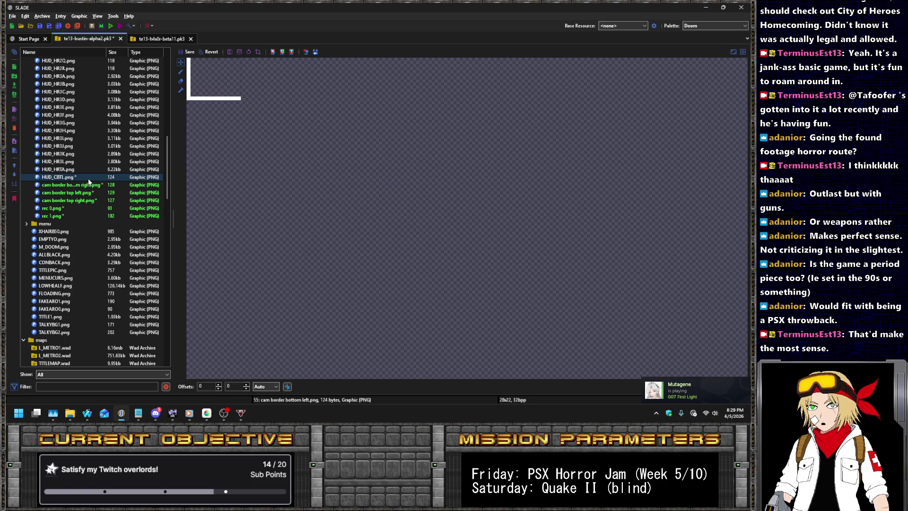
# - Rename the remaining corner entries HUD_CBTR, HUD_CTPL and HUD_CTPR
pyautogui.rightClick(74, 185)
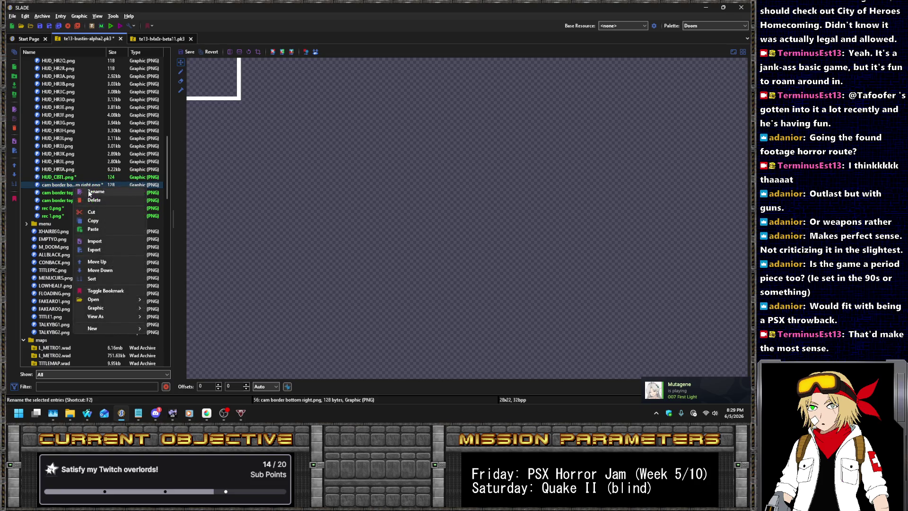
pyautogui.click(95, 196)
pyautogui.write('HUD_CBTR')
pyautogui.press('Return')
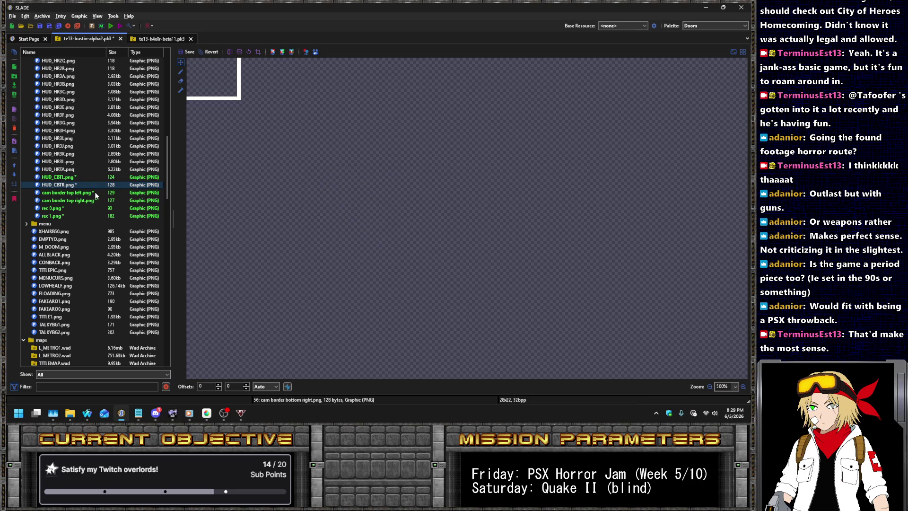
pyautogui.rightClick(94, 192)
pyautogui.click(107, 204)
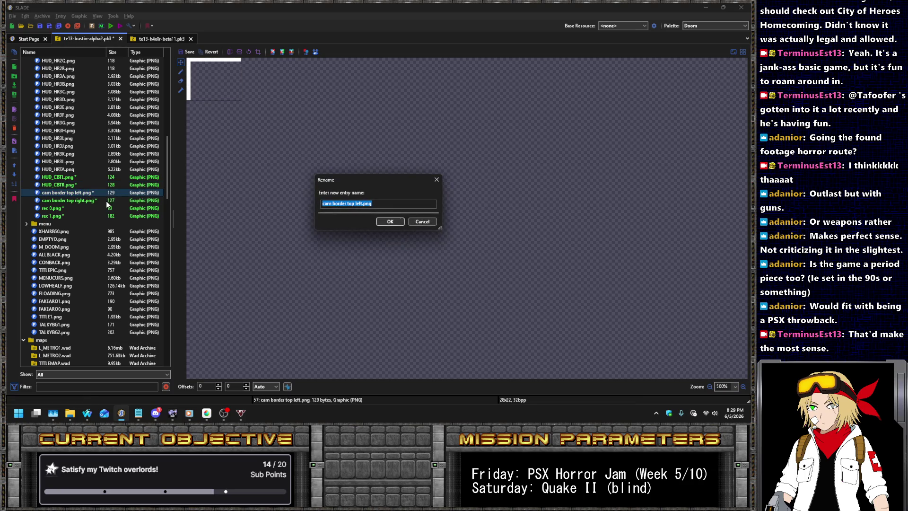
pyautogui.write('HUD_CTP')
pyautogui.write('L')
pyautogui.press('Return')
pyautogui.rightClick(85, 204)
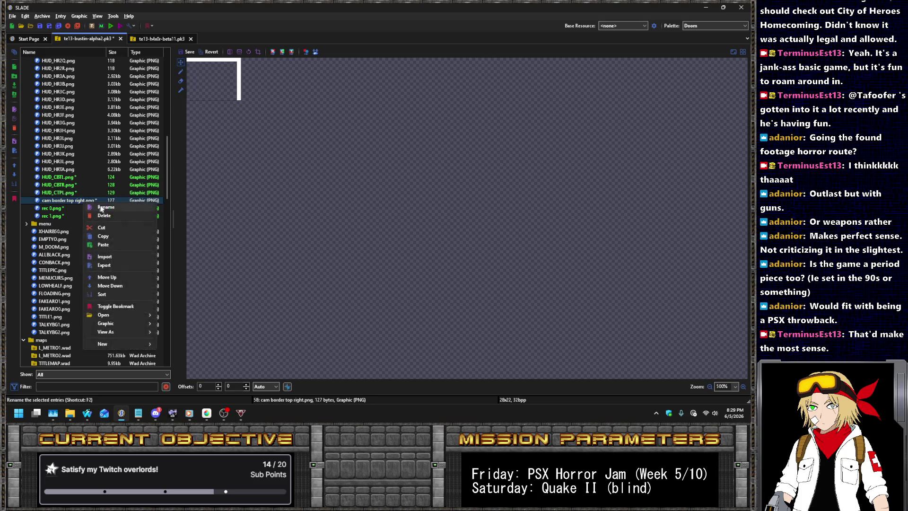
pyautogui.click(112, 212)
pyautogui.write('HUD_CT')
pyautogui.press('Return')
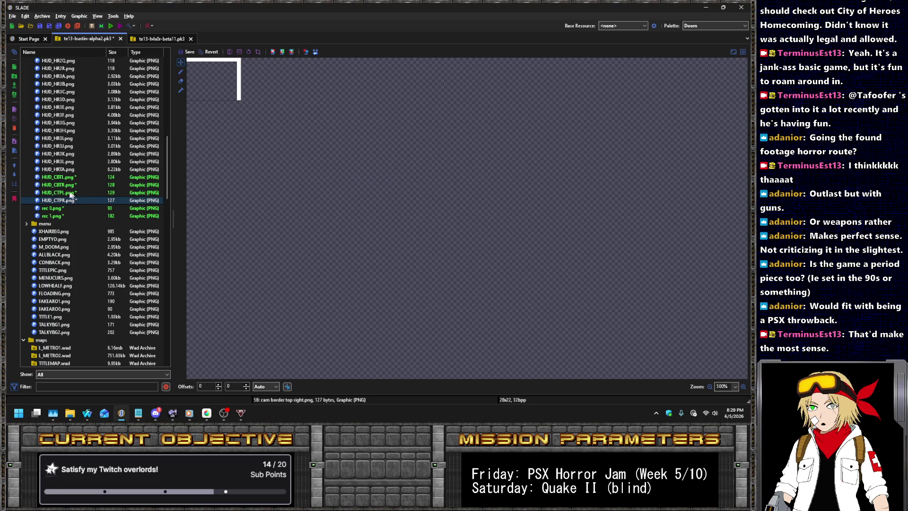
# - Move rec 1.png above rec 0.png in the HUD folder list
pyautogui.click(57, 209)
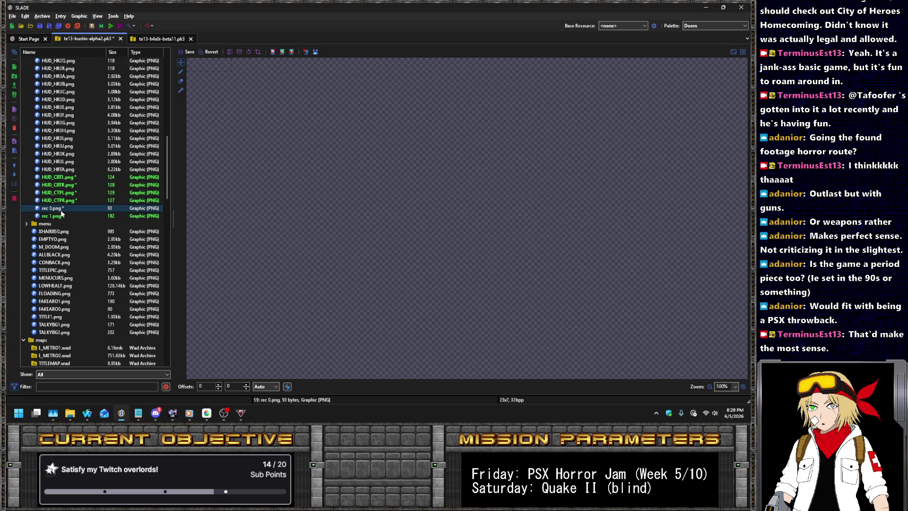
pyautogui.click(62, 216)
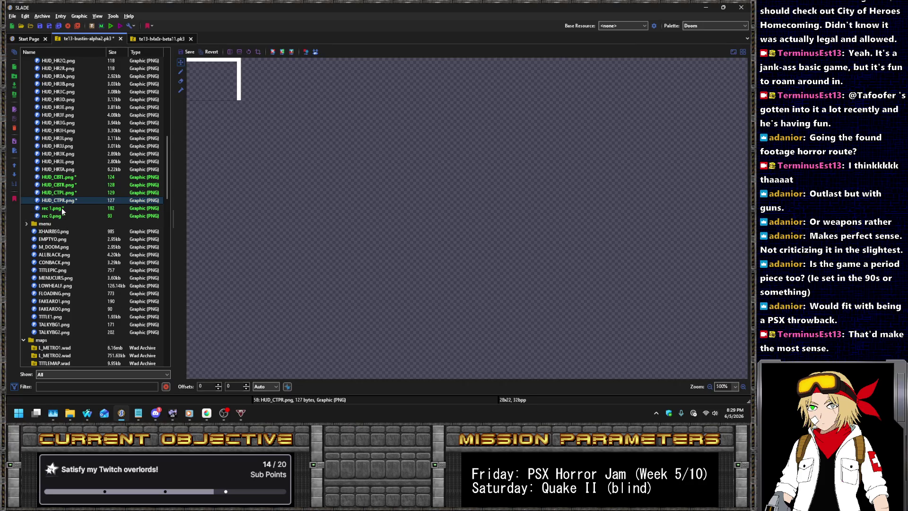
pyautogui.moveTo(60, 216); pyautogui.dragTo(63, 209)
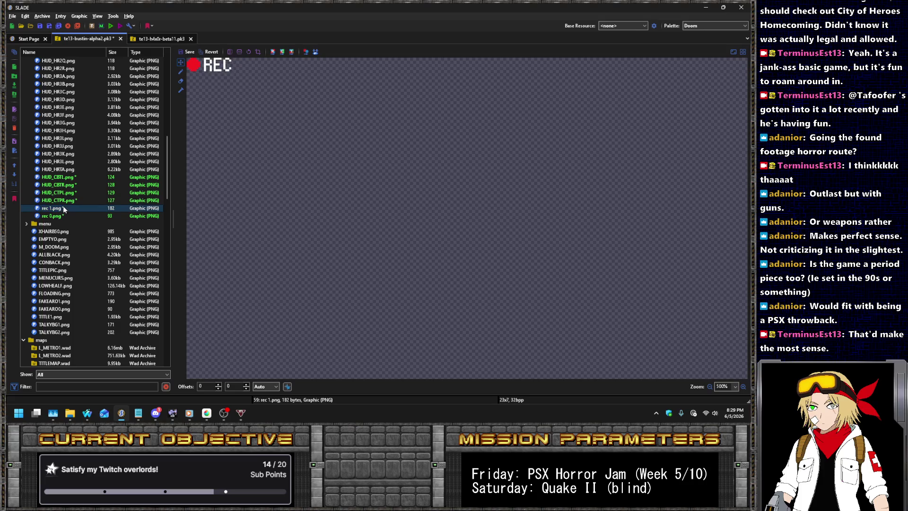
pyautogui.rightClick(63, 212)
pyautogui.click(78, 214)
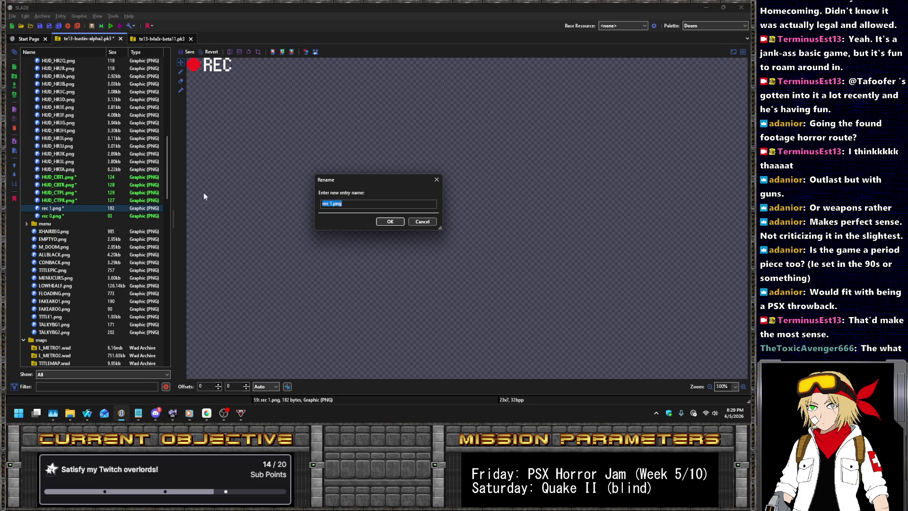
pyautogui.click(421, 223)
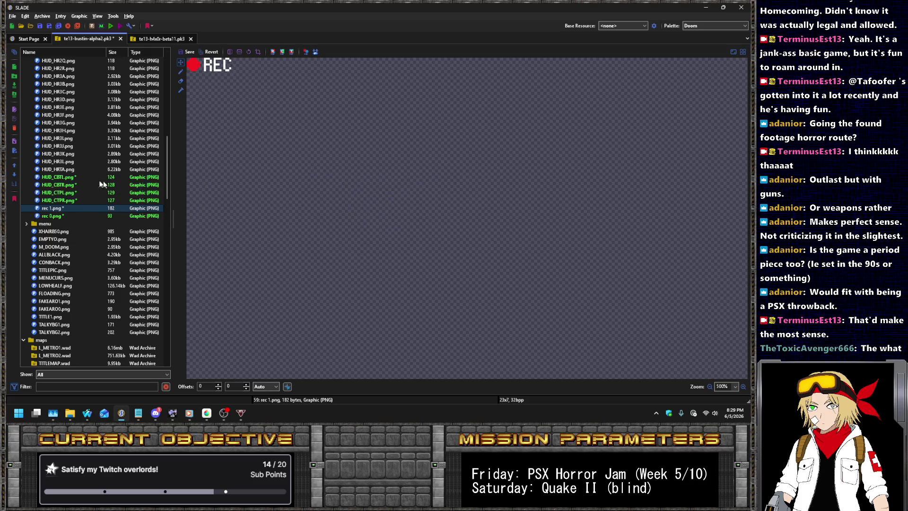
pyautogui.click(68, 178)
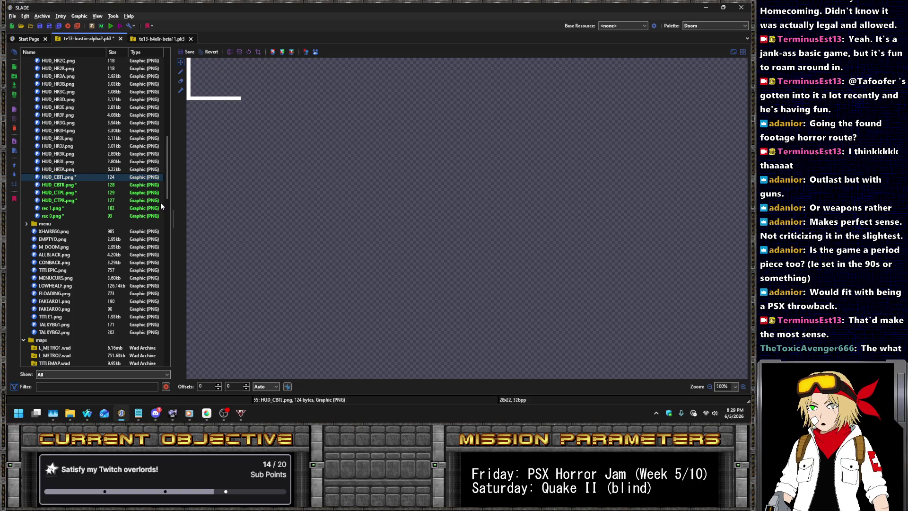
# - Rename rec 1.png to HUD_REC1.png and rec 0.png to HUD_REC0.png
pyautogui.click(56, 209)
pyautogui.rightClick(57, 211)
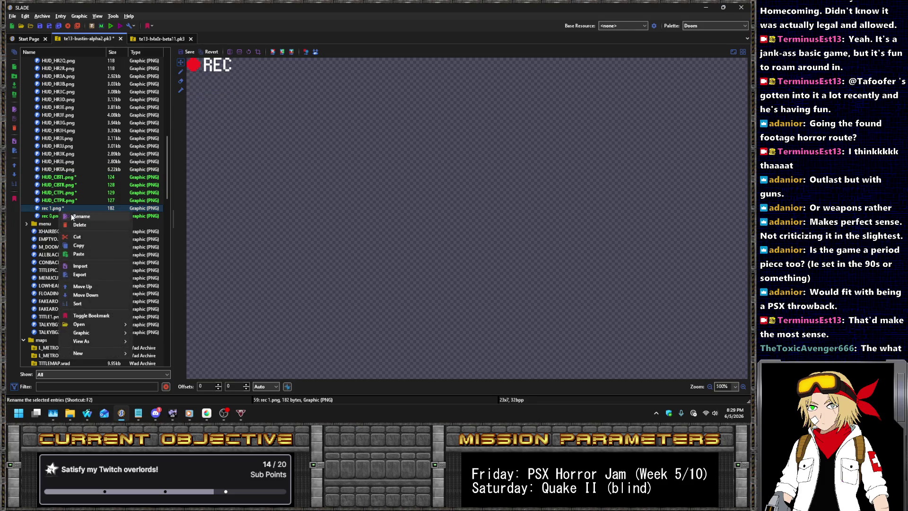
pyautogui.click(71, 218)
pyautogui.click(331, 204)
pyautogui.hotkey('shift', 'Home')
pyautogui.write('HUD_REC')
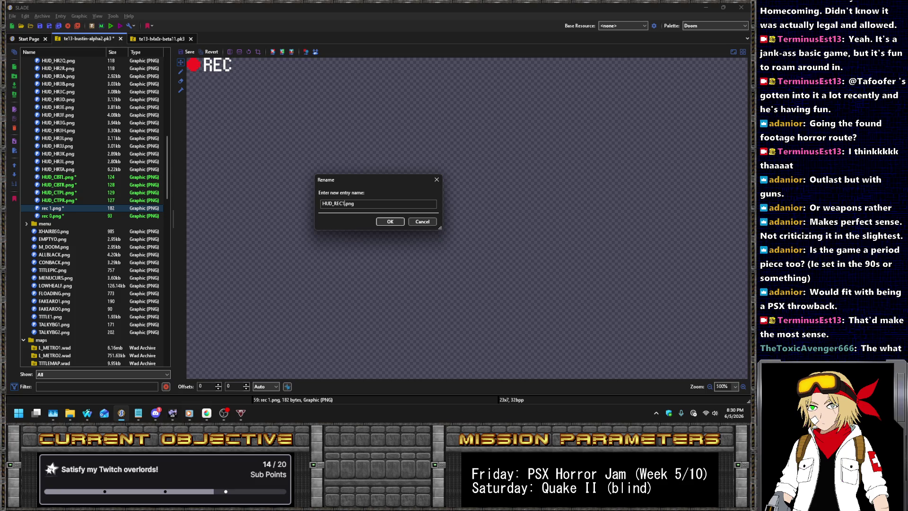
pyautogui.press('Return')
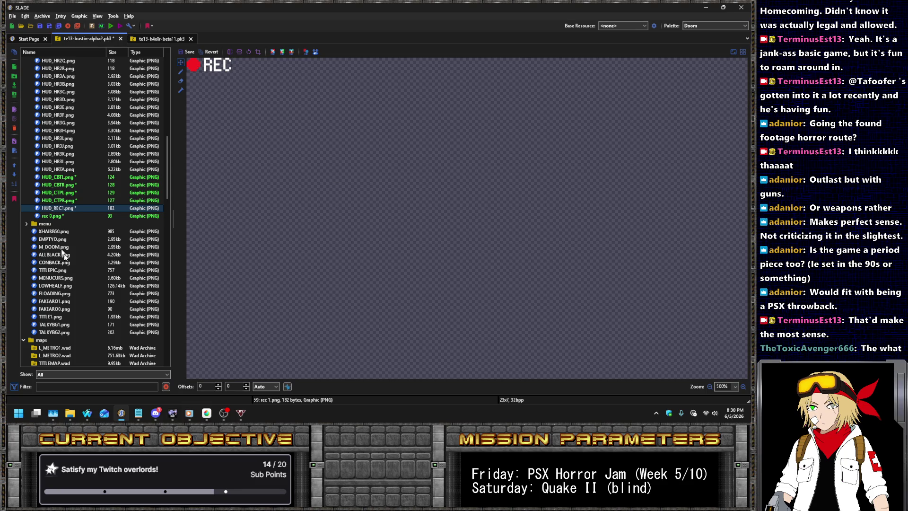
pyautogui.rightClick(59, 213)
pyautogui.rightClick(52, 216)
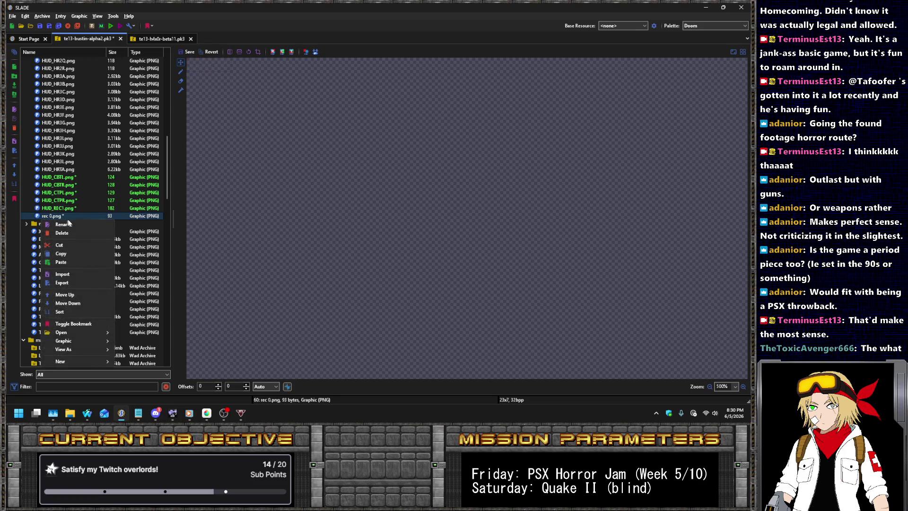
pyautogui.click(75, 221)
pyautogui.write('HUD_REC0.png')
pyautogui.press('Return')
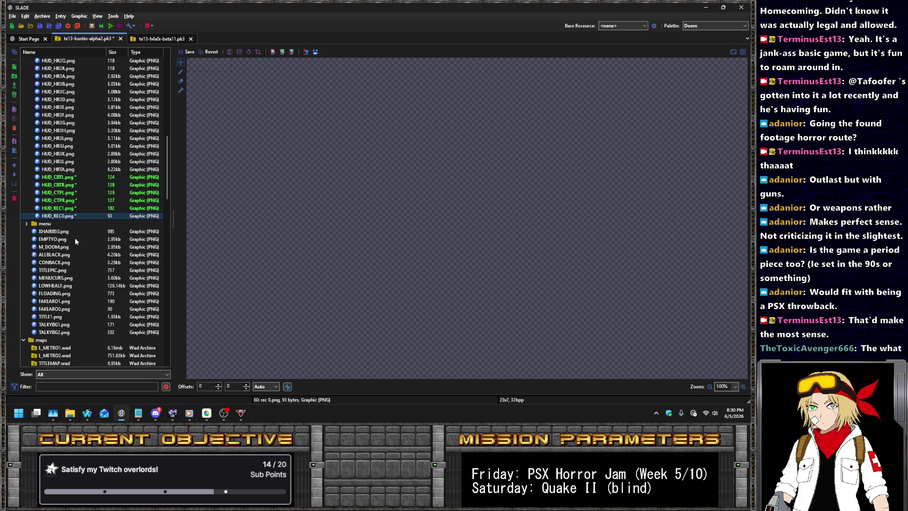
# - Preview the new corner bracket and REC graphics to check them
pyautogui.click(82, 177)
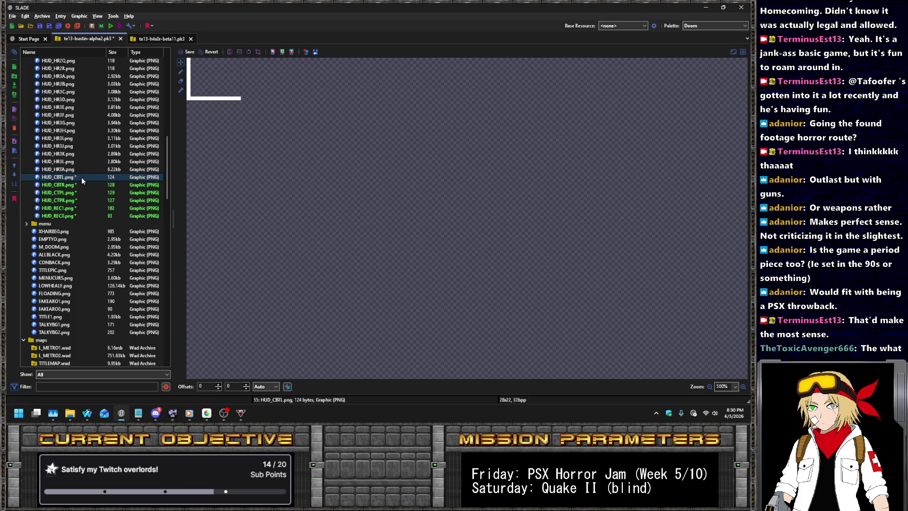
pyautogui.press('Down')
pyautogui.press('Down')
pyautogui.press('Down')
pyautogui.press('Down')
pyautogui.press('Down')
pyautogui.press('Up')
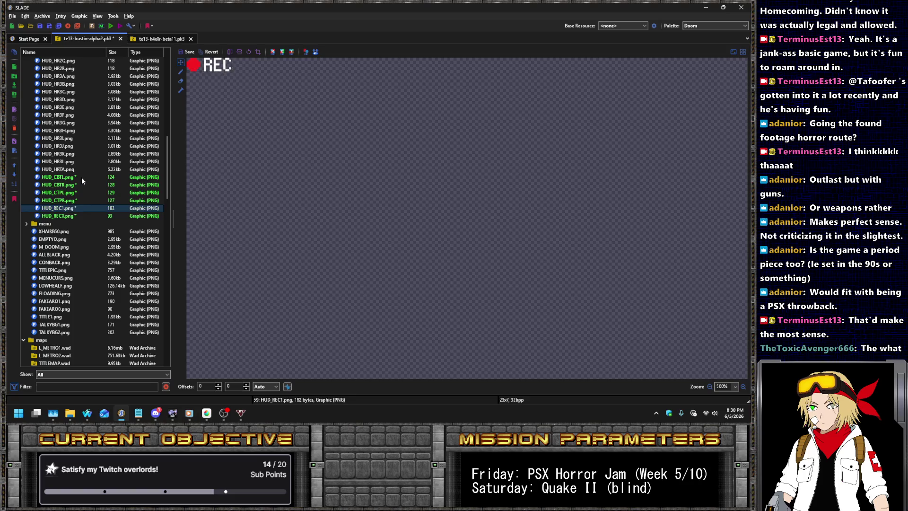
pyautogui.press('Up')
pyautogui.press('Up')
pyautogui.press('Up')
pyautogui.press('Up')
pyautogui.press('Down')
pyautogui.press('Down')
pyautogui.press('Down')
pyautogui.press('Down')
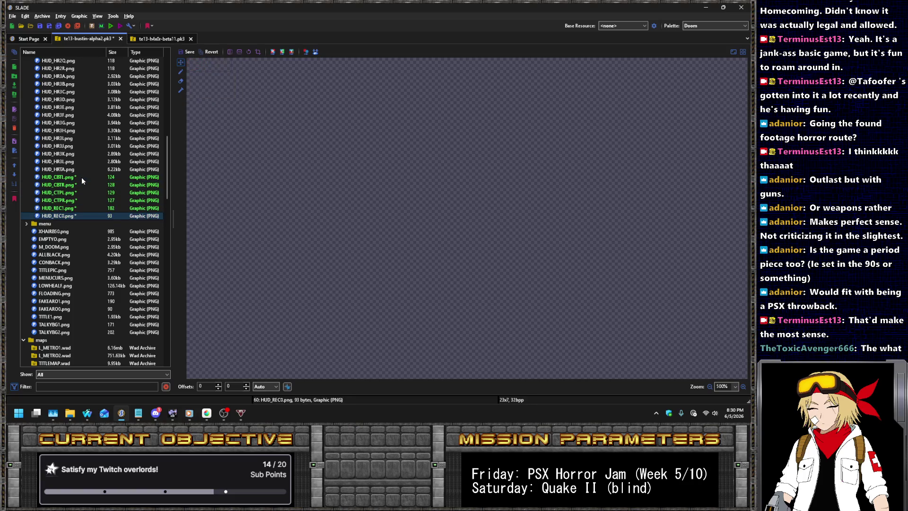
pyautogui.click(65, 209)
pyautogui.click(65, 217)
pyautogui.scroll(-10, 102, 217)
pyautogui.scroll(-10, 101, 217)
pyautogui.scroll(-10, 102, 217)
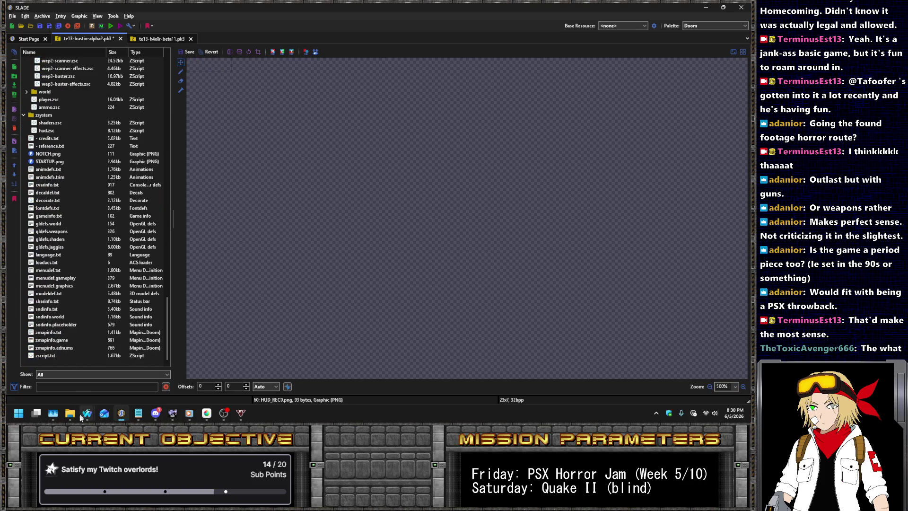
# - Open YouTube in a new browser tab
pyautogui.moveTo(84, 414)
pyautogui.click(137, 376)
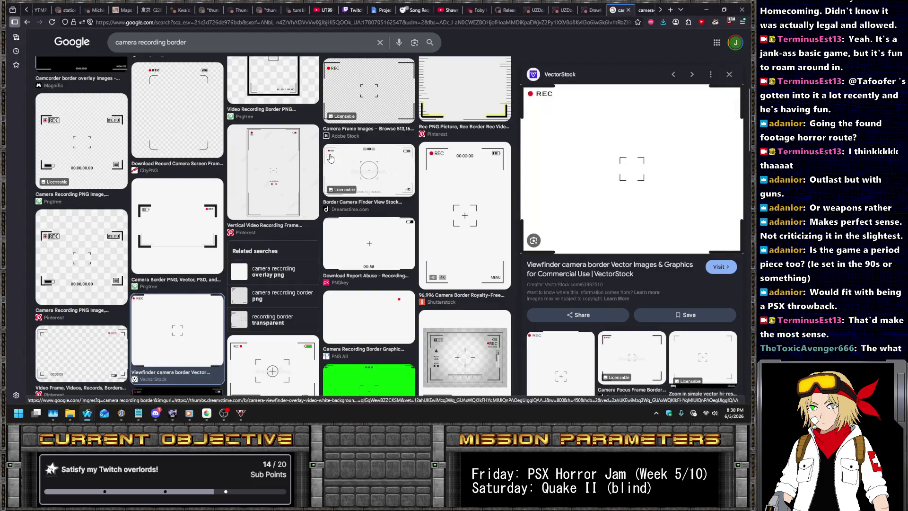
pyautogui.hotkey('ctrl', 't')
pyautogui.write('youtube')
pyautogui.press('Return')
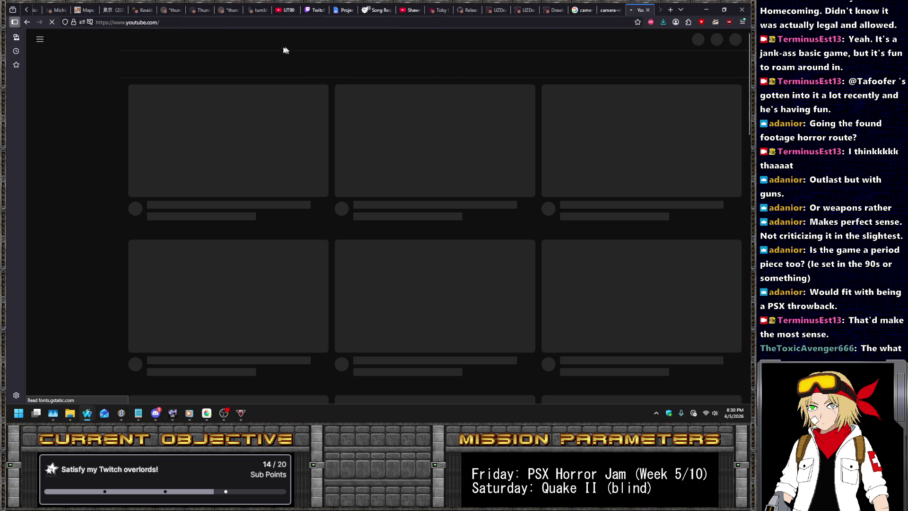
# - Search 'camera recording overlay', preview the green screen overlay video, then return to results
pyautogui.click(280, 40)
pyautogui.write('c')
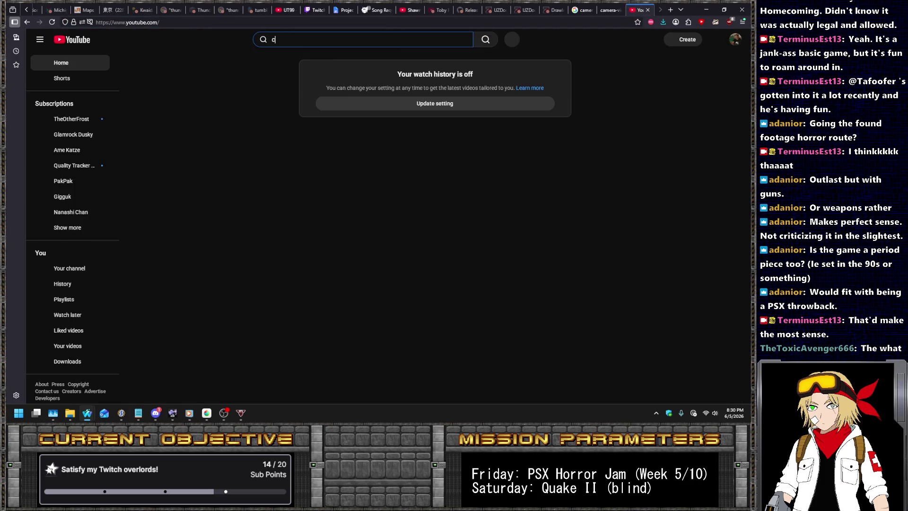
pyautogui.write('amera recording overlay')
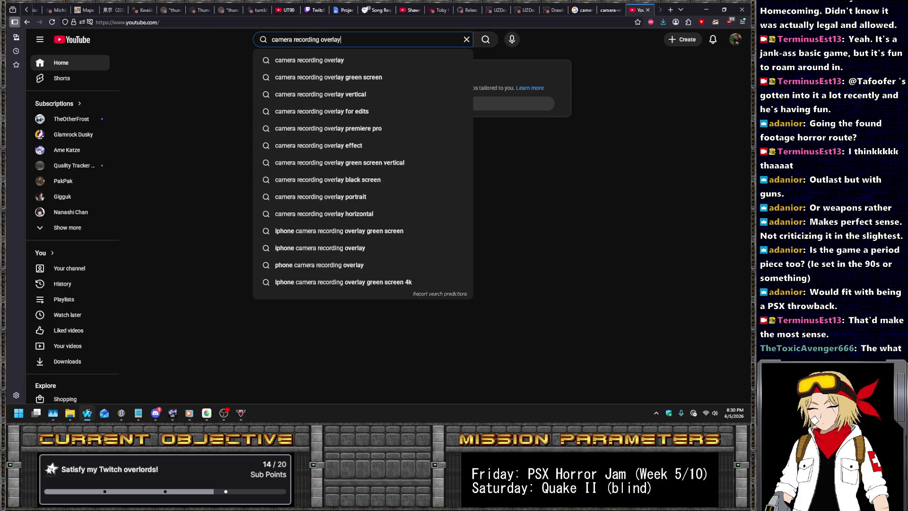
pyautogui.press('Return')
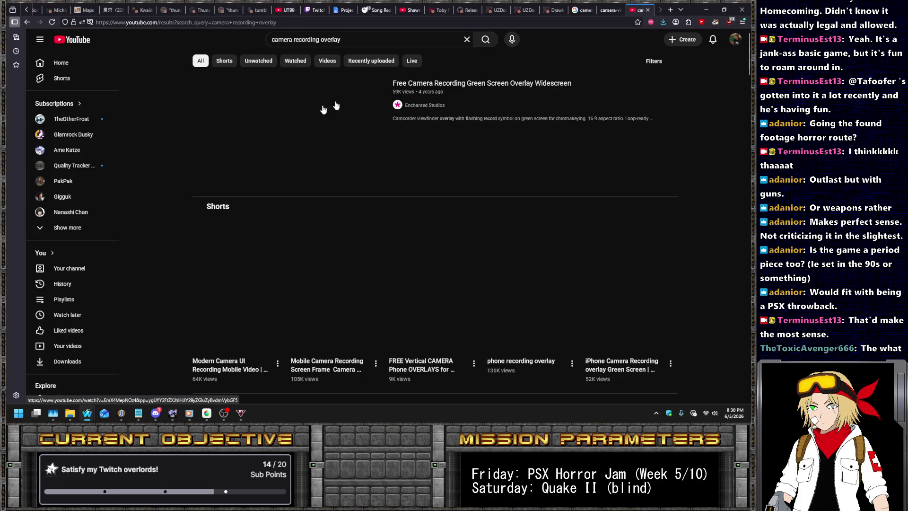
pyautogui.click(503, 84)
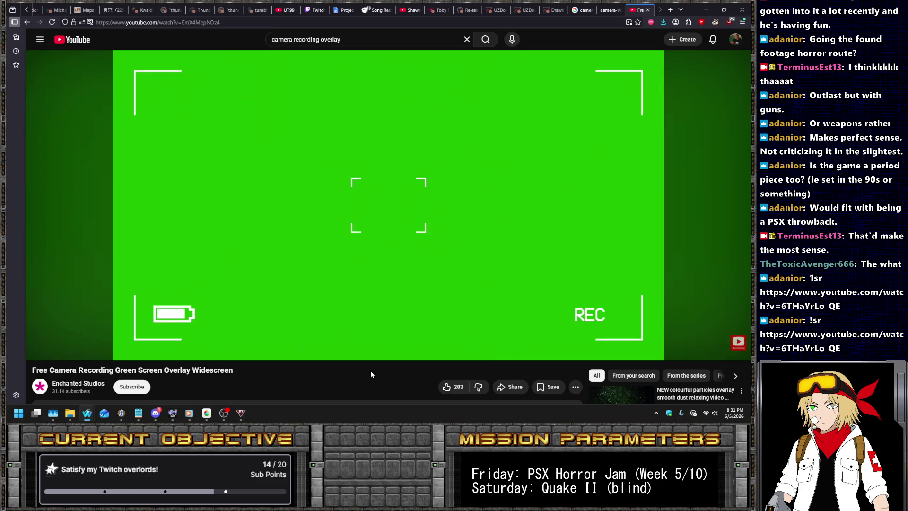
pyautogui.hotkey('alt', 'Left')
pyautogui.scroll(-2, 501, 165)
pyautogui.scroll(-5, 473, 161)
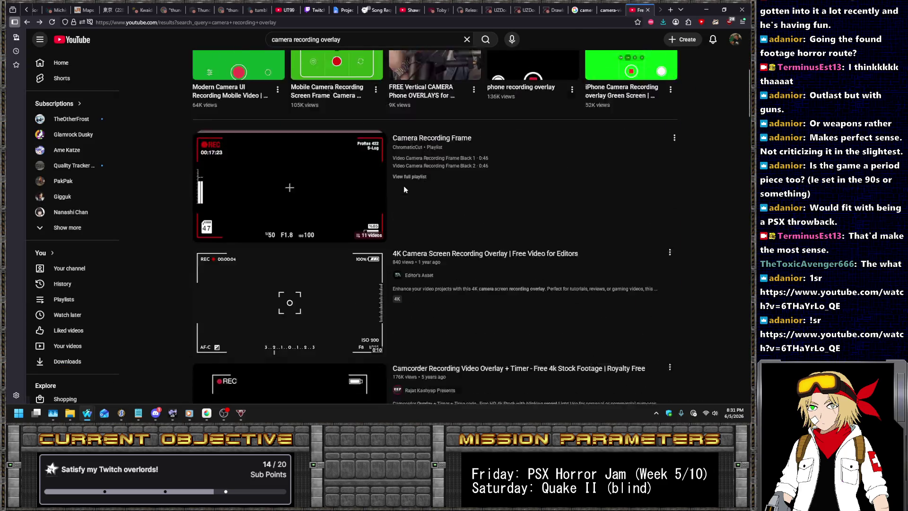
# - Preview the Black 2, 3 and 4 videos from the Camera Recording Frame playlist
pyautogui.click(274, 133)
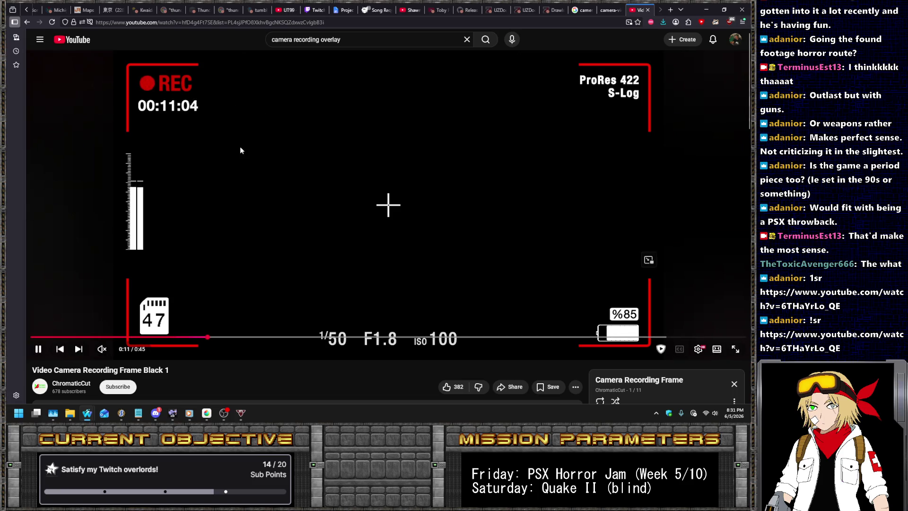
pyautogui.scroll(-4, 284, 219)
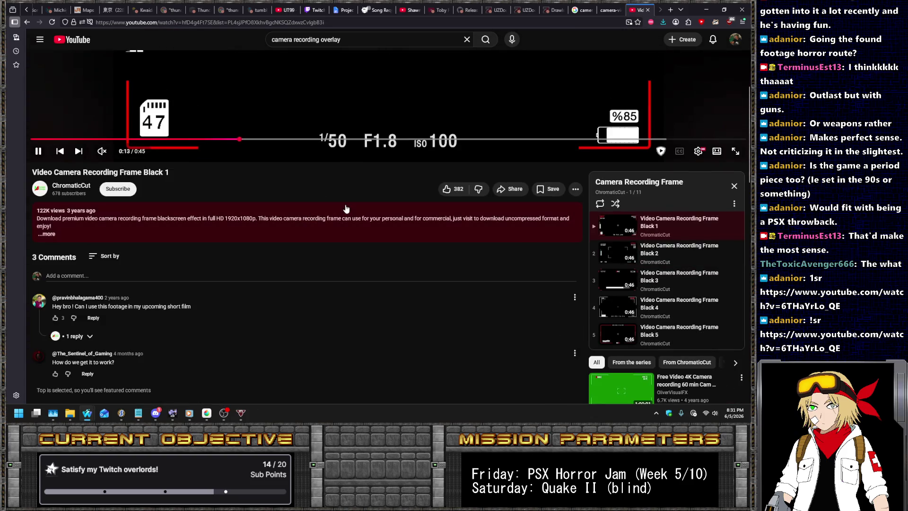
pyautogui.scroll(1, 347, 208)
pyautogui.click(671, 290)
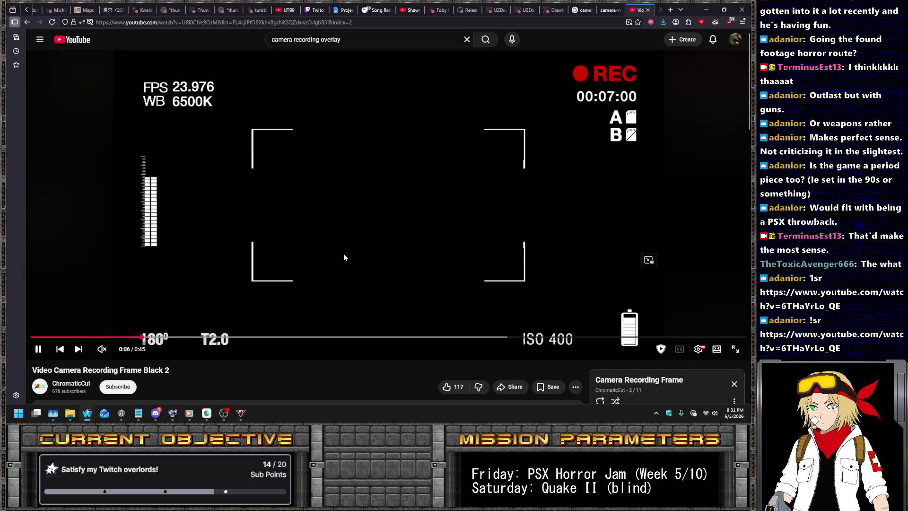
pyautogui.scroll(-4, 343, 254)
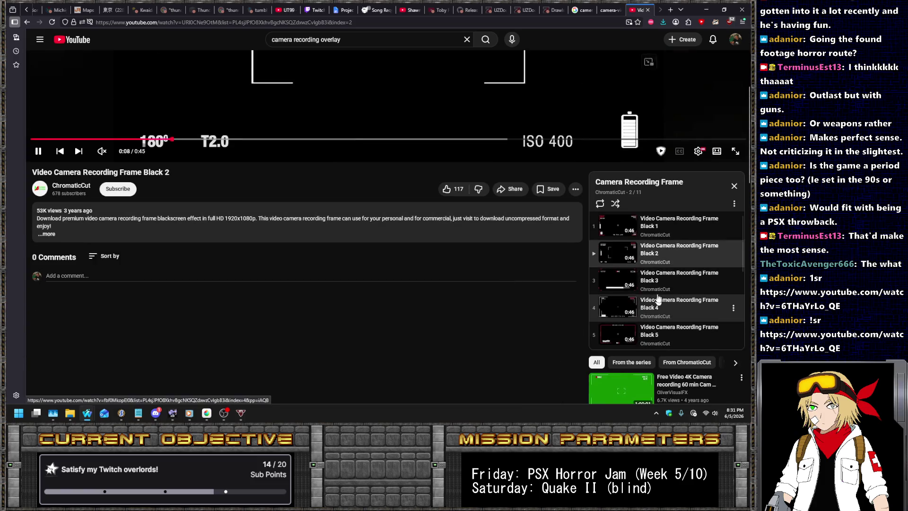
pyautogui.click(576, 281)
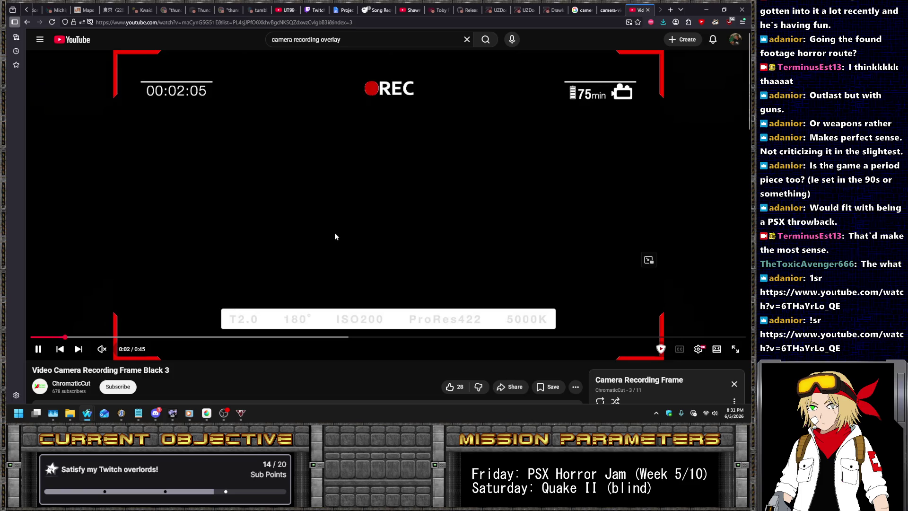
pyautogui.press('Right')
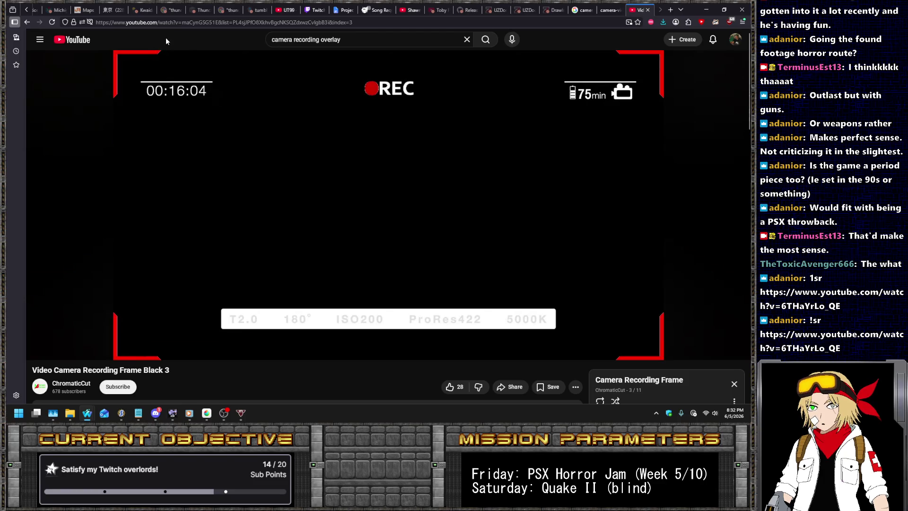
pyautogui.click(27, 22)
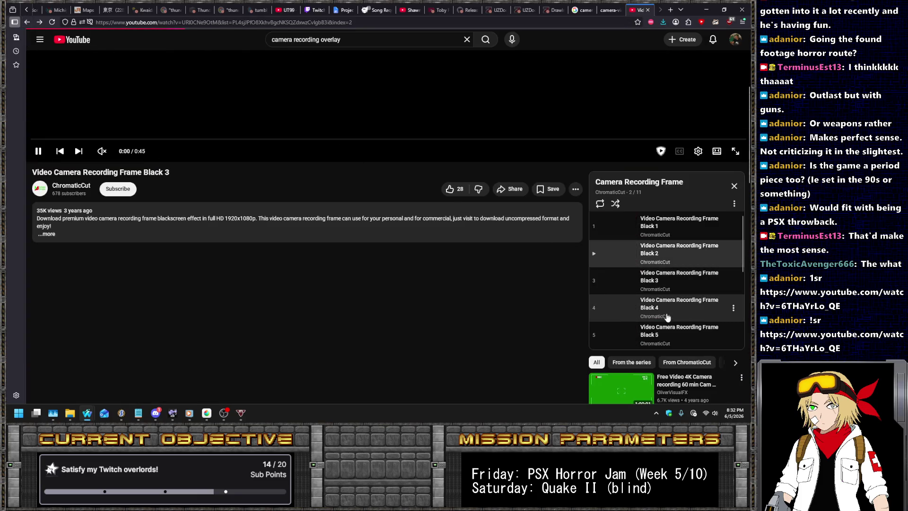
pyautogui.click(644, 301)
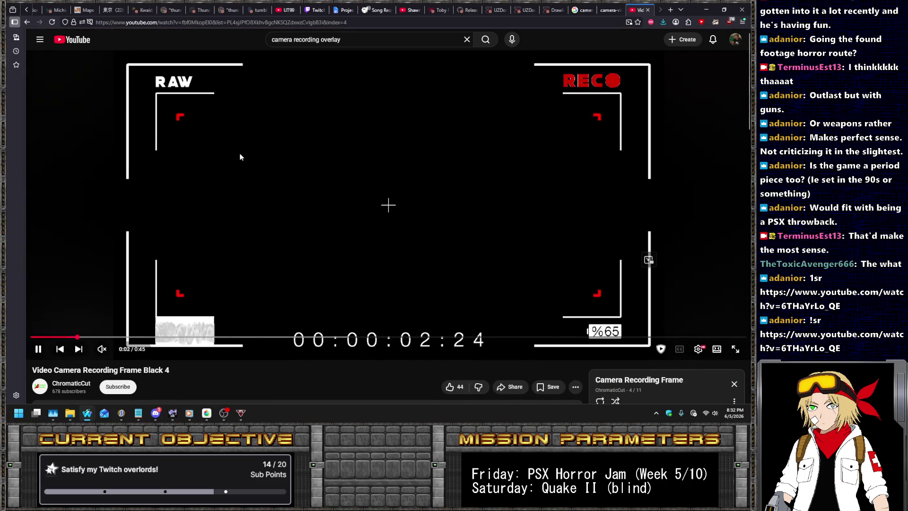
# - Return to the search results and watch the 4K Camera Screen Recording Overlay video
pyautogui.rightClick(26, 23)
pyautogui.click(51, 62)
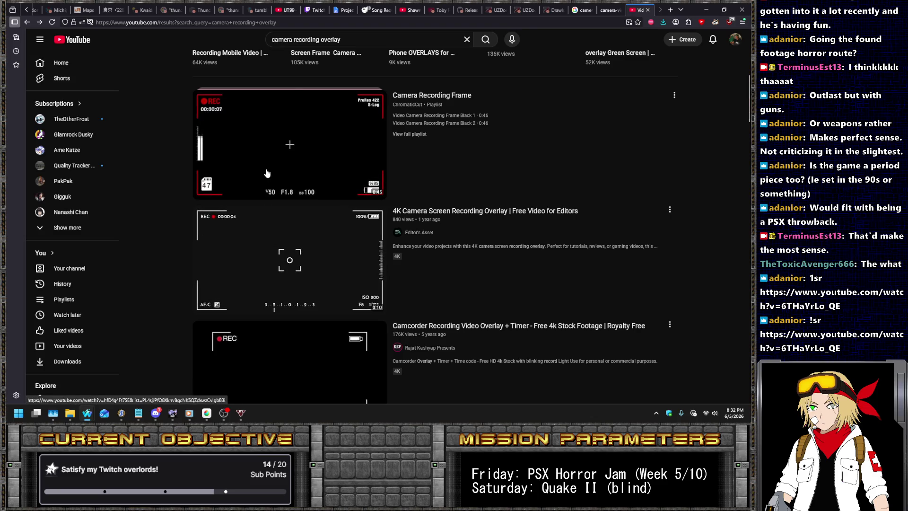
pyautogui.click(297, 243)
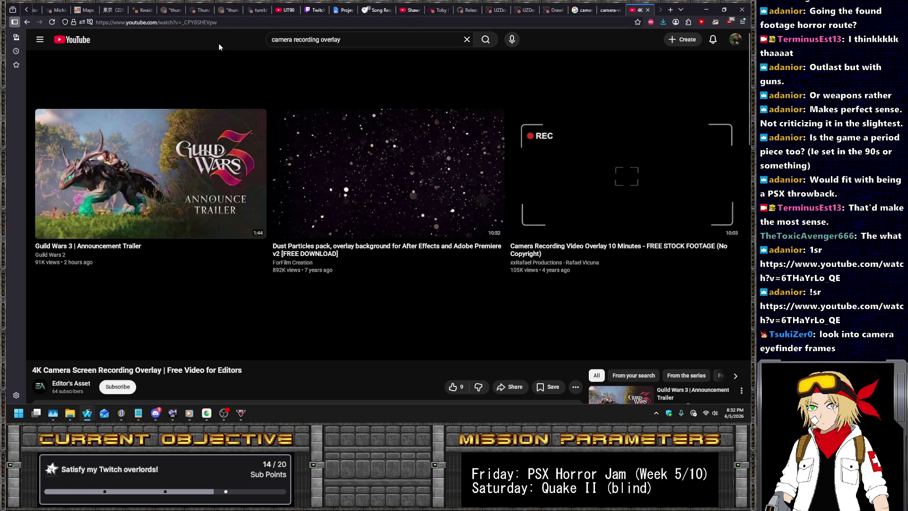
pyautogui.hotkey('ctrl', 't')
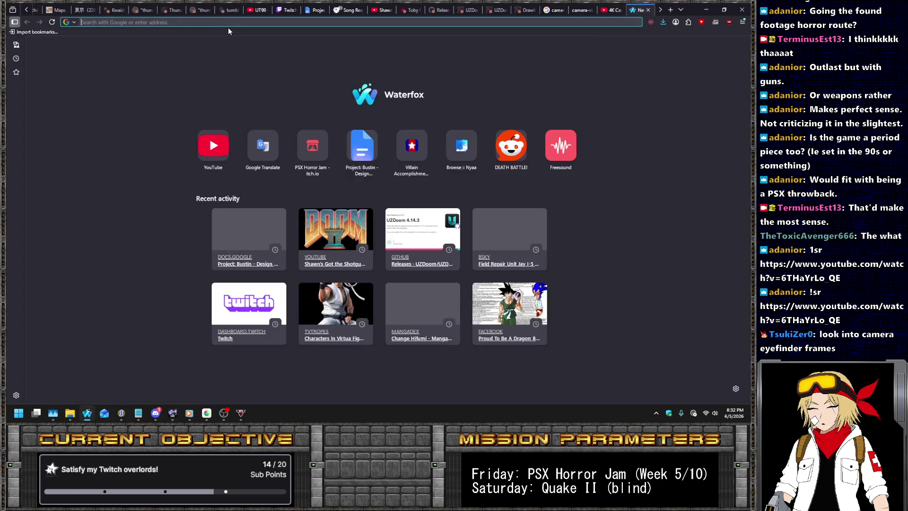
# - Search Google Images for 'camera eyefinder frames'
pyautogui.write('camera eyefinde')
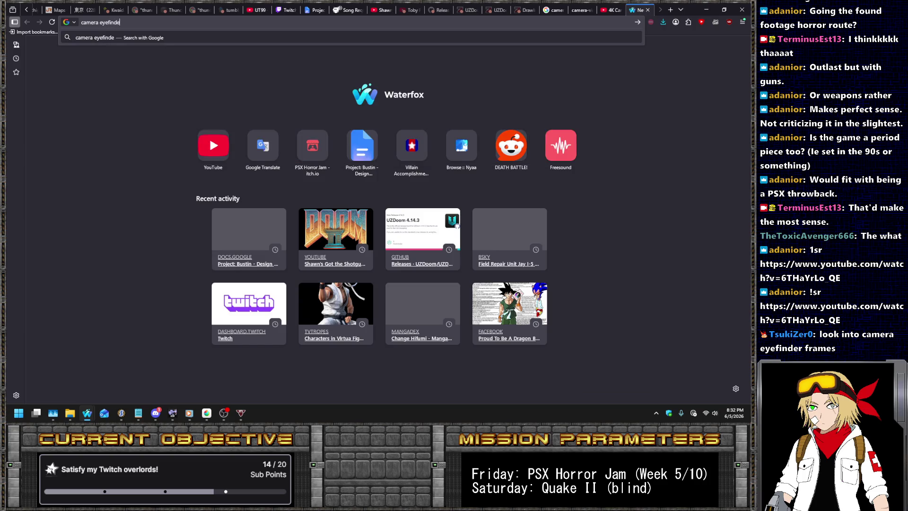
pyautogui.write('r frames')
pyautogui.press('Escape')
pyautogui.press('Return')
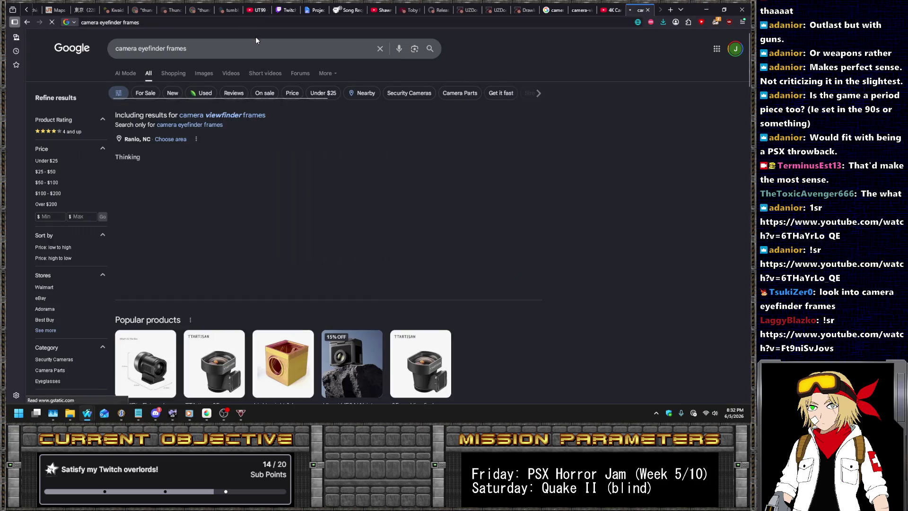
pyautogui.click(202, 75)
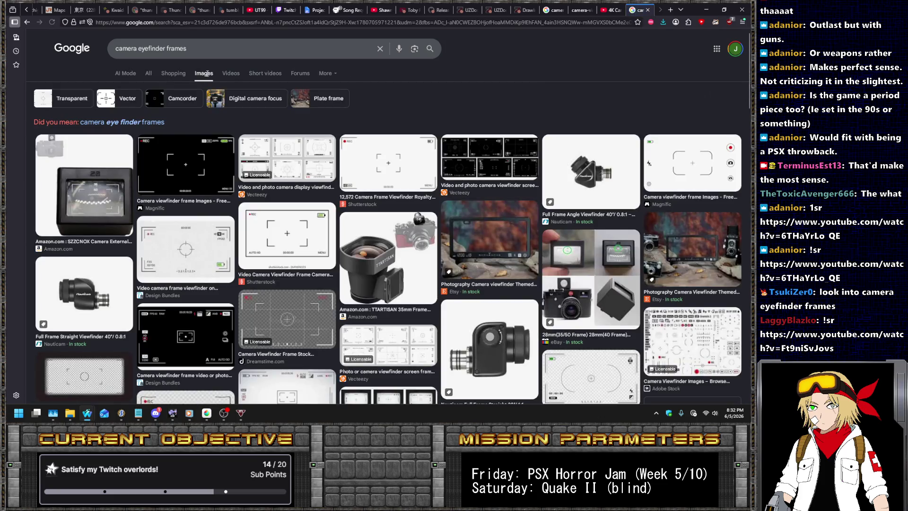
# - Open the Vecteezy viewfinder frame image full size in its own tab
pyautogui.click(300, 155)
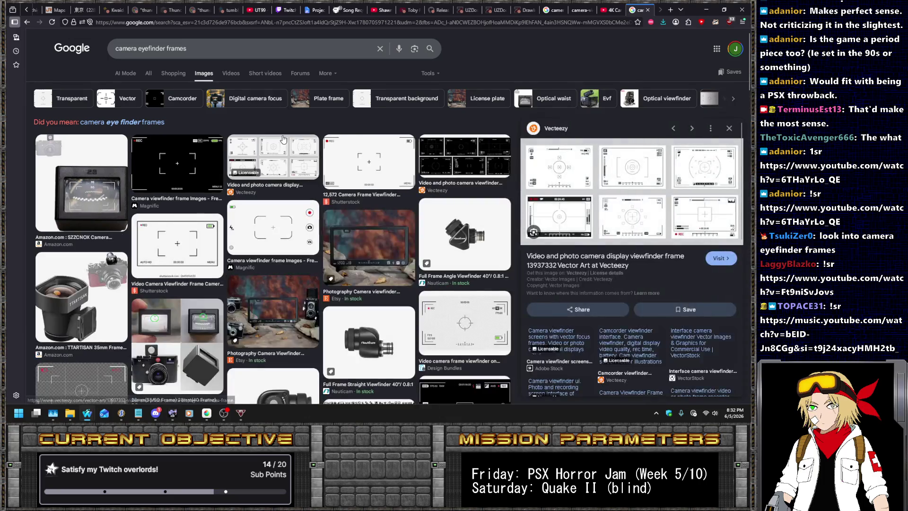
pyautogui.rightClick(643, 199)
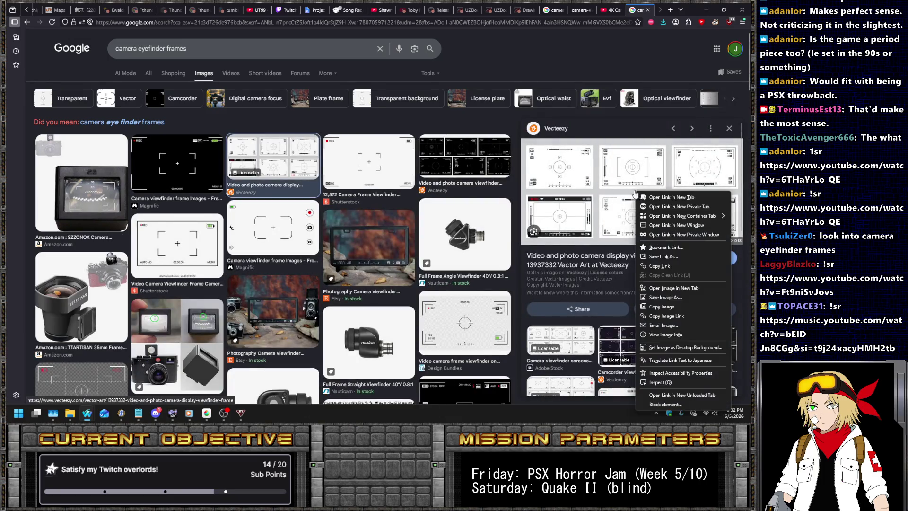
pyautogui.click(662, 291)
pyautogui.click(652, 9)
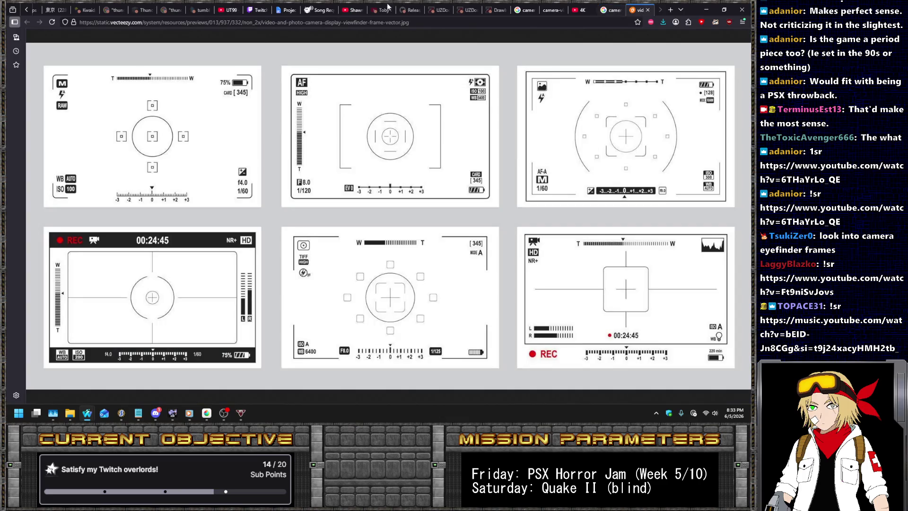
pyautogui.click(322, 7)
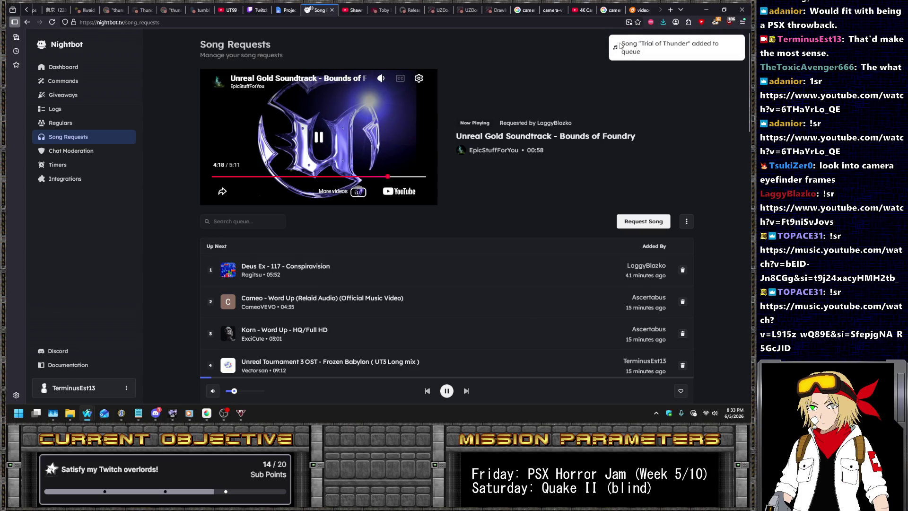
# - Request the Unreal Tournament 2004 and Corrugation Rise tracks in Nightbot
pyautogui.click(639, 9)
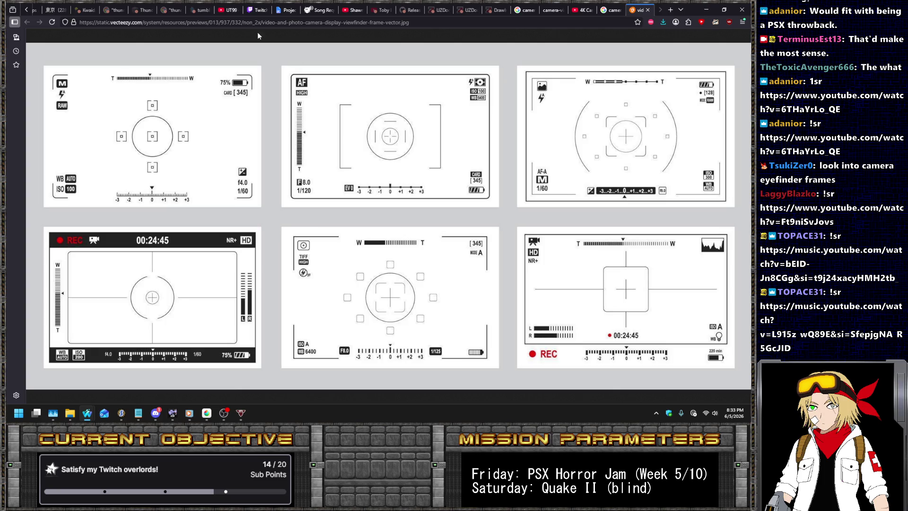
pyautogui.click(319, 9)
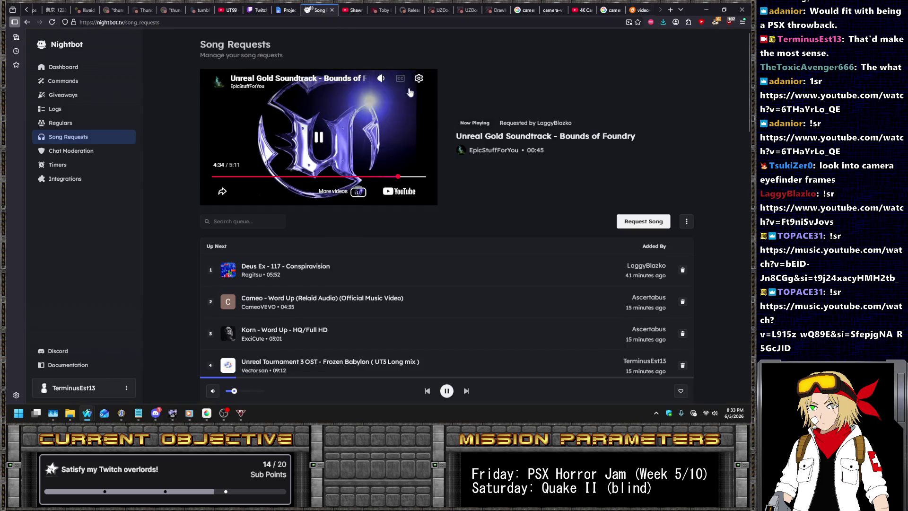
pyautogui.click(649, 226)
pyautogui.write('un')
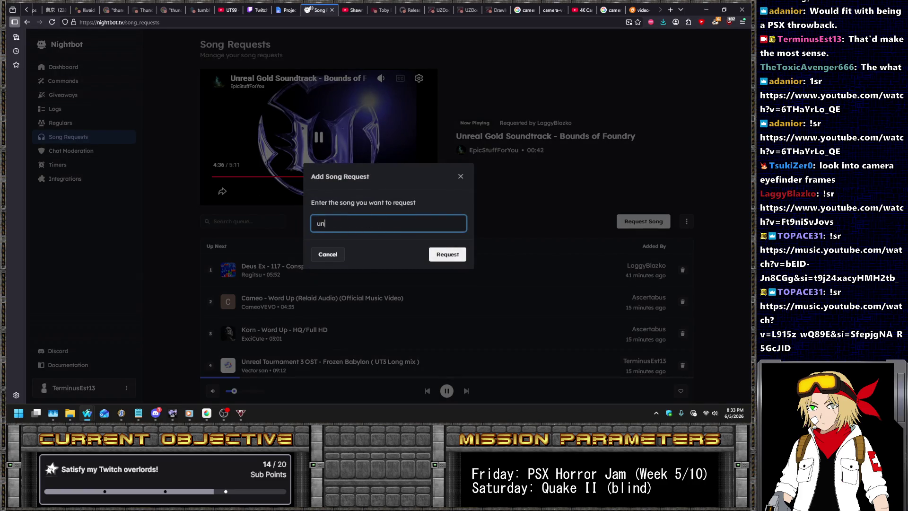
pyautogui.press('BackSpace')
pyautogui.press('BackSpace')
pyautogui.press('BackSpace')
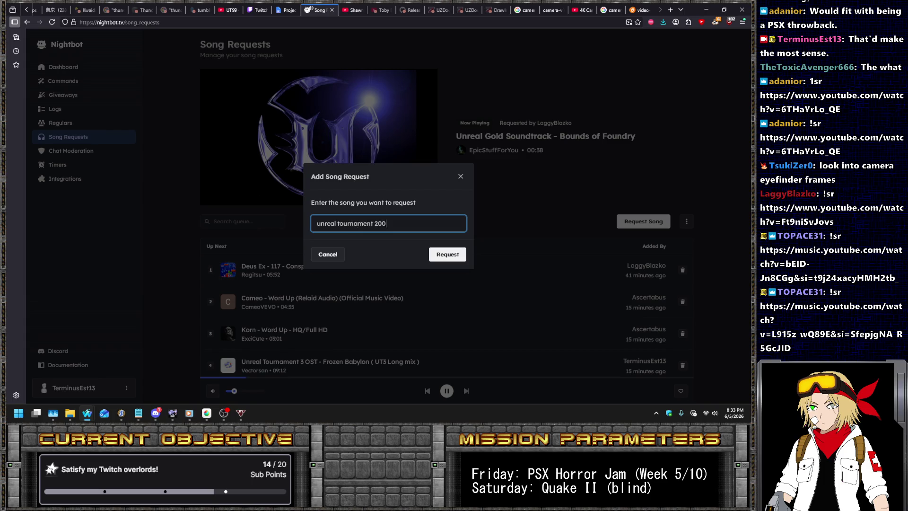
pyautogui.press('Return')
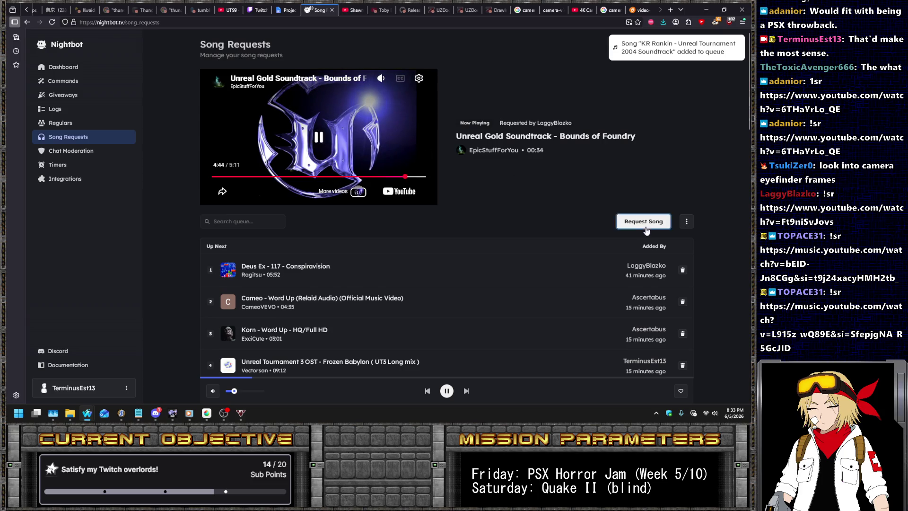
pyautogui.click(644, 223)
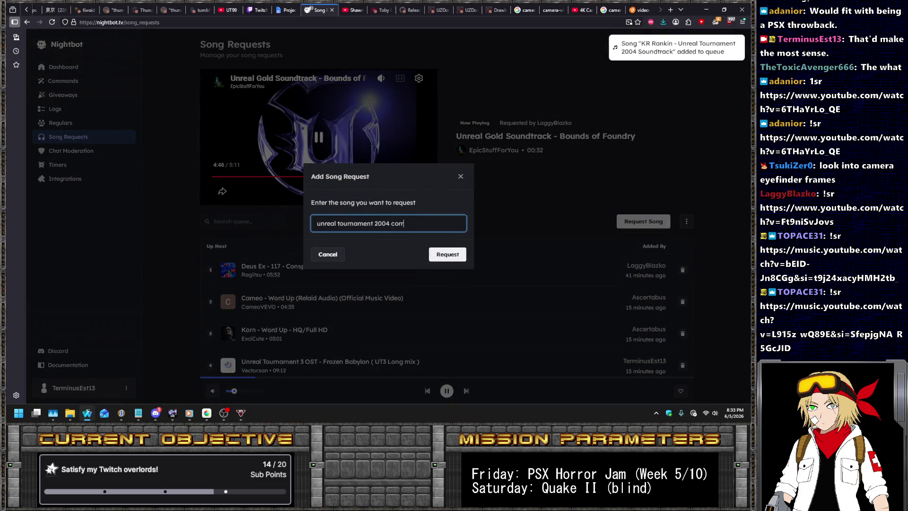
pyautogui.write('ugation')
pyautogui.press('Return')
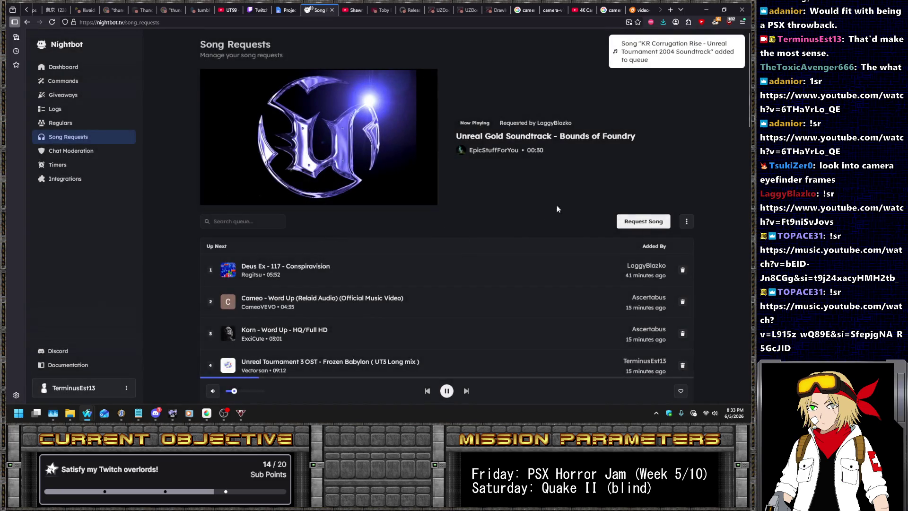
# - Request Mission Landing and Mechanism 8, then restart the current song from the beginning
pyautogui.click(652, 222)
pyautogui.write('unreal tournament mission landing')
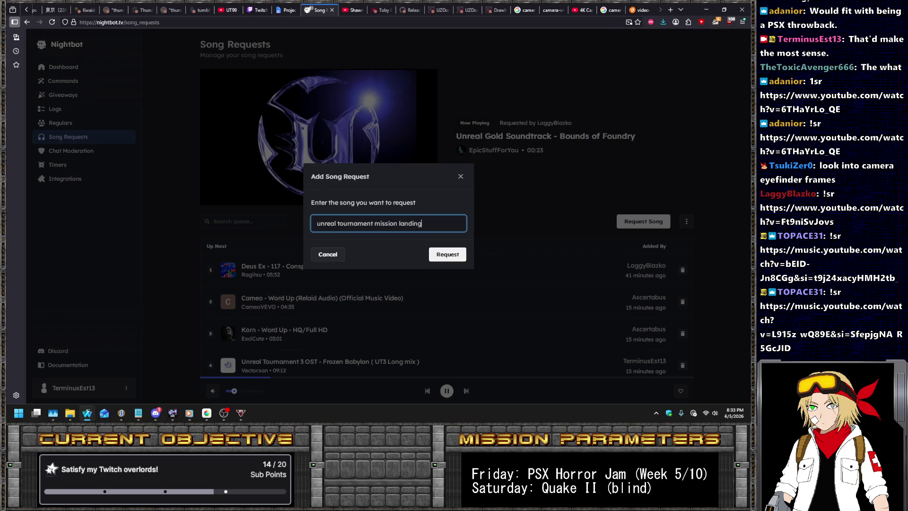
pyautogui.press('Return')
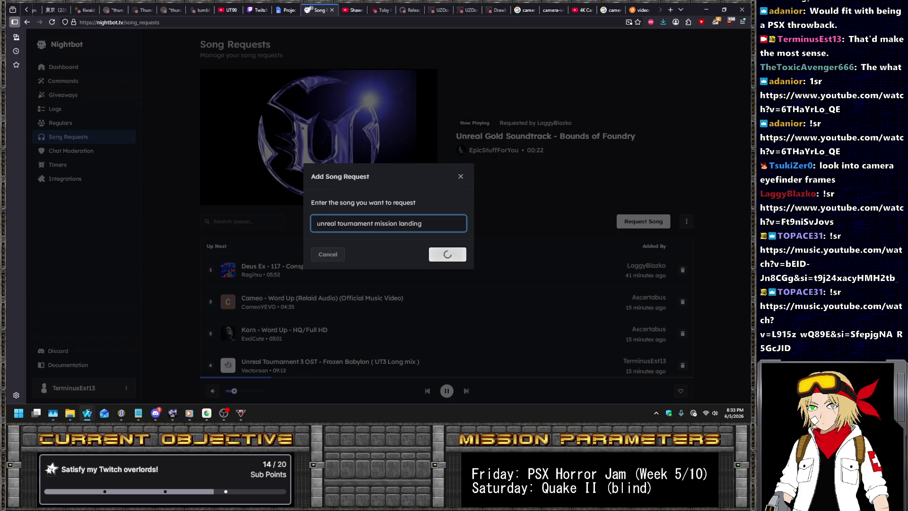
pyautogui.click(655, 223)
pyautogui.write('unre')
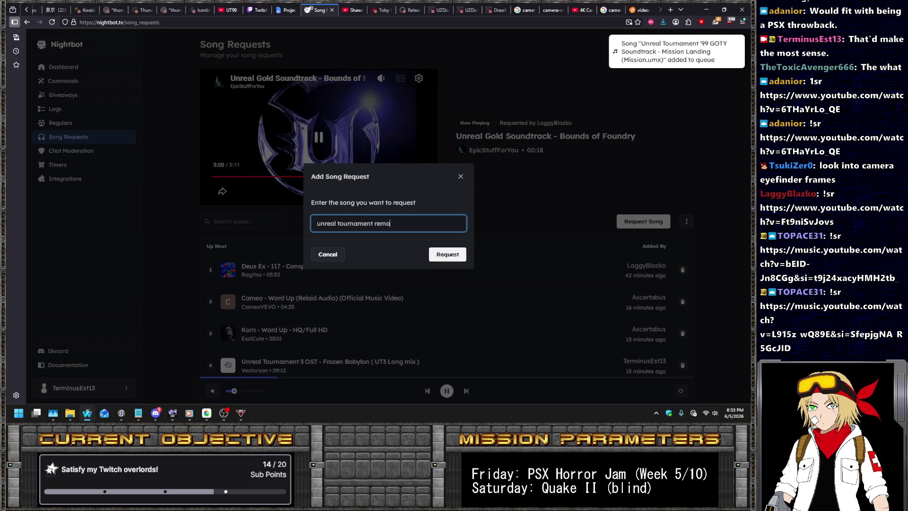
pyautogui.write('tched mecha')
pyautogui.write('8')
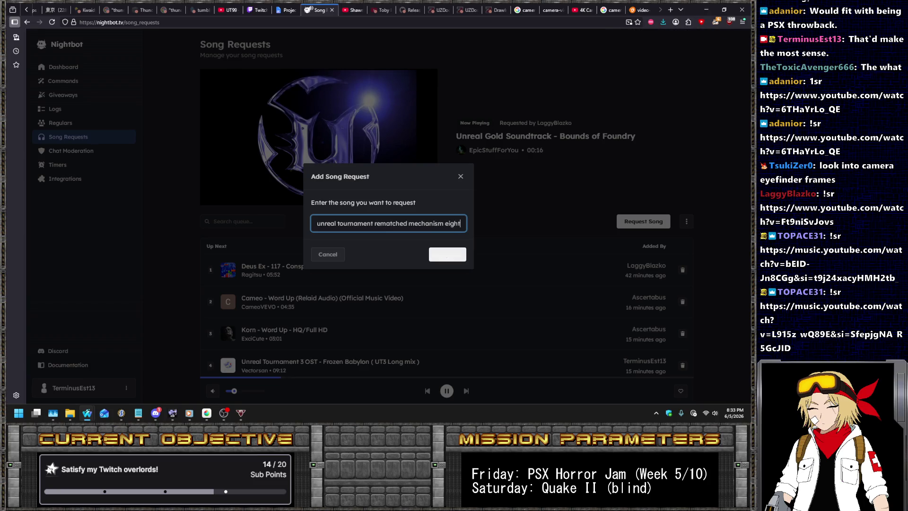
pyautogui.press('Return')
pyautogui.moveTo(373, 99)
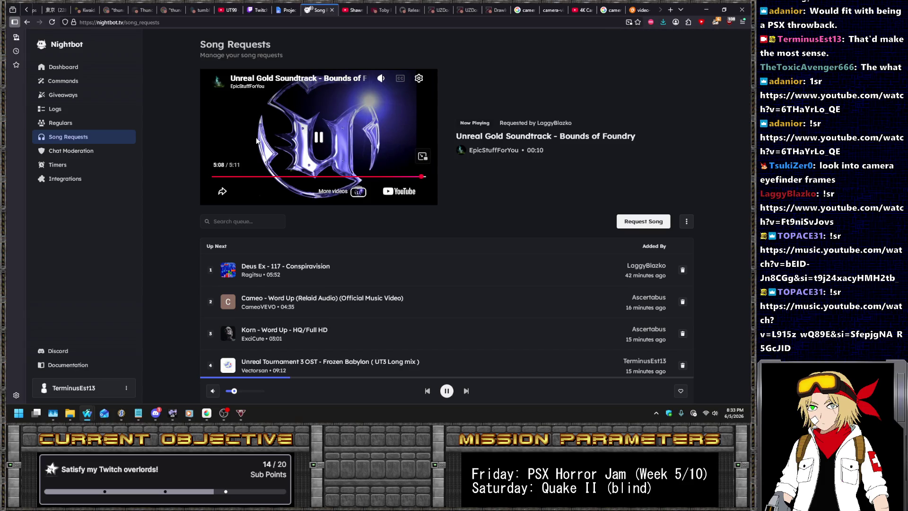
pyautogui.click(212, 176)
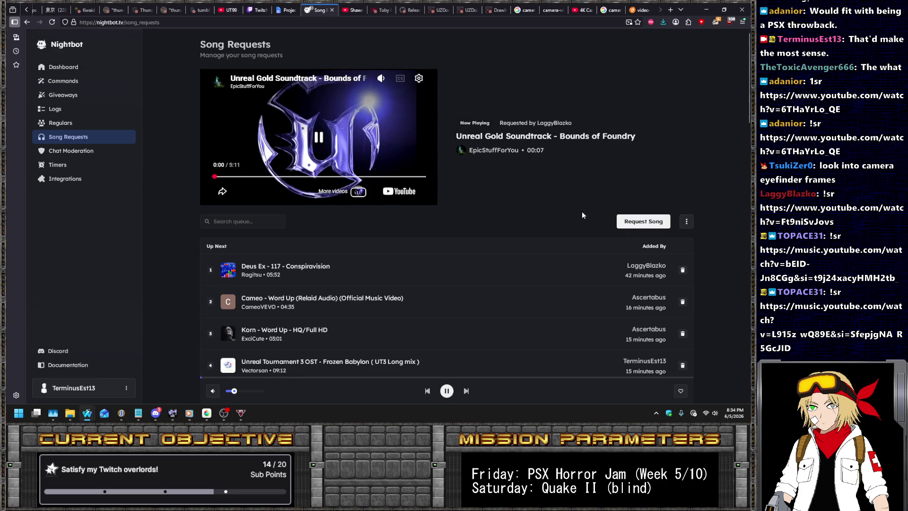
# - Revisit the viewfinder frames image, then preview the Shutterstock, hand-drawn and Alamy viewfinder frame results
pyautogui.click(640, 10)
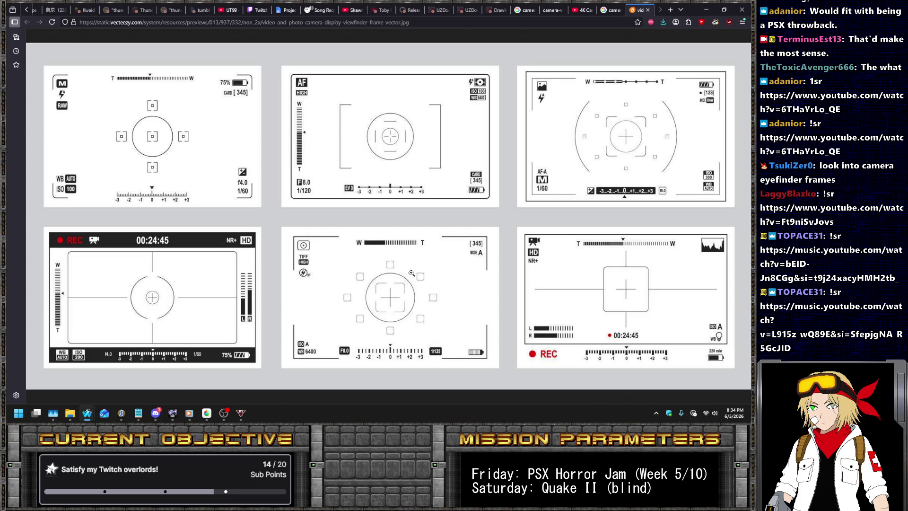
pyautogui.click(612, 10)
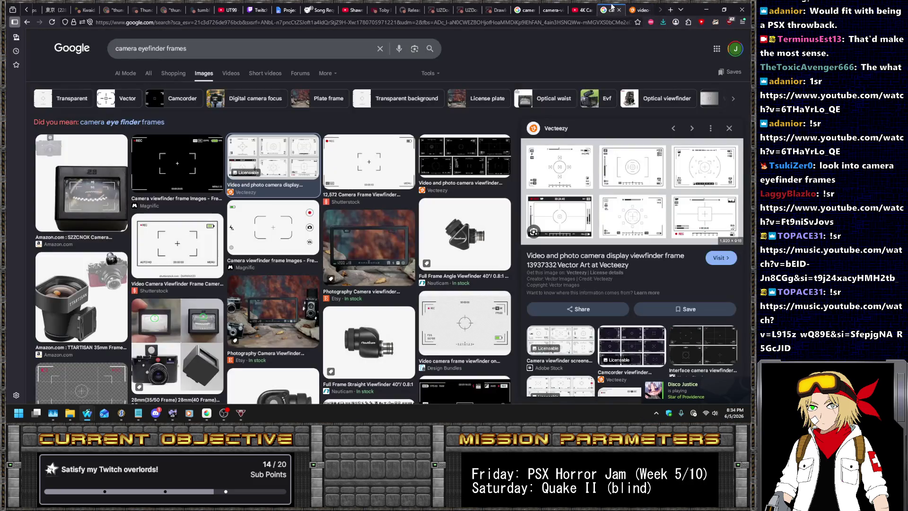
pyautogui.click(169, 258)
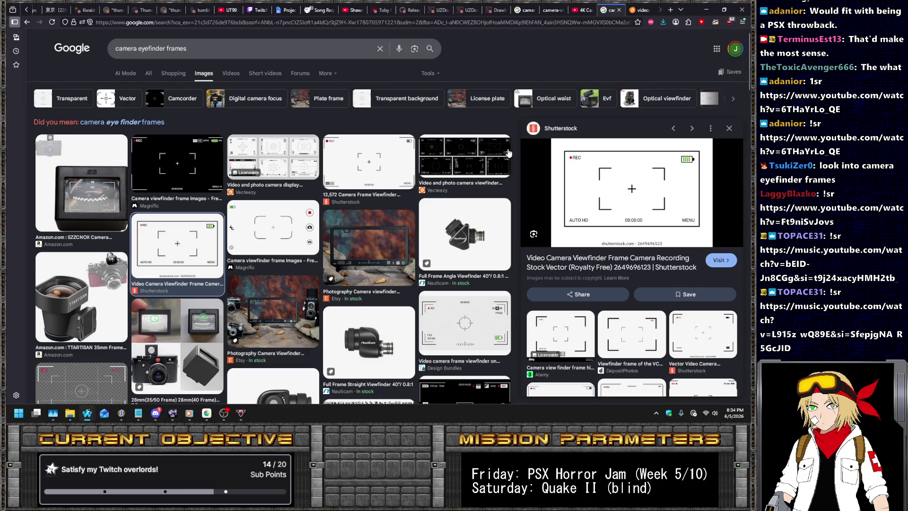
pyautogui.scroll(-3, 586, 212)
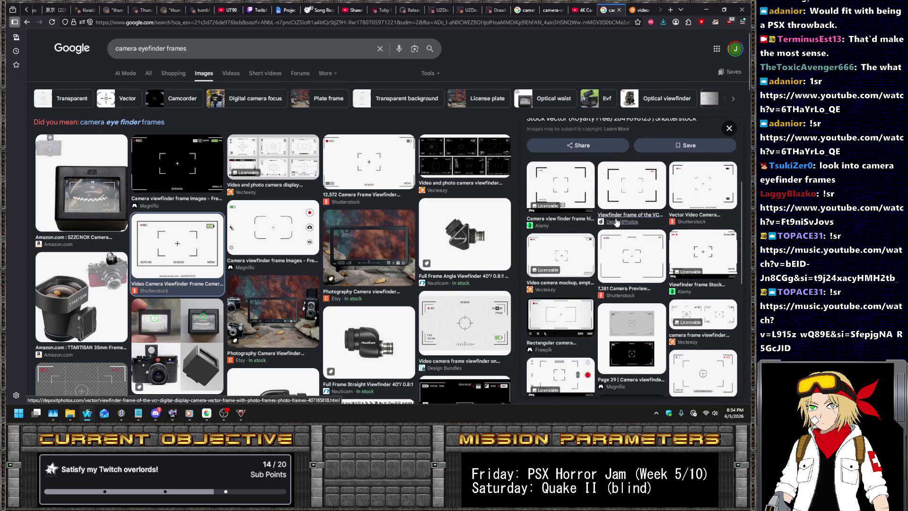
pyautogui.scroll(-4, 398, 175)
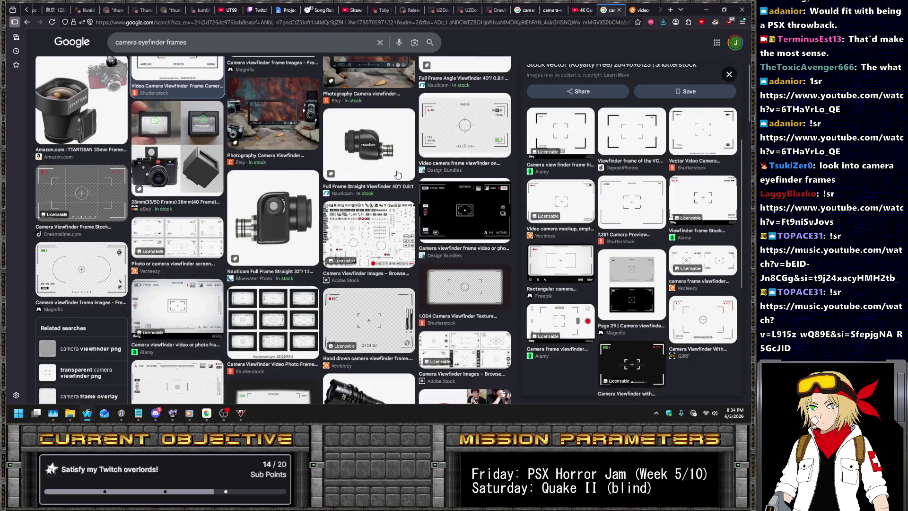
pyautogui.click(382, 314)
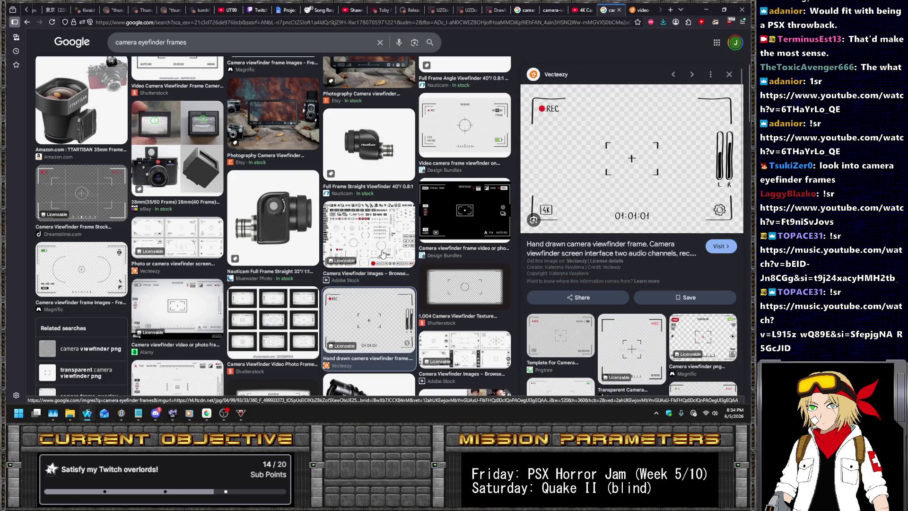
pyautogui.click(187, 303)
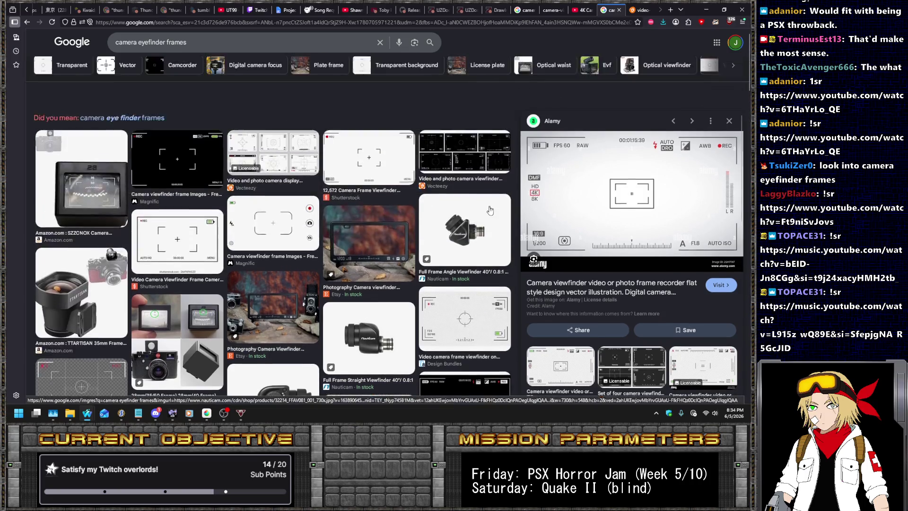
pyautogui.scroll(5, 483, 221)
# - Open the Vecteezy viewfinder screen frames page, then bring SLADE back to the front
pyautogui.click(456, 161)
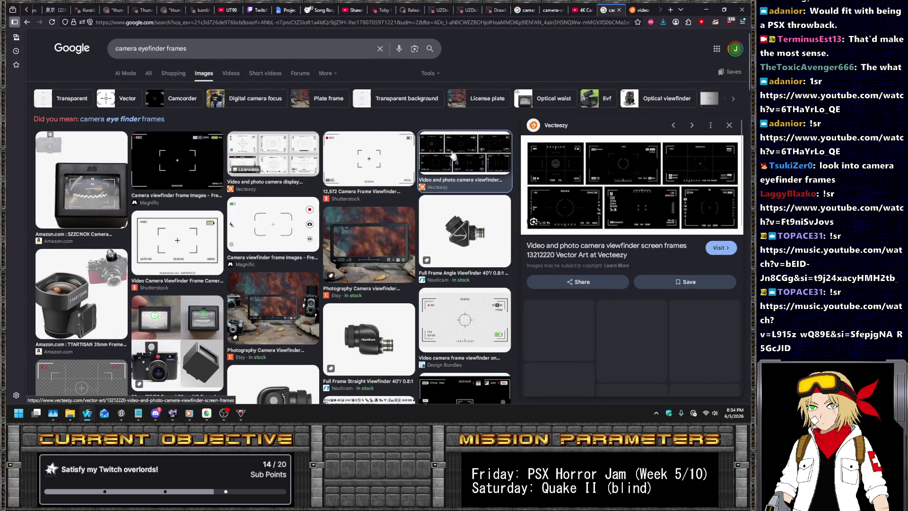
pyautogui.click(613, 250)
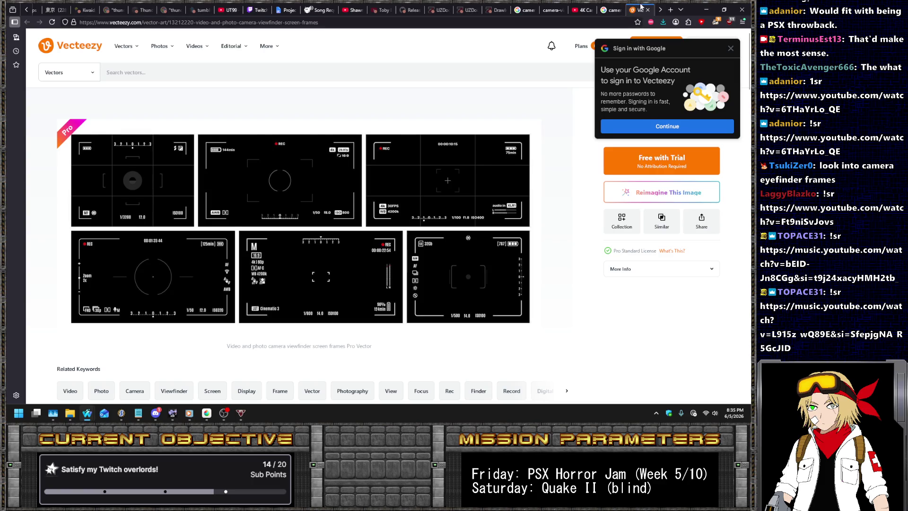
pyautogui.click(613, 9)
pyautogui.click(317, 9)
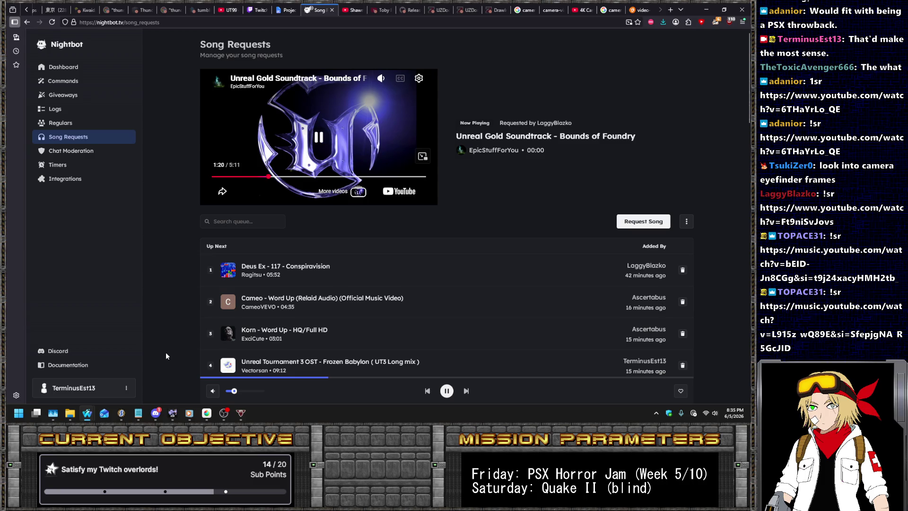
pyautogui.click(121, 416)
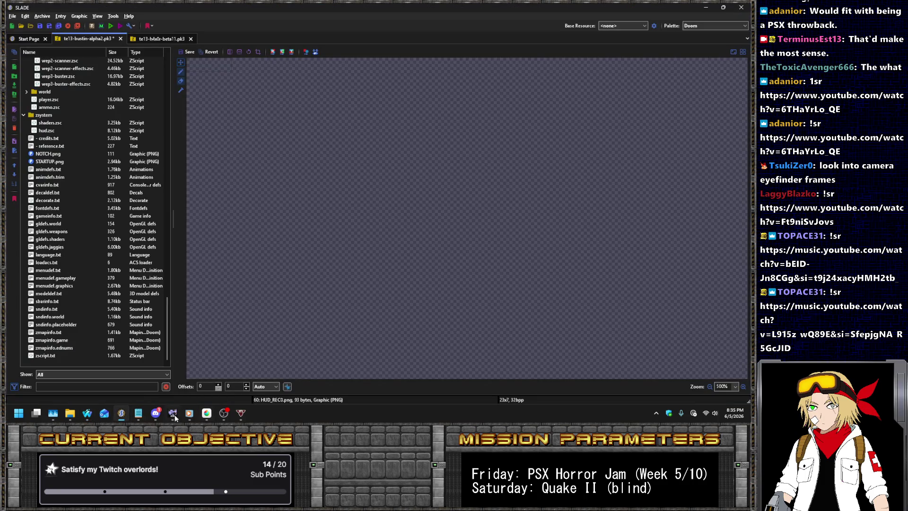
# - In MediBang Paint Pro, show the REC layer and erase the red dot from the REC graphic
pyautogui.click(206, 413)
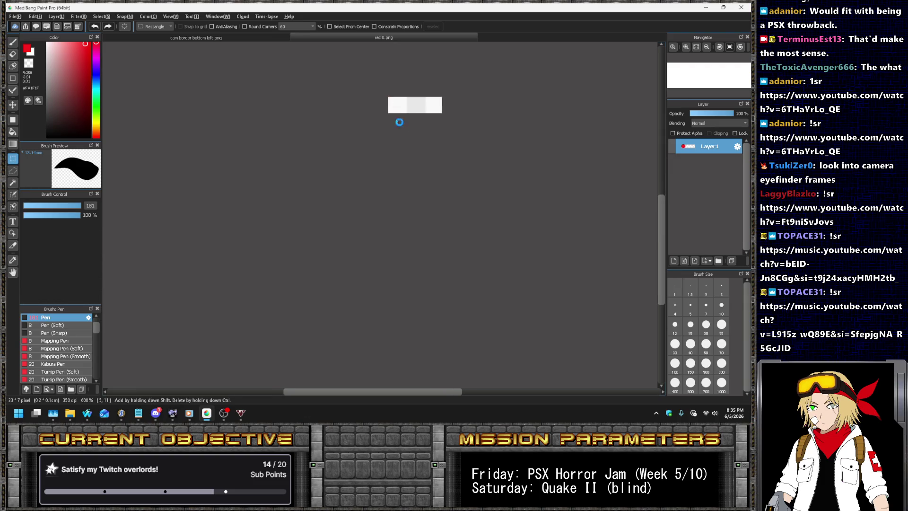
pyautogui.scroll(4, 412, 102)
pyautogui.scroll(-2, 416, 97)
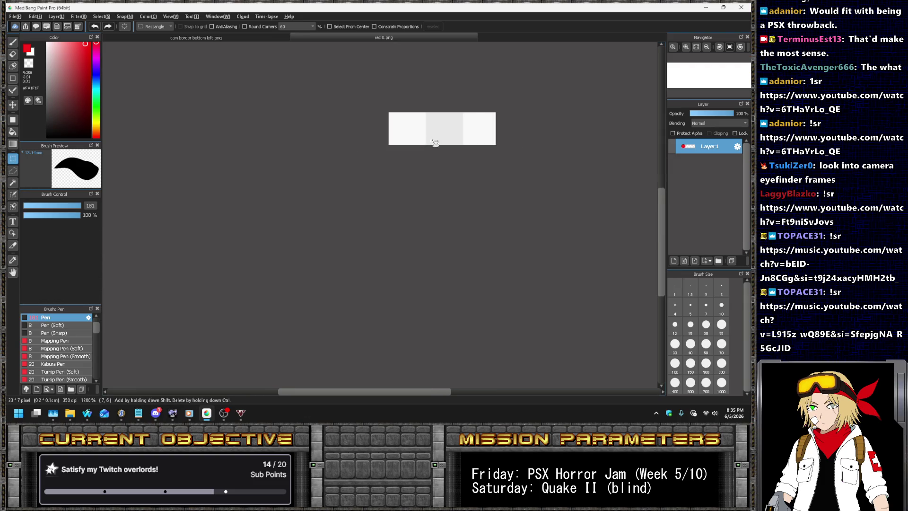
pyautogui.click(672, 147)
pyautogui.scroll(2, 468, 118)
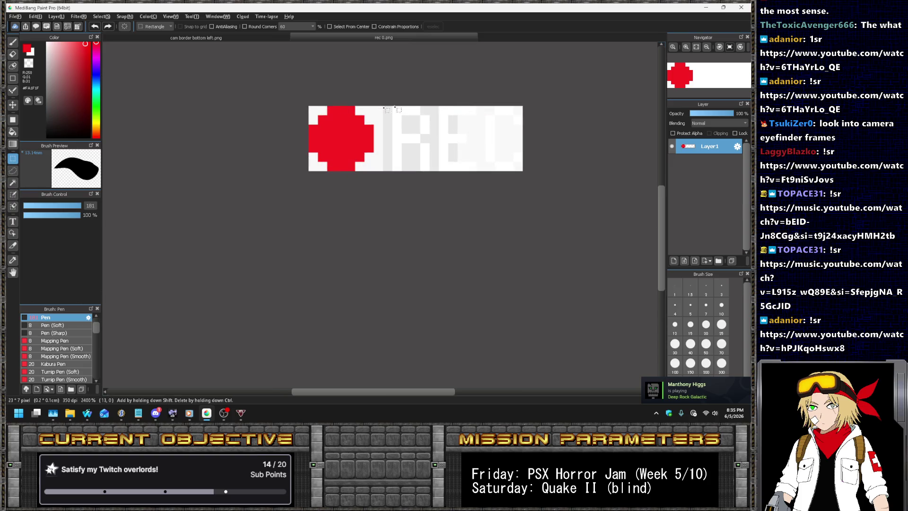
pyautogui.moveTo(303, 100); pyautogui.dragTo(385, 195)
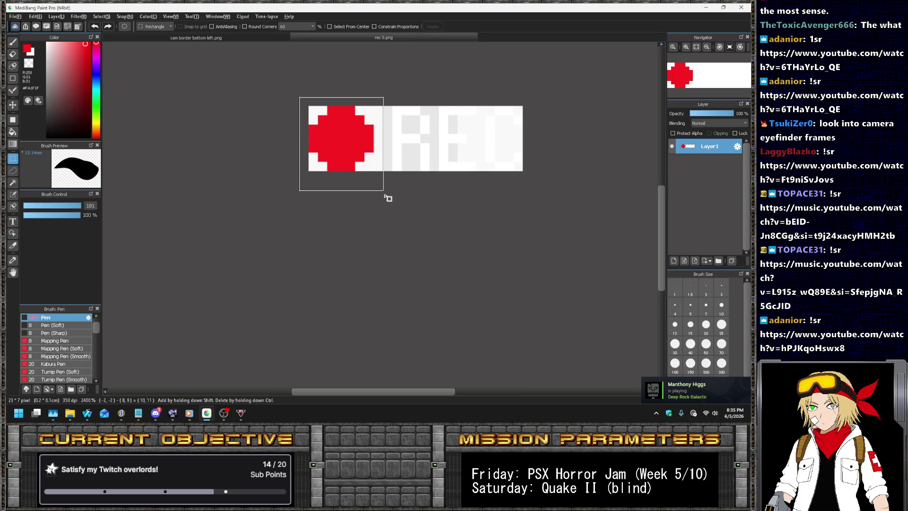
pyautogui.press('Delete')
pyautogui.click(245, 37)
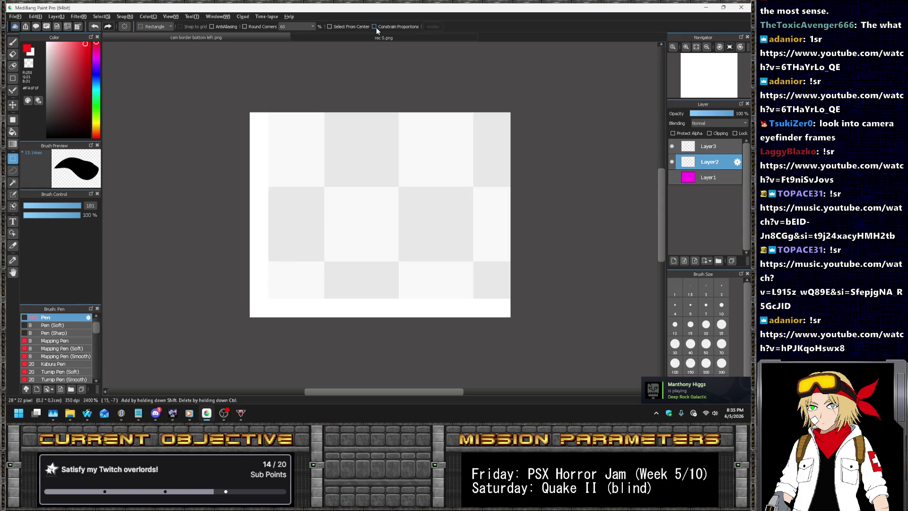
pyautogui.click(378, 37)
pyautogui.click(325, 98)
pyautogui.press('Delete')
# - Save the dot-less image as PNG named rec 2.png, then return to SLADE
pyautogui.click(15, 16)
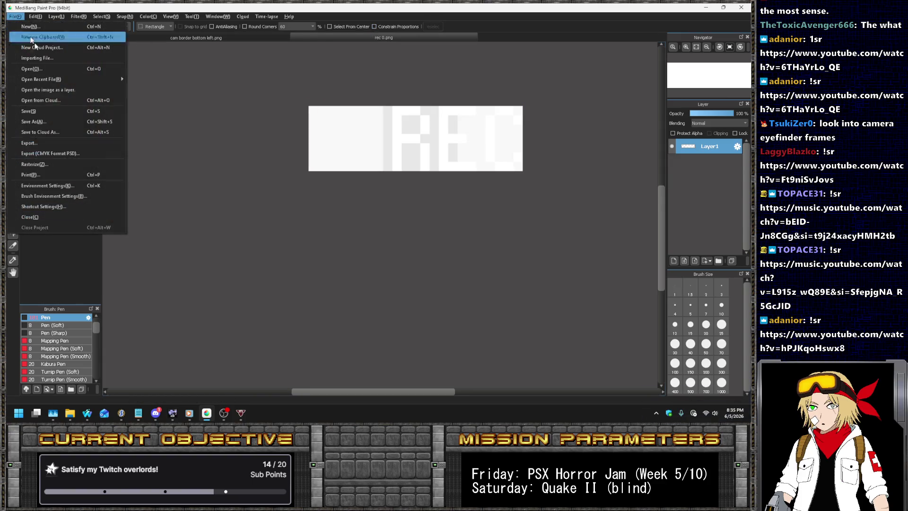
pyautogui.click(37, 125)
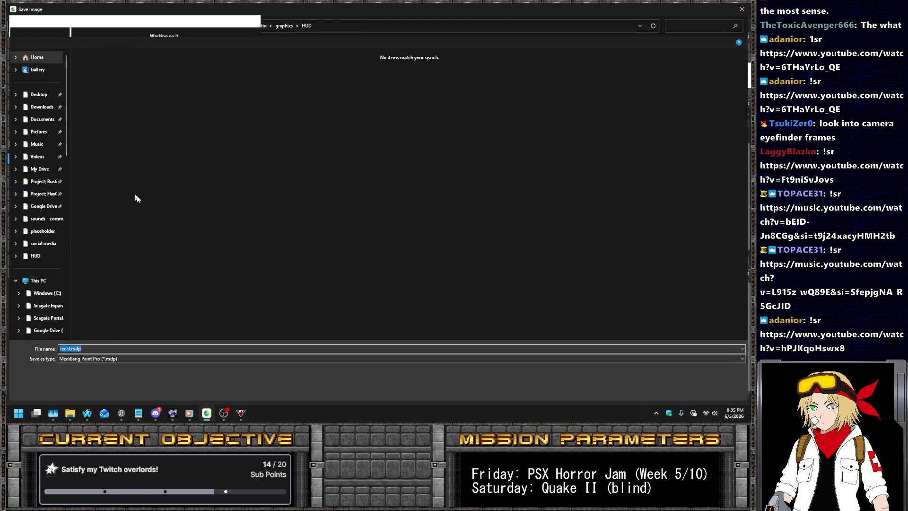
pyautogui.click(72, 360)
pyautogui.scroll(1, 71, 366)
pyautogui.click(71, 366)
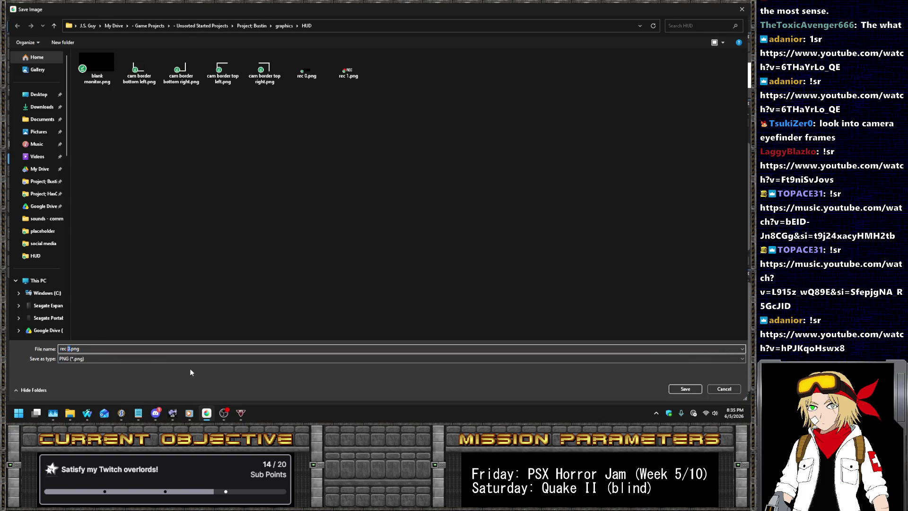
pyautogui.write('2')
pyautogui.press('Return')
pyautogui.press('Return')
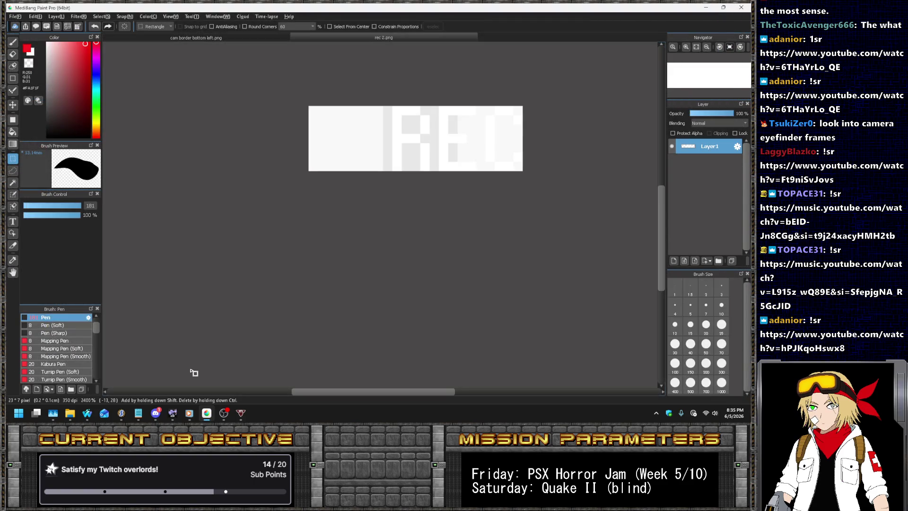
pyautogui.click(156, 413)
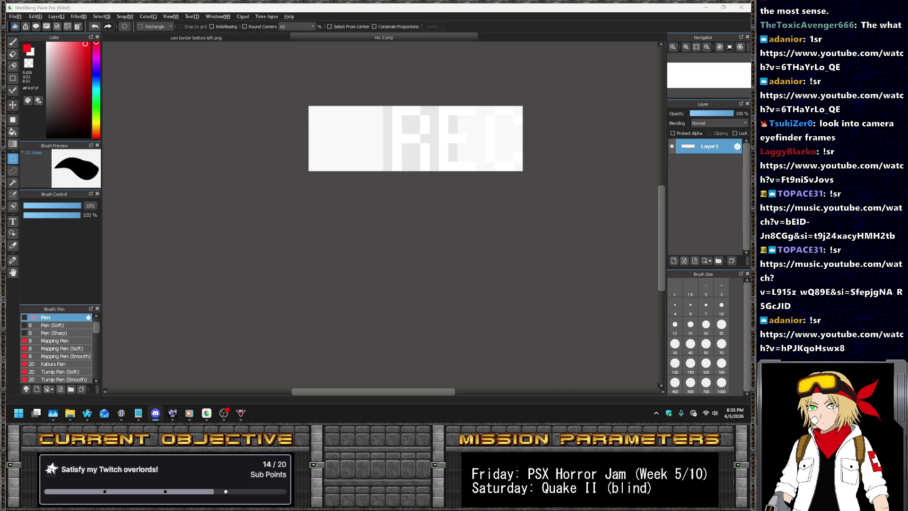
pyautogui.click(121, 413)
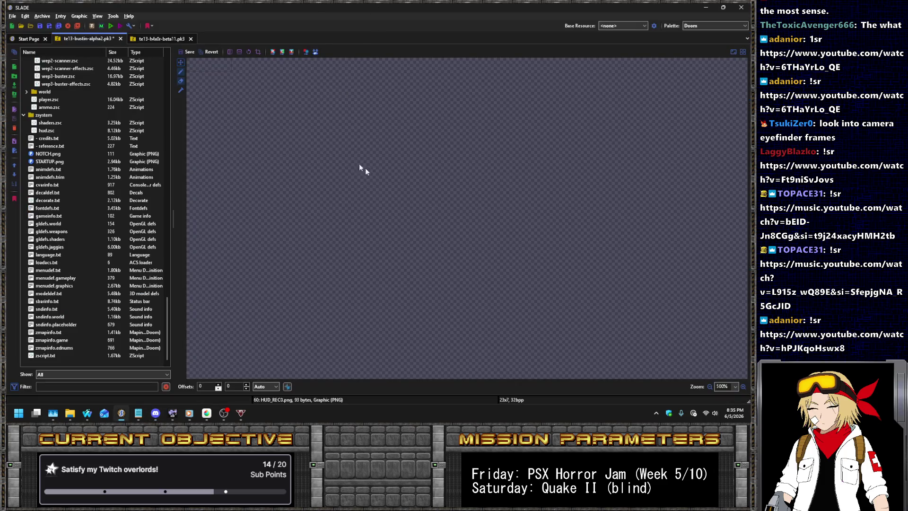
# - Move HUD_REC0.png above HUD_REC1.png in the archive list
pyautogui.scroll(5, 93, 197)
pyautogui.scroll(10, 92, 200)
pyautogui.click(73, 247)
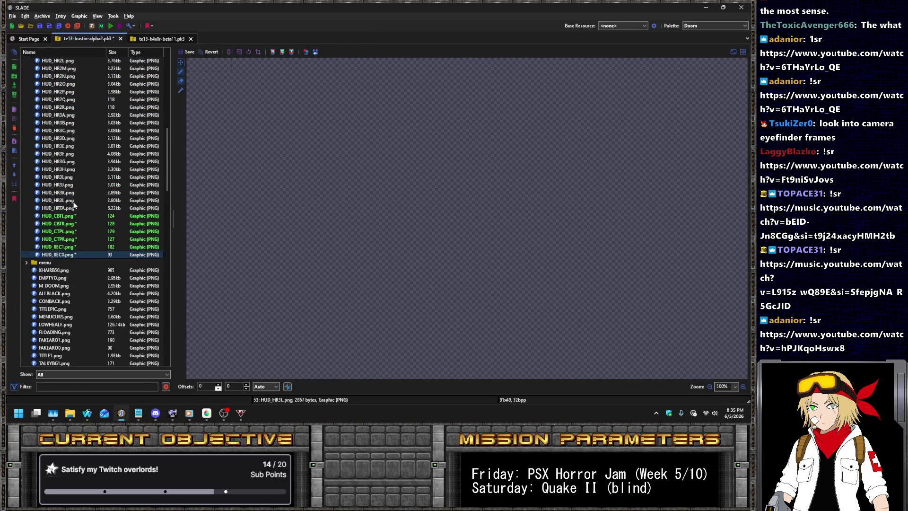
pyautogui.moveTo(71, 254); pyautogui.dragTo(73, 241)
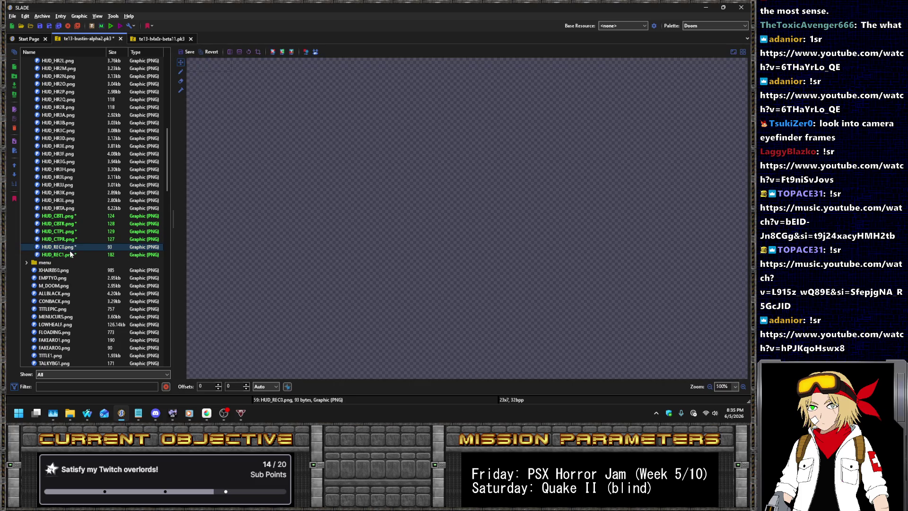
pyautogui.click(67, 255)
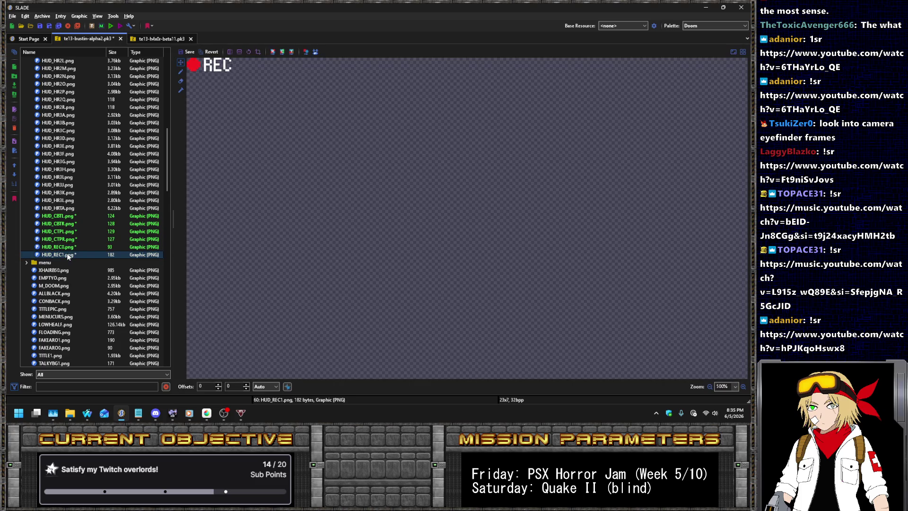
# - Import rec 2.png into the archive and rename the entry HUD_REC2
pyautogui.click(42, 16)
pyautogui.click(95, 46)
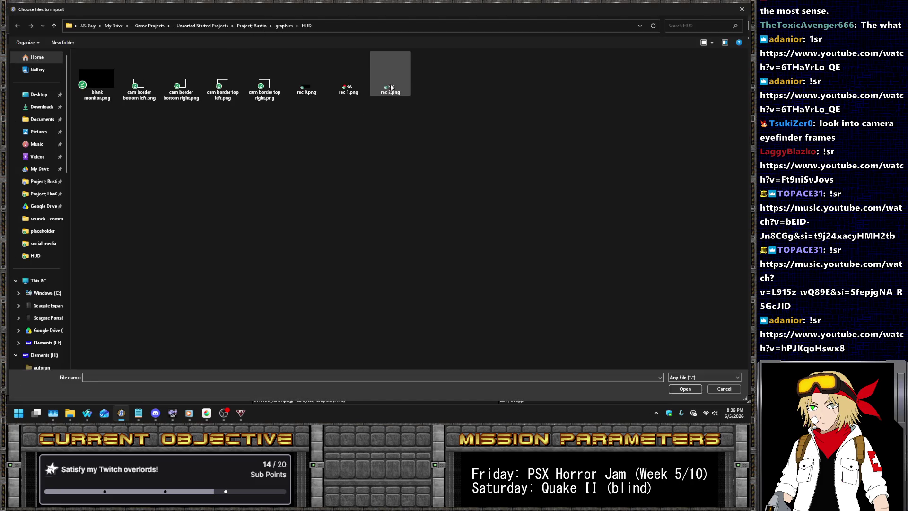
pyautogui.doubleClick(391, 88)
pyautogui.click(58, 262)
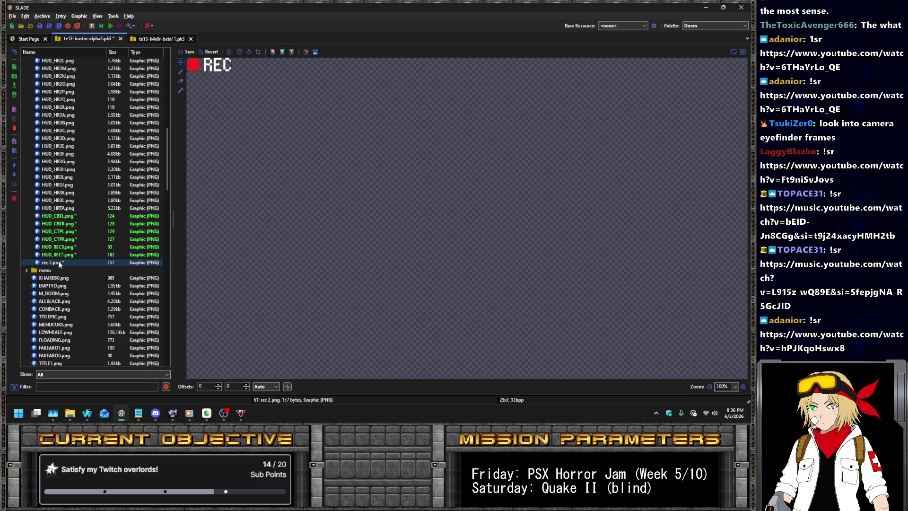
pyautogui.rightClick(58, 260)
pyautogui.click(82, 119)
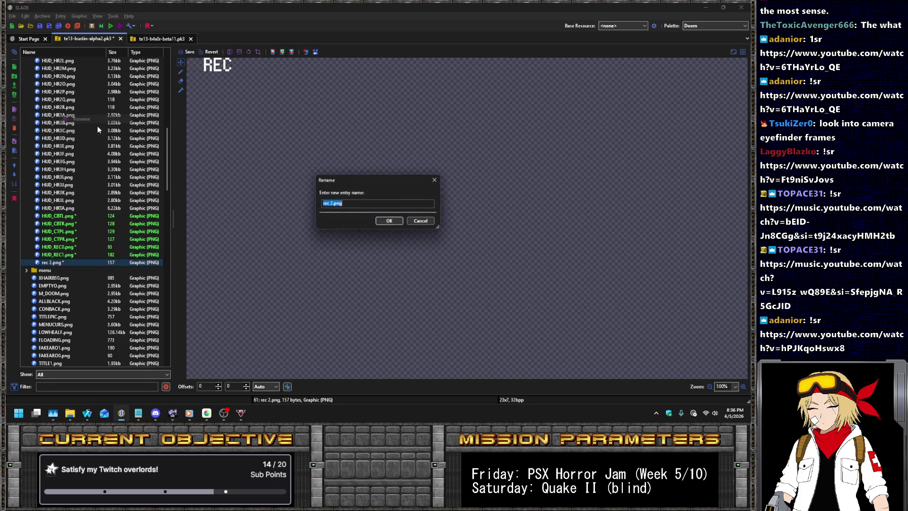
pyautogui.write('HUD_REC2')
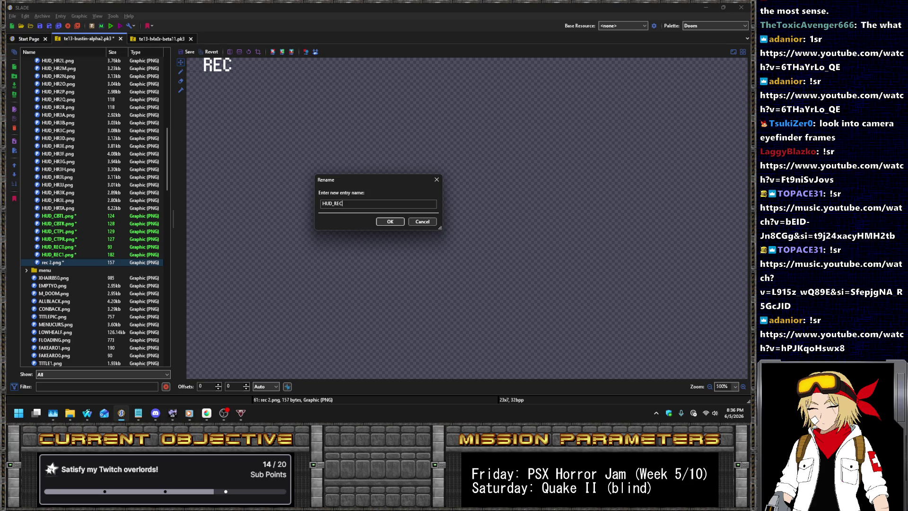
pyautogui.press('Return')
# - Fix the entry name so it reads HUD_REC2.png
pyautogui.rightClick(93, 263)
pyautogui.click(138, 118)
pyautogui.press('End')
pyautogui.write('g')
pyautogui.press('Return')
# - Preview the HUD_CBTL.png and HUD_REC2.png entries, then open menudef.gameplay
pyautogui.hotkey('alt', 'Tab')
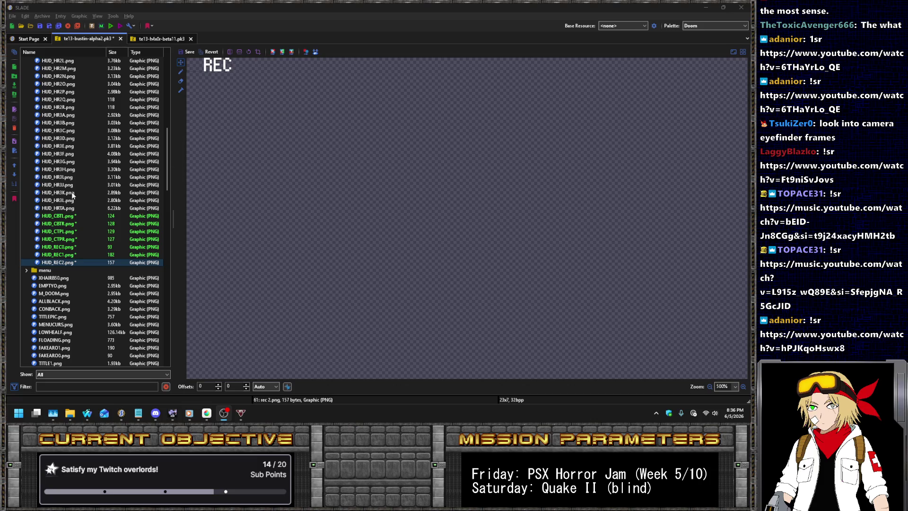
pyautogui.click(63, 217)
pyautogui.press('Down')
pyautogui.press('Down')
pyautogui.press('Down')
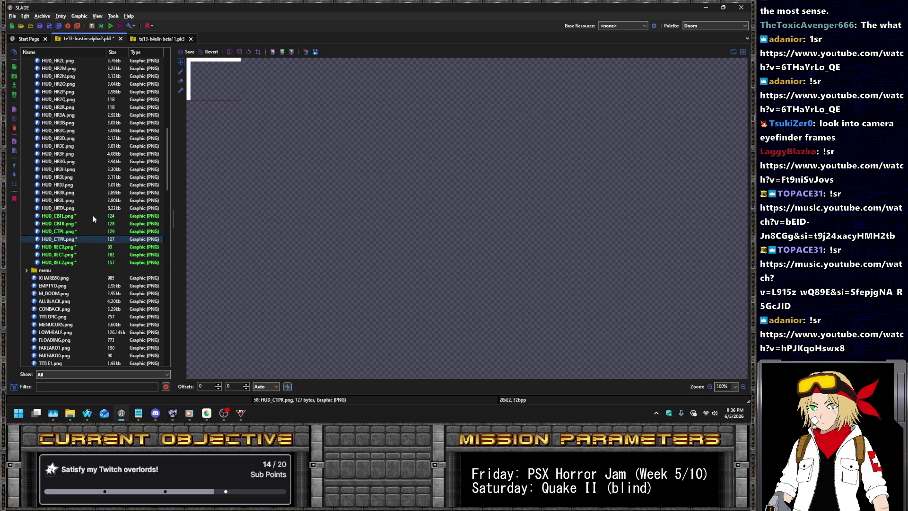
pyautogui.press('Down')
pyautogui.press('Down')
pyautogui.press('Down')
pyautogui.scroll(-5, 120, 214)
pyautogui.scroll(-5, 121, 214)
pyautogui.scroll(-5, 121, 214)
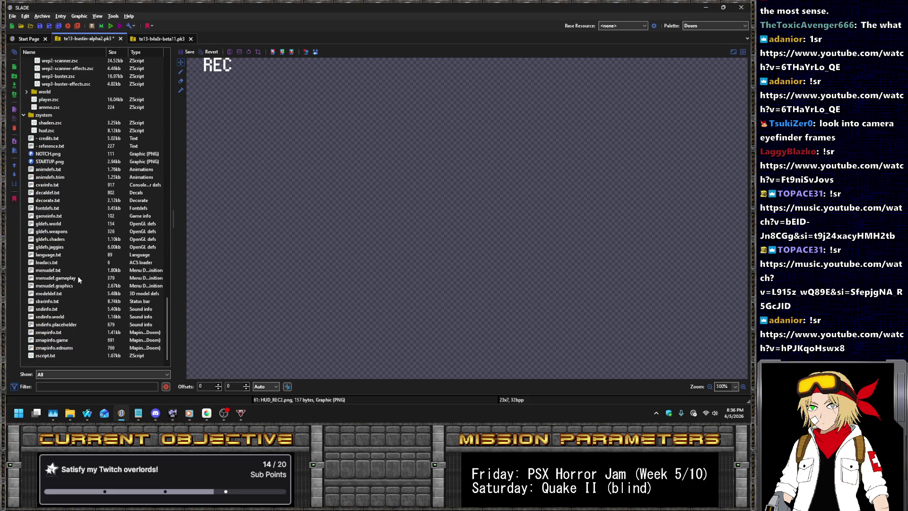
pyautogui.click(79, 280)
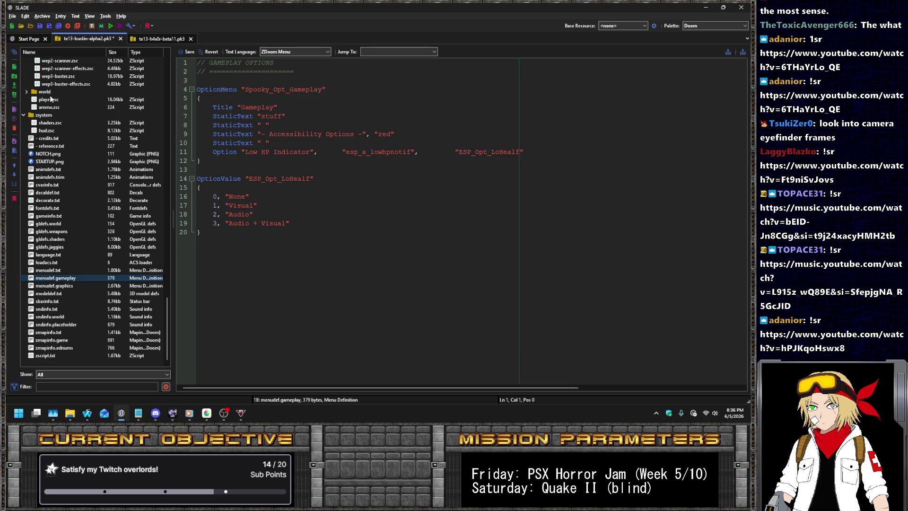
# - In hud.zsc, add an uncommented copy of the DrawImage line with x offset 5
pyautogui.click(46, 131)
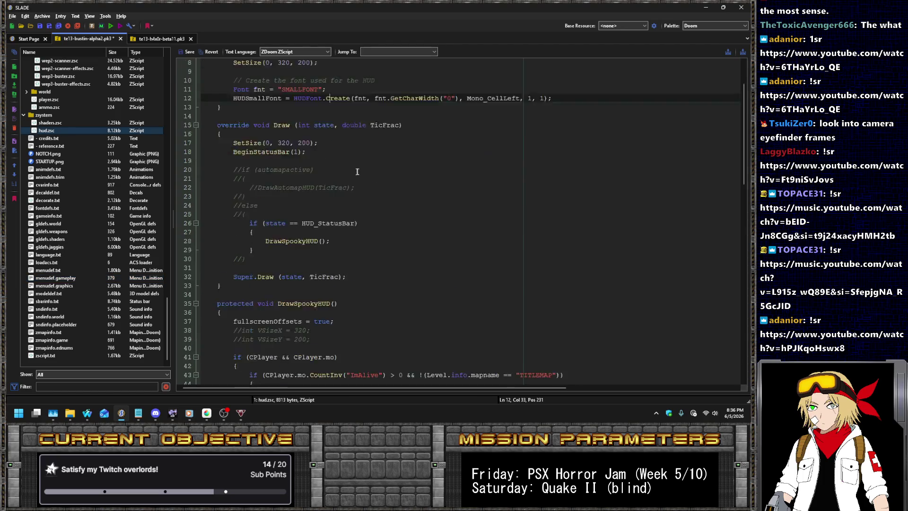
pyautogui.scroll(-8, 360, 172)
pyautogui.scroll(-2, 393, 175)
pyautogui.click(575, 125)
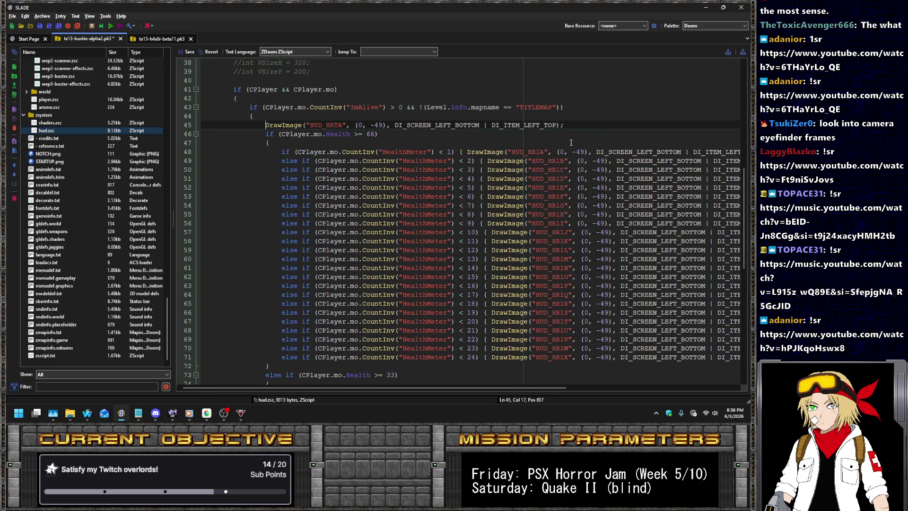
pyautogui.press('Right')
pyautogui.press('Right')
pyautogui.scroll(-13, 286, 285)
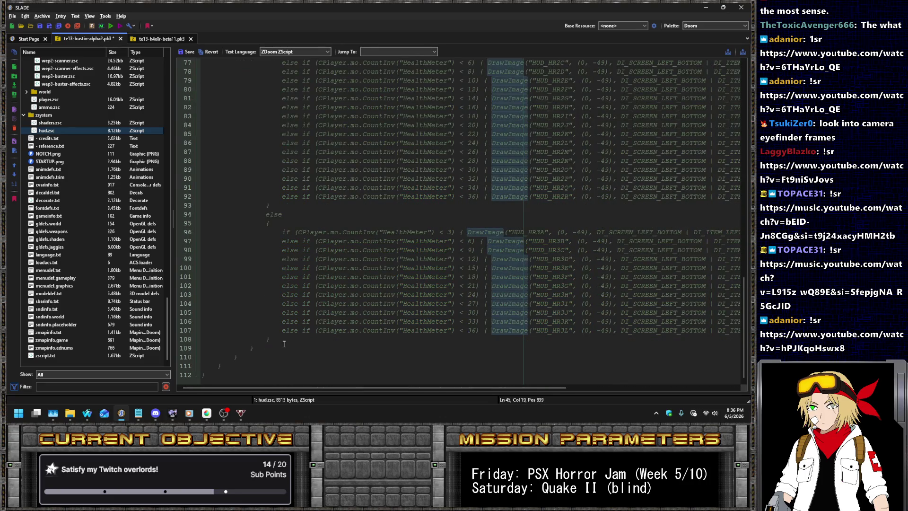
pyautogui.click(307, 338)
pyautogui.write('*/')
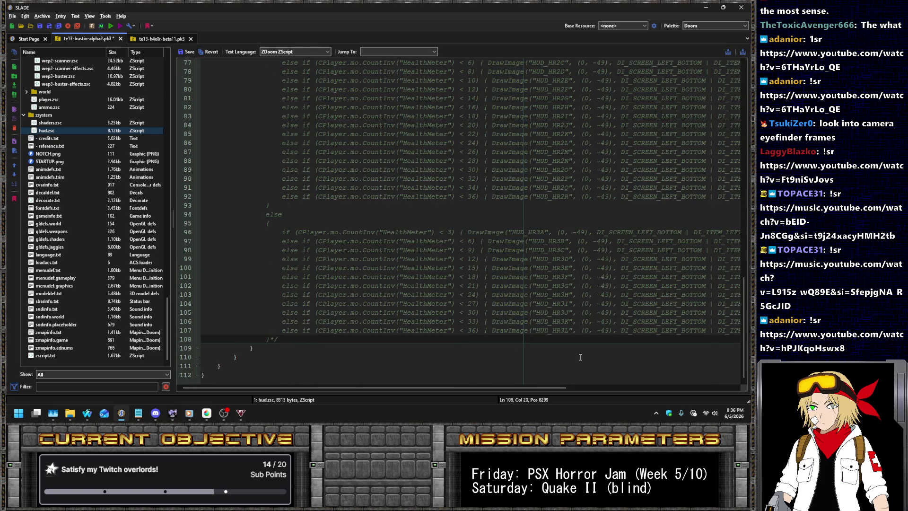
pyautogui.scroll(15, 580, 357)
pyautogui.scroll(5, 414, 237)
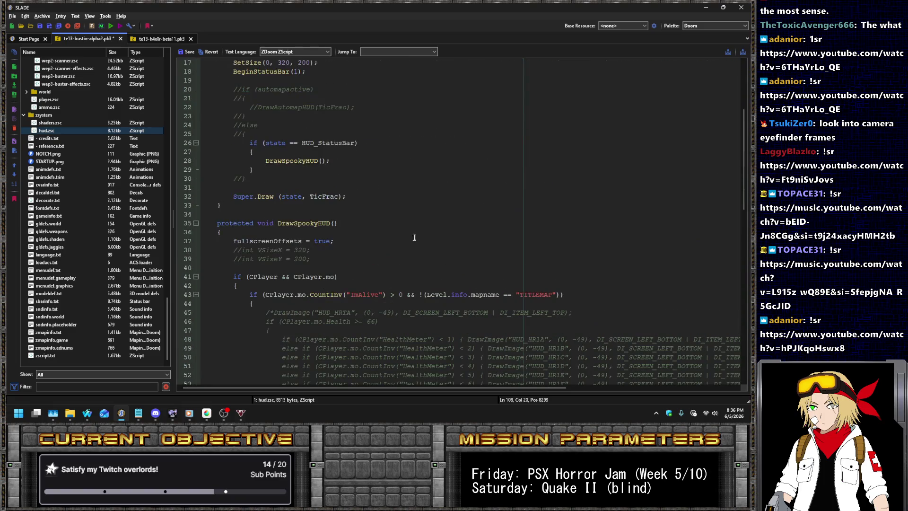
pyautogui.scroll(-1, 599, 285)
pyautogui.click(589, 279)
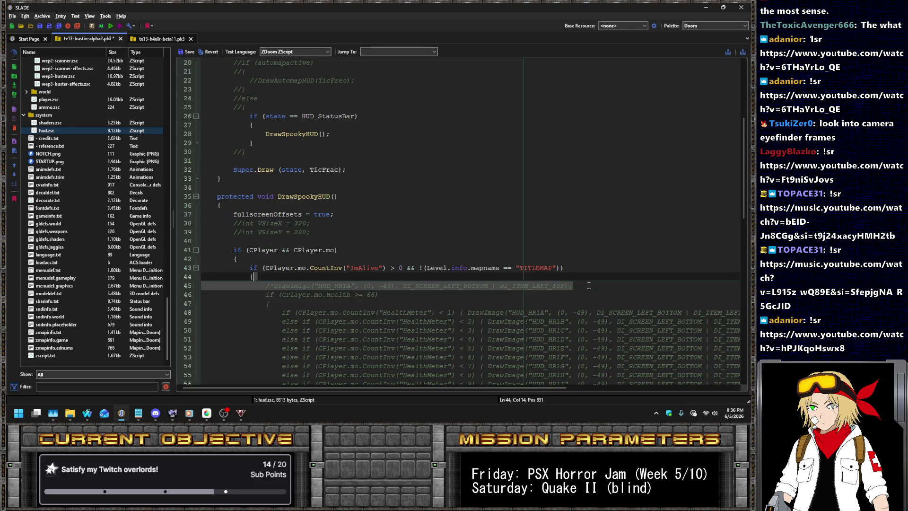
pyautogui.press('Down')
pyautogui.press('Home')
pyautogui.hotkey('ctrl', 'd')
pyautogui.press('Delete')
pyautogui.press('Delete')
pyautogui.hotkey('ctrl', 'Right')
pyautogui.hotkey('ctrl', 'Right')
pyautogui.hotkey('ctrl', 'Right')
pyautogui.hotkey('shift', 'Right')
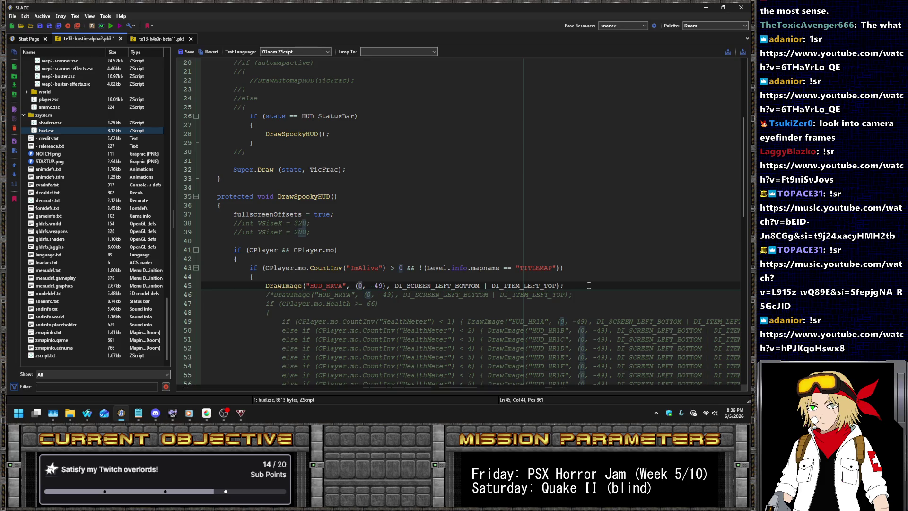
pyautogui.write('5')
pyautogui.scroll(20, 116, 194)
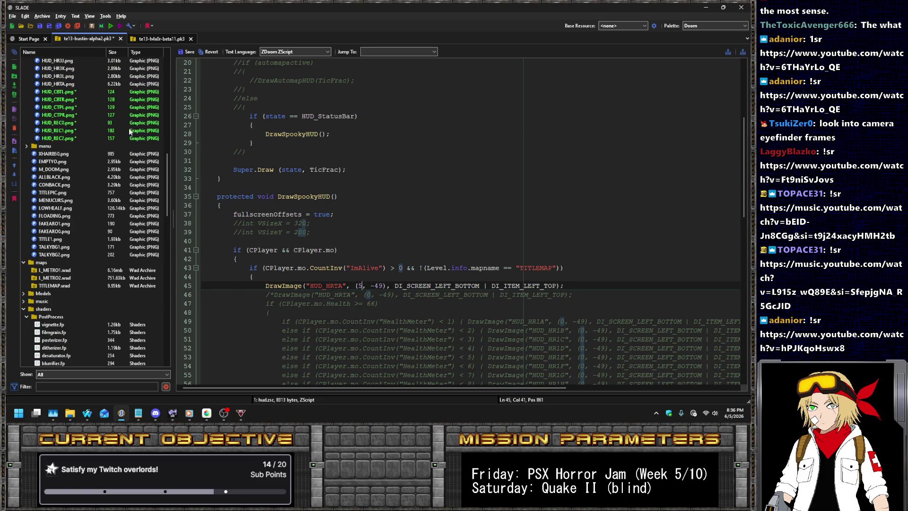
# - Check the size of HUD_CBTL.png, keeping the hud.zsc changes, then return to the script
pyautogui.click(127, 93)
pyautogui.click(398, 211)
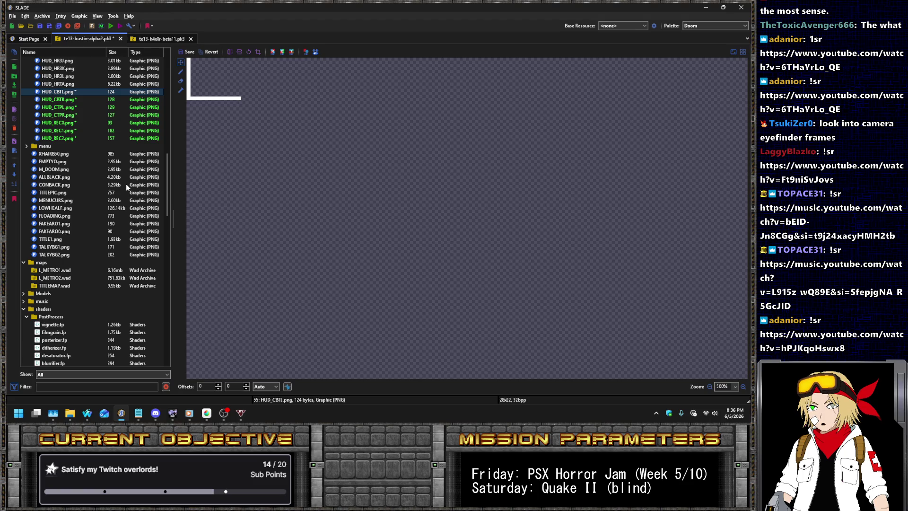
pyautogui.scroll(-10, 146, 171)
pyautogui.scroll(-7, 97, 201)
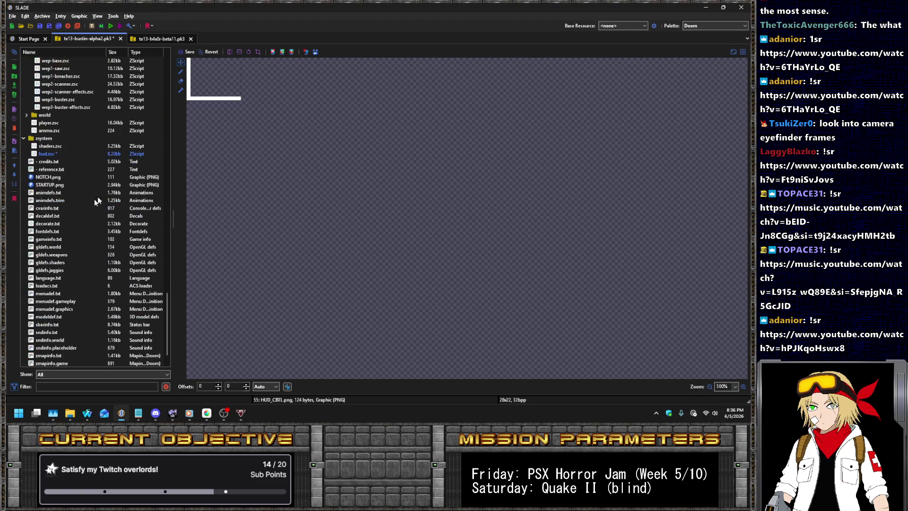
pyautogui.click(56, 152)
# - Anchor the line-45 image to BOTTOM with vertical offset 5 and rename it HUD_CBTL
pyautogui.doubleClick(380, 374)
pyautogui.moveTo(546, 375); pyautogui.dragTo(560, 375)
pyautogui.write('BOT')
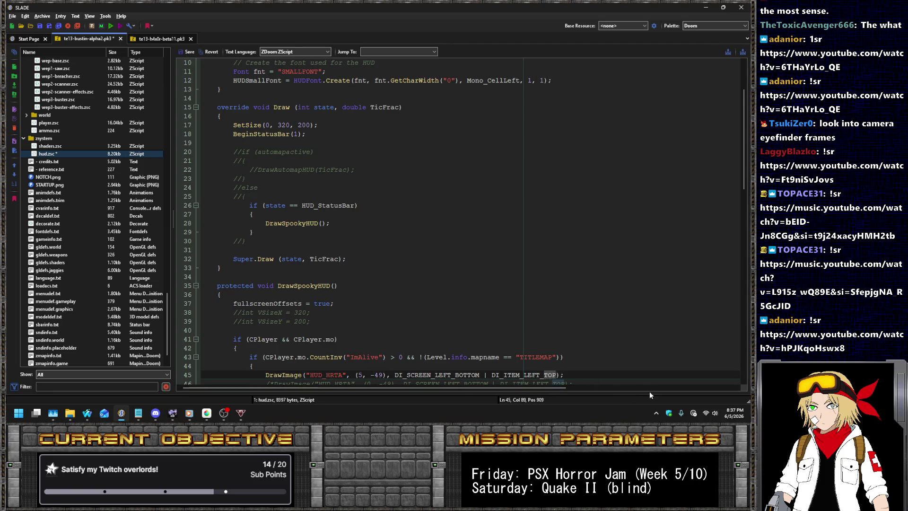
pyautogui.write('TOM')
pyautogui.press('BackSpace')
pyautogui.press('Delete')
pyautogui.write('5')
pyautogui.press('End')
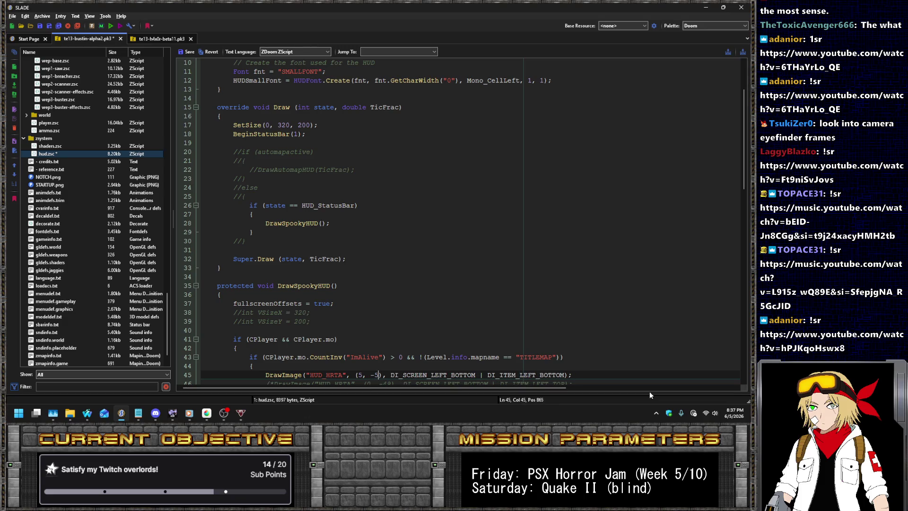
pyautogui.hotkey('ctrl', 'd')
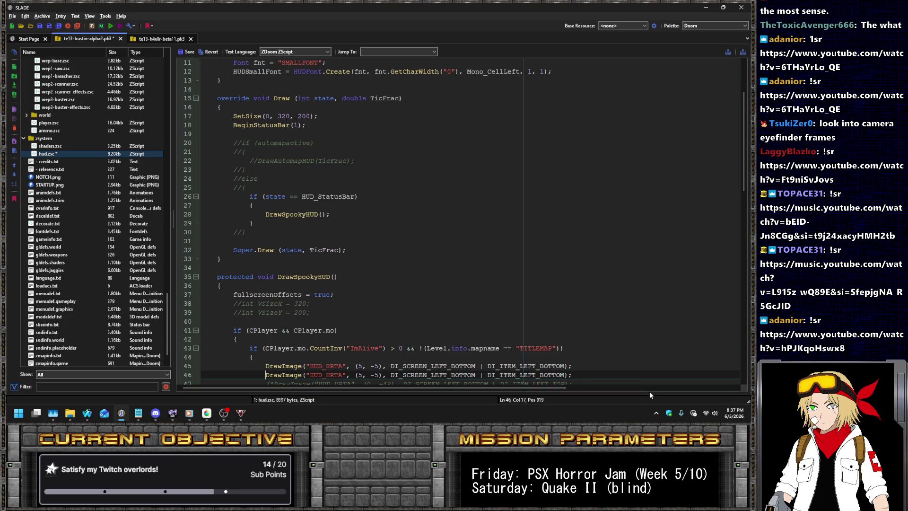
pyautogui.hotkey('ctrl', 'shift', 'Right')
pyautogui.scroll(-5, 384, 254)
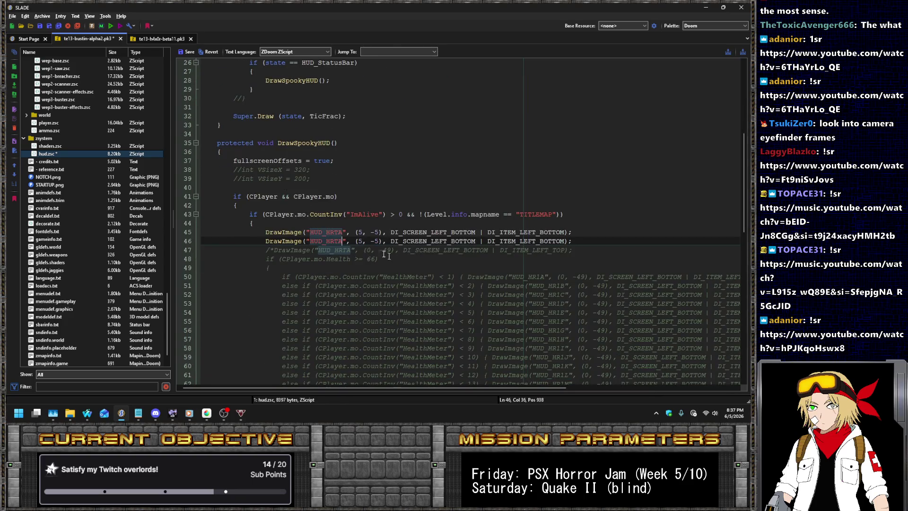
pyautogui.scroll(5, 102, 204)
pyautogui.scroll(5, 102, 211)
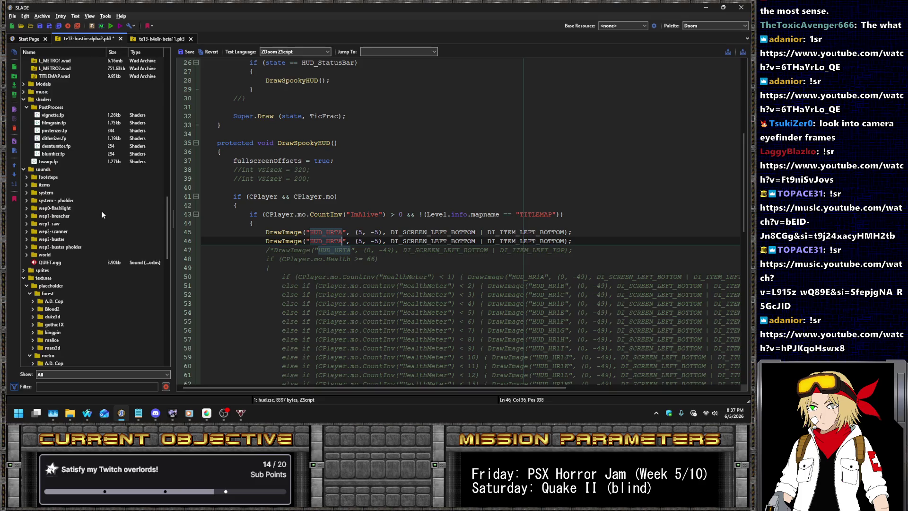
pyautogui.scroll(5, 101, 211)
pyautogui.click(325, 232)
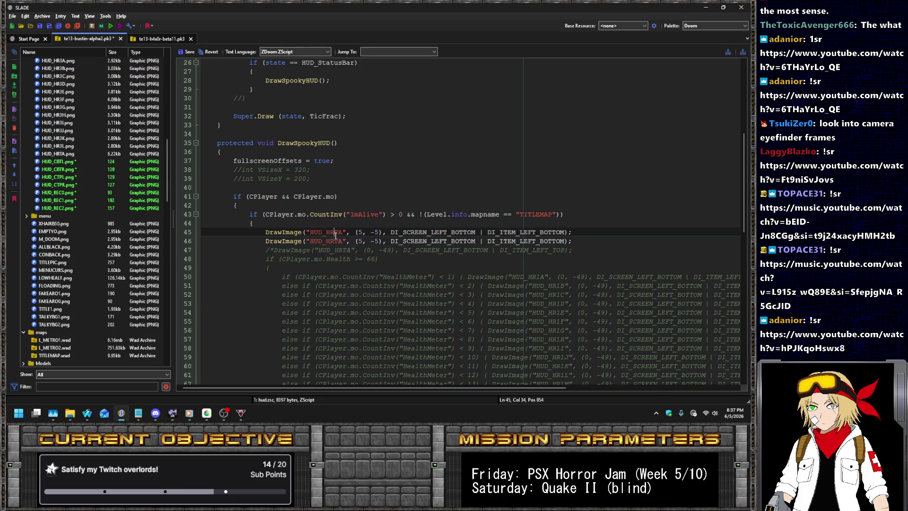
pyautogui.hotkey('ctrl', 'shift', 'Right')
pyautogui.write('CBTL')
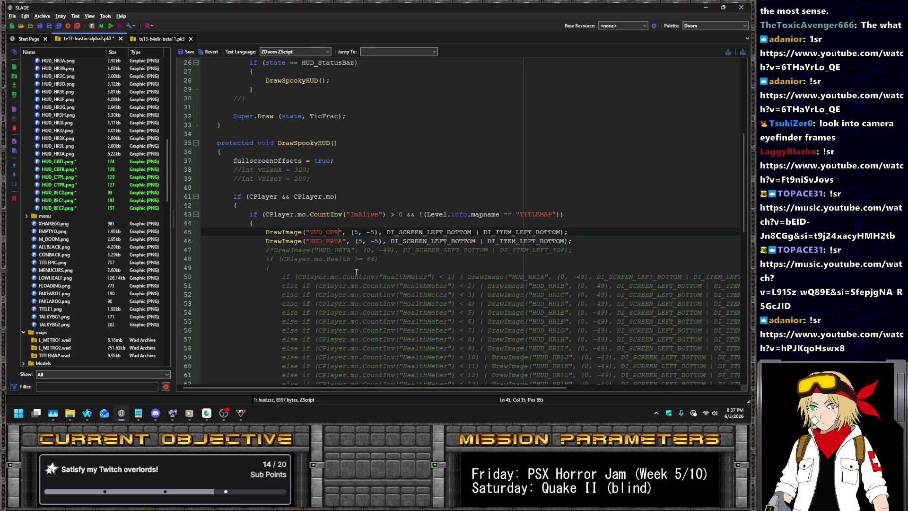
# - Make the duplicated line draw HUD_CBTR with a negative x offset, anchored RIGHT
pyautogui.press('Down')
pyautogui.press('Left')
pyautogui.hotkey('shift', 'Left')
pyautogui.hotkey('shift', 'Left')
pyautogui.hotkey('shift', 'Left')
pyautogui.write('CBT')
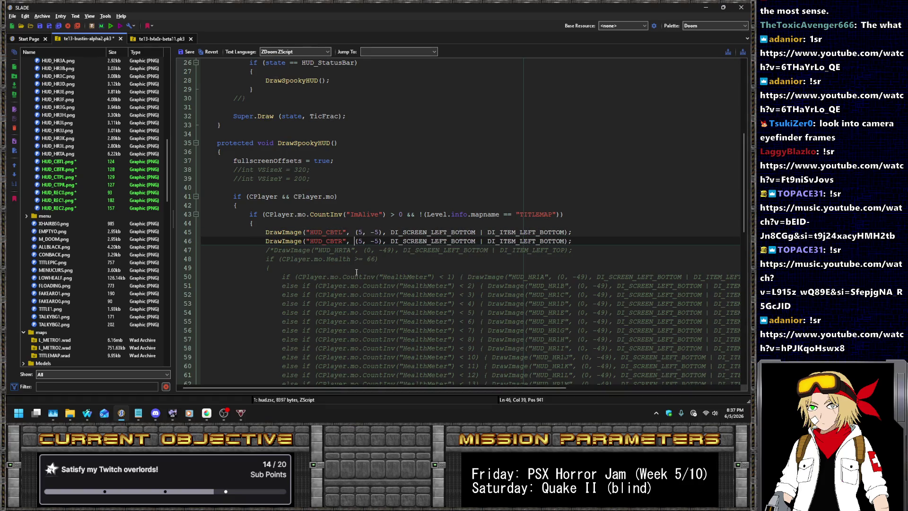
pyautogui.press('Left')
pyautogui.write('-')
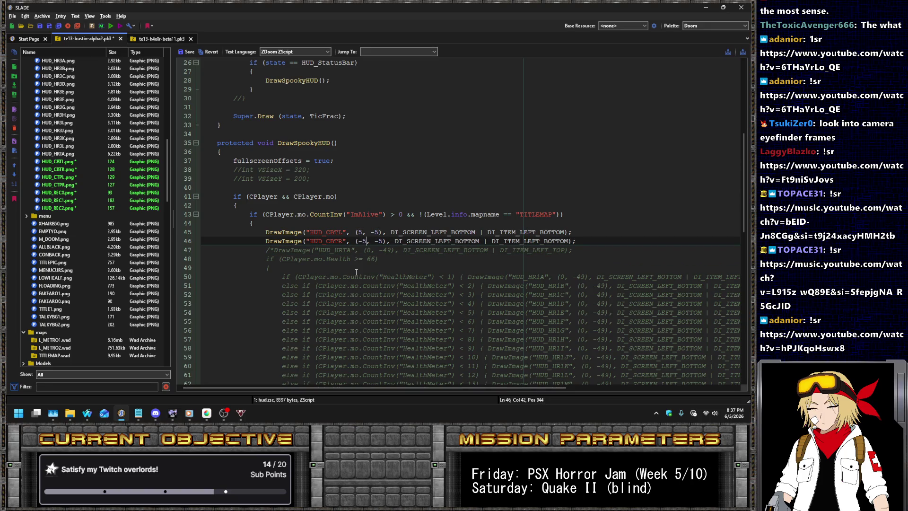
pyautogui.press('Right')
pyautogui.hotkey('shift', 'Right')
pyautogui.hotkey('shift', 'Right')
pyautogui.hotkey('shift', 'Right')
pyautogui.write('RIGHT')
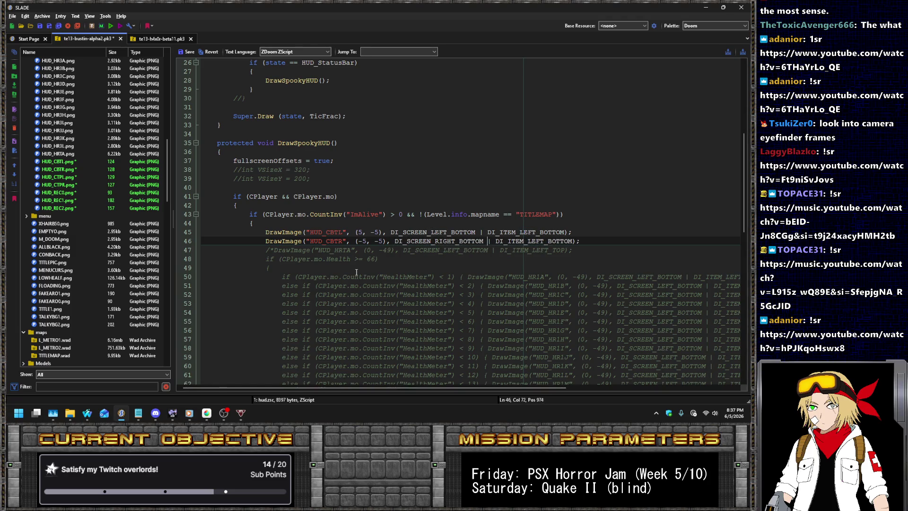
pyautogui.press('Left')
pyautogui.press('Left')
pyautogui.press('Left')
pyautogui.hotkey('shift', 'Right')
pyautogui.hotkey('shift', 'Right')
pyautogui.hotkey('shift', 'Right')
pyautogui.write('RIGHT')
# - Copy the bottom-right line and change it to HUD_CTPR anchored to the TOP
pyautogui.press('Home')
pyautogui.hotkey('shift', 'Down')
pyautogui.hotkey('ctrl', 'c')
pyautogui.press('Left')
pyautogui.hotkey('ctrl', 'v')
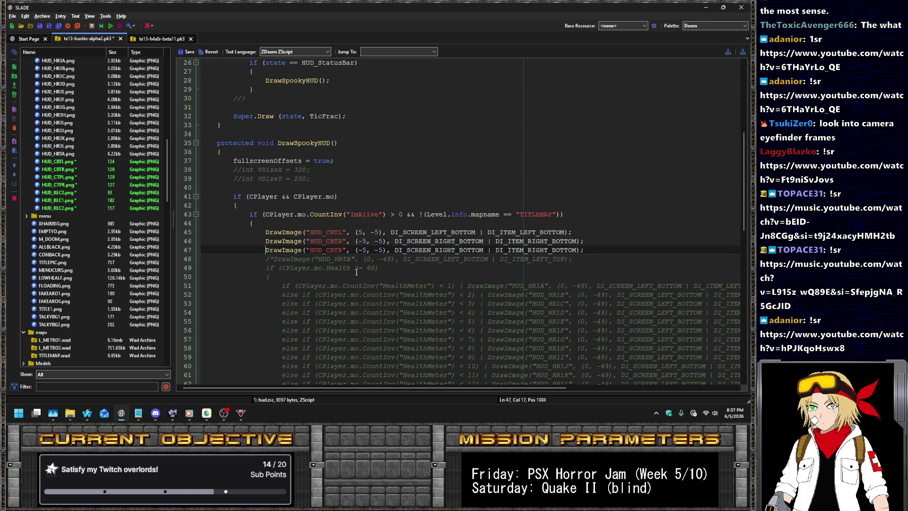
pyautogui.hotkey('ctrl', 'Right')
pyautogui.hotkey('ctrl', 'Right')
pyautogui.hotkey('shift', 'Right')
pyautogui.hotkey('shift', 'Right')
pyautogui.write('TP')
pyautogui.write('5')
pyautogui.press('BackSpace')
pyautogui.press('BackSpace')
pyautogui.press('BackSpace')
pyautogui.press('BackSpace')
pyautogui.press('BackSpace')
pyautogui.press('BackSpace')
pyautogui.write('TOP')
pyautogui.press('Left')
pyautogui.press('BackSpace')
pyautogui.press('BackSpace')
pyautogui.press('BackSpace')
pyautogui.press('BackSpace')
pyautogui.press('BackSpace')
pyautogui.press('BackSpace')
pyautogui.write('TO')
# - Copy the top-right line and switch its screen and item anchors to LEFT
pyautogui.press('End')
pyautogui.hotkey('shift', 'Home')
pyautogui.hotkey('ctrl', 'c')
pyautogui.press('End')
pyautogui.press('Return')
pyautogui.hotkey('ctrl', 'v')
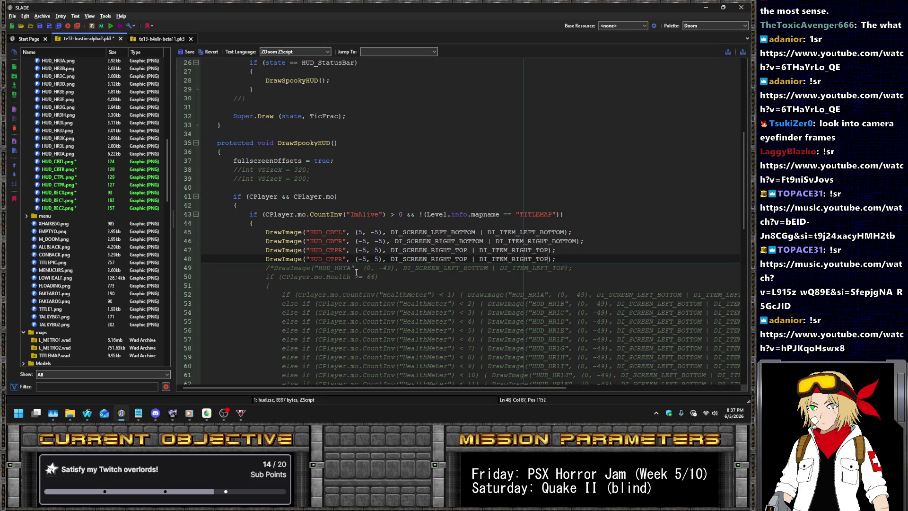
pyautogui.press('Right')
pyautogui.press('Right')
pyautogui.press('Right')
pyautogui.press('Delete')
pyautogui.press('Delete')
pyautogui.press('Delete')
pyautogui.write('LEFT')
pyautogui.hotkey('ctrl', 'Right')
pyautogui.hotkey('ctrl', 'Right')
pyautogui.hotkey('ctrl', 'Right')
pyautogui.press('Delete')
pyautogui.press('Delete')
pyautogui.press('BackSpace')
pyautogui.press('BackSpace')
pyautogui.press('BackSpace')
pyautogui.write('LE')
# - Move the top-left line up, rename it HUD_CTPL with a positive x offset, and save the archive
pyautogui.hotkey('alt', 'Up')
pyautogui.press('Home')
pyautogui.hotkey('alt', 'Up')
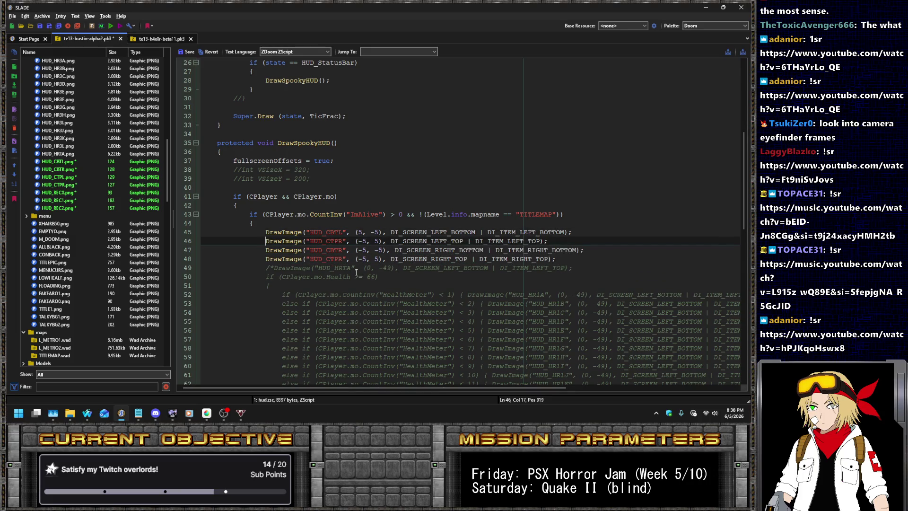
pyautogui.press('Left')
pyautogui.press('BackSpace')
pyautogui.write('L')
pyautogui.press('XF86AudioLowerVolume')
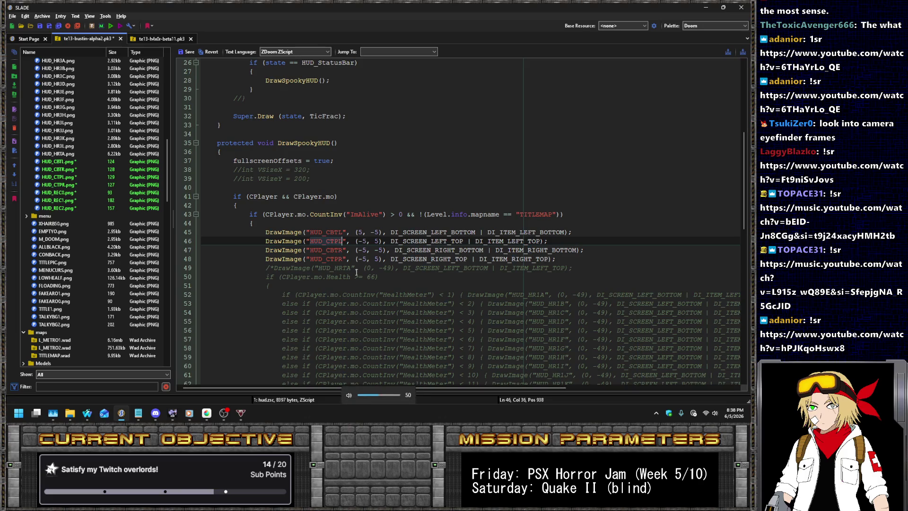
pyautogui.press('Right')
pyautogui.press('Right')
pyautogui.press('Right')
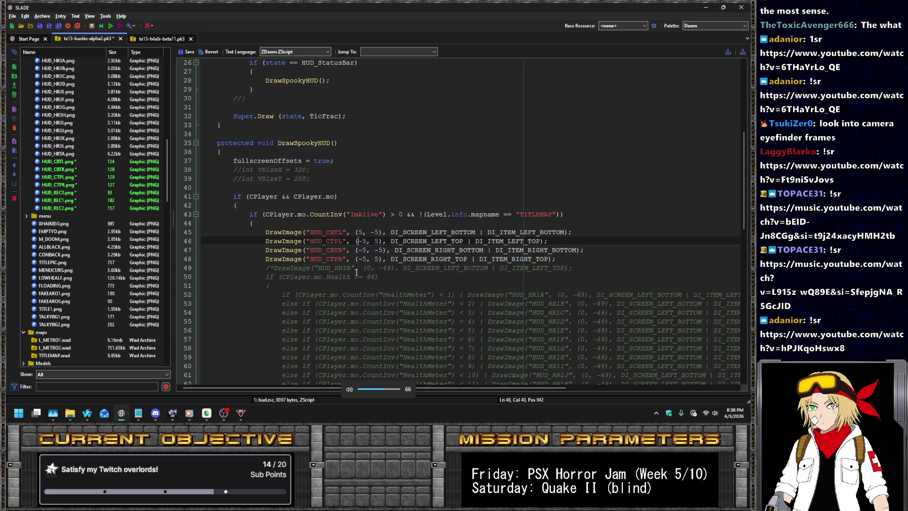
pyautogui.press('Delete')
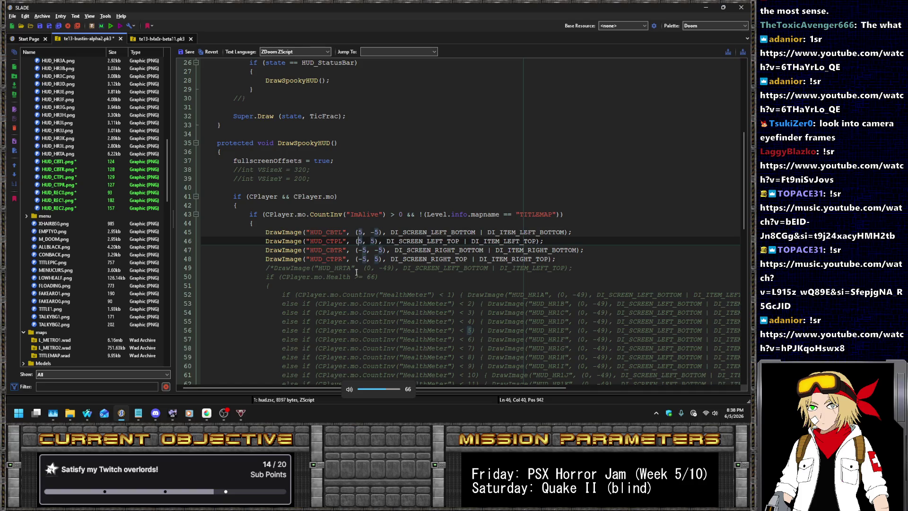
pyautogui.click(187, 51)
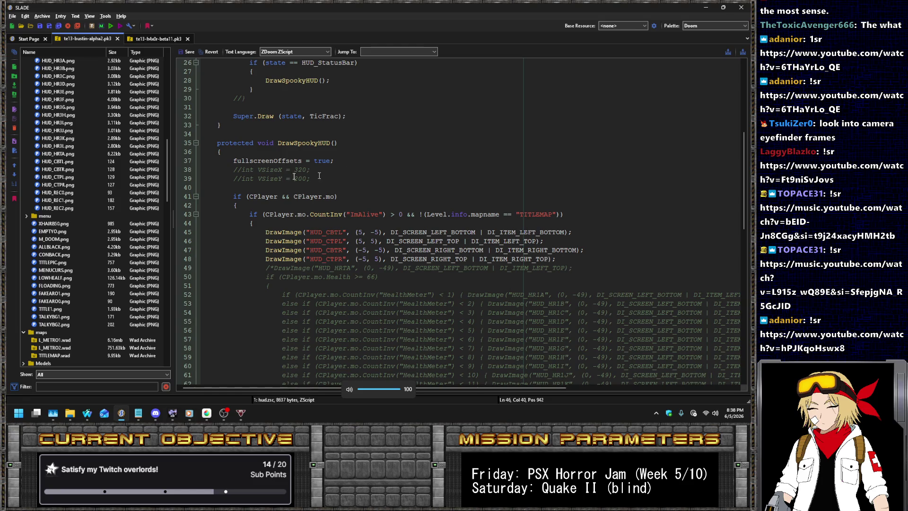
pyautogui.scroll(15, 88, 186)
# - Run the archive in GZDoom and start a new game
pyautogui.click(78, 192)
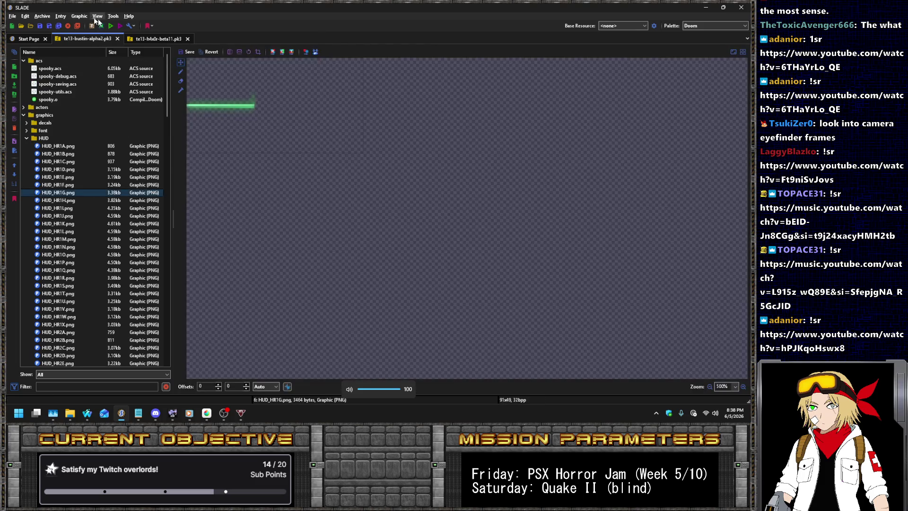
pyautogui.click(110, 26)
pyautogui.click(430, 285)
pyautogui.press('Return')
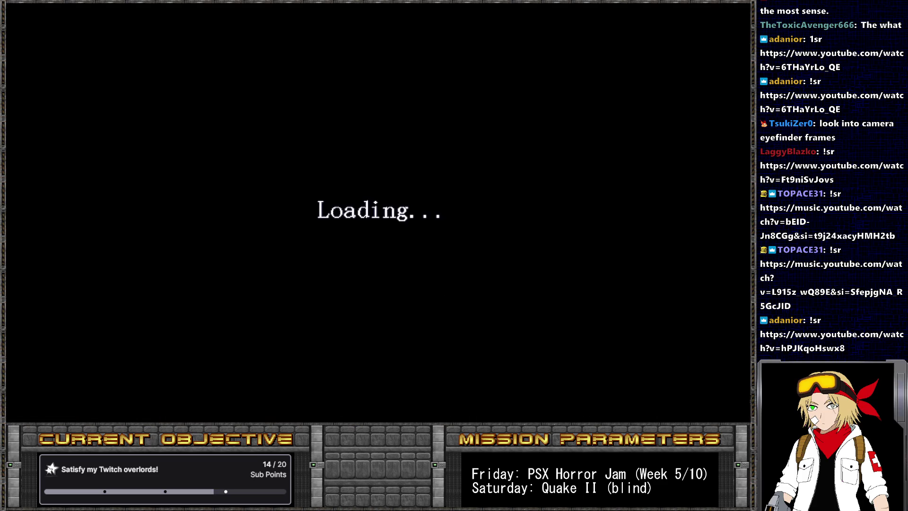
pyautogui.press('Return')
pyautogui.press('Return')
pyautogui.press('Return')
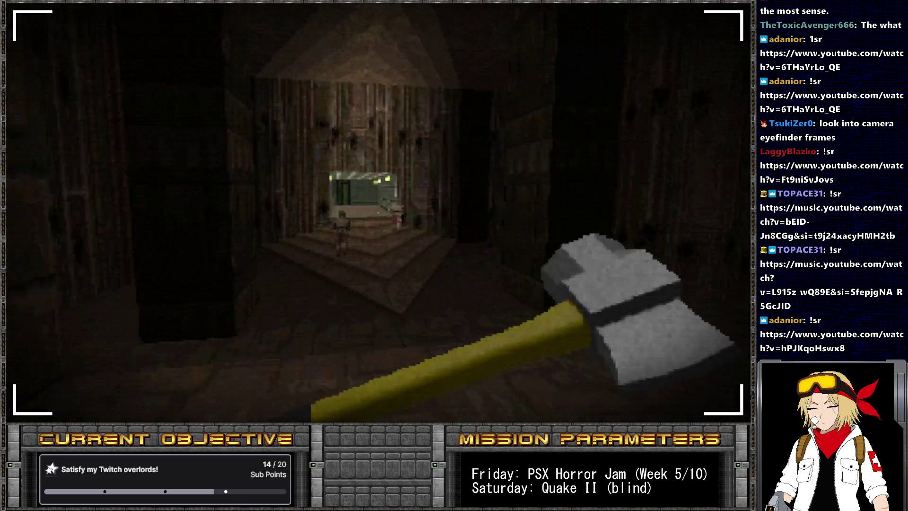
# - Switch weapons, fire and walk forward to view the corner brackets, then return to SLADE
pyautogui.press('2')
pyautogui.press('Escape')
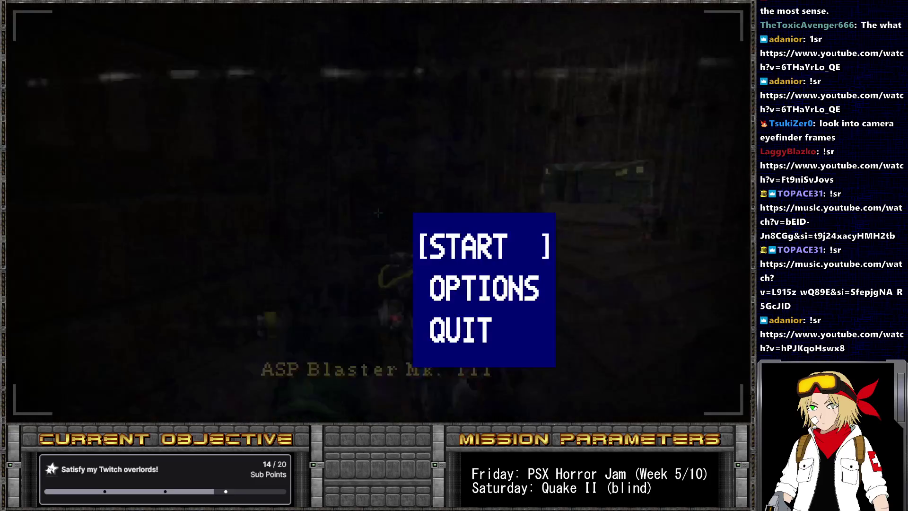
pyautogui.press('Escape')
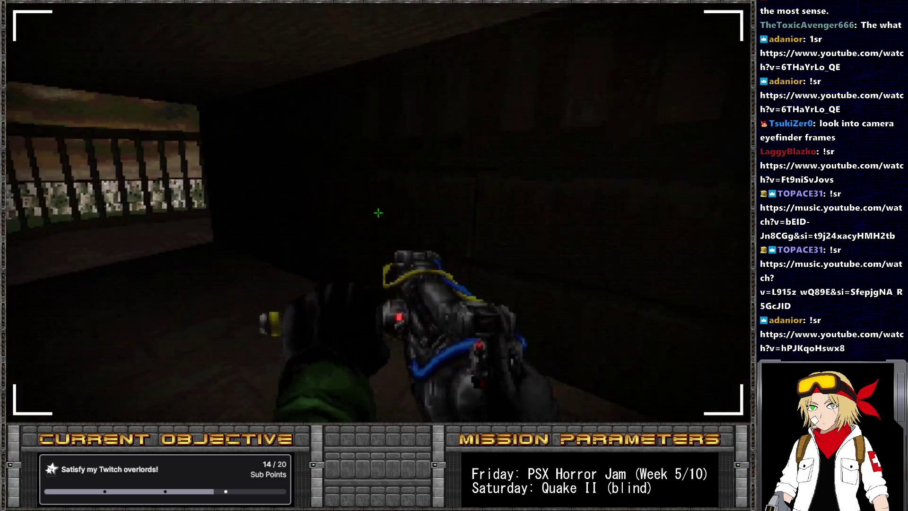
pyautogui.scroll(-1, 378, 213)
pyautogui.scroll(-1, 378, 213)
pyautogui.click(379, 212)
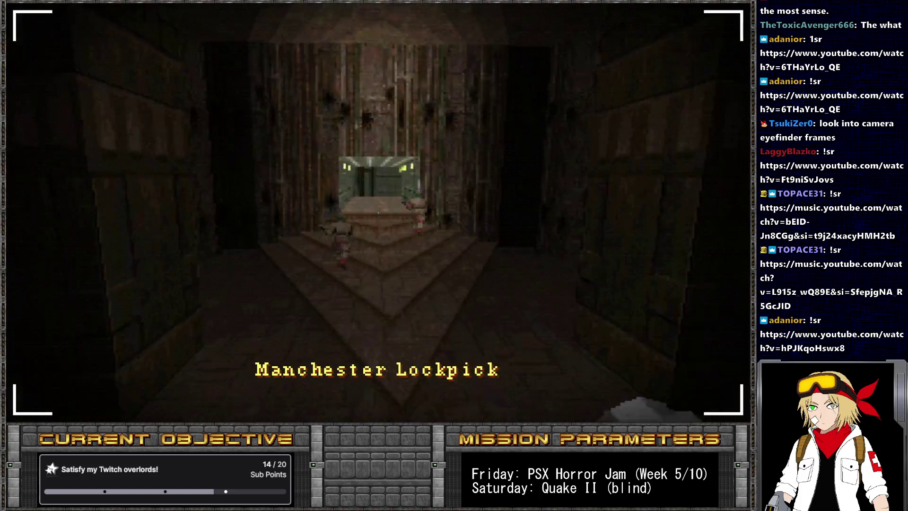
pyautogui.click(378, 213)
pyautogui.scroll(-1, 378, 213)
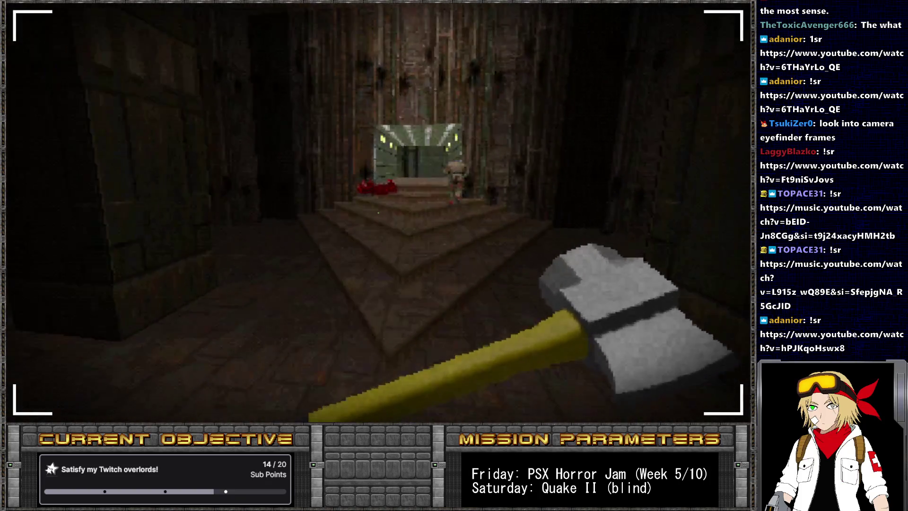
pyautogui.press('w')
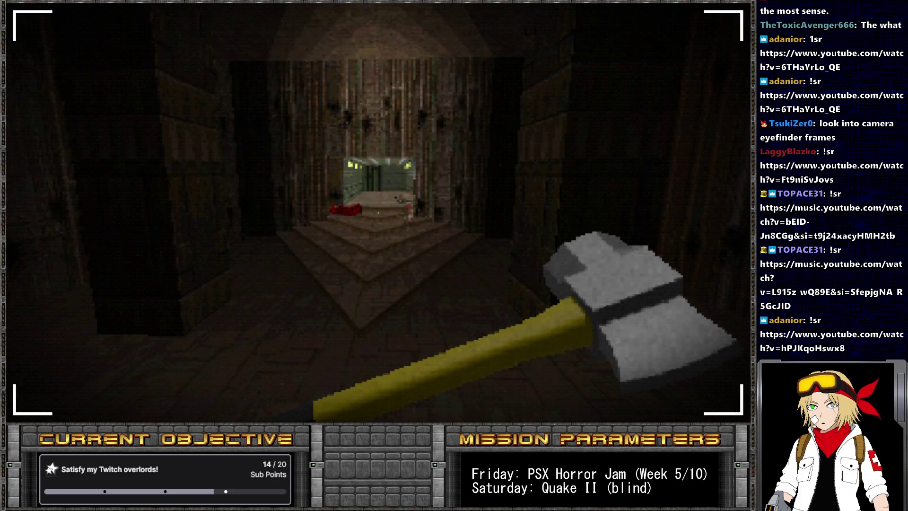
pyautogui.hotkey('alt', 'Tab')
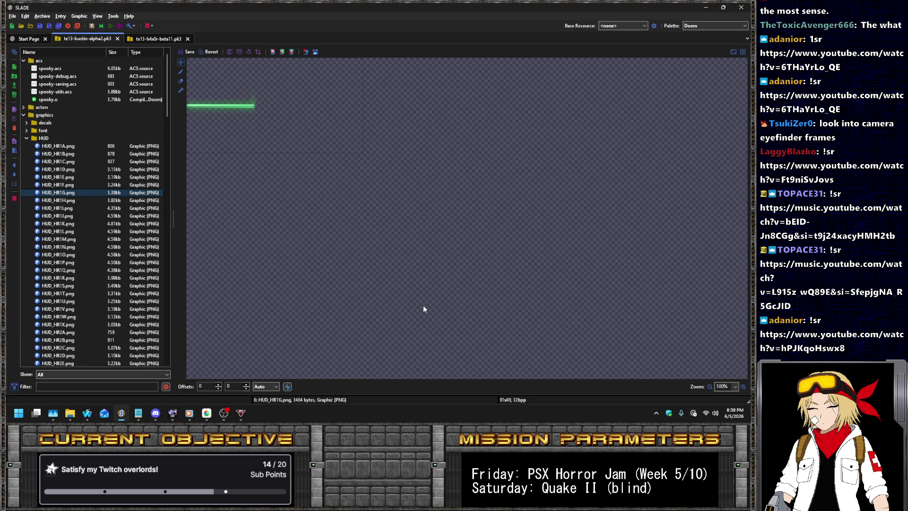
pyautogui.hotkey('alt', 'Tab')
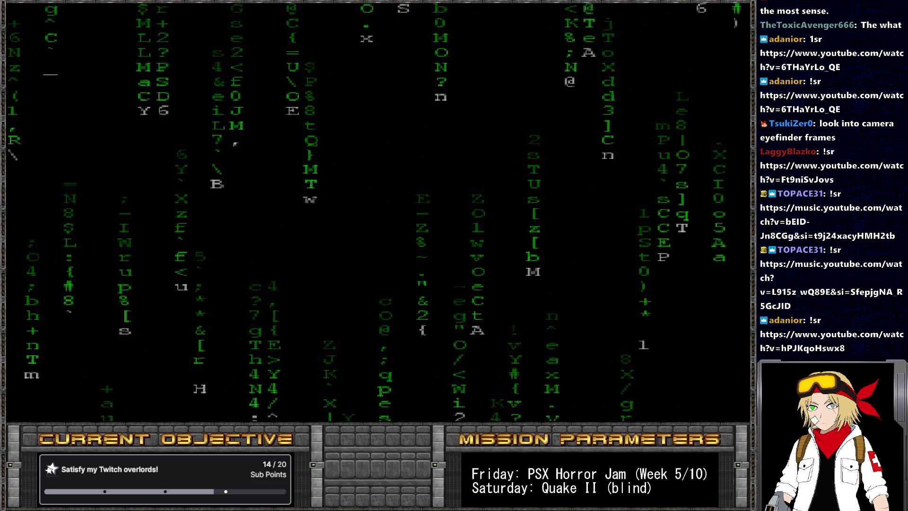
pyautogui.press('KP_Subtract')
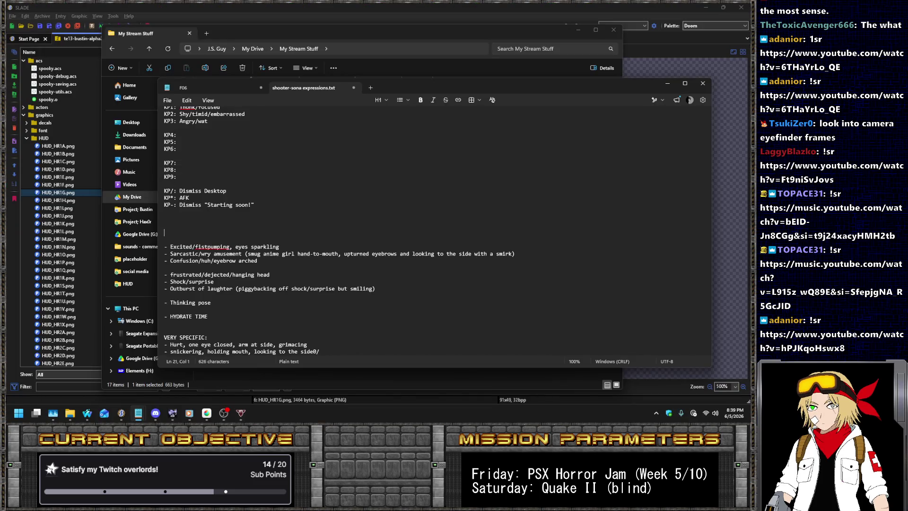
# - Enlarge the notes text and add an idea line about three frames of swaying to the JAMZ
pyautogui.press('ctrl')
pyautogui.press('ctrl')
pyautogui.hotkey('ctrl', '+')
pyautogui.hotkey('ctrl', '+')
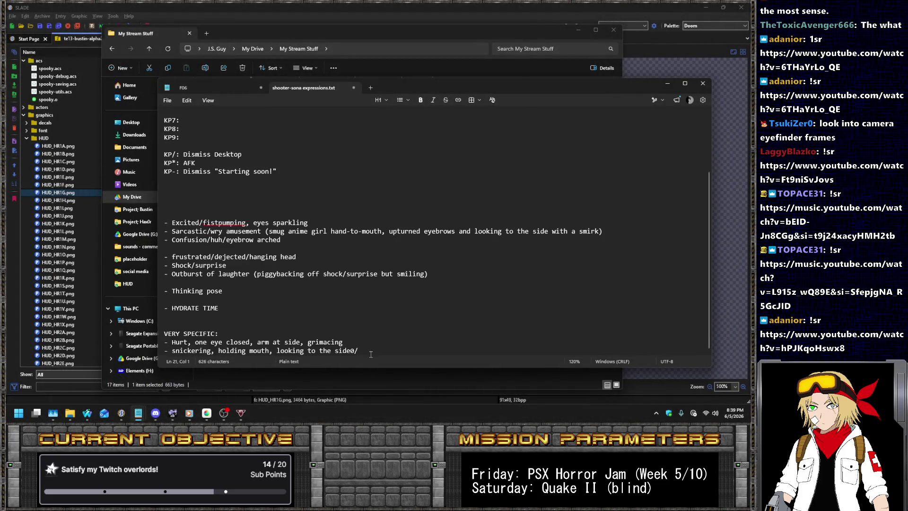
pyautogui.press('BackSpace')
pyautogui.press('BackSpace')
pyautogui.press('Return')
pyautogui.write('- skj')
pyautogui.write('sas')
pyautogui.write('aaaaghghghbbrbrrbg')
pyautogui.write('rjbgb')
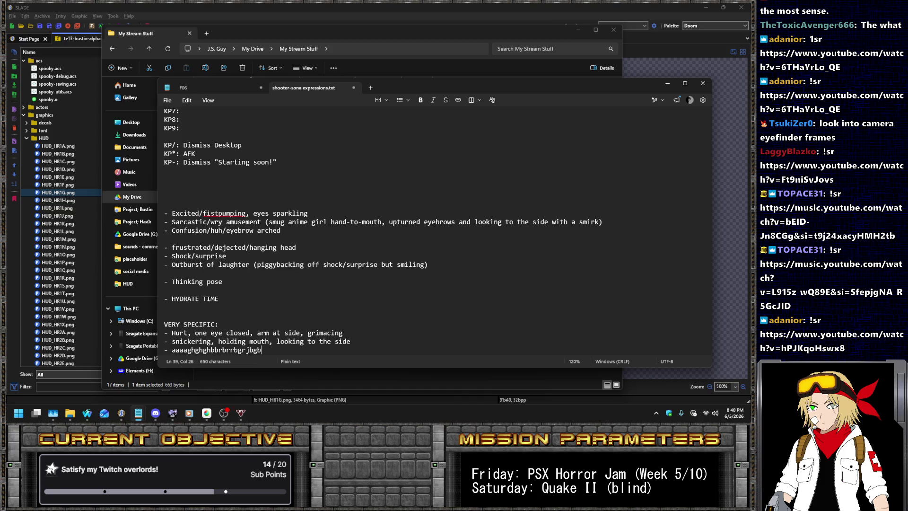
pyautogui.write('rrb')
pyautogui.press('Return')
pyautogui.write('thr')
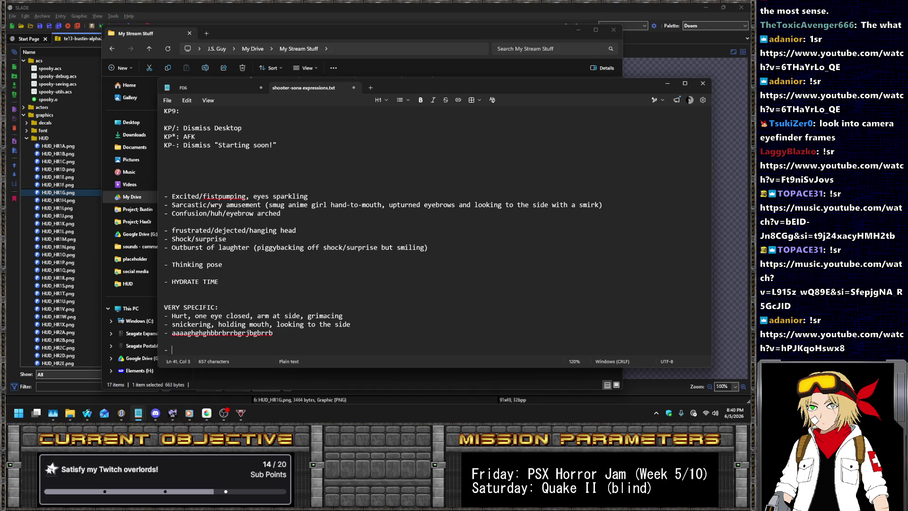
pyautogui.write('ee frames of swaying from side to side in time with the music (')
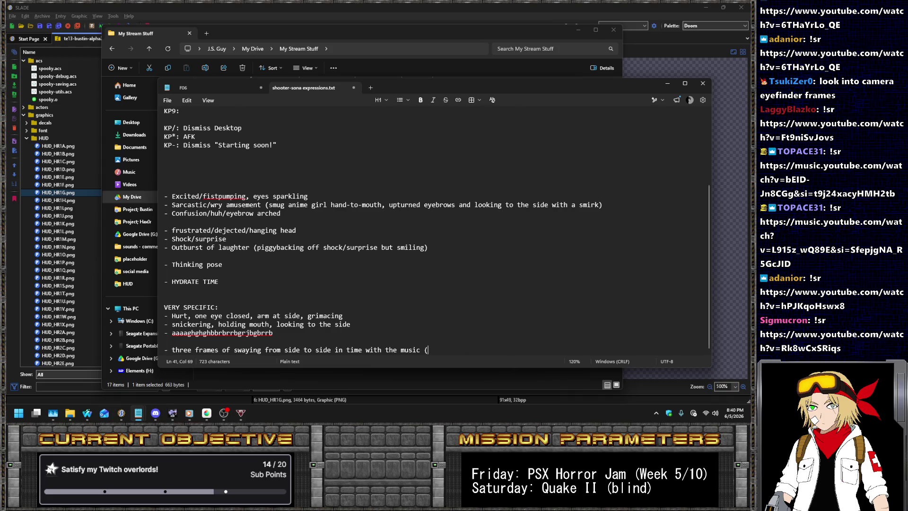
pyautogui.write('HOT JAMZ TBH')
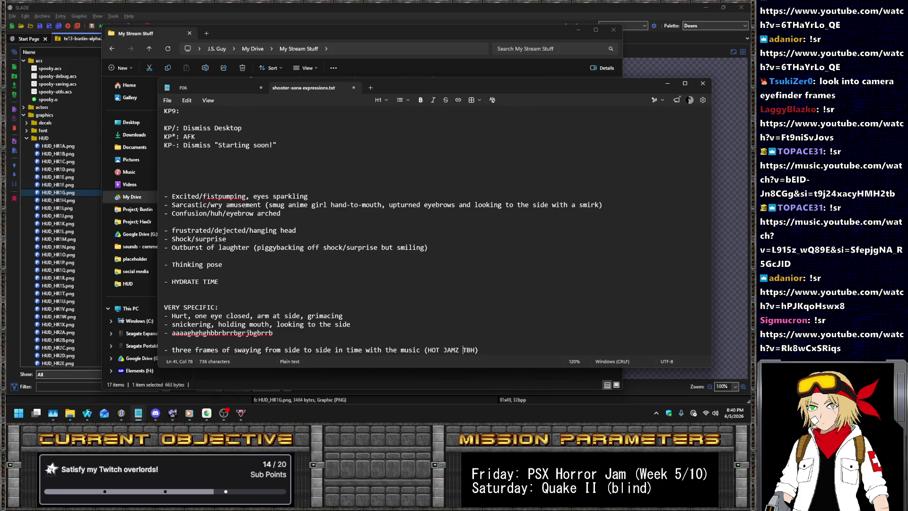
# - Insert 'CHAT REQUESTS' before HOT JAMZ and close the shooter-sona expressions notes
pyautogui.click(428, 350)
pyautogui.write('CHAT REQUESTS')
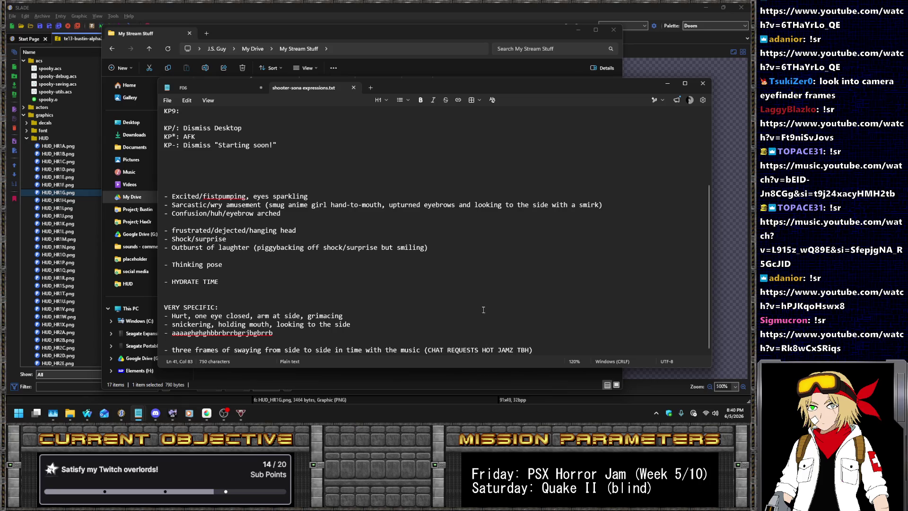
pyautogui.scroll(4, 702, 267)
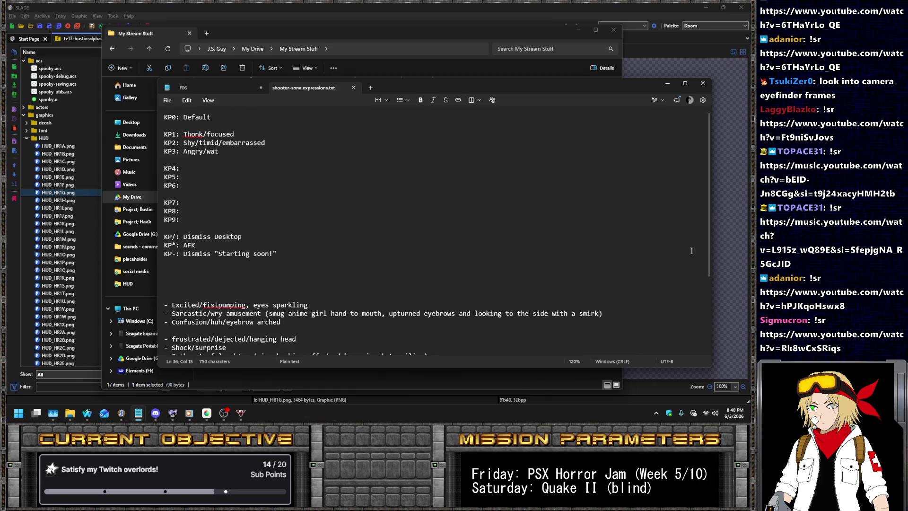
pyautogui.click(352, 88)
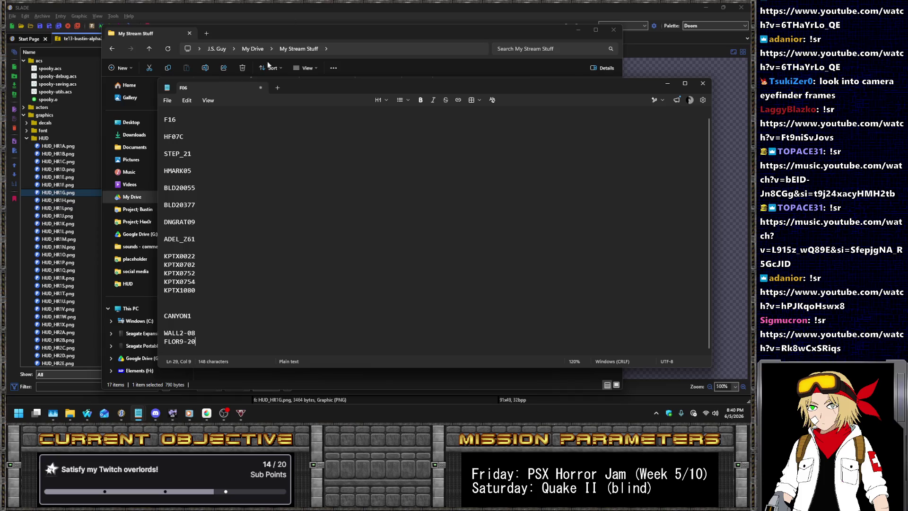
pyautogui.hotkey('alt', 'Tab')
# - Preview the HUD_HR1C and HUD_REC1 graphics in SLADE
pyautogui.click(77, 162)
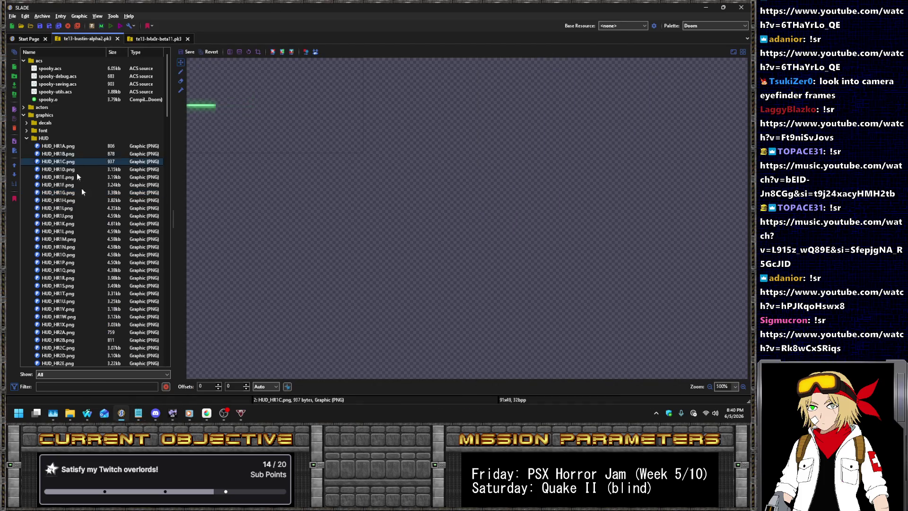
pyautogui.scroll(-15, 94, 213)
pyautogui.click(75, 193)
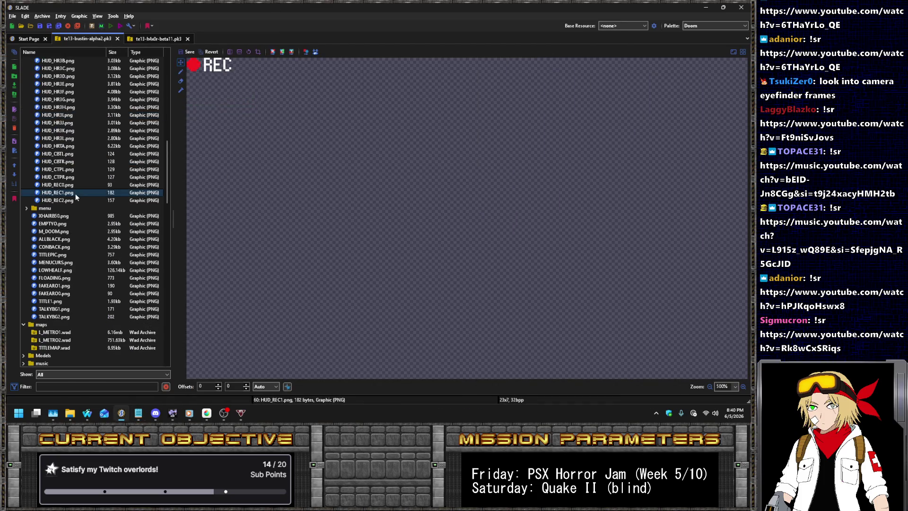
# - Paste the red dot and REC from rec 2.png into cam border bottom left.png and shift it down-right
pyautogui.click(206, 413)
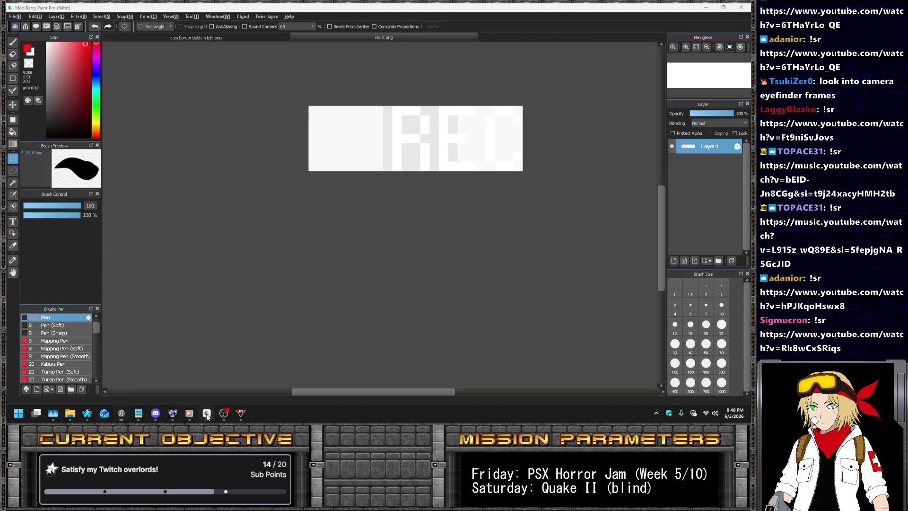
pyautogui.click(215, 39)
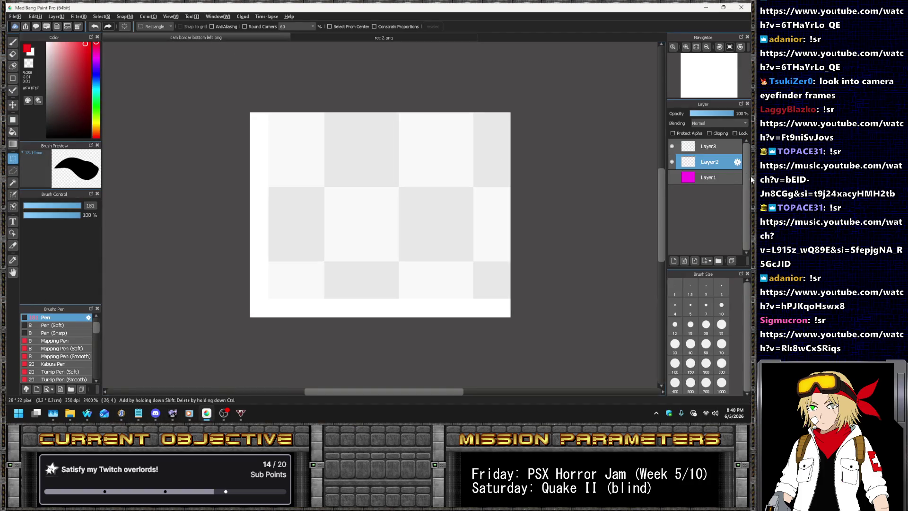
pyautogui.click(672, 178)
pyautogui.click(335, 36)
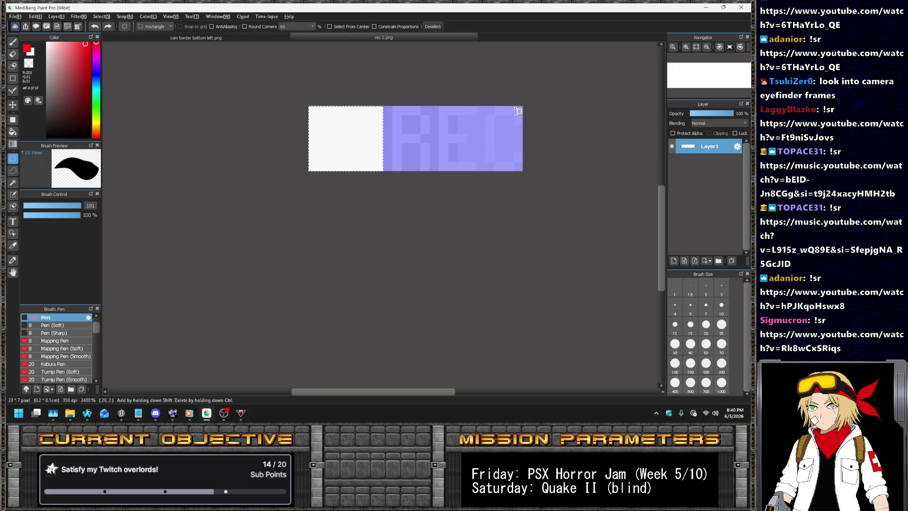
pyautogui.click(224, 37)
pyautogui.hotkey('ctrl', 'v')
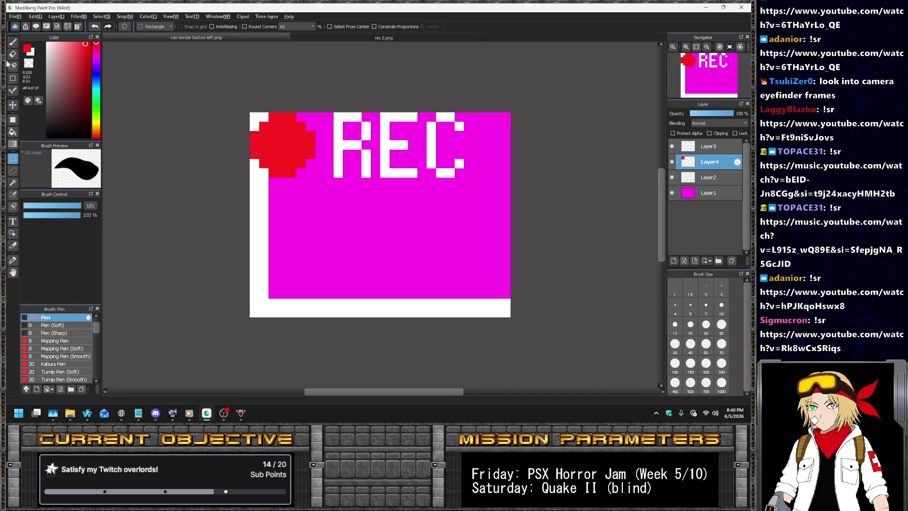
pyautogui.click(13, 105)
pyautogui.moveTo(427, 113); pyautogui.dragTo(456, 213)
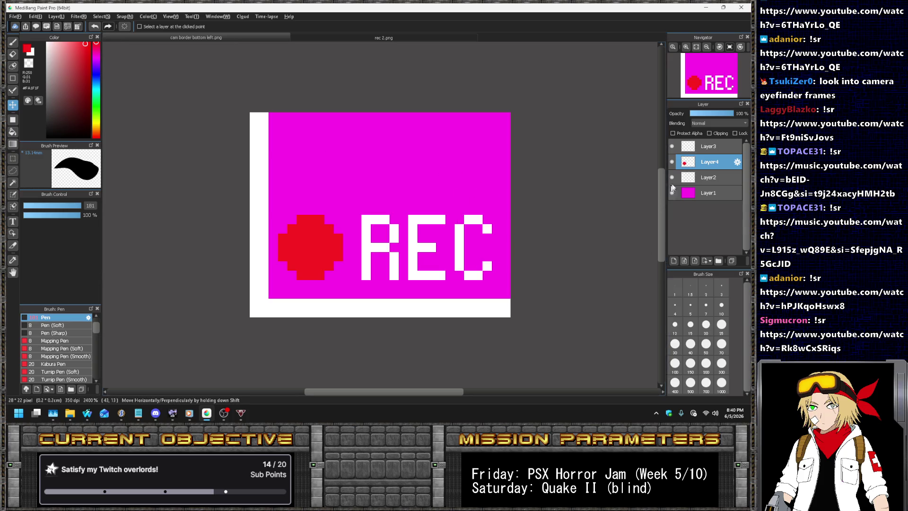
# - Flip Layer2's white border vertically to run along the top, and move the REC graphic up near it
pyautogui.click(678, 177)
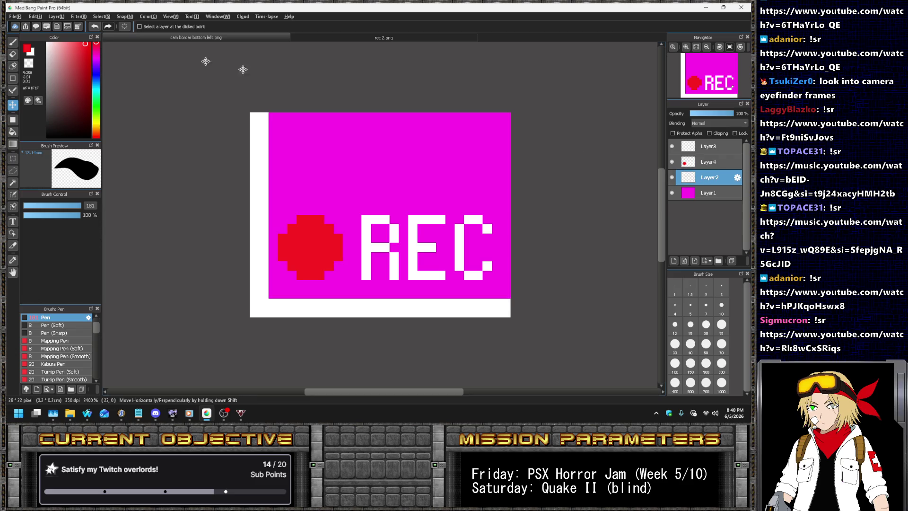
pyautogui.click(56, 16)
pyautogui.moveTo(112, 239)
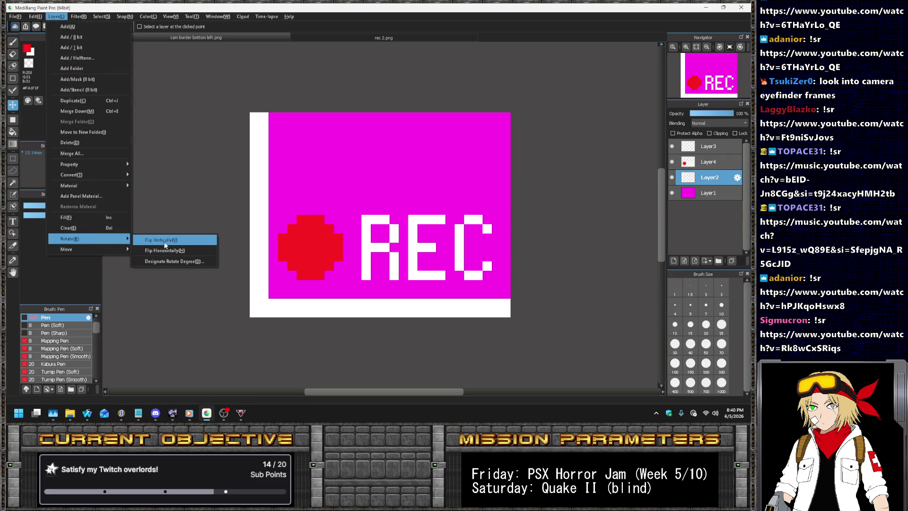
pyautogui.click(174, 241)
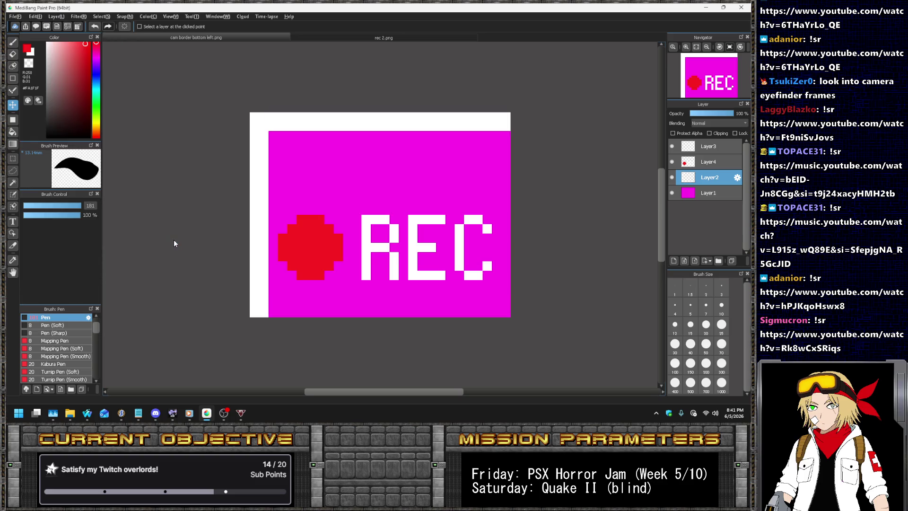
pyautogui.click(701, 169)
pyautogui.moveTo(434, 227)
pyautogui.mouseDown()
pyautogui.moveTo(434, 153)
pyautogui.moveTo(449, 165)
pyautogui.mouseUp()
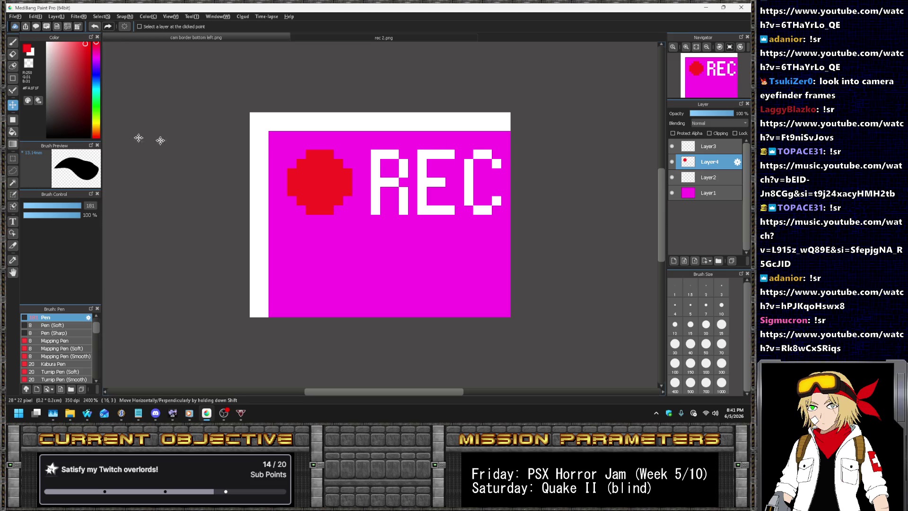
# - Rectangle-select the top strip of the image, then clear the selection
pyautogui.click(13, 159)
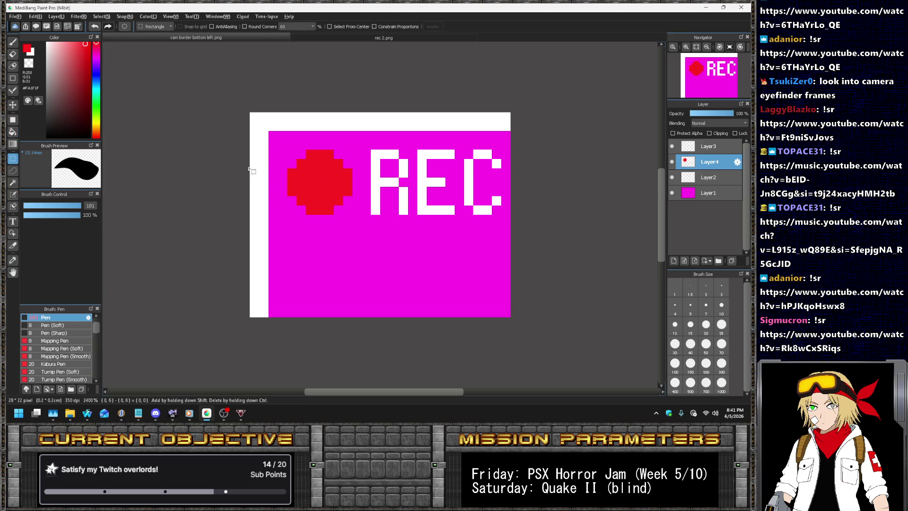
pyautogui.moveTo(288, 186); pyautogui.dragTo(288, 187)
pyautogui.moveTo(307, 113); pyautogui.dragTo(502, 151)
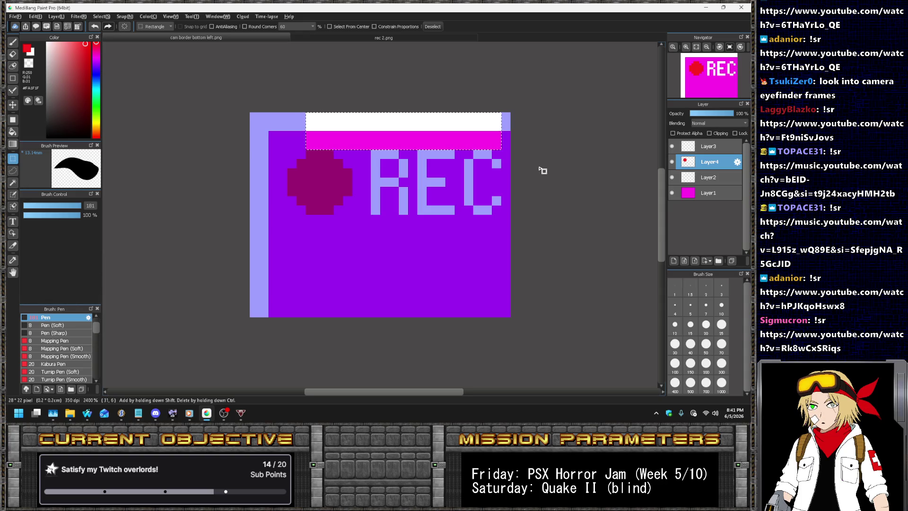
pyautogui.click(494, 223)
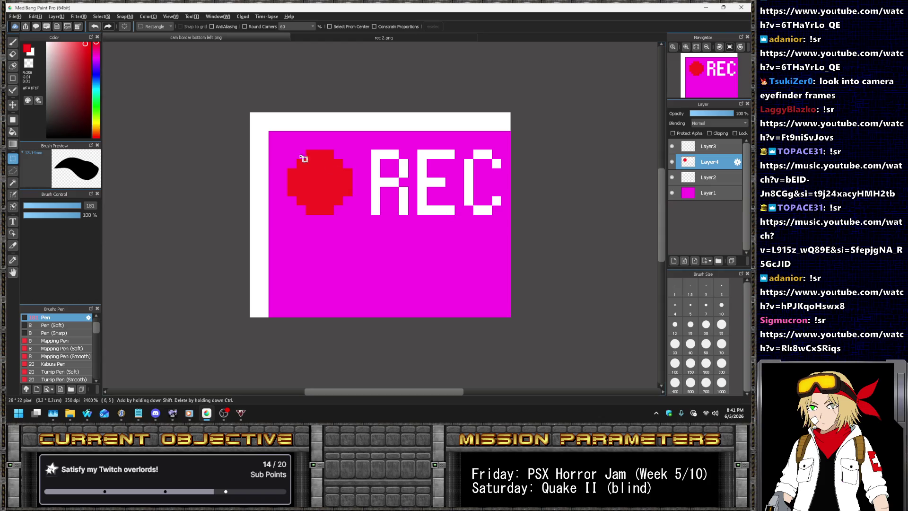
pyautogui.moveTo(296, 114); pyautogui.dragTo(484, 151)
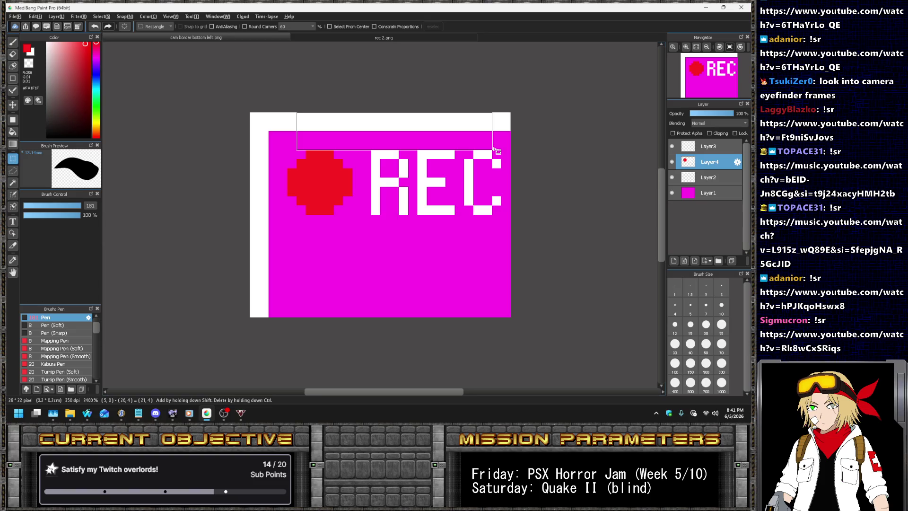
pyautogui.click(189, 391)
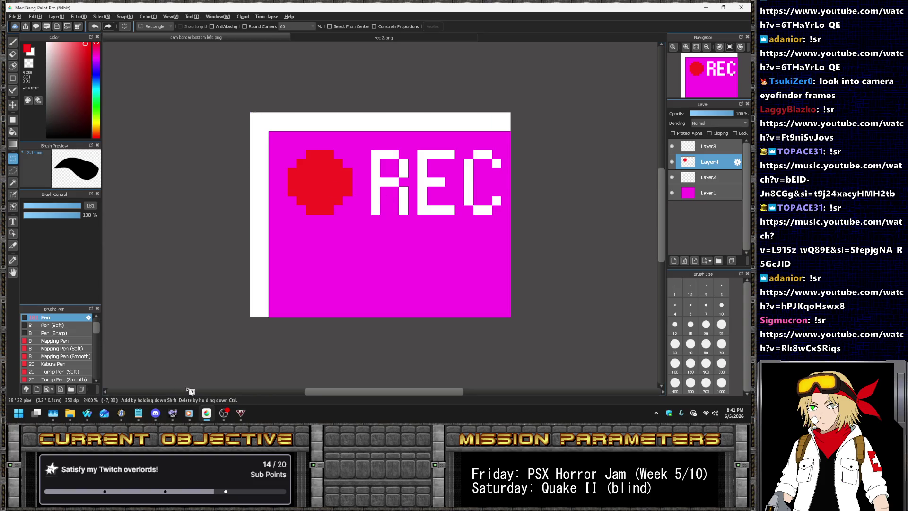
pyautogui.click(122, 415)
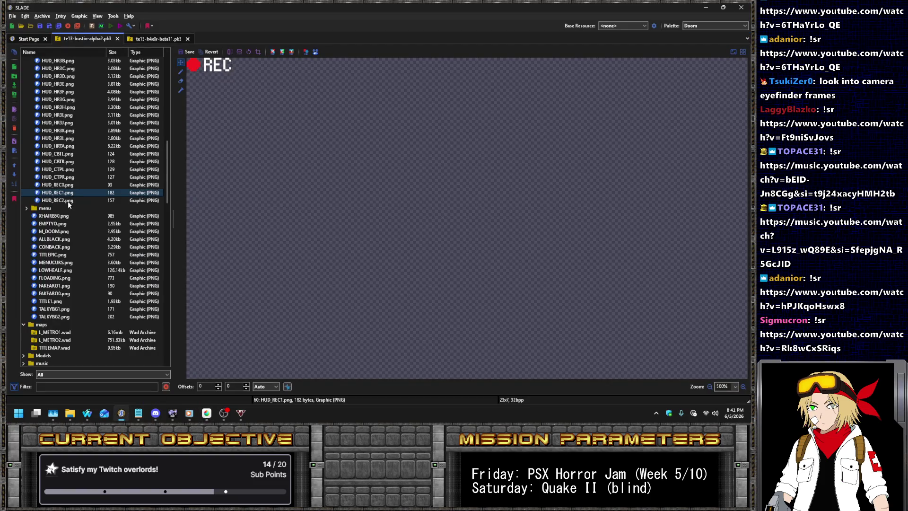
# - Open animdefs.txt and duplicate the FAKEARO1 animation block below itself
pyautogui.scroll(-5, 69, 201)
pyautogui.scroll(-5, 70, 200)
pyautogui.scroll(-5, 72, 201)
pyautogui.scroll(-5, 72, 201)
pyautogui.scroll(-1, 78, 192)
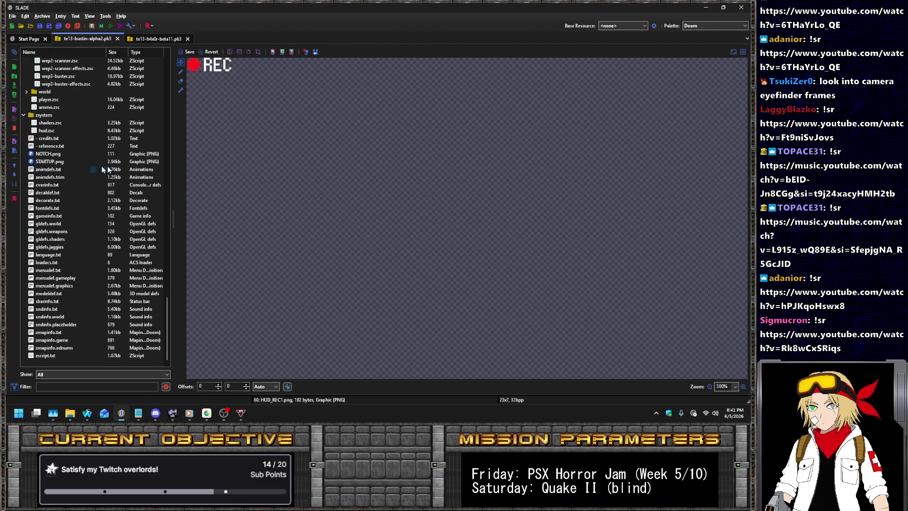
pyautogui.click(107, 170)
pyautogui.click(303, 115)
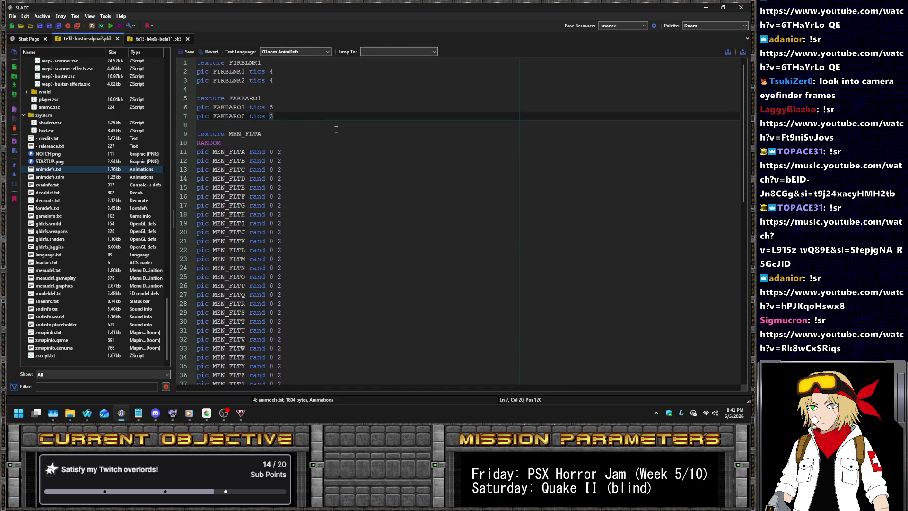
pyautogui.hotkey('shift', 'Up')
pyautogui.hotkey('shift', 'Up')
pyautogui.hotkey('shift', 'Up')
pyautogui.hotkey('shift', 'Up')
pyautogui.hotkey('ctrl', 'c')
pyautogui.press('Down')
pyautogui.press('Down')
pyautogui.press('Down')
pyautogui.press('Down')
pyautogui.press('Down')
pyautogui.hotkey('ctrl', 'v')
# - Rename the copy to texture HUD_REC1 with pics HUD_REC1 and HUD_REC2 at 15 tics, and save
pyautogui.press('Up')
pyautogui.press('Up')
pyautogui.press('Home')
pyautogui.press('BackSpace')
pyautogui.press('End')
pyautogui.hotkey('ctrl', 'BackSpace')
pyautogui.write('HU')
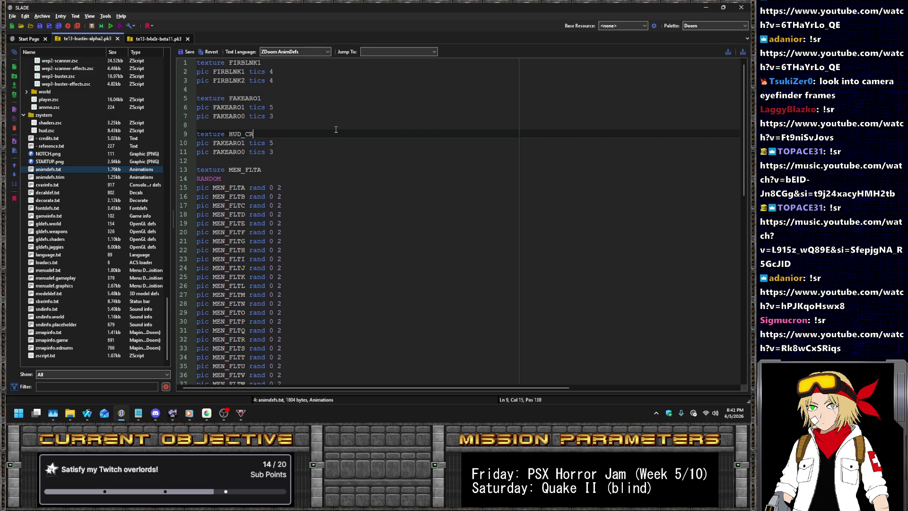
pyautogui.press('Down')
pyautogui.press('Right')
pyautogui.press('Right')
pyautogui.press('Right')
pyautogui.press('End')
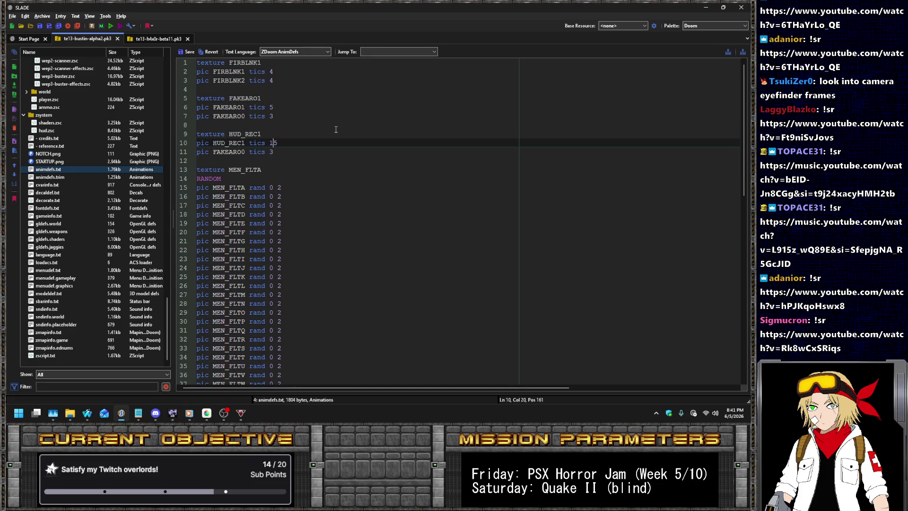
pyautogui.press('Left')
pyautogui.press('Down')
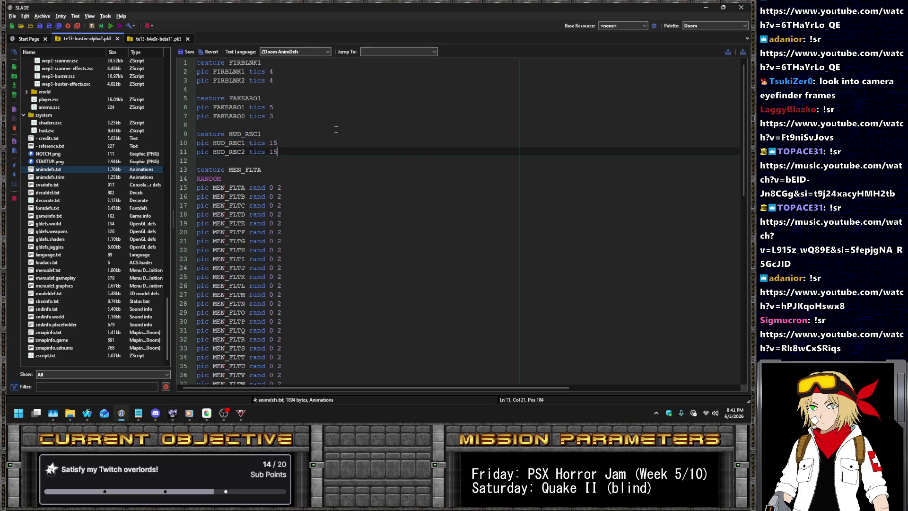
pyautogui.click(182, 52)
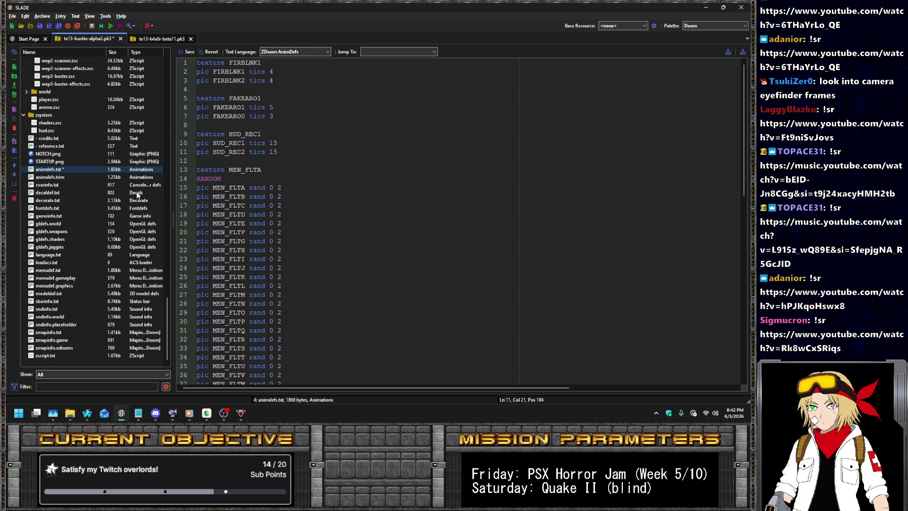
# - Compare the HUD_REC1 and HUD_REC2 graphics in the archive
pyautogui.scroll(5, 143, 185)
pyautogui.scroll(5, 143, 183)
pyautogui.scroll(5, 138, 184)
pyautogui.scroll(5, 119, 188)
pyautogui.scroll(6, 119, 188)
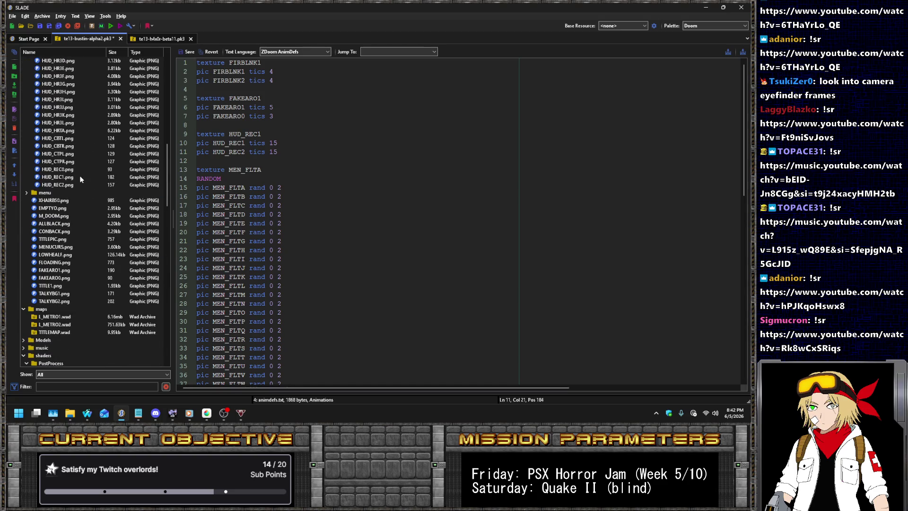
pyautogui.click(68, 178)
pyautogui.click(50, 185)
pyautogui.click(56, 178)
# - Open hud.zsc and duplicate the HUD_CTPL DrawImage line below
pyautogui.scroll(-10, 107, 191)
pyautogui.scroll(-5, 107, 191)
pyautogui.scroll(-5, 107, 194)
pyautogui.scroll(-5, 91, 199)
pyautogui.scroll(-3, 73, 179)
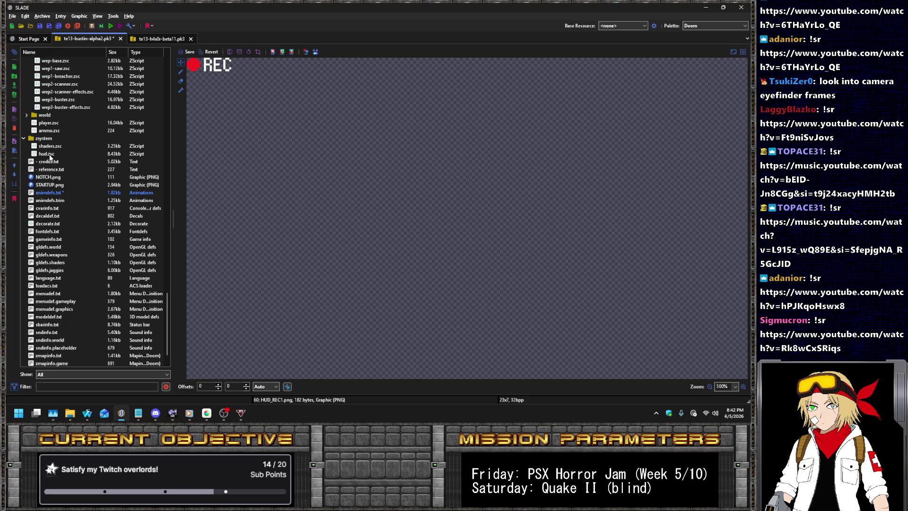
pyautogui.click(49, 155)
pyautogui.click(596, 243)
pyautogui.hotkey('shift', 'Home')
pyautogui.hotkey('ctrl', 'c')
pyautogui.press('Down')
pyautogui.press('Down')
pyautogui.press('End')
pyautogui.press('Return')
pyautogui.press('Return')
# - Change the copied line to draw HUD_REC1 at (7, 7), then save the script and archive
pyautogui.hotkey('ctrl', 'v')
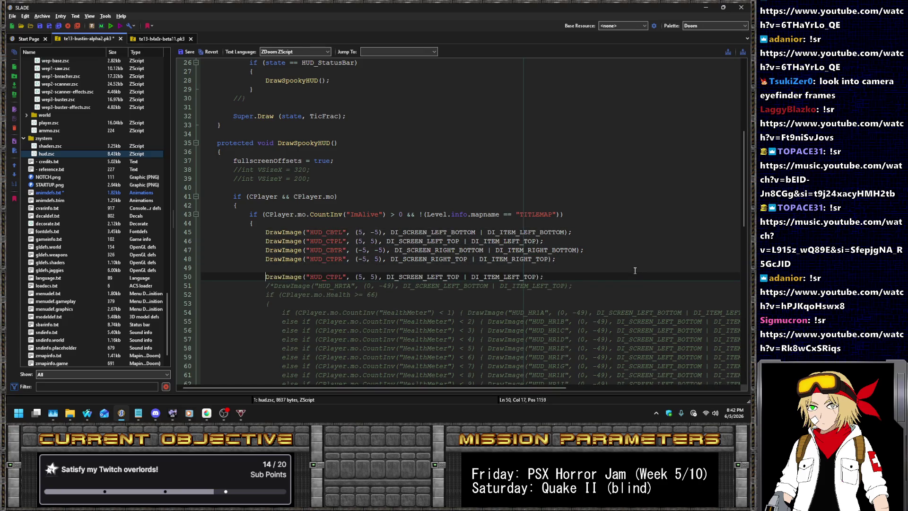
pyautogui.write('7')
pyautogui.write('REC')
pyautogui.click(188, 53)
pyautogui.hotkey('ctrl', 's')
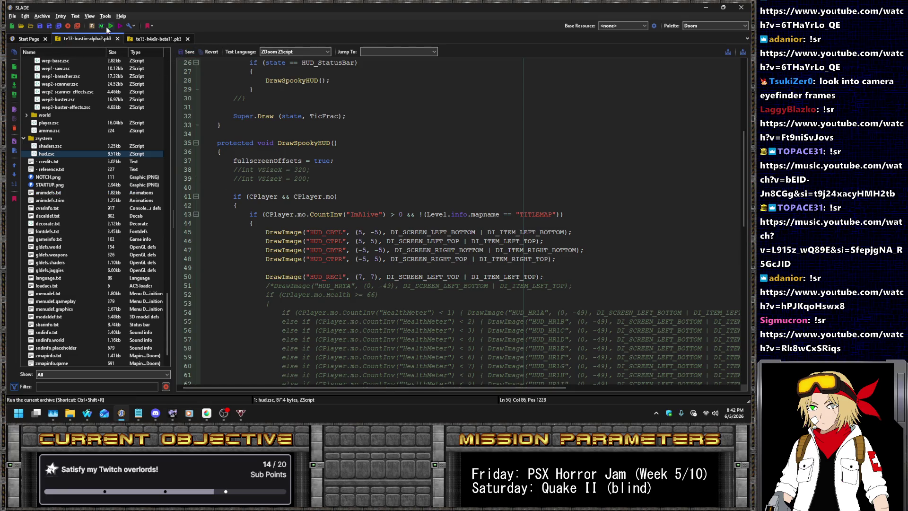
# - Run the archive in UZDoom, start episode one past the disclaimer, and walk forward to view the HUD
pyautogui.press('Return')
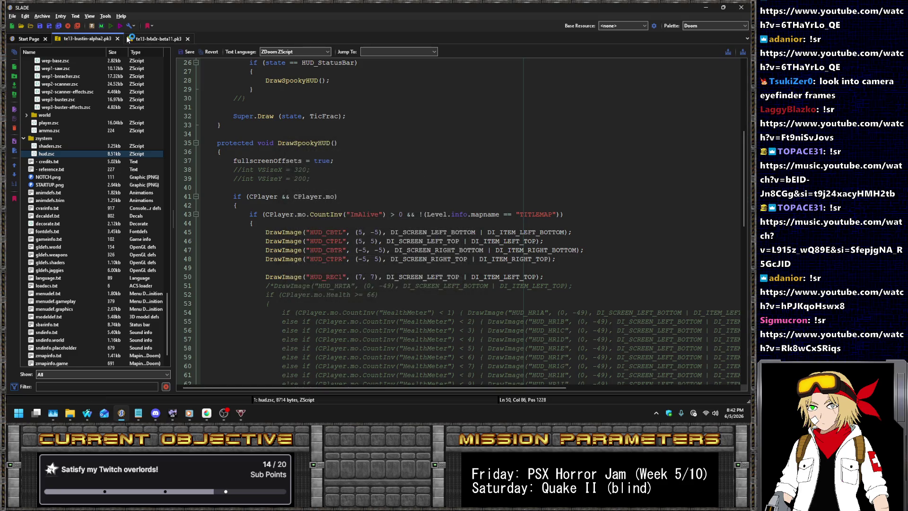
pyautogui.press('Return')
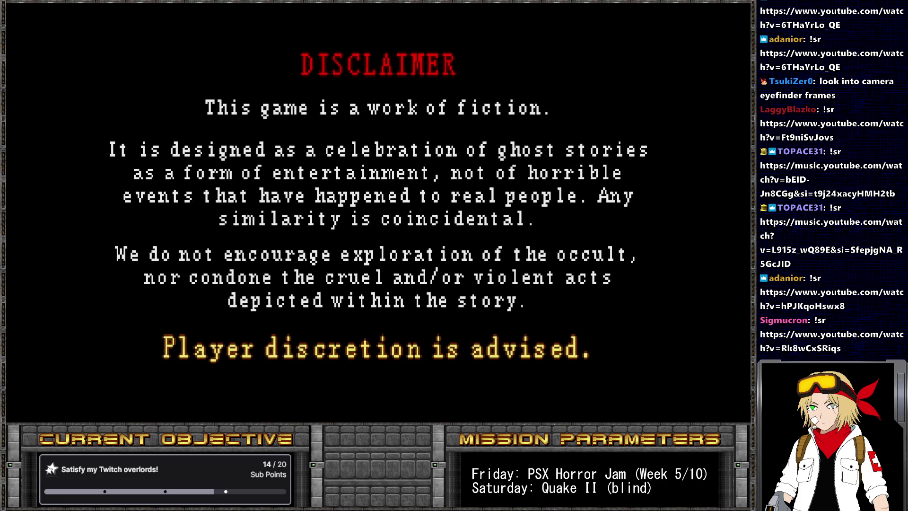
pyautogui.press('Escape')
pyautogui.press('Return')
pyautogui.press('Return')
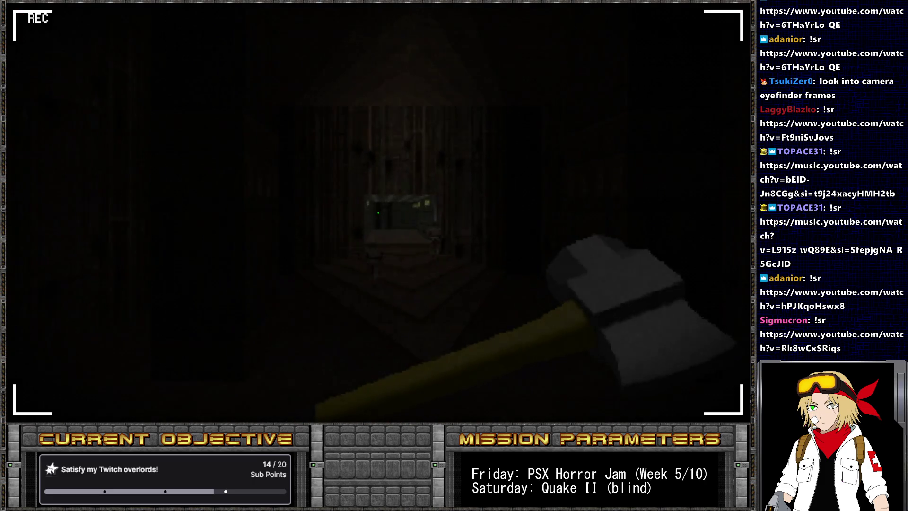
pyautogui.press('w')
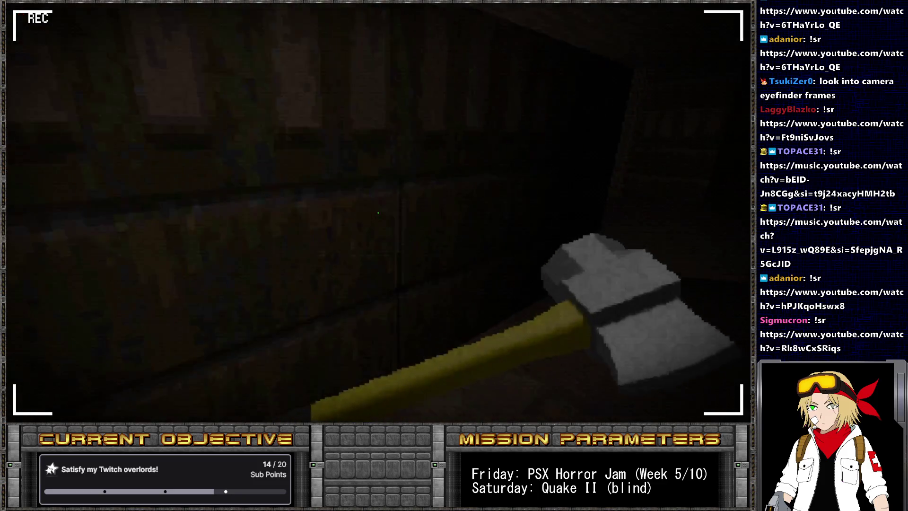
pyautogui.hotkey('alt', 'Tab')
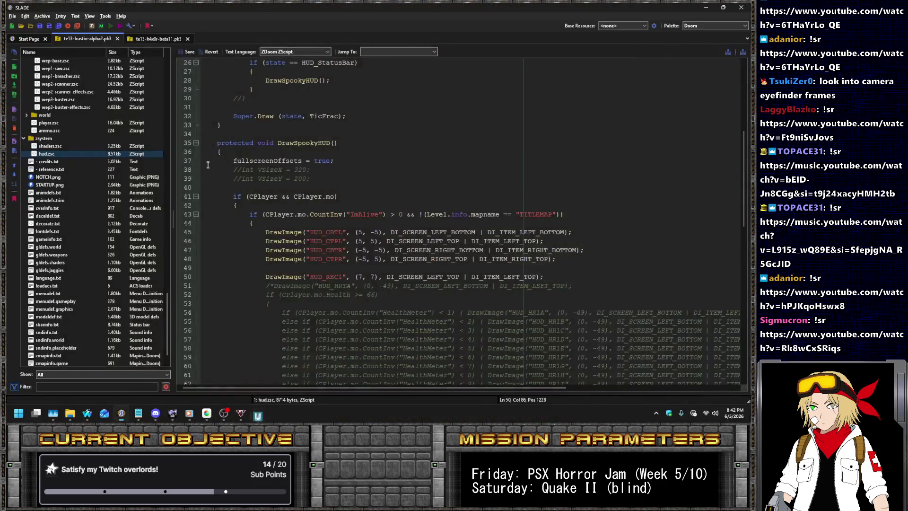
# - Replace the line-50 offset (7, 7) with (9, 9) in hud.zsc, save, and run in UZDoom
pyautogui.click(373, 279)
pyautogui.press('BackSpace')
pyautogui.write('9')
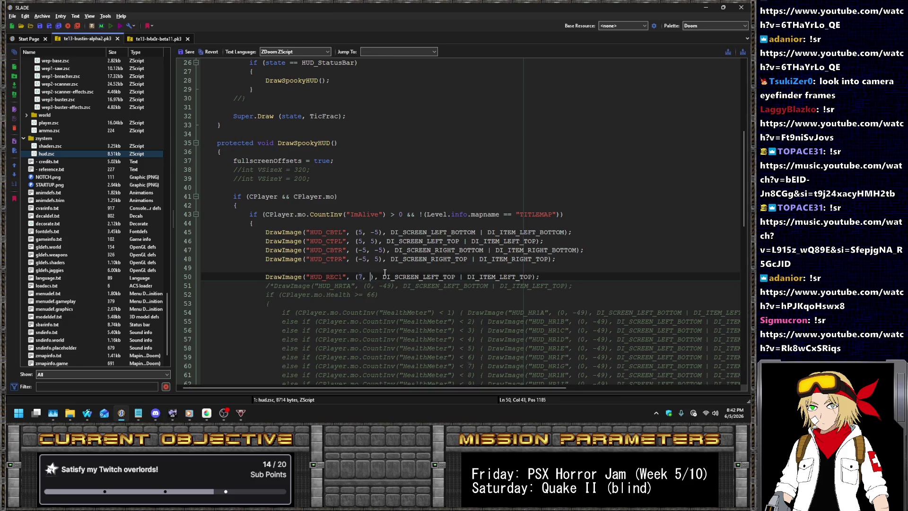
pyautogui.write('(')
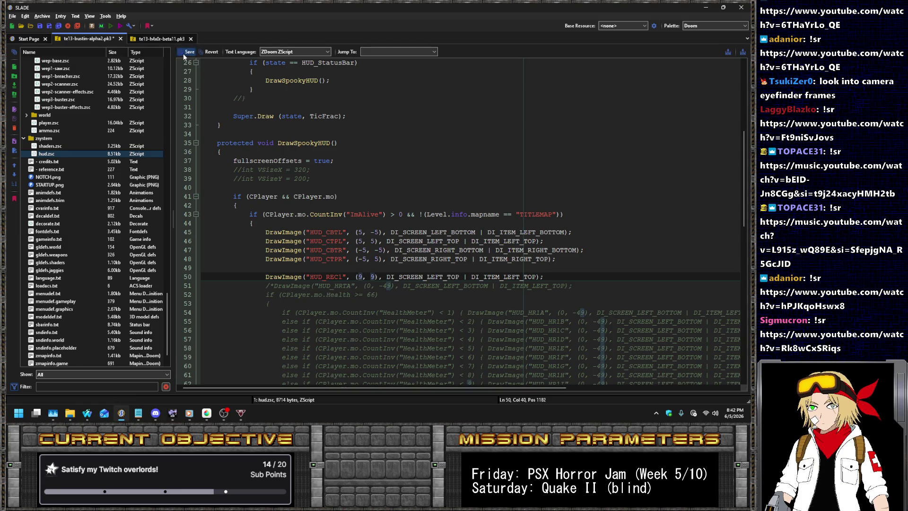
pyautogui.click(105, 16)
pyautogui.click(103, 38)
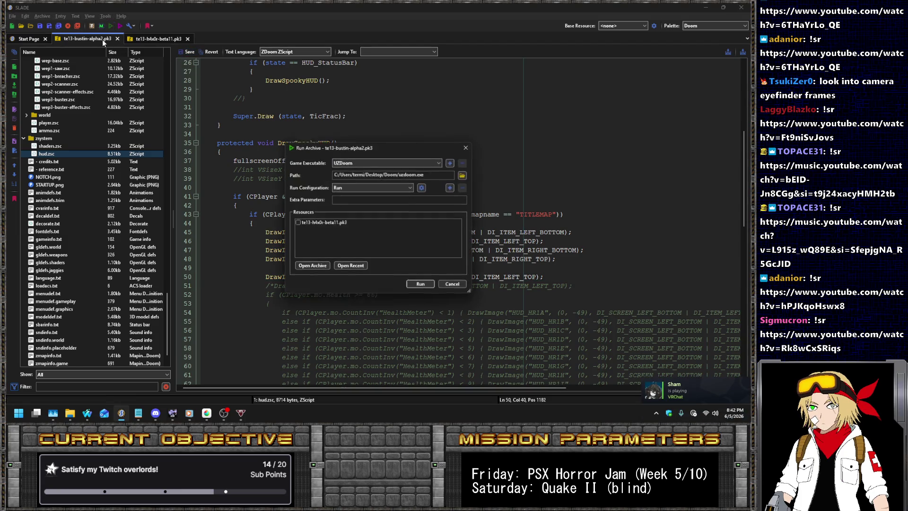
pyautogui.press('Return')
pyautogui.press('Return')
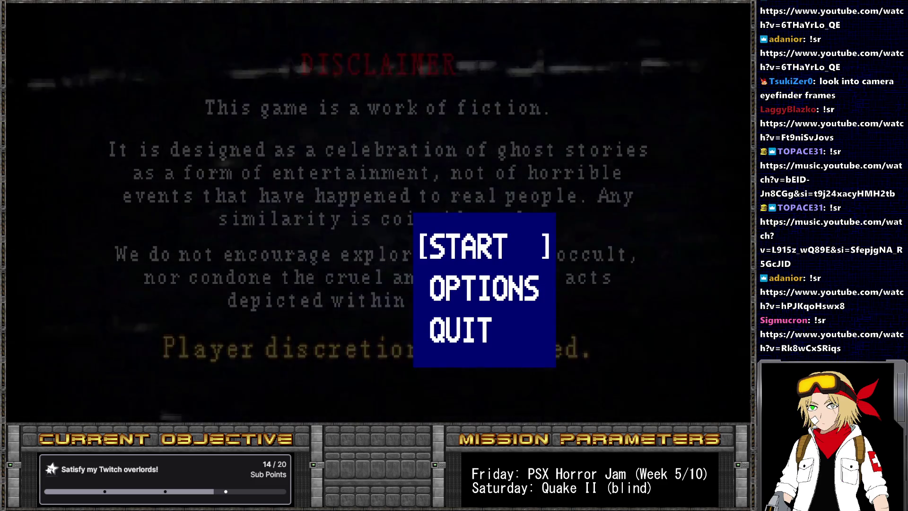
# - Start episode one, look around the starting corridor, and switch weapons
pyautogui.press('Return')
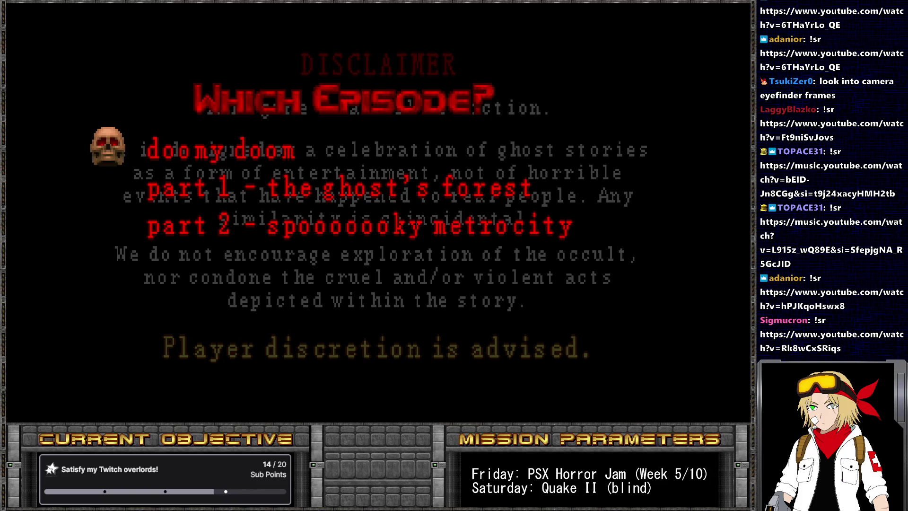
pyautogui.press('Return')
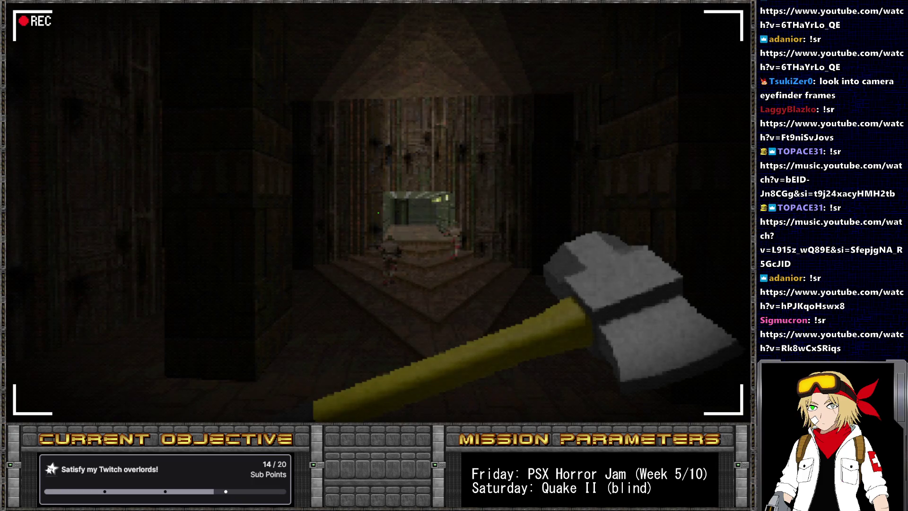
pyautogui.press('w')
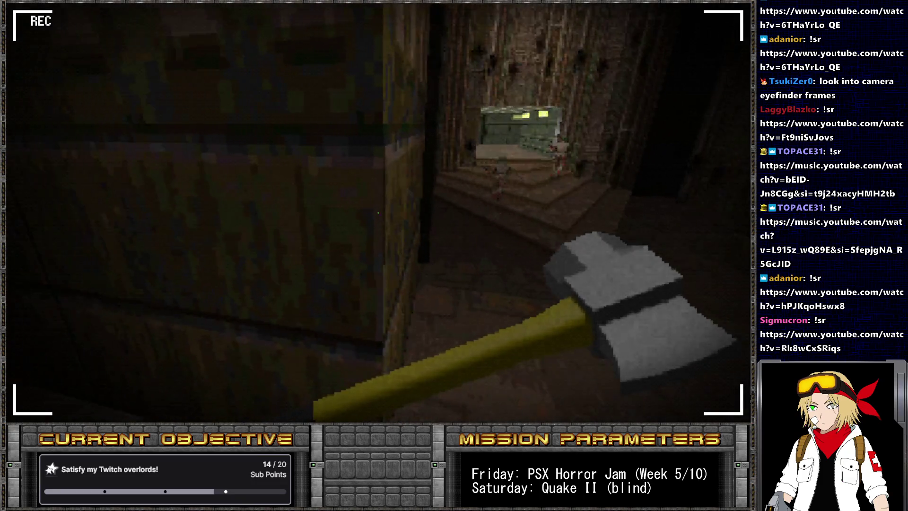
pyautogui.press('Left')
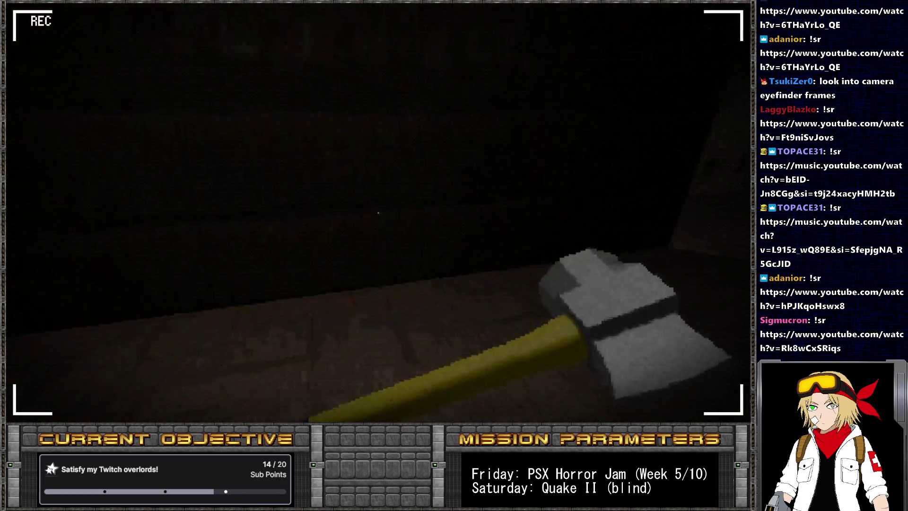
pyautogui.press('Right')
pyautogui.press('2')
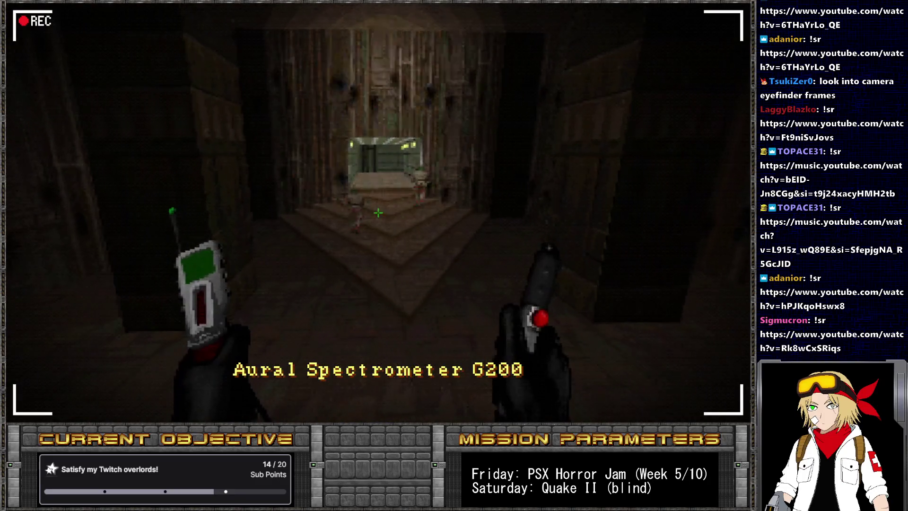
pyautogui.press('w')
pyautogui.press('w')
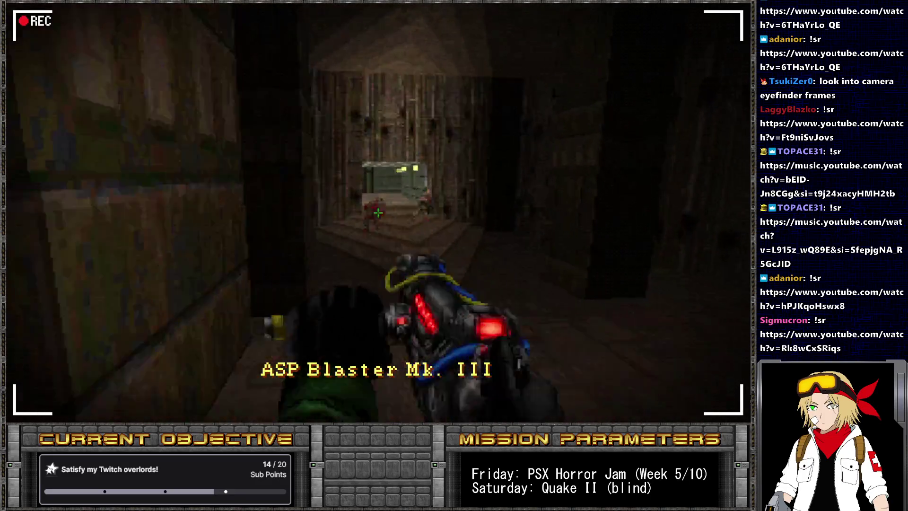
# - Shoot the enemies in the lit corridor and collect the health and armor bonuses
pyautogui.press('w')
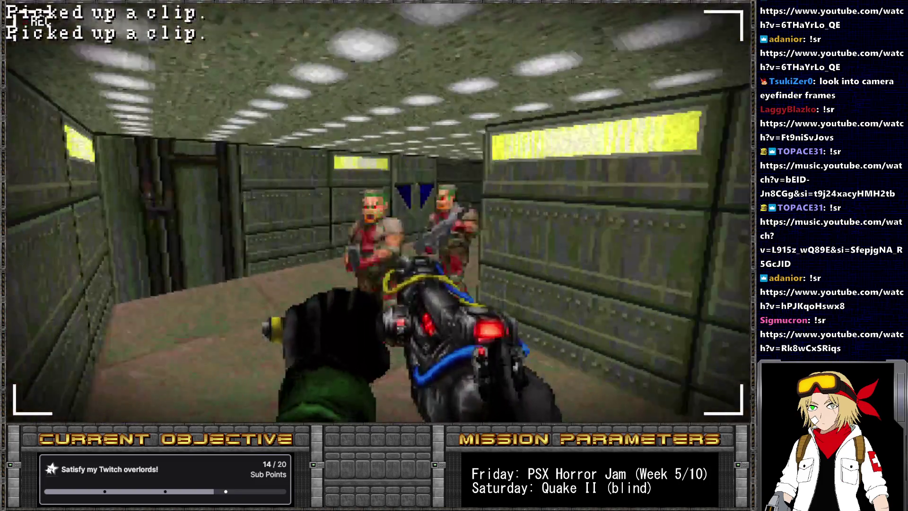
pyautogui.click(378, 213)
pyautogui.press('w')
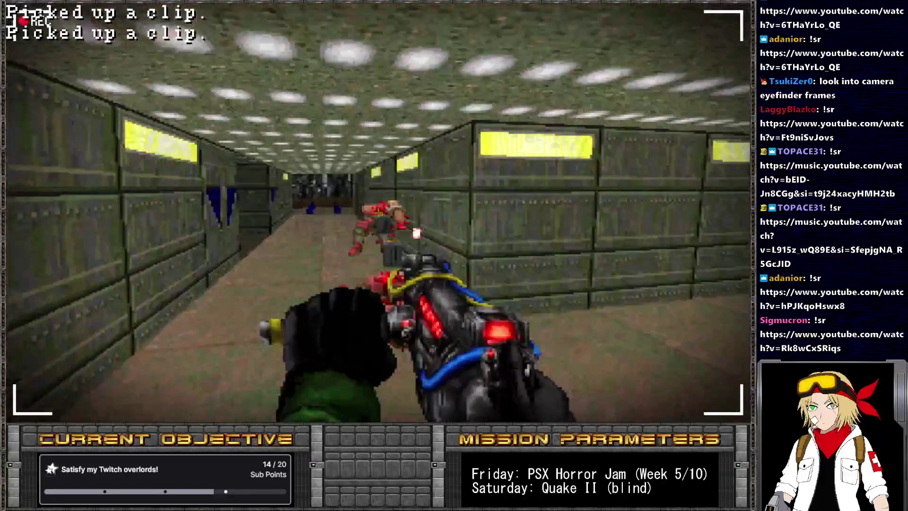
pyautogui.click(379, 213)
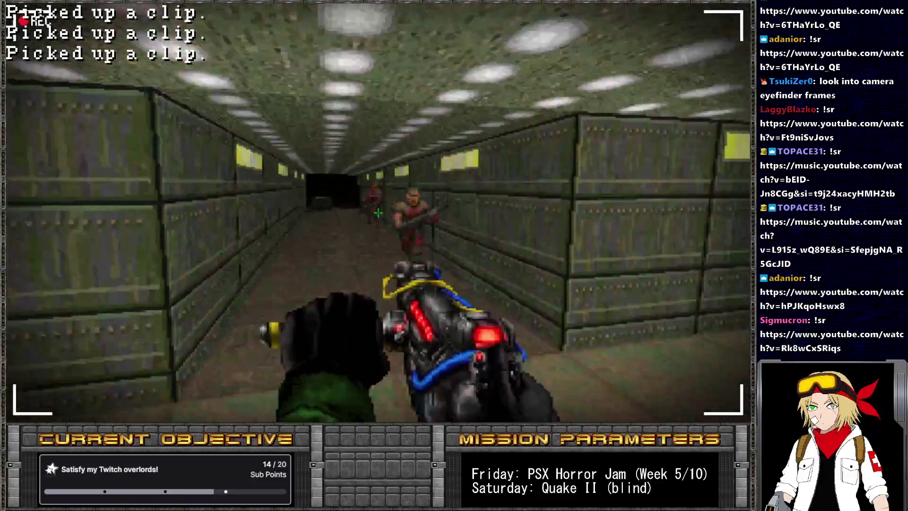
pyautogui.click(379, 212)
pyautogui.press('w')
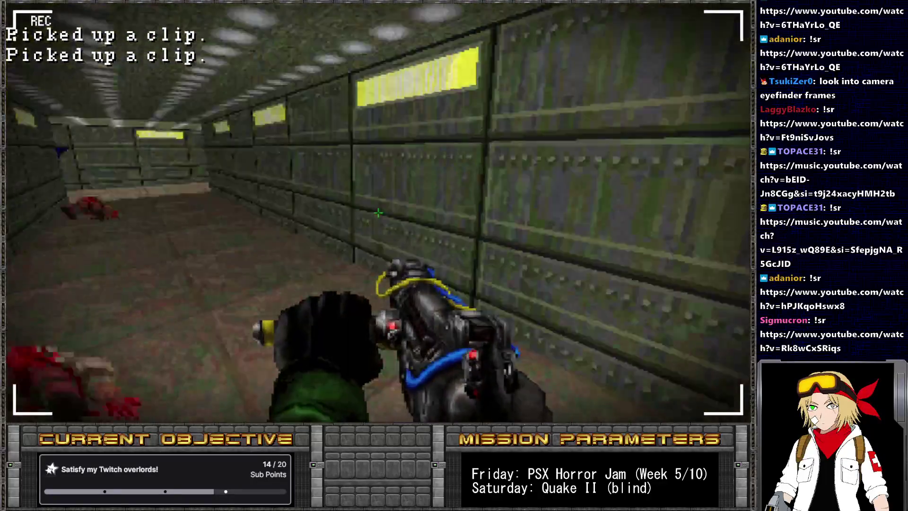
pyautogui.press('w')
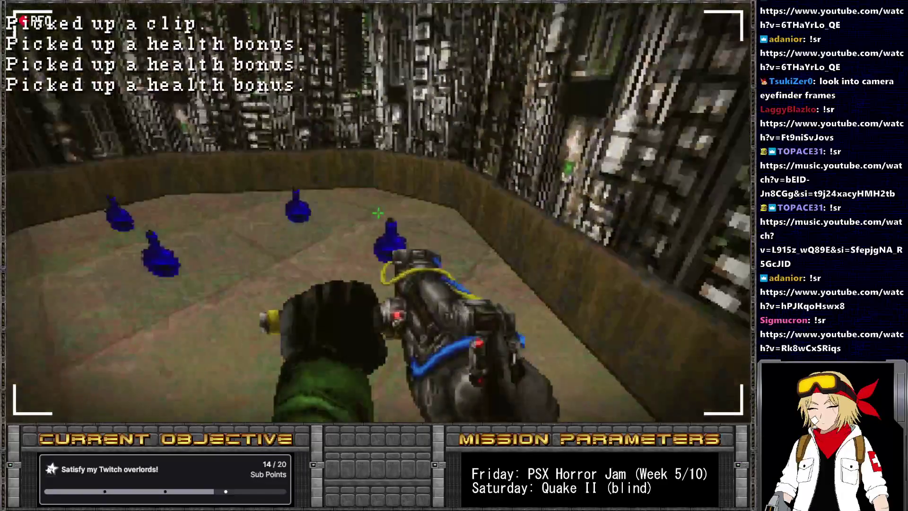
pyautogui.press('w')
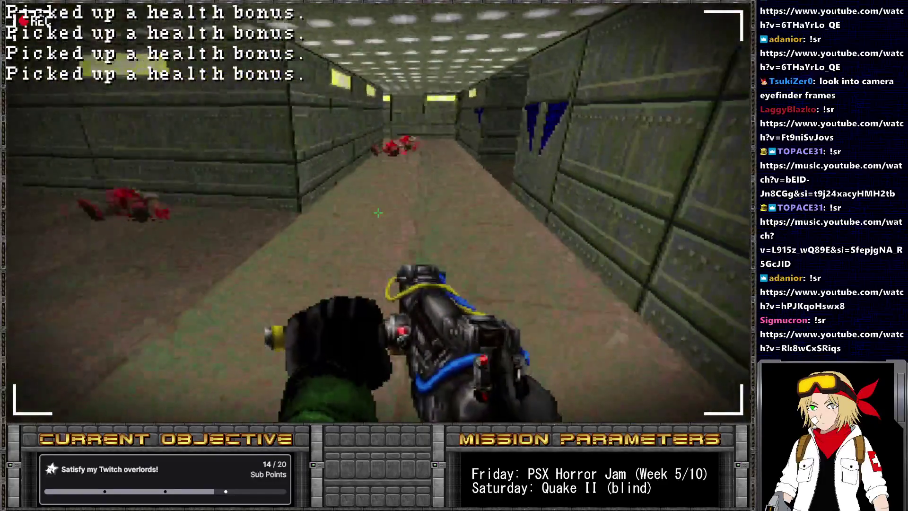
pyautogui.press('w')
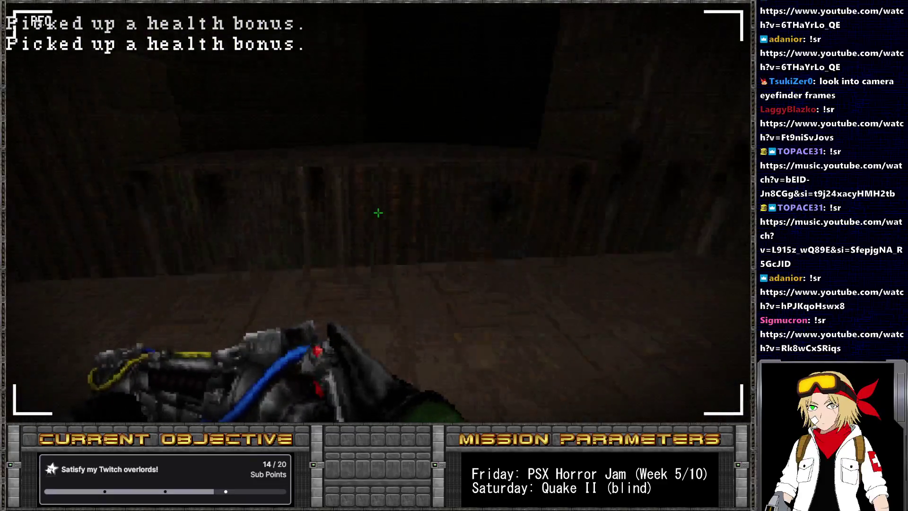
pyautogui.press('w')
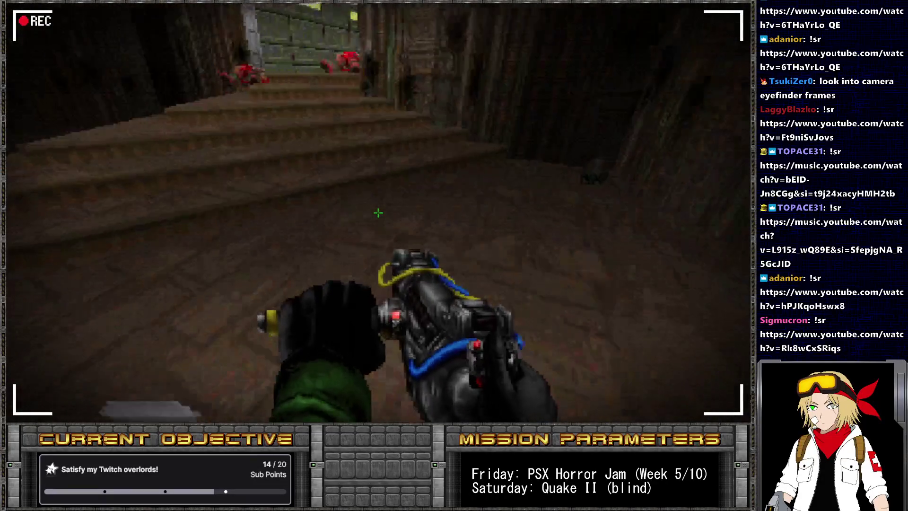
pyautogui.press('w')
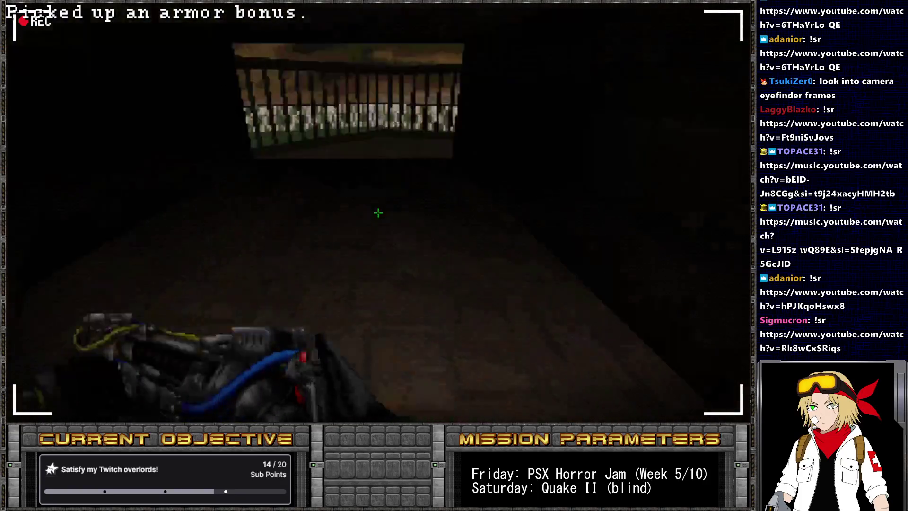
pyautogui.press('w')
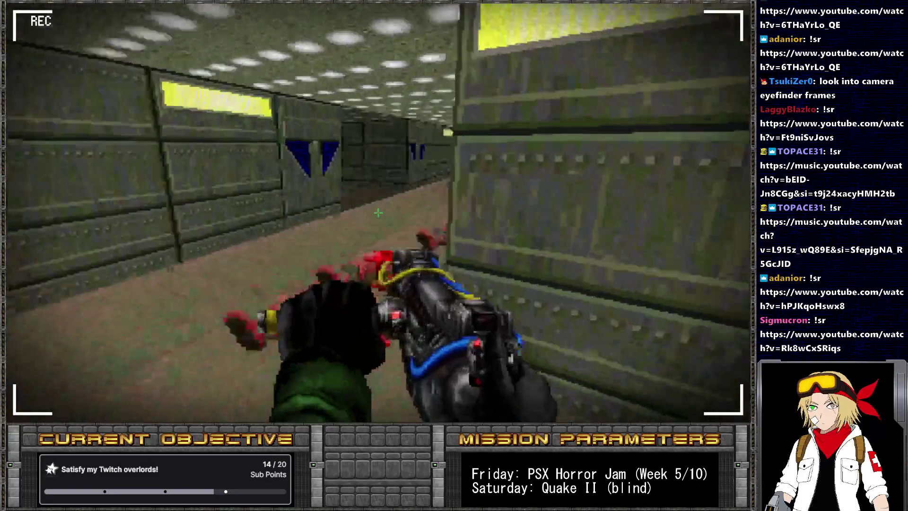
# - Switch weapons, clear the blue-water room's enemies, and pick up the clip and armor
pyautogui.press('w')
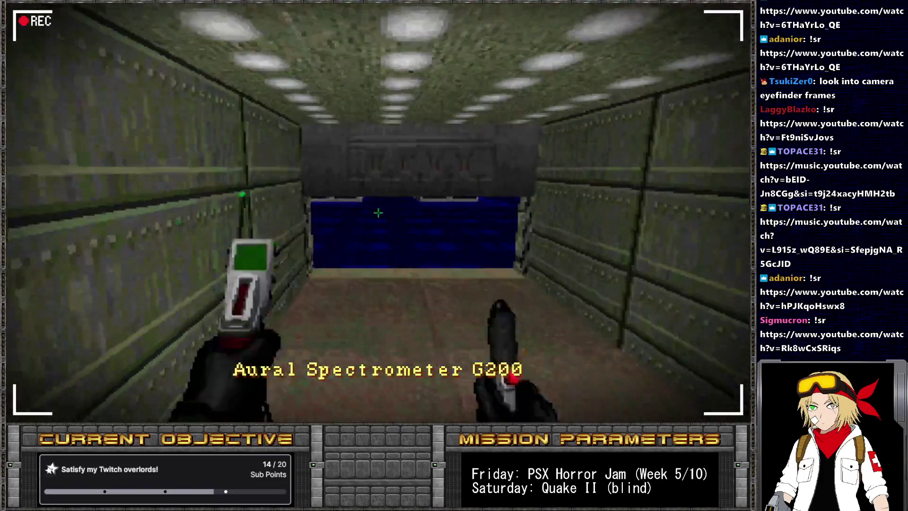
pyautogui.press('2')
pyautogui.press('w')
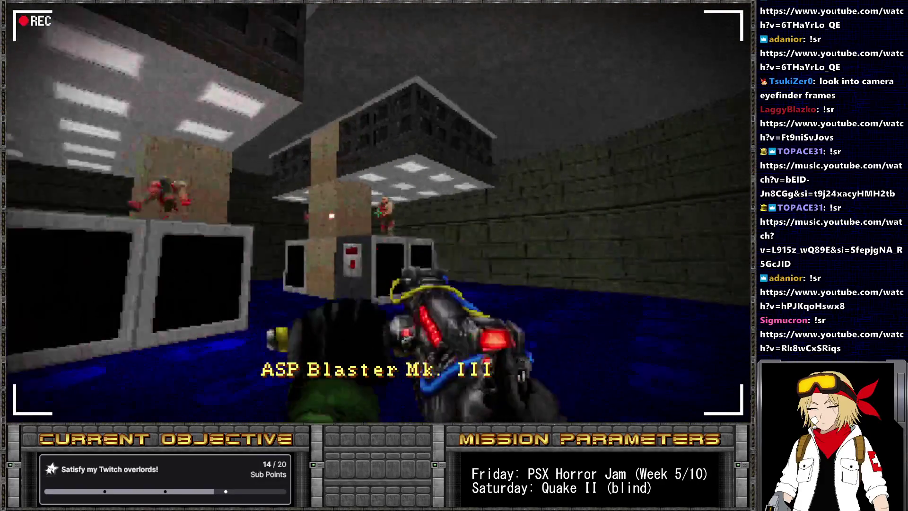
pyautogui.press('w')
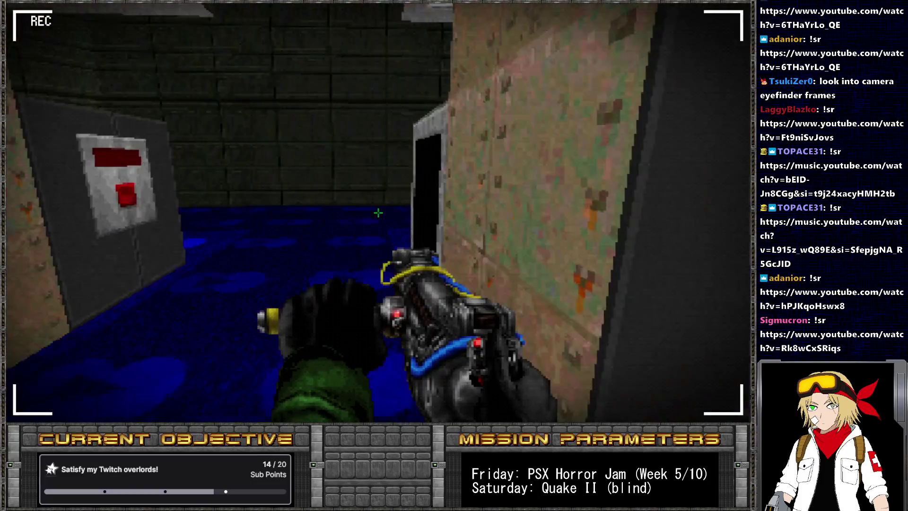
pyautogui.press('w')
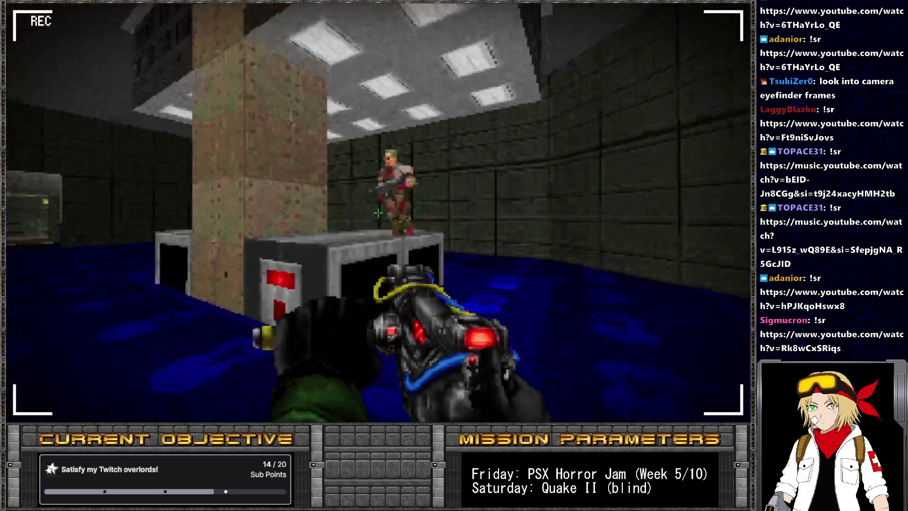
pyautogui.click(378, 213)
pyautogui.click(379, 213)
pyautogui.press('w')
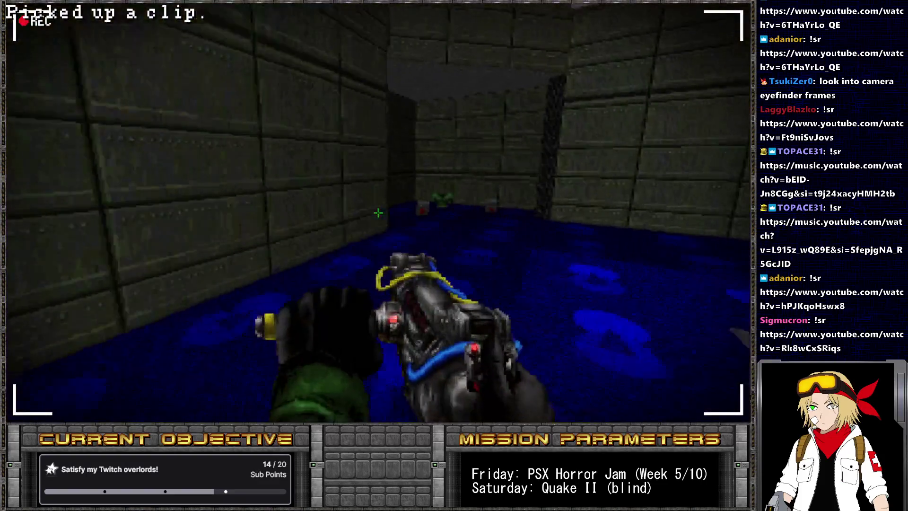
pyautogui.press('w')
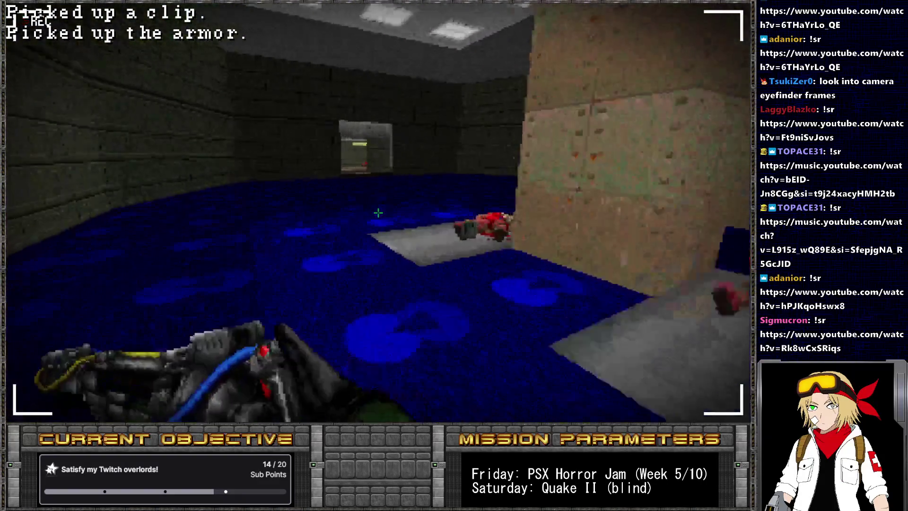
pyautogui.press('w')
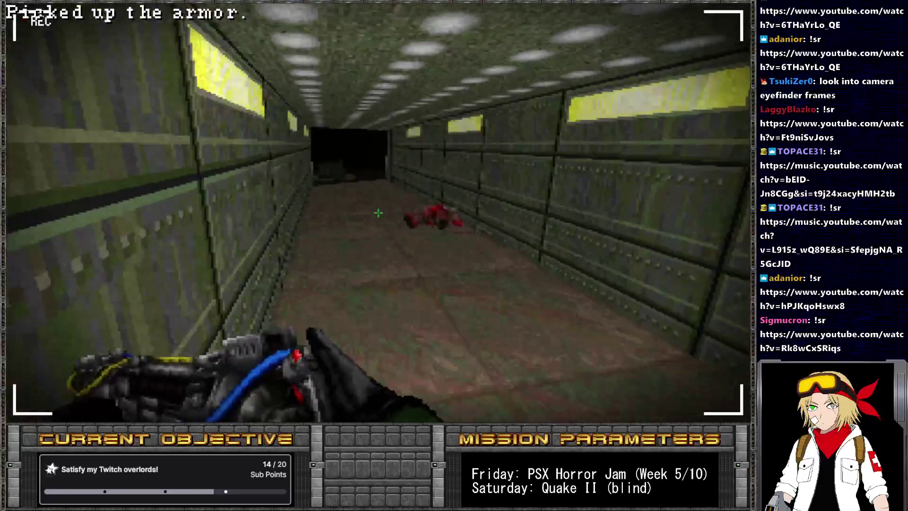
pyautogui.press('w')
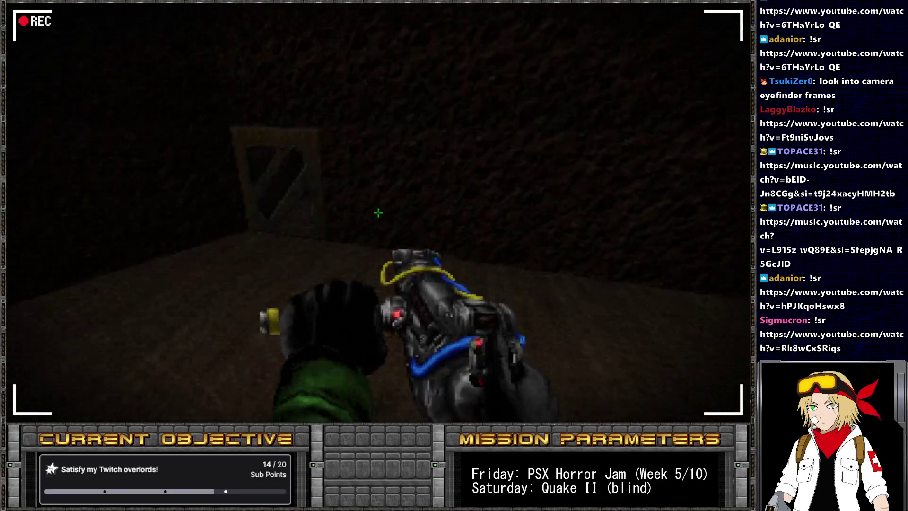
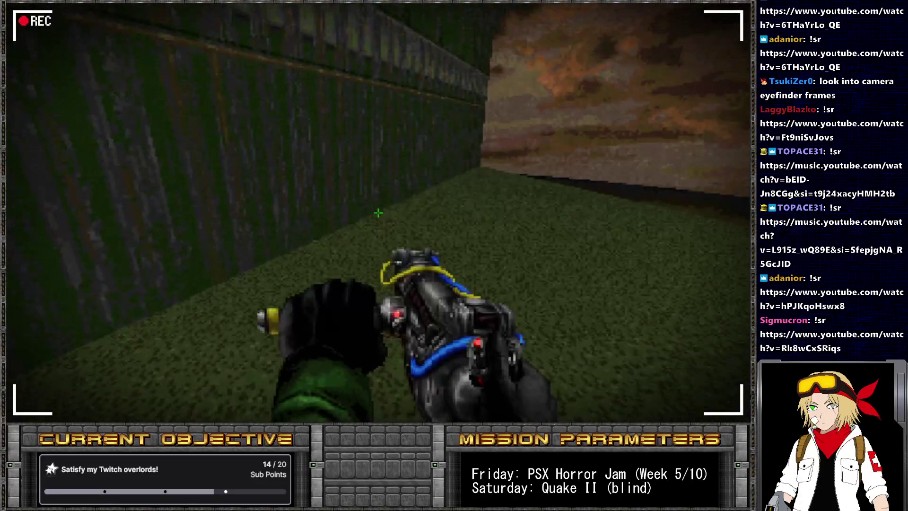
# - Close rec 2.png in MediBang without saving changes
pyautogui.hotkey('alt', 'Tab')
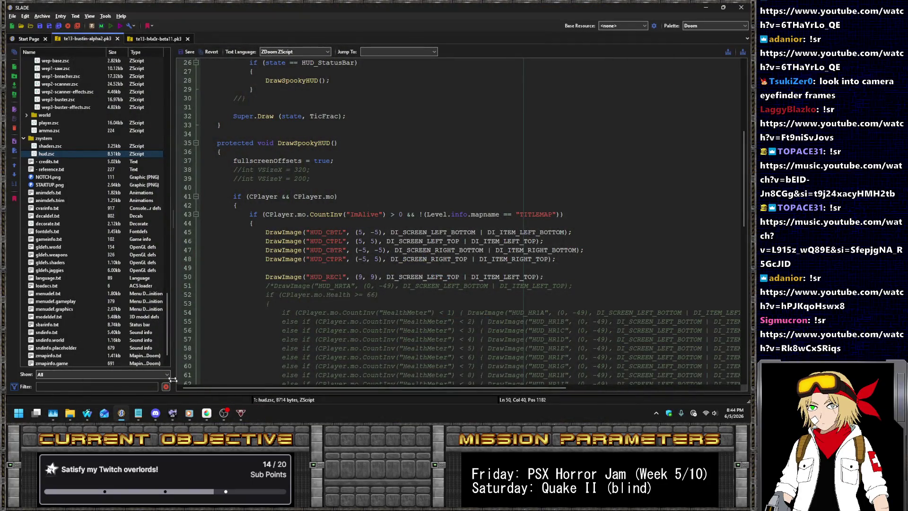
pyautogui.click(206, 413)
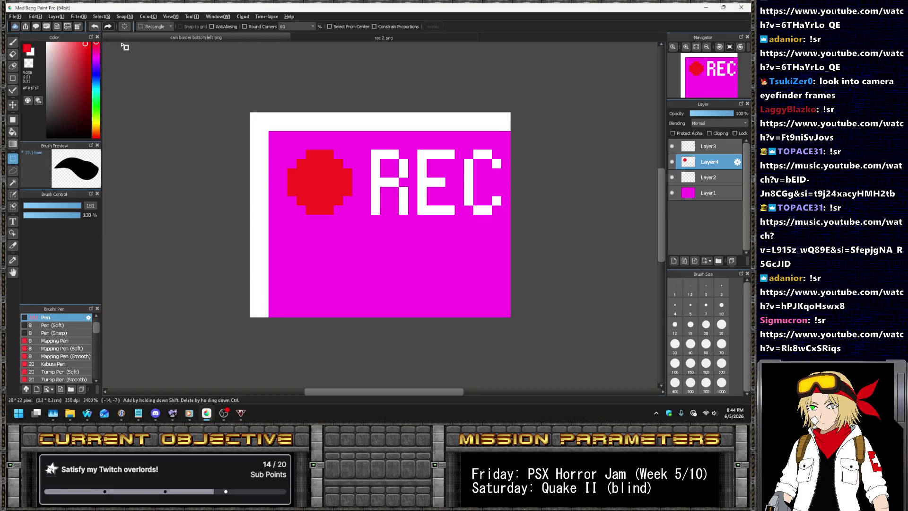
pyautogui.middleClick(376, 37)
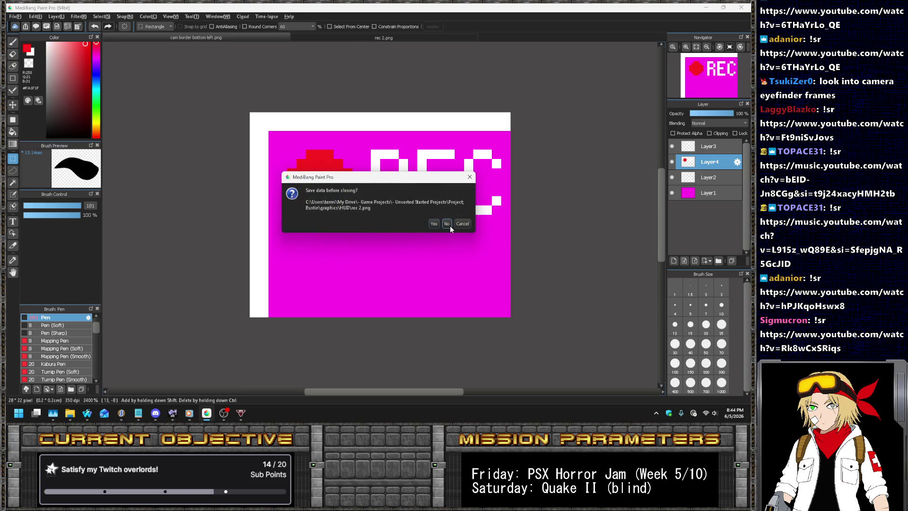
pyautogui.click(446, 224)
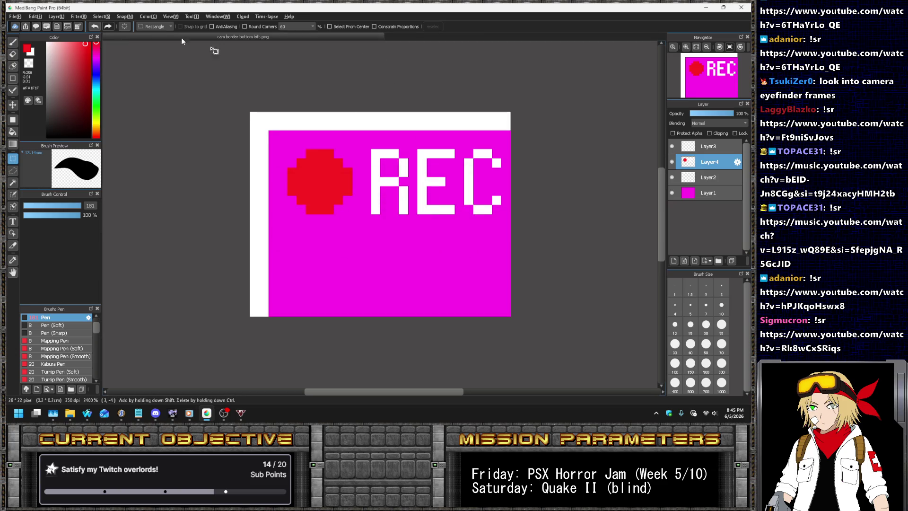
# - Hide Layer1 and close cam border bottom left.png without saving
pyautogui.click(672, 193)
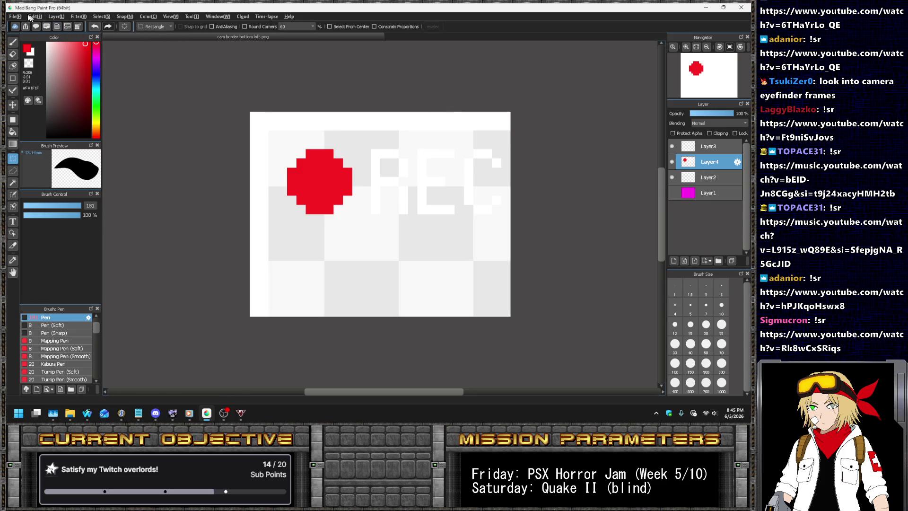
pyautogui.middleClick(238, 38)
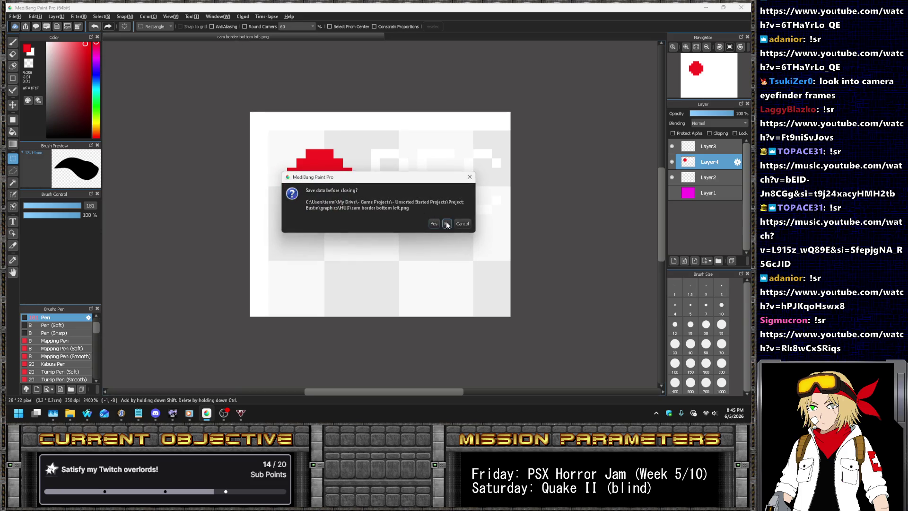
pyautogui.click(447, 224)
pyautogui.click(15, 16)
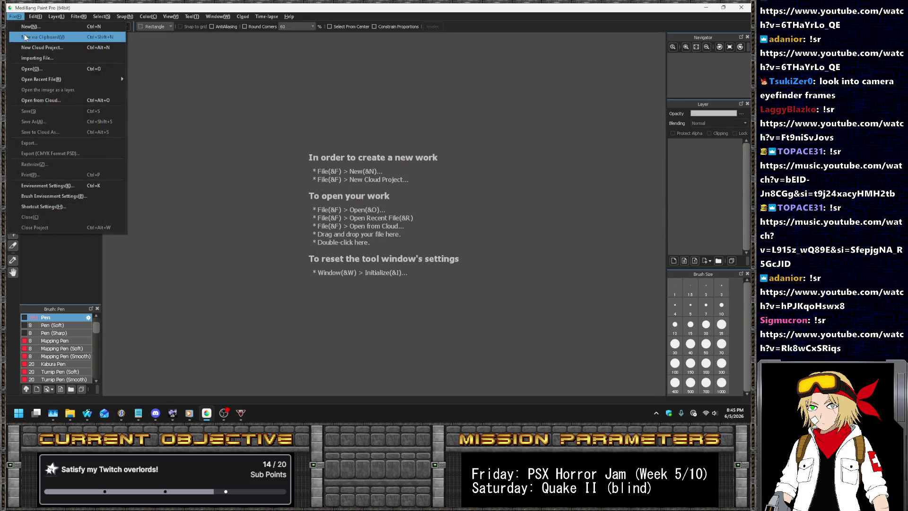
# - From graphics\HUD, open the four cam border corner PNGs plus rec 1.png and rec 2.png
pyautogui.click(44, 71)
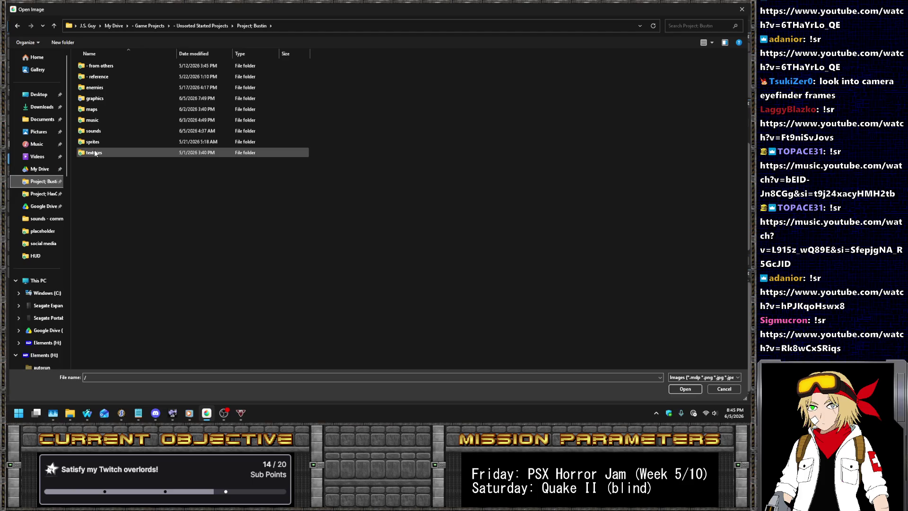
pyautogui.doubleClick(102, 98)
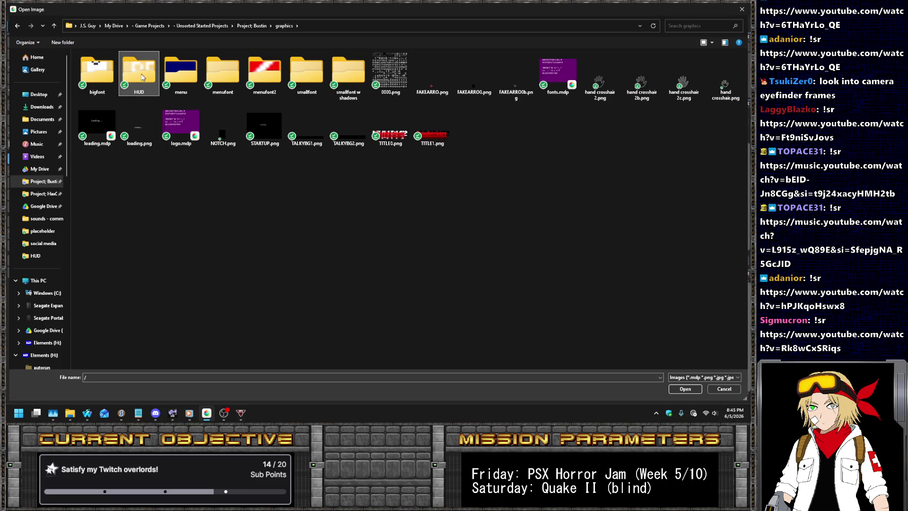
pyautogui.doubleClick(141, 78)
pyautogui.press('super+Down')
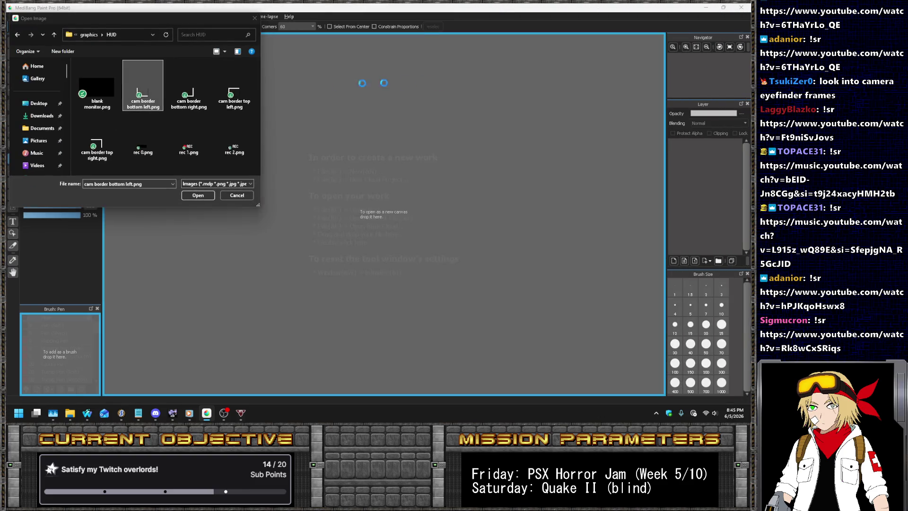
pyautogui.moveTo(144, 95); pyautogui.dragTo(340, 102)
pyautogui.moveTo(188, 95); pyautogui.dragTo(416, 78)
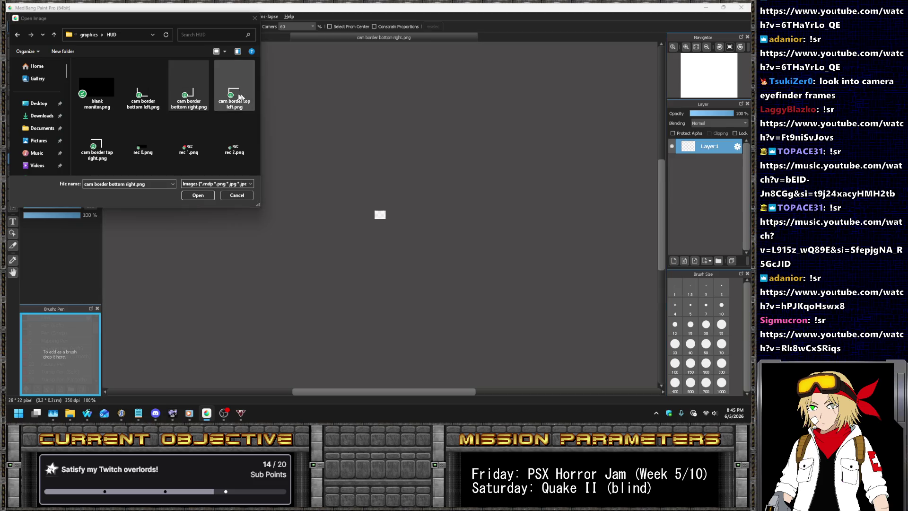
pyautogui.moveTo(240, 97); pyautogui.dragTo(310, 103)
pyautogui.moveTo(96, 148); pyautogui.dragTo(449, 126)
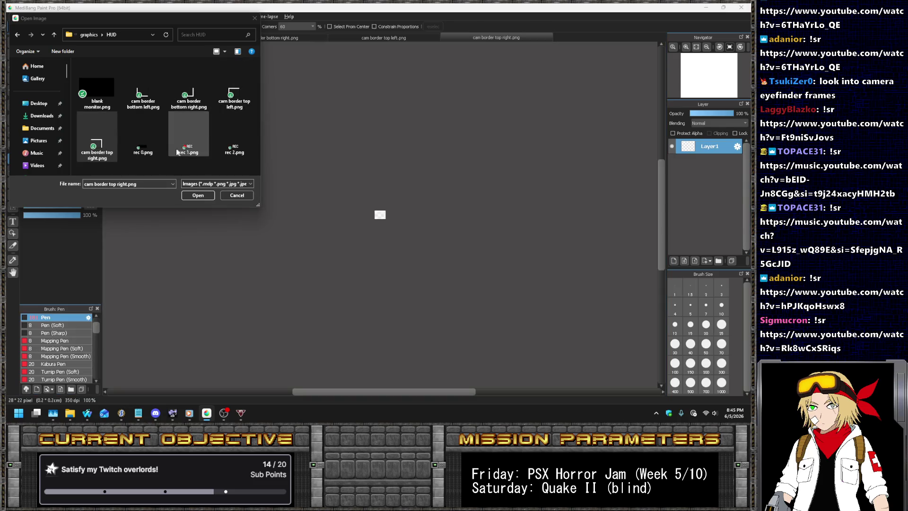
pyautogui.moveTo(190, 142); pyautogui.dragTo(341, 190)
pyautogui.moveTo(234, 142); pyautogui.dragTo(352, 109)
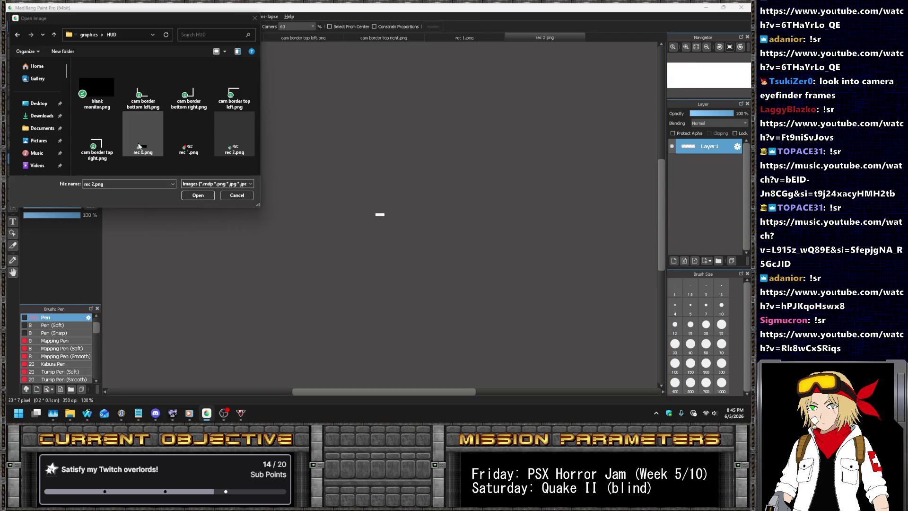
pyautogui.click(236, 195)
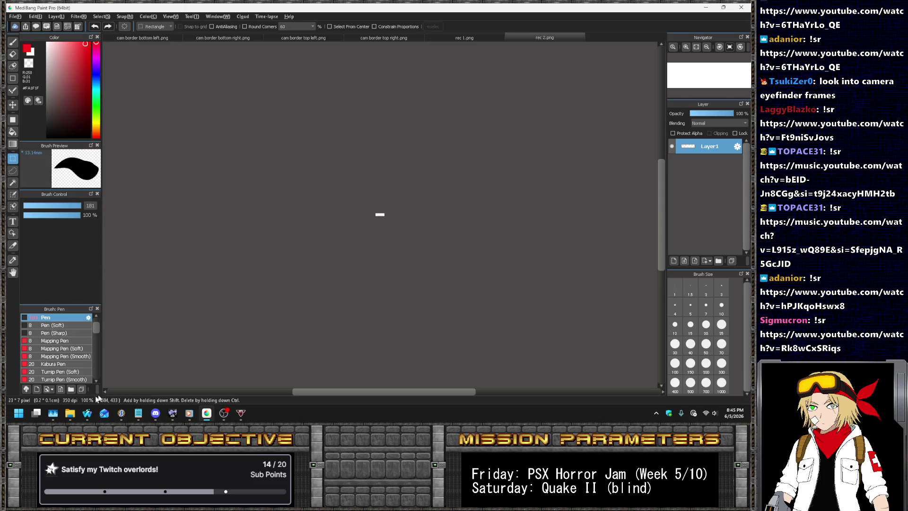
# - Request 'korn word up' in Nightbot, dismiss the already-queued error, and check the queue
pyautogui.moveTo(87, 413)
pyautogui.click(137, 374)
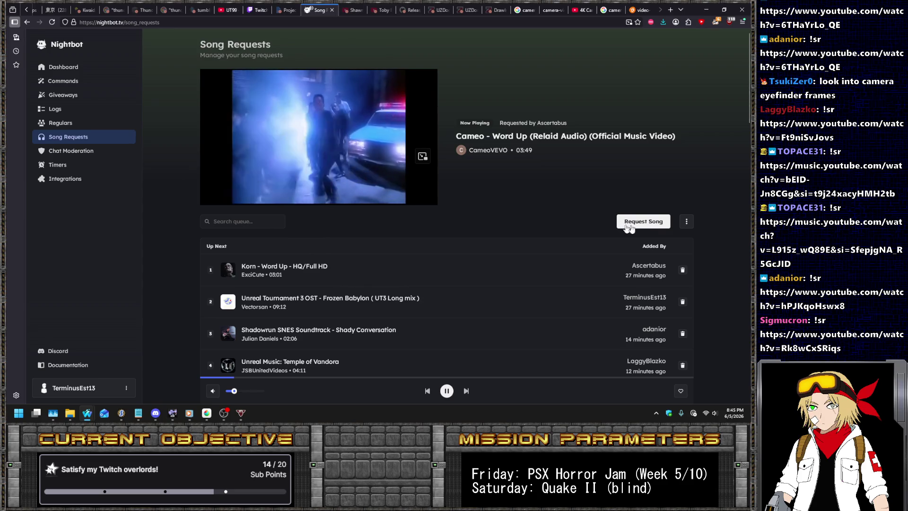
pyautogui.click(629, 225)
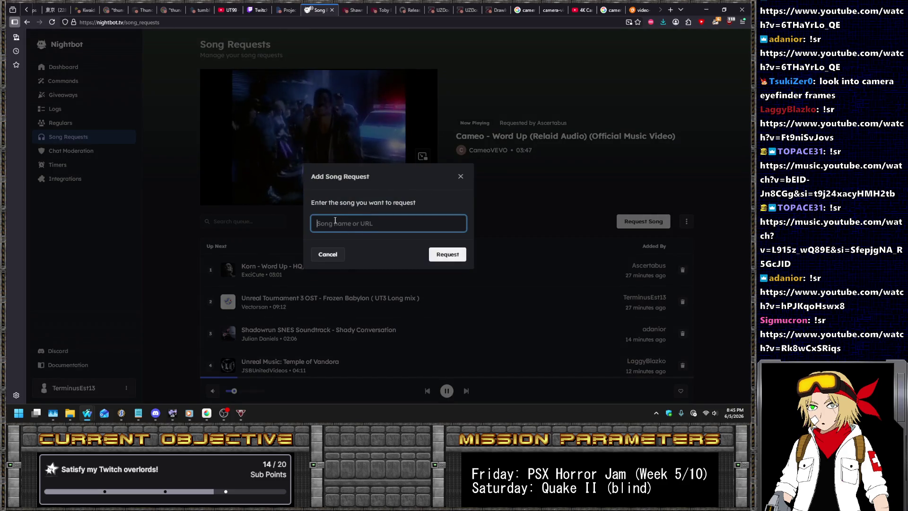
pyautogui.write('korn word u')
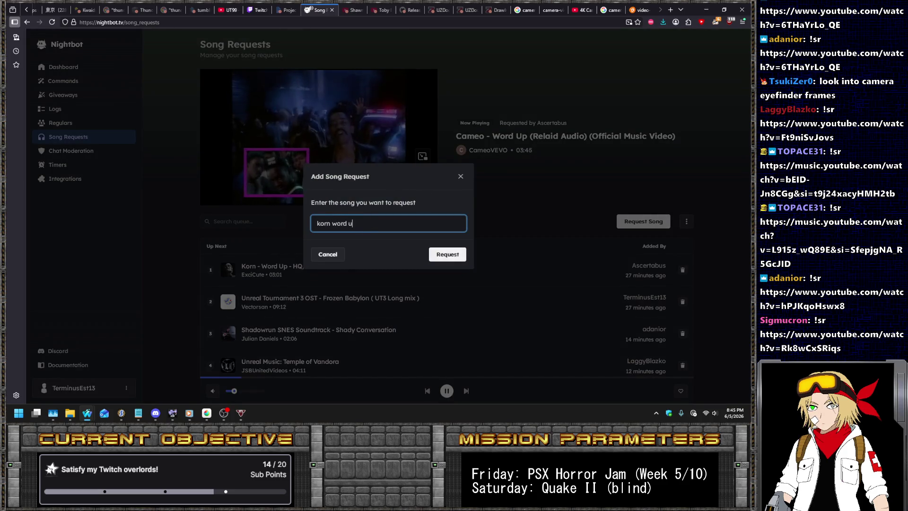
pyautogui.write('p')
pyautogui.press('Return')
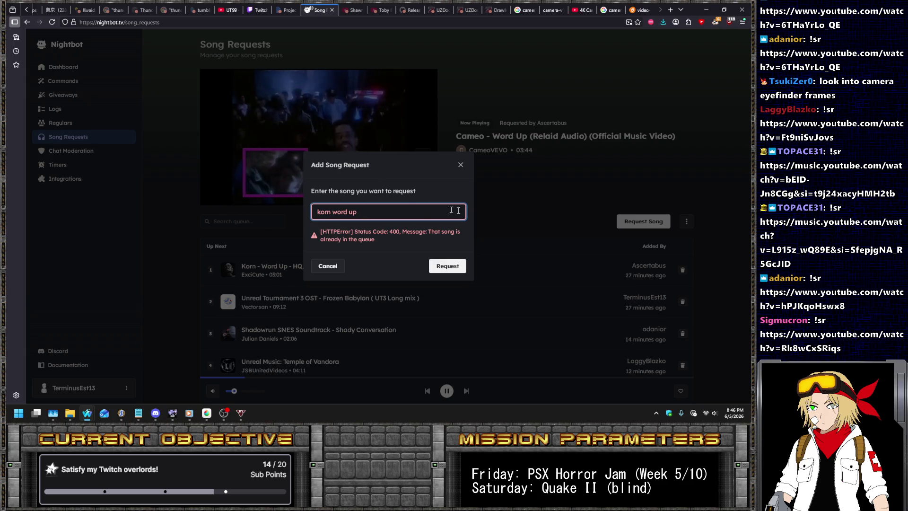
pyautogui.press('Escape')
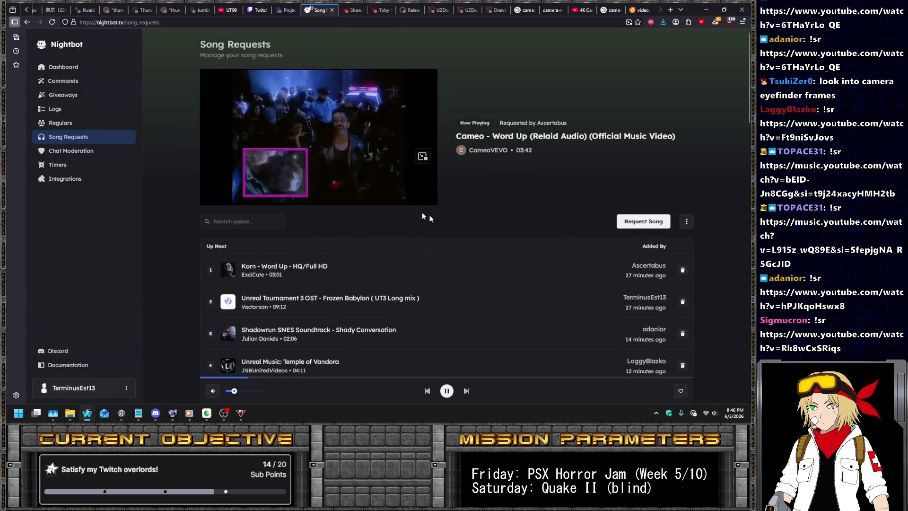
pyautogui.scroll(-3, 297, 190)
pyautogui.scroll(-5, 297, 190)
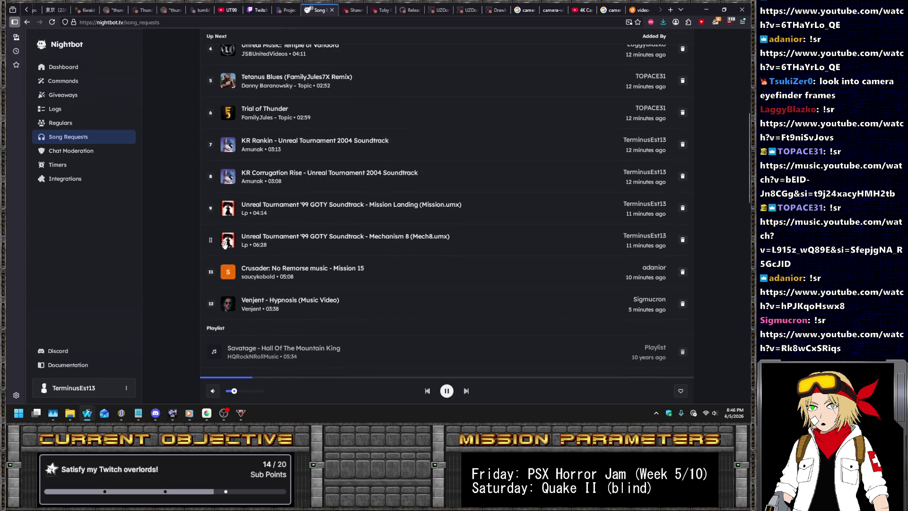
pyautogui.scroll(5, 210, 325)
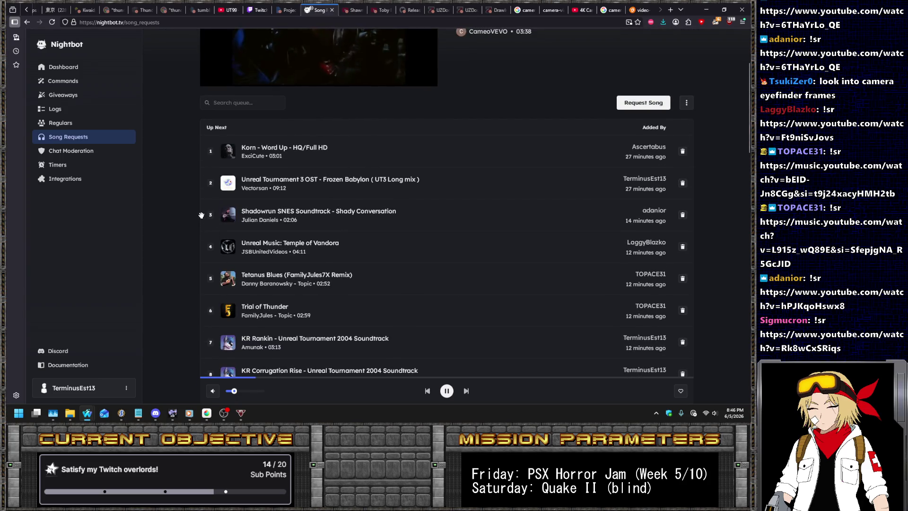
pyautogui.scroll(3, 413, 187)
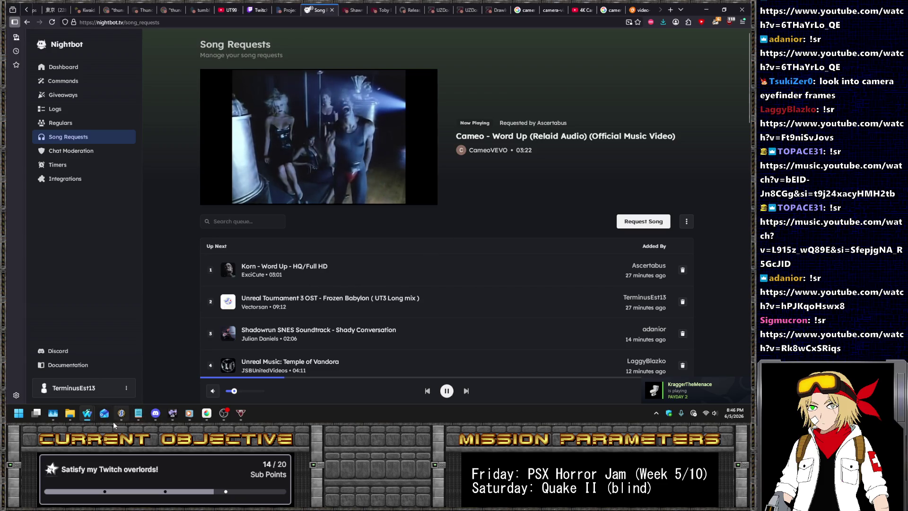
# - Resize cam border bottom left.png's canvas to 28×24 and save it
pyautogui.click(207, 416)
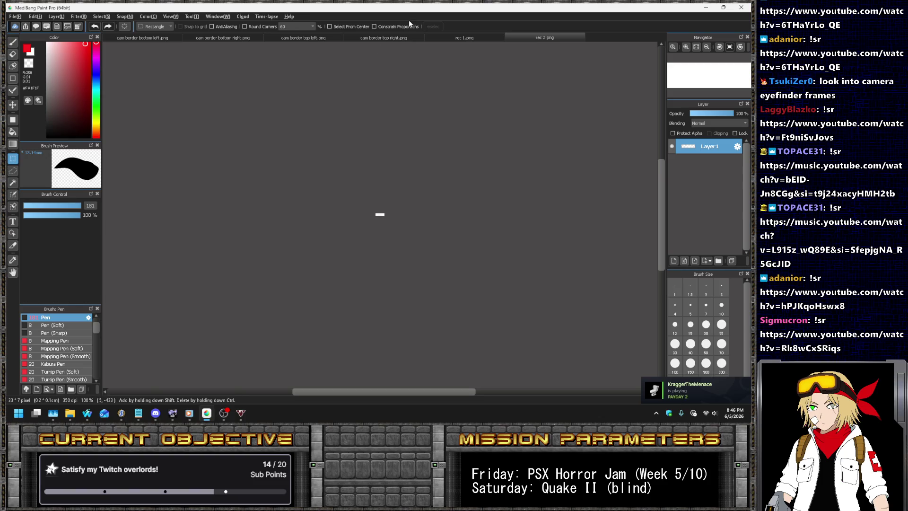
pyautogui.click(142, 38)
pyautogui.scroll(8, 371, 194)
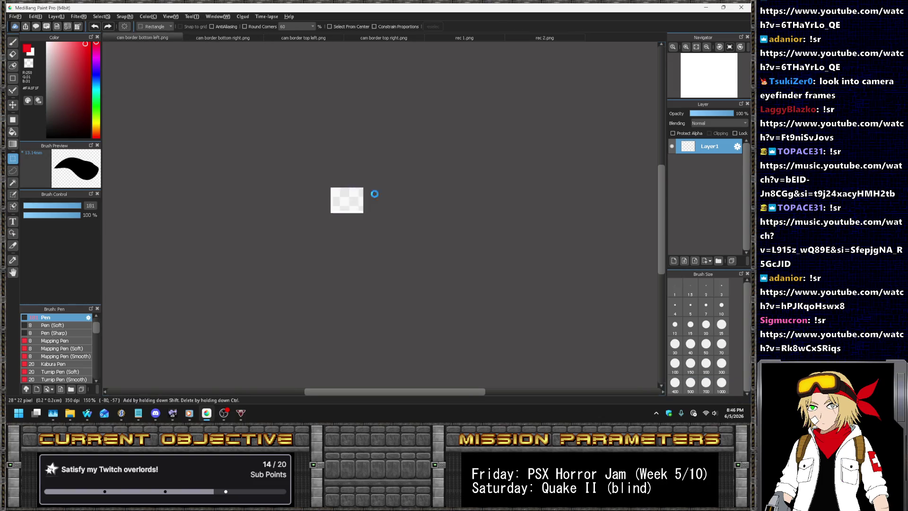
pyautogui.click(31, 15)
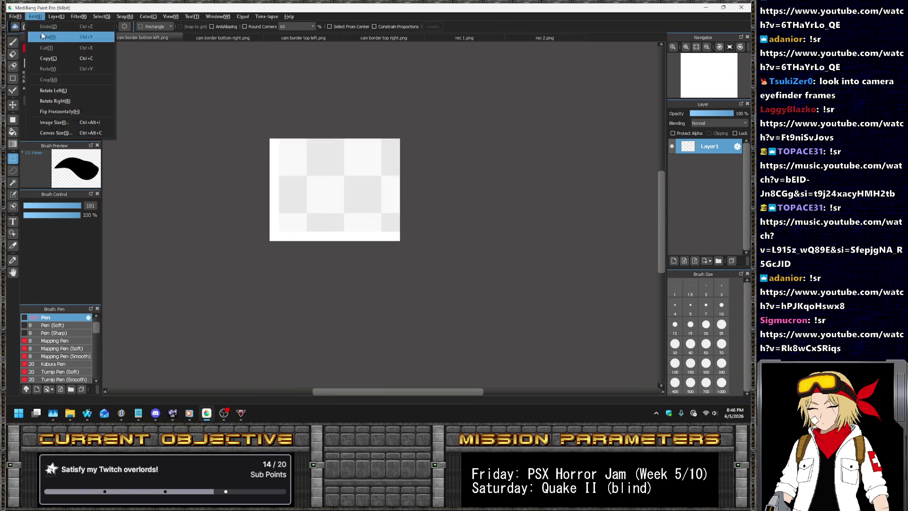
pyautogui.click(72, 129)
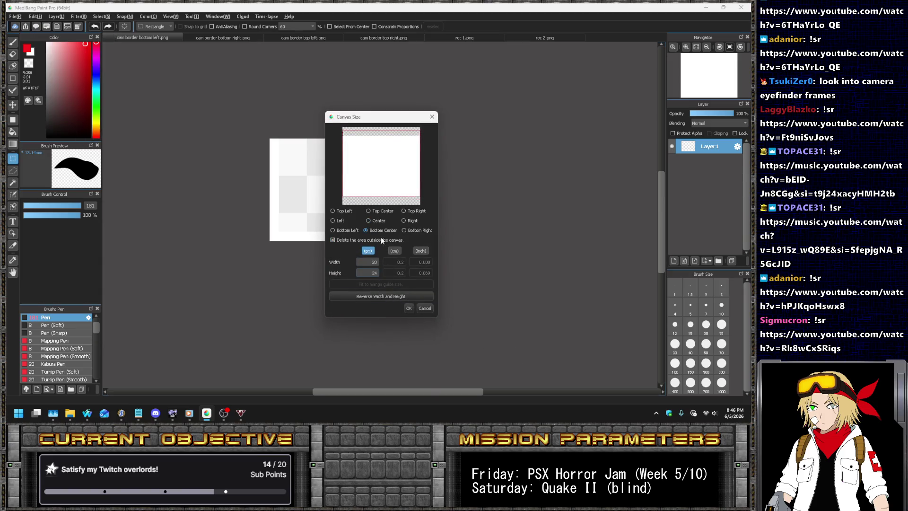
pyautogui.click(408, 309)
pyautogui.scroll(5, 324, 174)
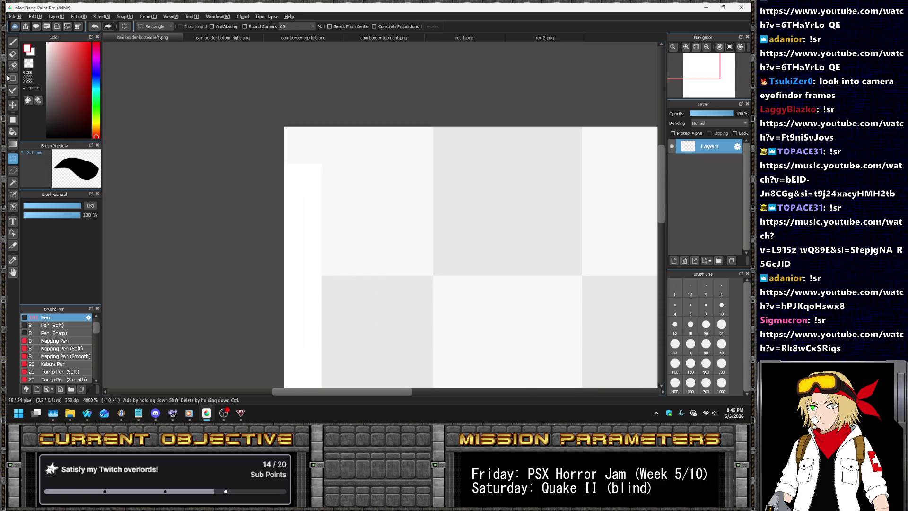
pyautogui.click(13, 89)
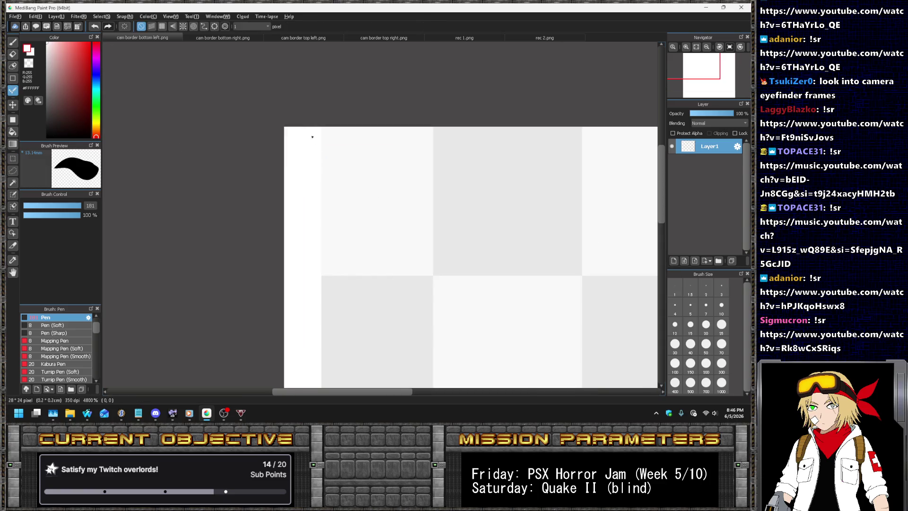
pyautogui.hotkey('ctrl', 's')
pyautogui.press('Escape')
# - Set cam border bottom right.png's canvas height to 26 (28×26) and save it as PNG
pyautogui.click(208, 40)
pyautogui.scroll(3, 370, 199)
pyautogui.scroll(3, 369, 189)
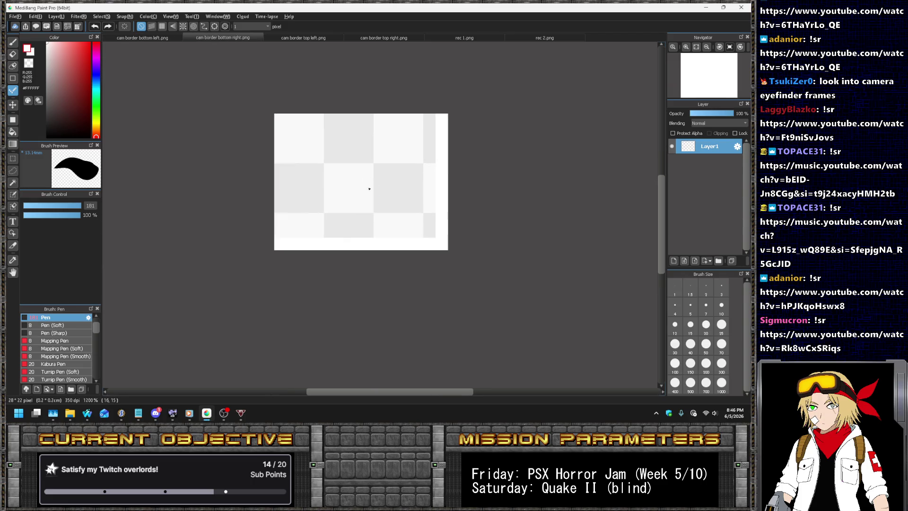
pyautogui.click(36, 16)
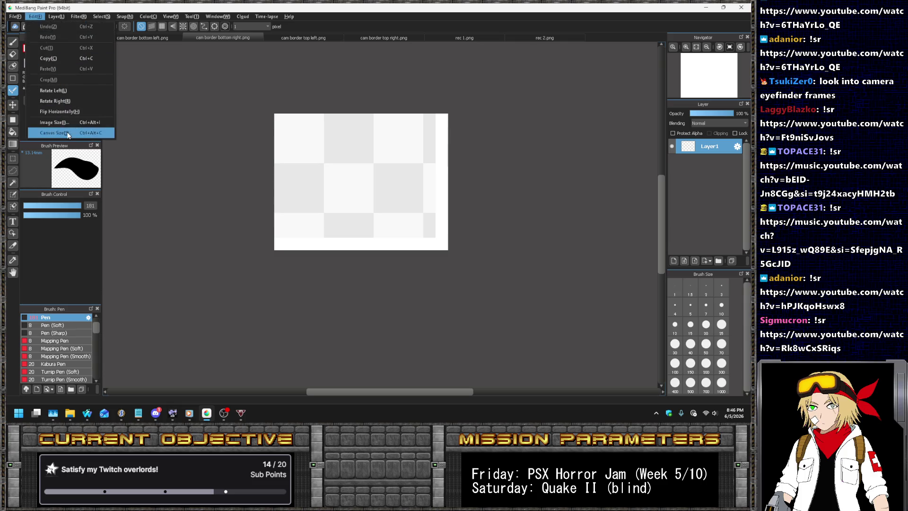
pyautogui.click(69, 135)
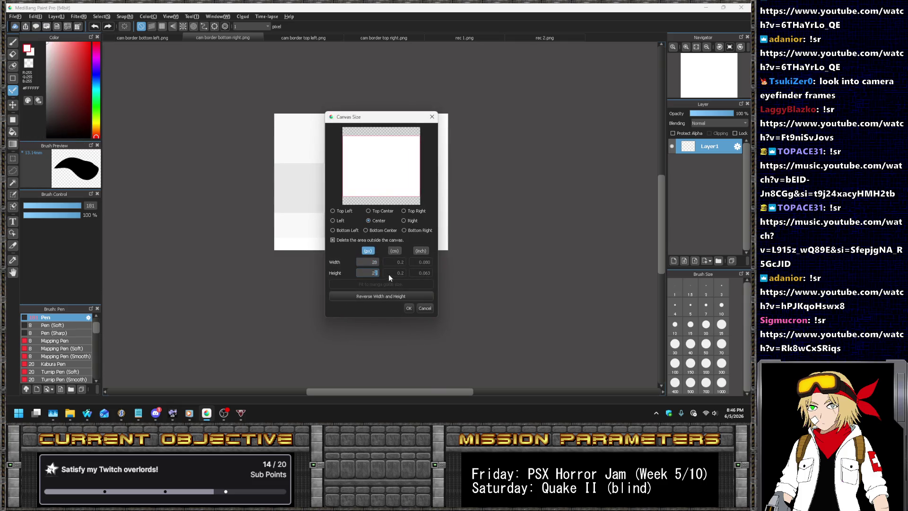
pyautogui.write('6')
pyautogui.click(406, 310)
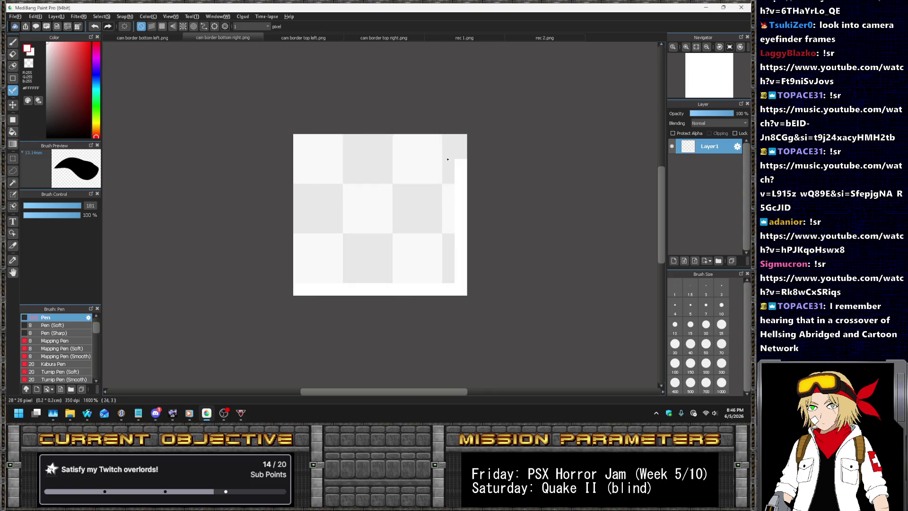
pyautogui.hotkey('ctrl', 's')
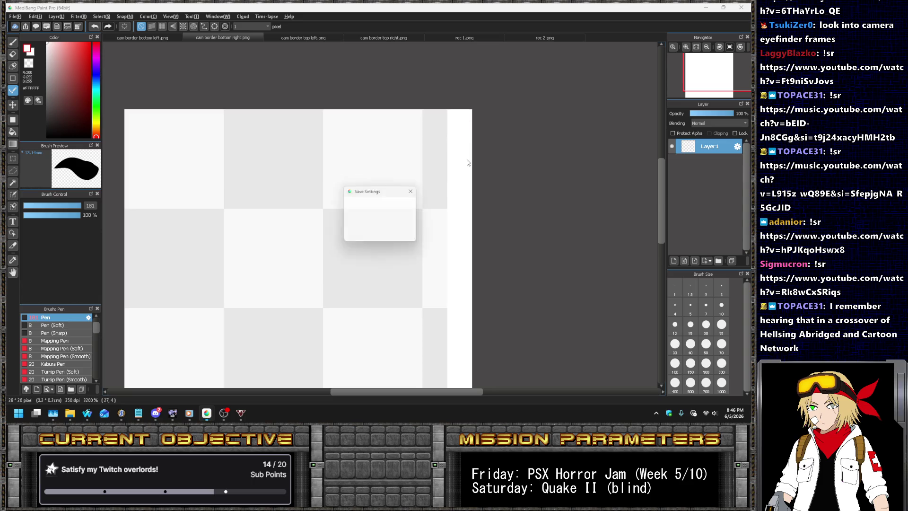
pyautogui.press('Return')
# - Resize the bottom-left border to 28×26 anchored bottom centre, and save it
pyautogui.click(140, 41)
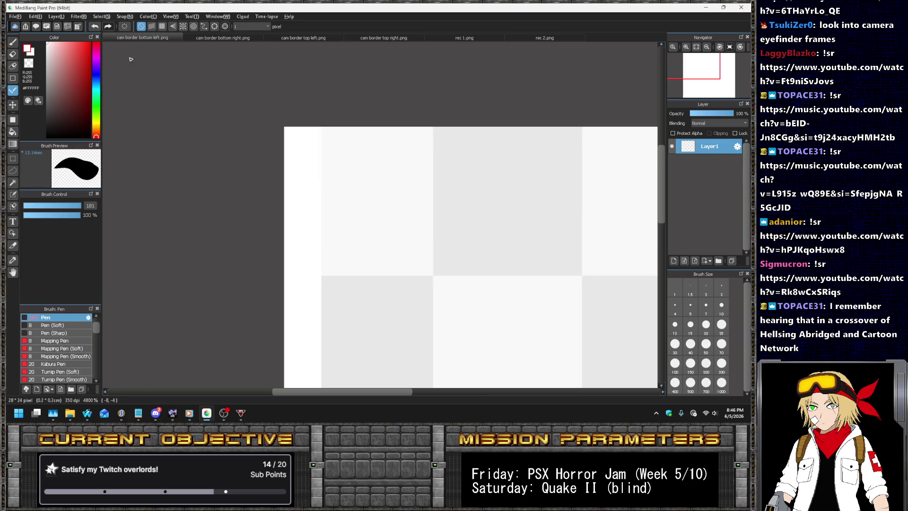
pyautogui.click(37, 16)
pyautogui.click(52, 125)
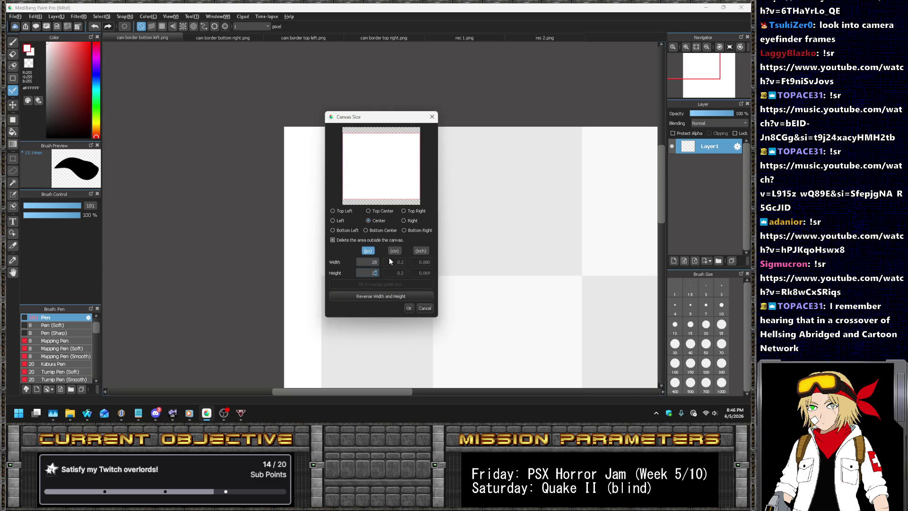
pyautogui.click(377, 230)
pyautogui.click(409, 307)
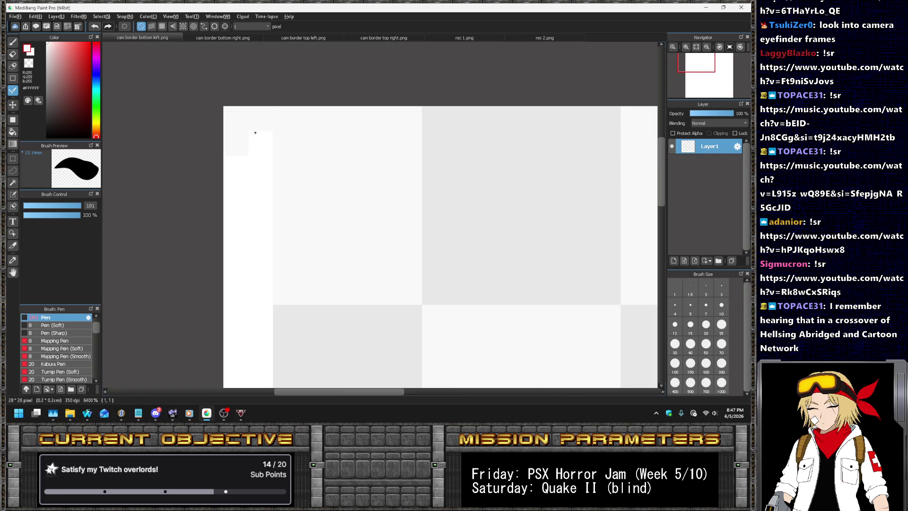
pyautogui.hotkey('ctrl', 's')
pyautogui.press('Return')
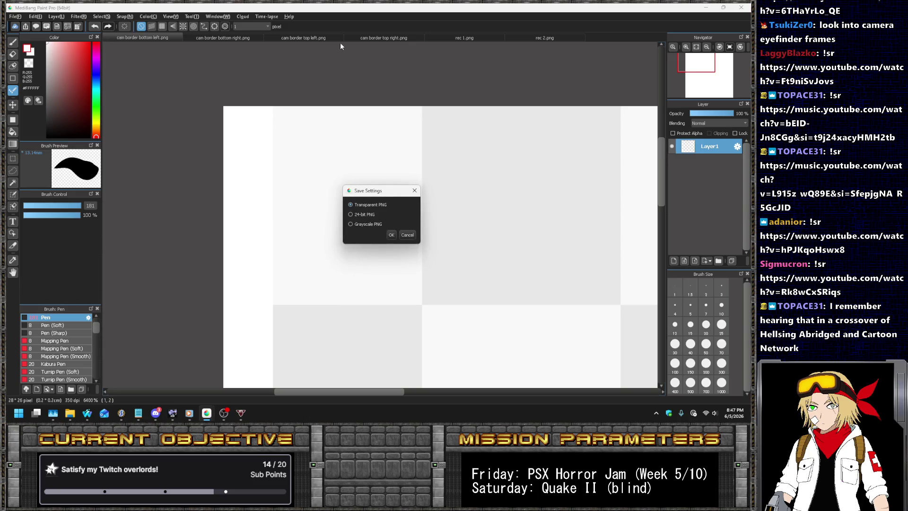
# - Resize cam border top left.png to 28×26 and save it as transparent PNG
pyautogui.press('Return')
pyautogui.click(305, 37)
pyautogui.scroll(5, 376, 215)
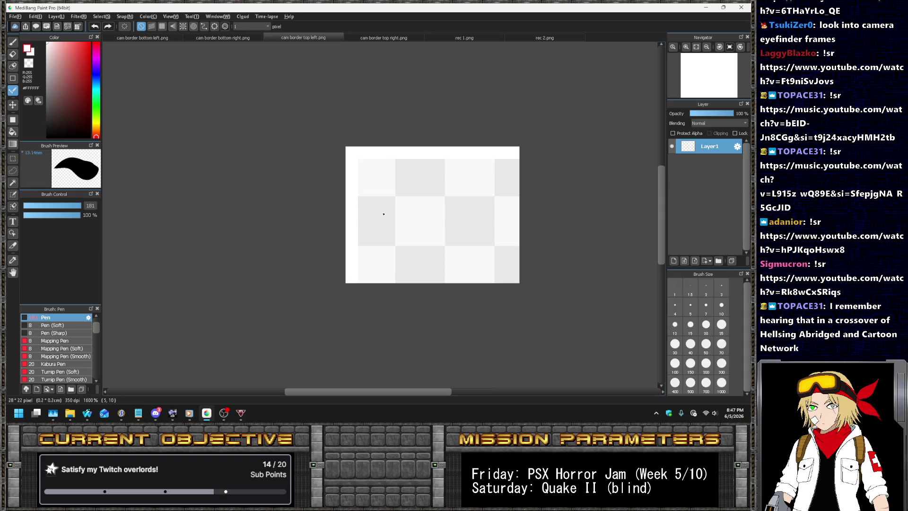
pyautogui.click(35, 16)
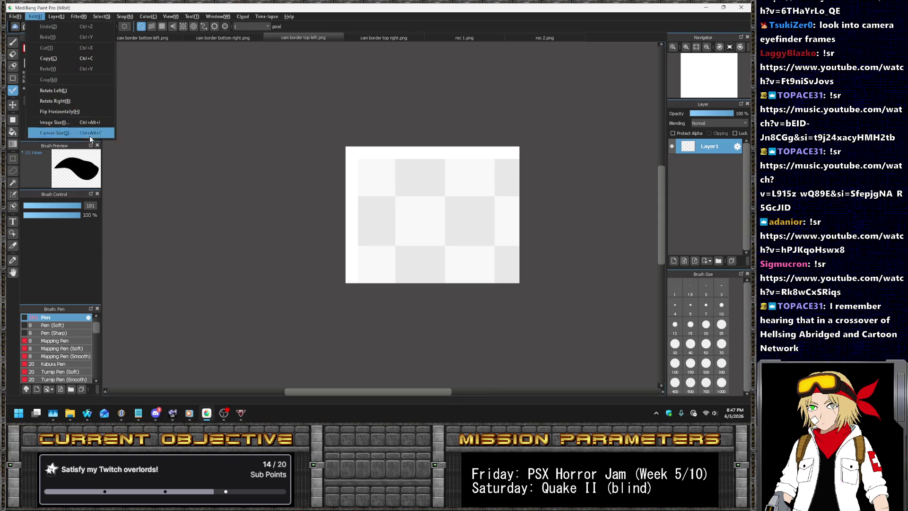
pyautogui.click(89, 133)
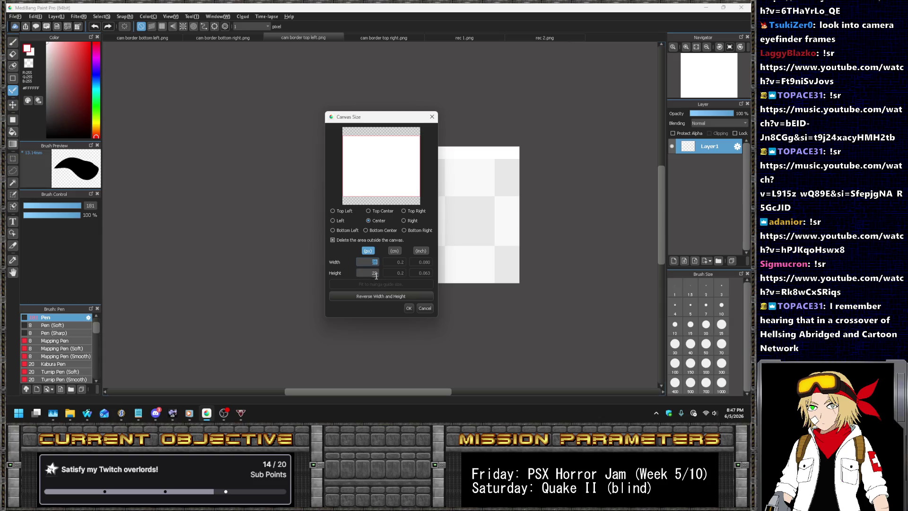
pyautogui.write('6')
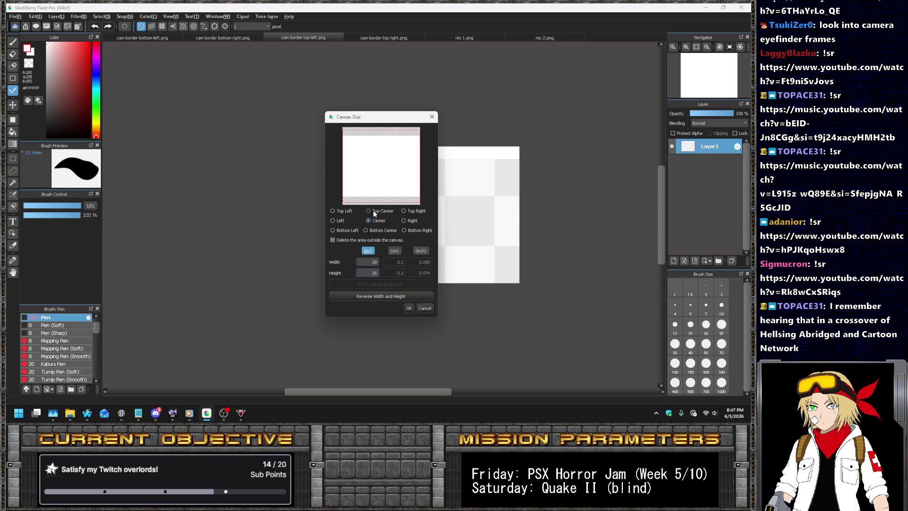
pyautogui.click(408, 308)
pyautogui.scroll(1, 306, 271)
pyautogui.scroll(2, 290, 263)
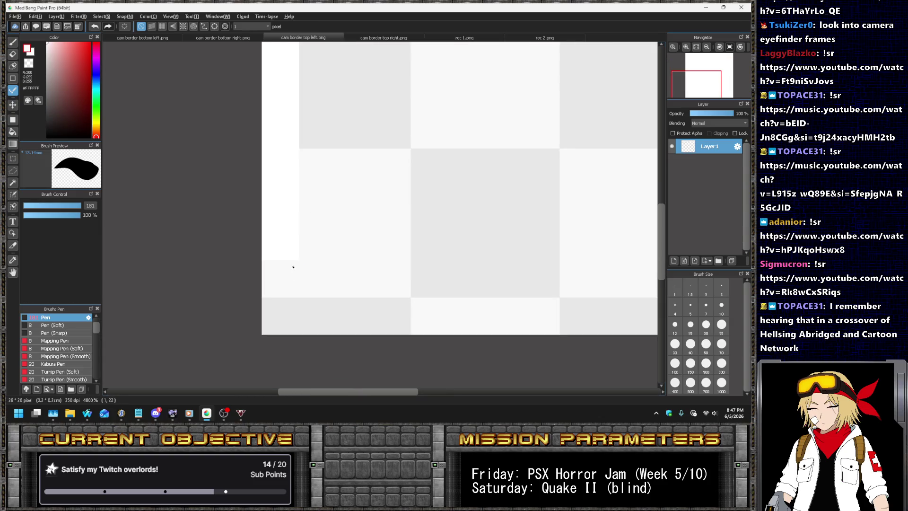
pyautogui.hotkey('ctrl', 's')
pyautogui.press('Return')
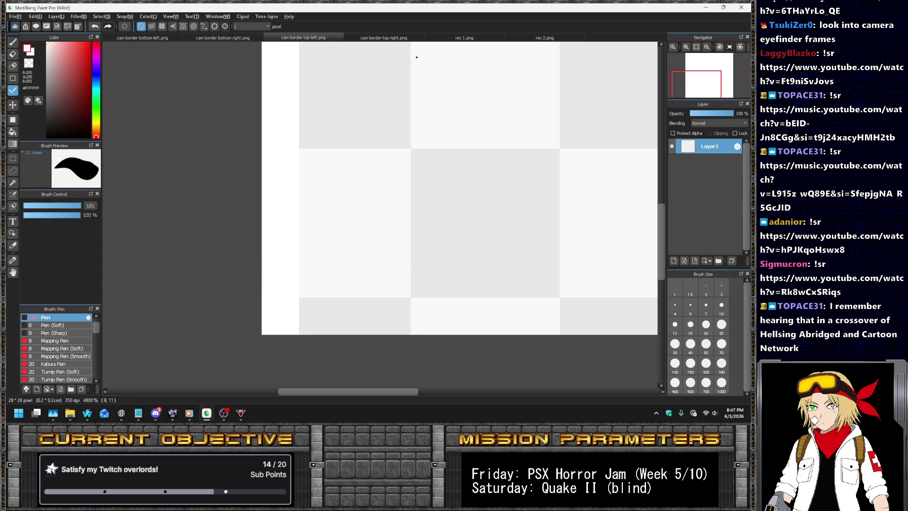
# - Resize the top-right border to 28×26 anchored top centre, whiten its bottom-right pixels, and save
pyautogui.click(384, 40)
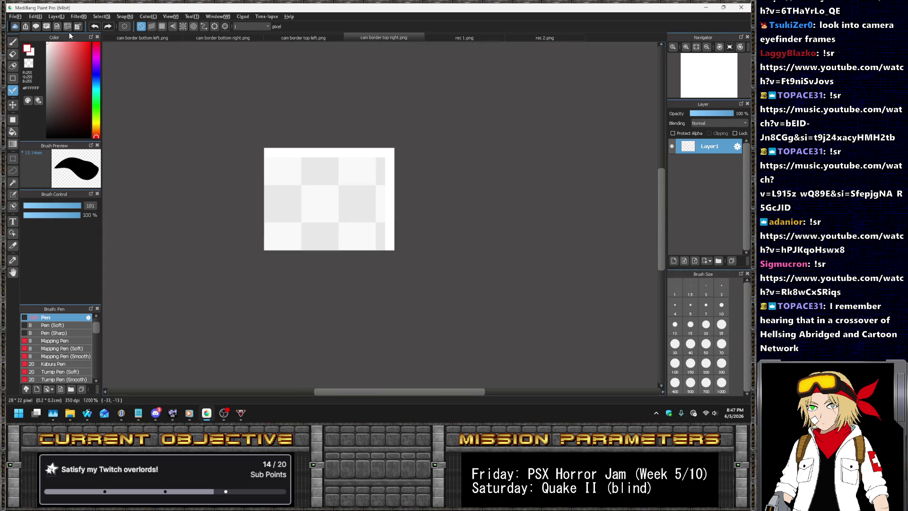
pyautogui.click(35, 17)
pyautogui.click(52, 136)
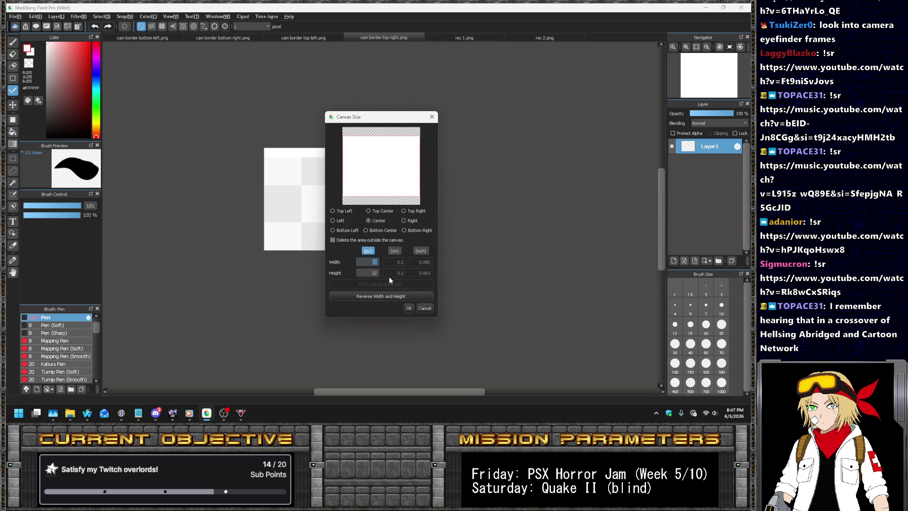
pyautogui.doubleClick(376, 273)
pyautogui.write('26')
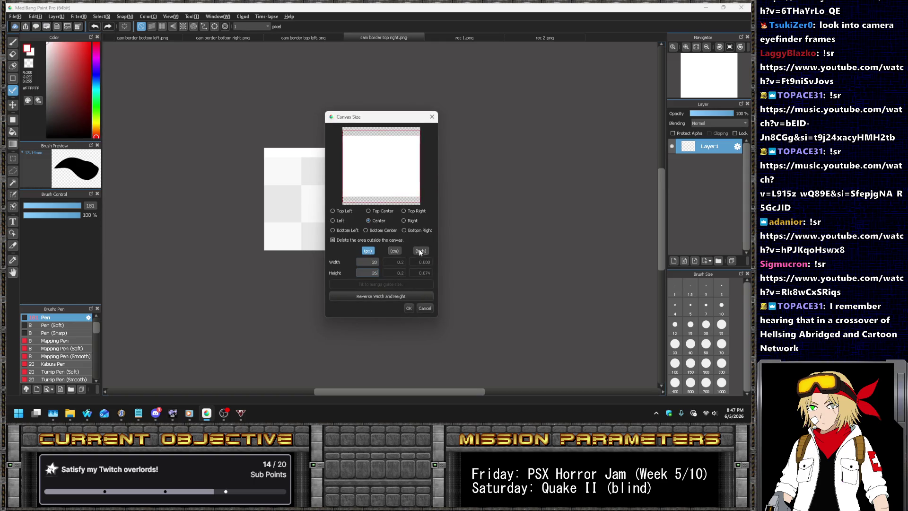
pyautogui.click(377, 212)
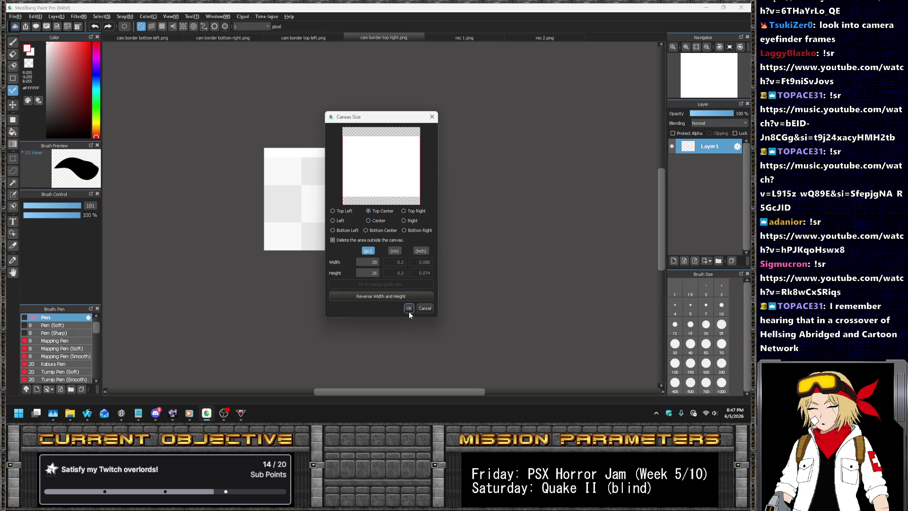
pyautogui.click(409, 308)
pyautogui.scroll(1, 448, 270)
pyautogui.moveTo(448, 270); pyautogui.dragTo(458, 231)
pyautogui.hotkey('ctrl', 's')
pyautogui.press('Return')
pyautogui.click(464, 37)
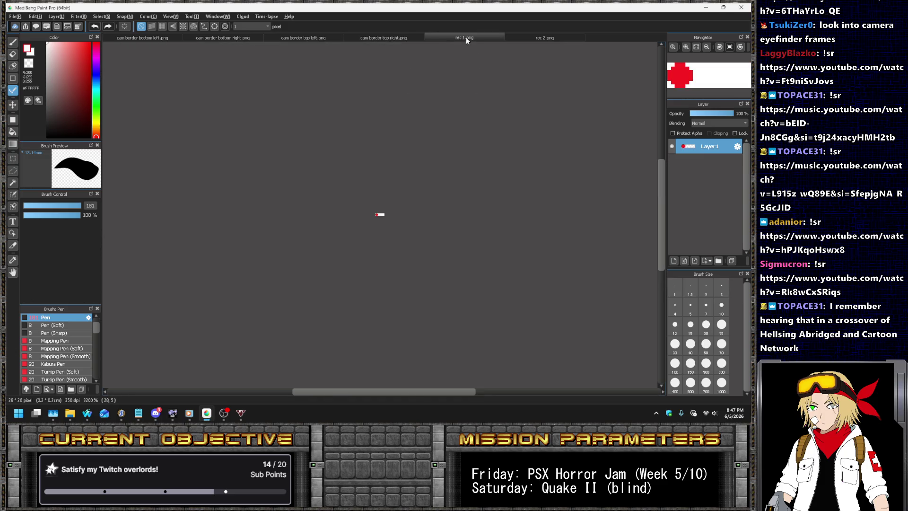
# - In rec 1.png, cut the red dot, shift REC left, and paste the dot back
pyautogui.scroll(5, 379, 239)
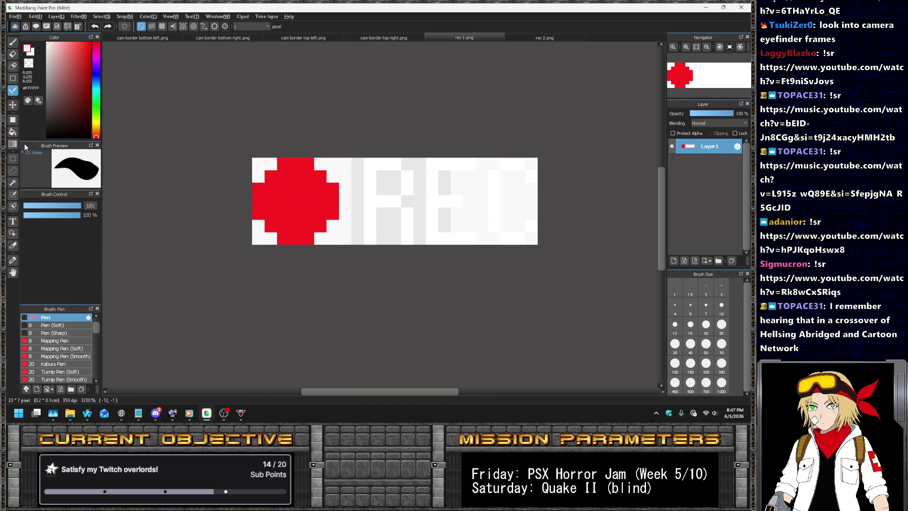
pyautogui.click(13, 158)
pyautogui.moveTo(252, 158); pyautogui.dragTo(340, 245)
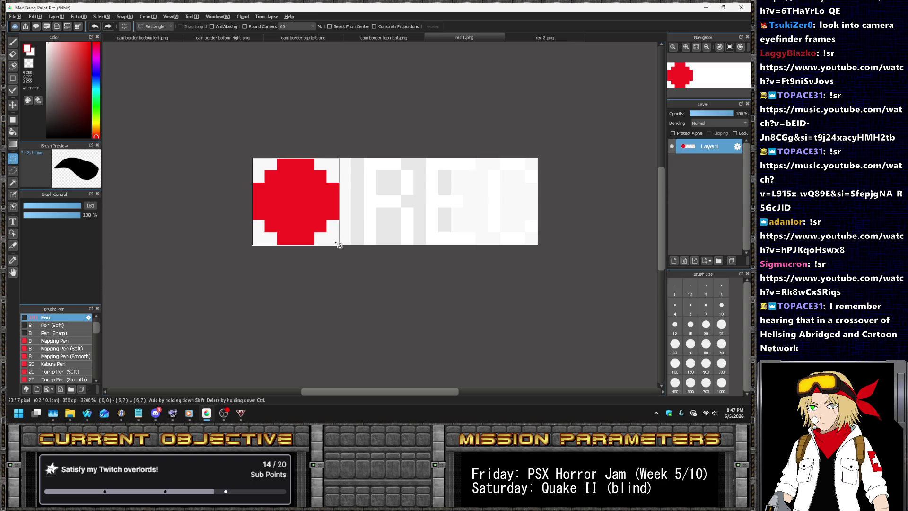
pyautogui.press('Delete')
pyautogui.hotkey('ctrl', 'd')
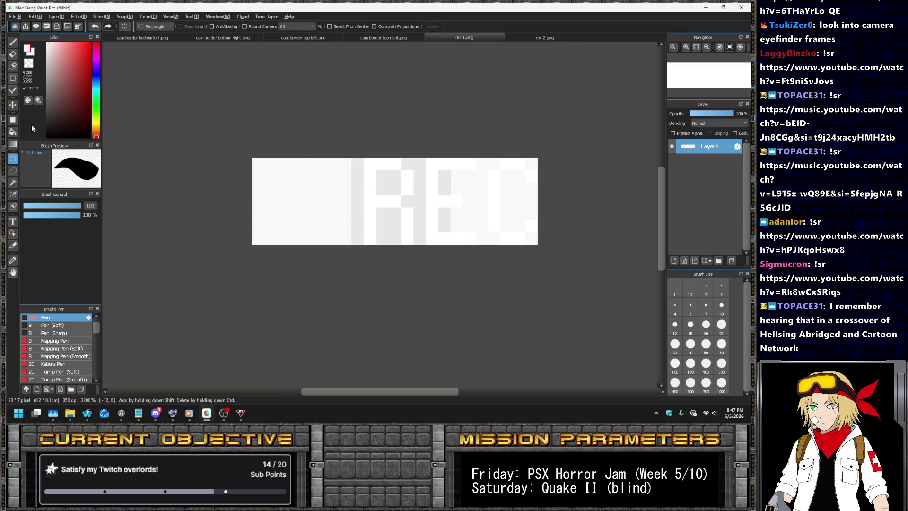
pyautogui.click(12, 107)
pyautogui.moveTo(406, 190)
pyautogui.mouseDown()
pyautogui.moveTo(298, 196)
pyautogui.moveTo(504, 212)
pyautogui.mouseUp()
pyautogui.hotkey('ctrl', 'v')
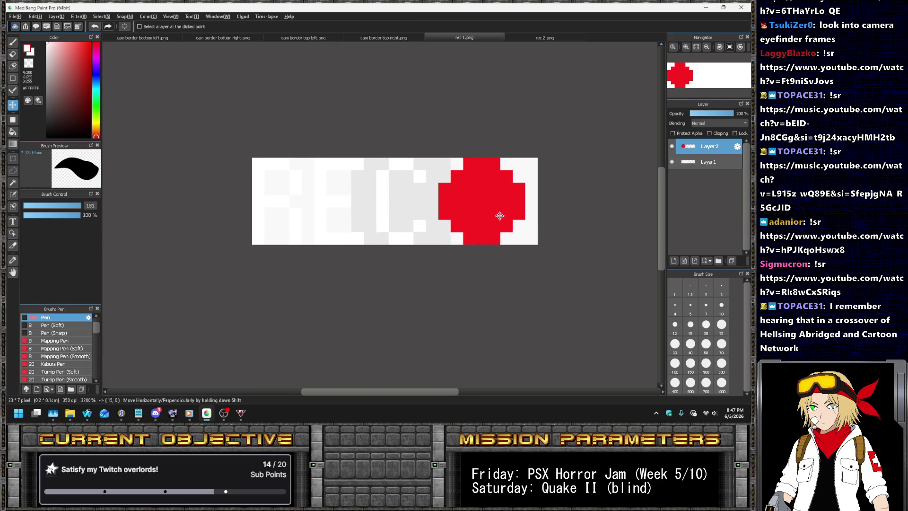
# - Shift the REC letters in rec 2.png 4 pixels left
pyautogui.click(547, 32)
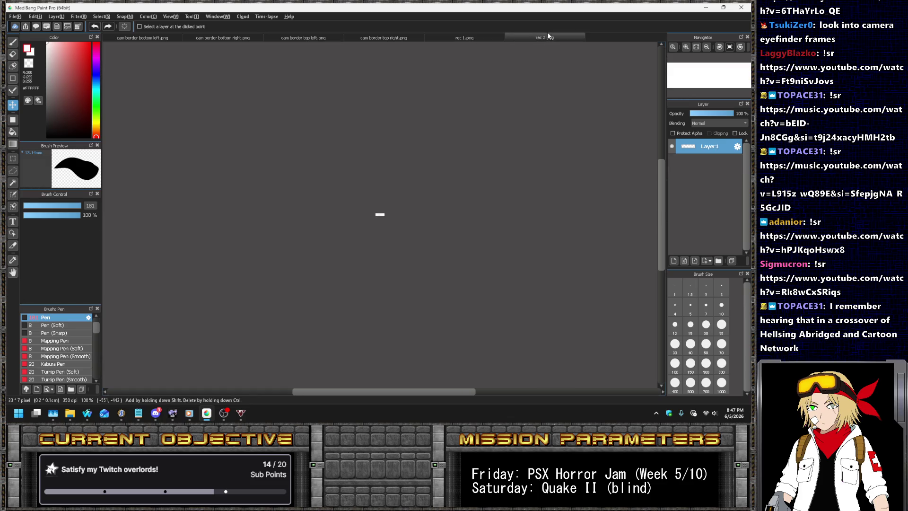
pyautogui.scroll(5, 431, 196)
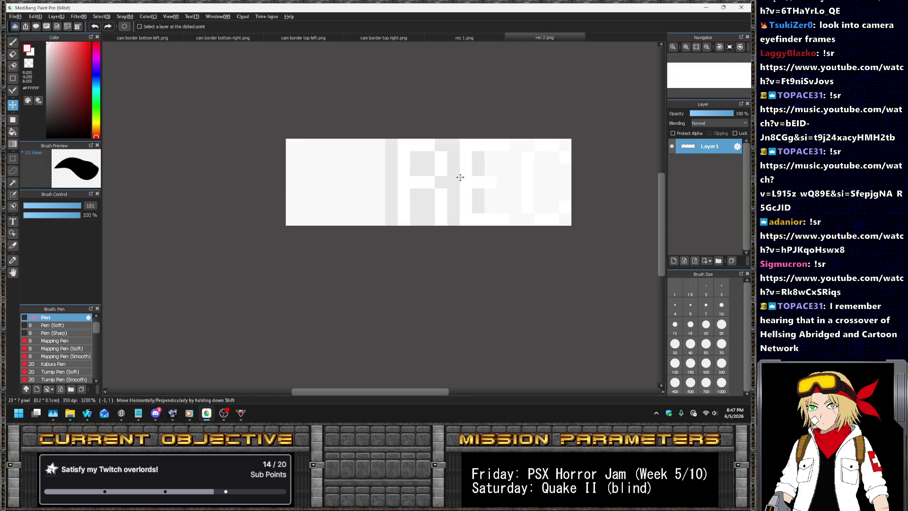
pyautogui.moveTo(477, 183); pyautogui.dragTo(427, 183)
# - Close the bottom-right and bottom-left camera border images, returning to rec 1.png
pyautogui.click(277, 35)
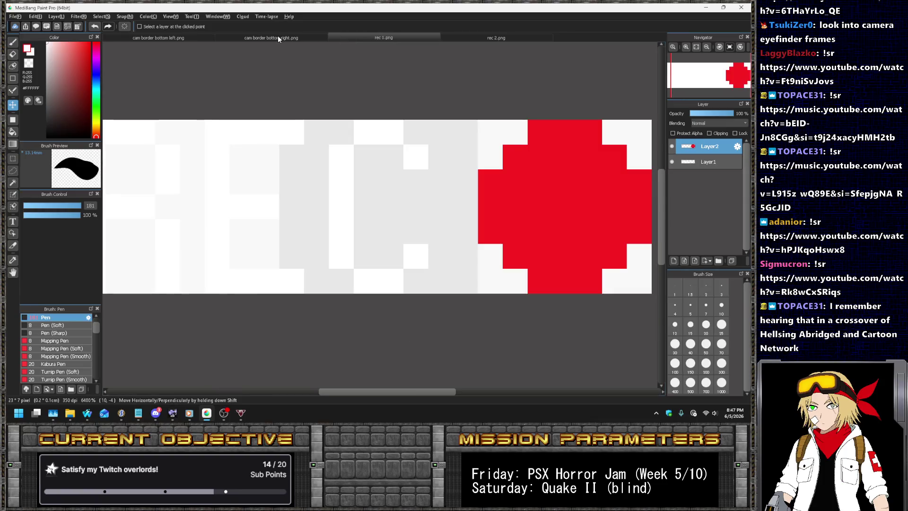
pyautogui.hotkey('ctrl', 'w')
pyautogui.press('Return')
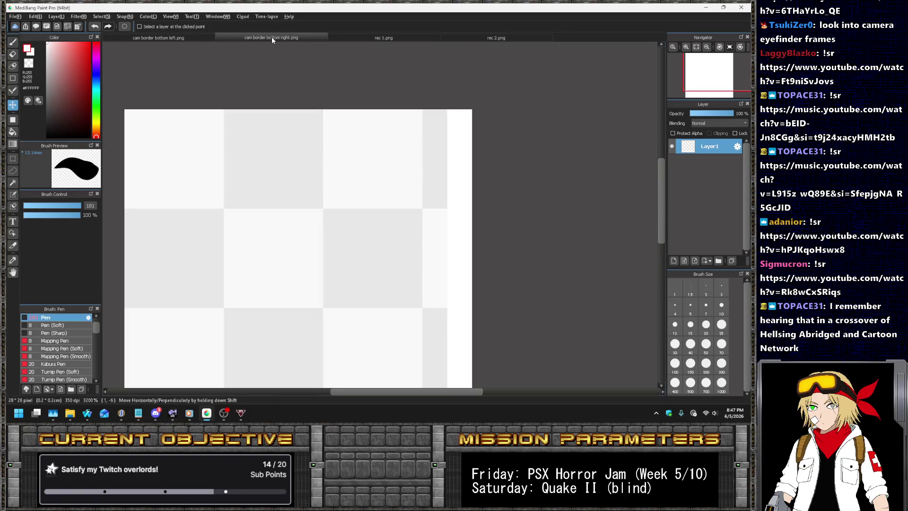
pyautogui.click(201, 35)
pyautogui.hotkey('ctrl', 'w')
pyautogui.press('Return')
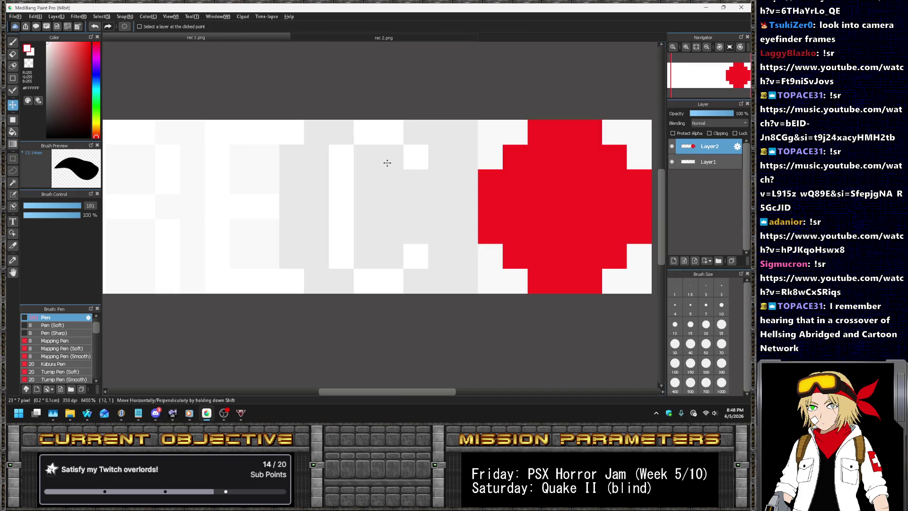
pyautogui.scroll(-3, 380, 178)
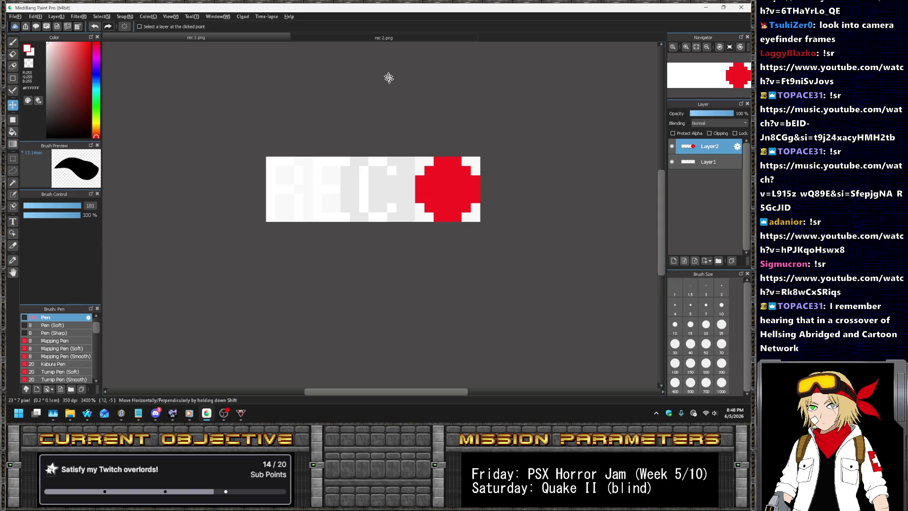
pyautogui.click(376, 37)
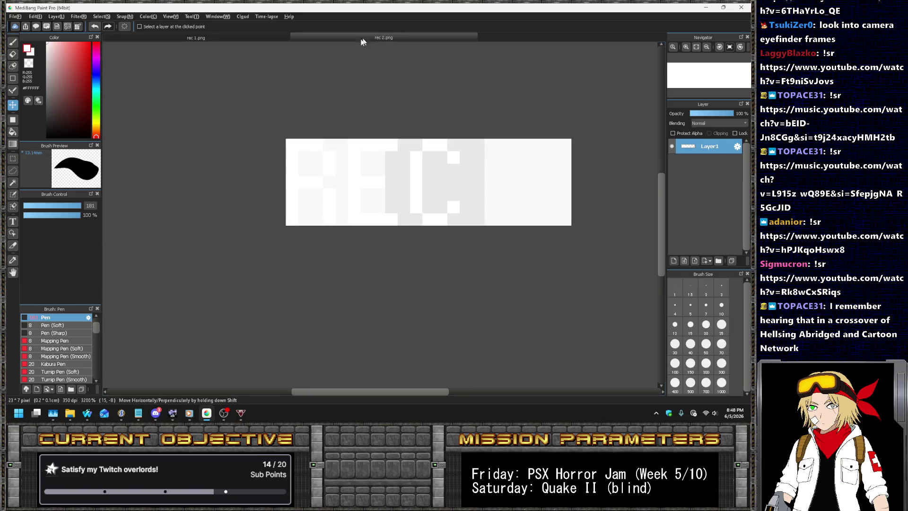
pyautogui.click(265, 34)
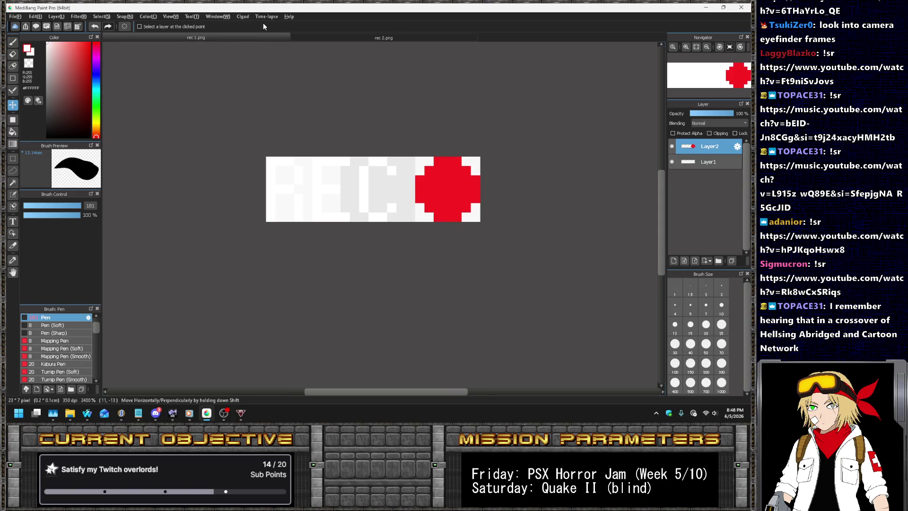
pyautogui.click(36, 18)
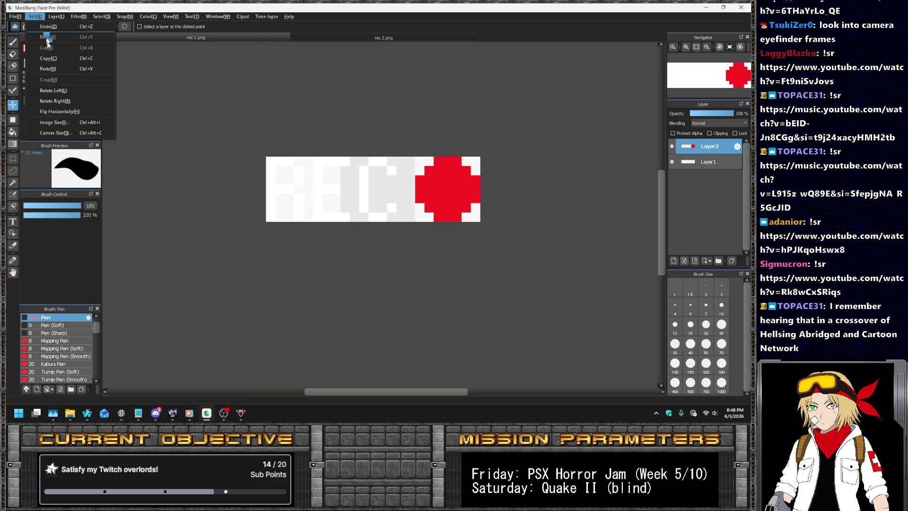
# - Change rec 1.png's canvas size to 23 × 7 pixels
pyautogui.click(68, 134)
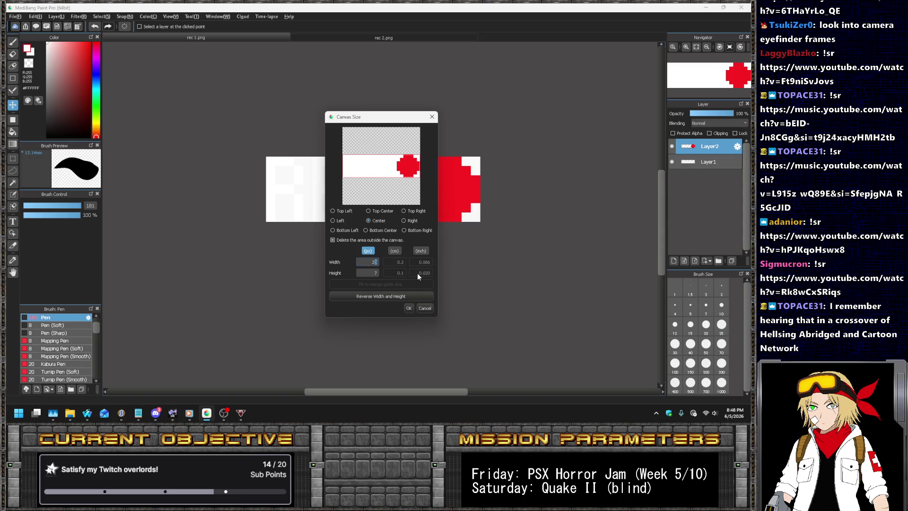
pyautogui.write('4')
pyautogui.write('9')
pyautogui.press('Return')
# - Paint red pixels left of the dot with the Pen, then undo them
pyautogui.press('b')
pyautogui.keyDown('alt'); pyautogui.click(421, 204); pyautogui.keyUp('alt')
pyautogui.moveTo(421, 204); pyautogui.dragTo(417, 220)
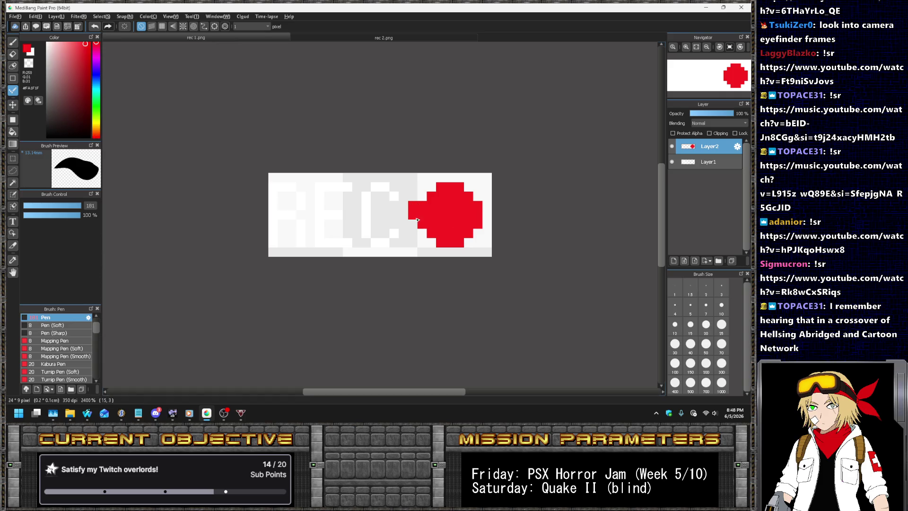
pyautogui.click(417, 221)
pyautogui.hotkey('ctrl', 'z')
pyautogui.hotkey('ctrl', 'z')
pyautogui.hotkey('ctrl', 'z')
# - Extend the dot's top row, right edge and bottom row in red, undoing the last two pixels
pyautogui.moveTo(442, 181); pyautogui.dragTo(460, 179)
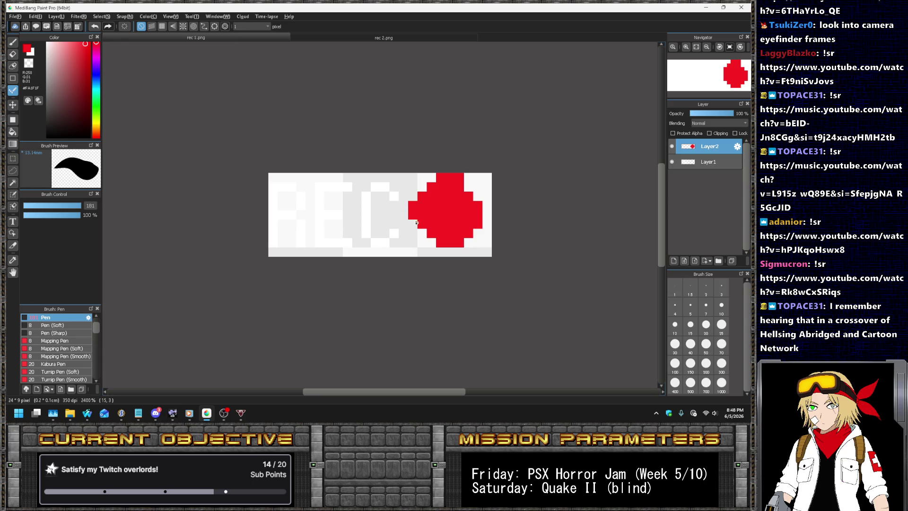
pyautogui.click(478, 197)
pyautogui.moveTo(488, 205); pyautogui.dragTo(487, 217)
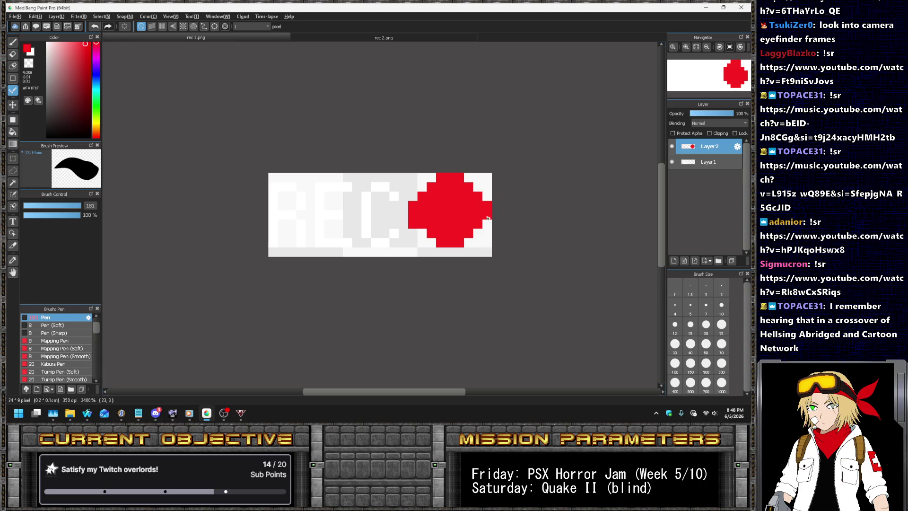
pyautogui.moveTo(460, 254); pyautogui.dragTo(442, 254)
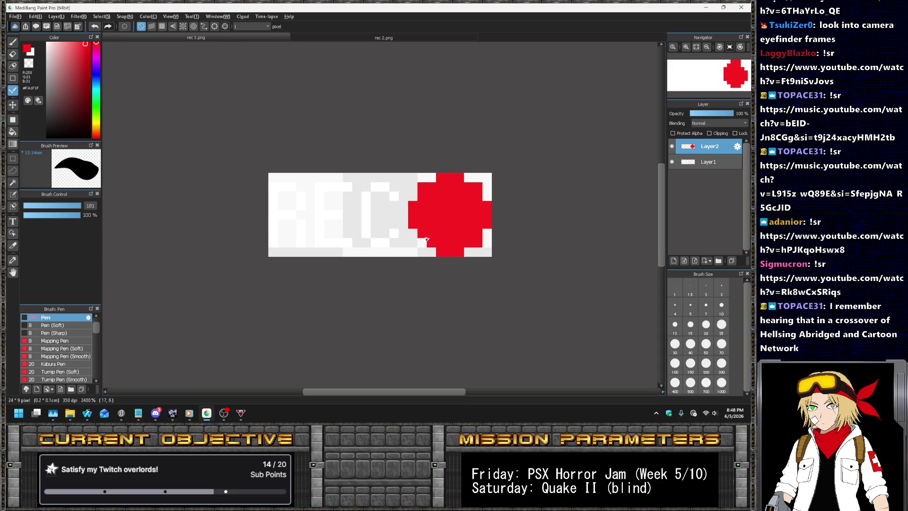
pyautogui.scroll(-6, 441, 207)
pyautogui.scroll(3, 437, 203)
pyautogui.scroll(2, 434, 200)
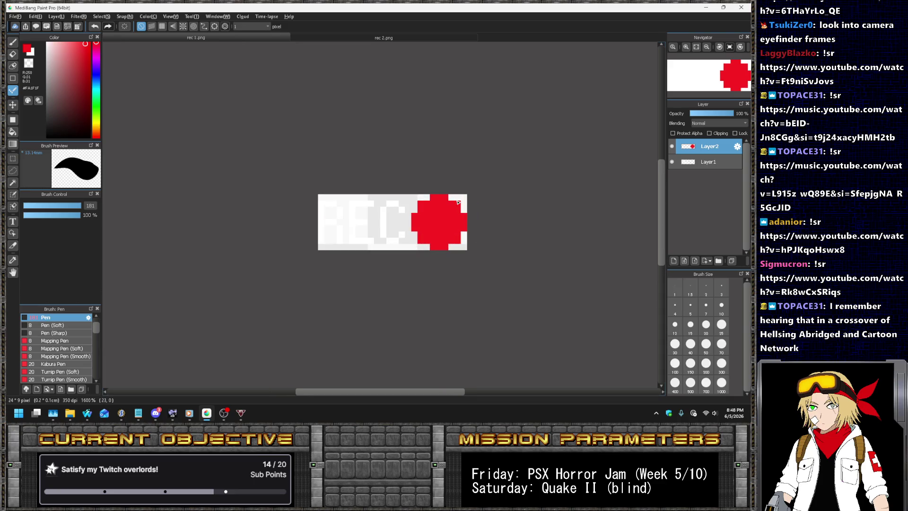
pyautogui.hotkey('ctrl', 'z')
pyautogui.hotkey('ctrl', 'z')
pyautogui.hotkey('ctrl', 'z')
pyautogui.hotkey('ctrl', 'z')
pyautogui.hotkey('ctrl', 'z')
pyautogui.hotkey('ctrl', 'z')
pyautogui.hotkey('ctrl', 'z')
pyautogui.hotkey('ctrl', 'z')
pyautogui.hotkey('ctrl', 'z')
pyautogui.hotkey('ctrl', 'z')
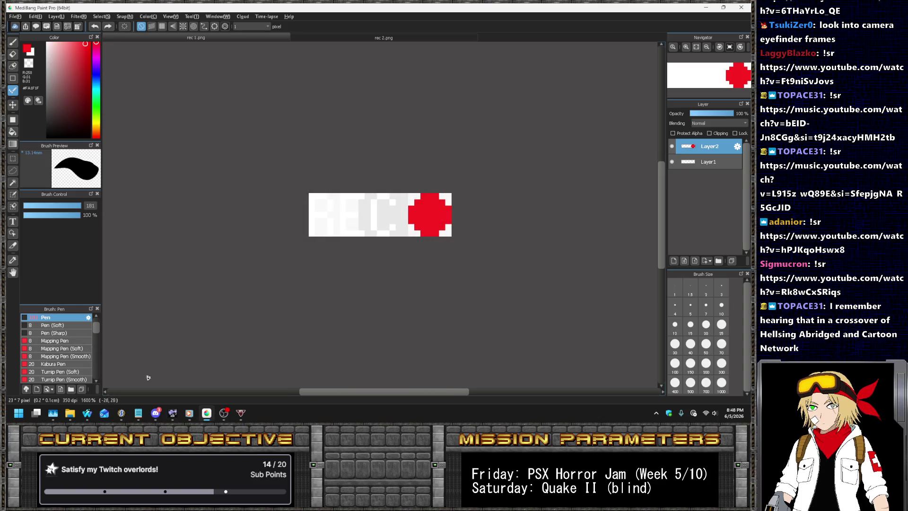
pyautogui.click(123, 419)
# - Import rec 1.png into HUD_REC1 and rec 2.png into HUD_REC2
pyautogui.scroll(-10, 101, 172)
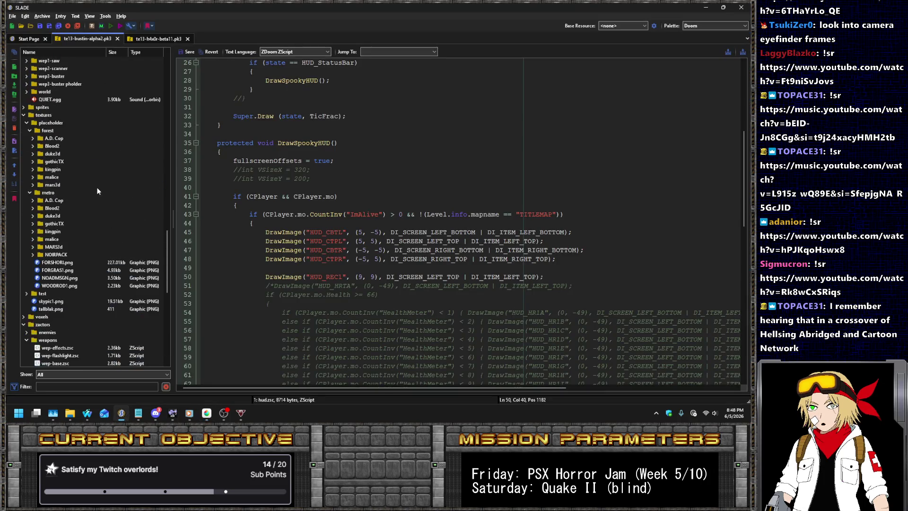
pyautogui.scroll(6, 101, 173)
pyautogui.click(71, 194)
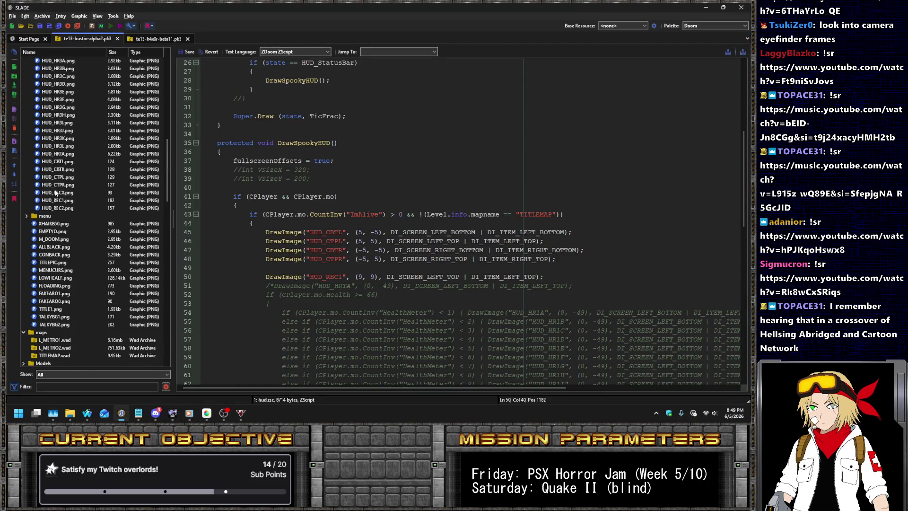
pyautogui.click(70, 202)
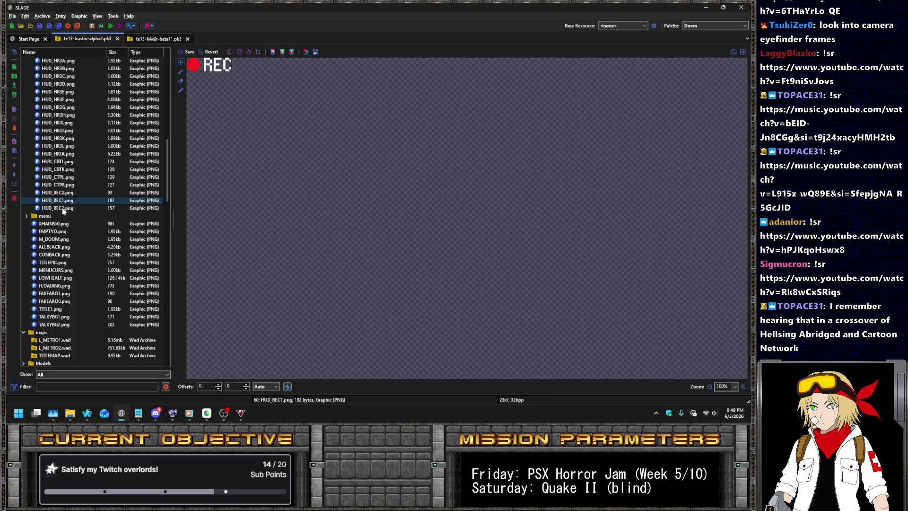
pyautogui.keyDown('shift'); pyautogui.click(61, 207); pyautogui.keyUp('shift')
pyautogui.rightClick(91, 226)
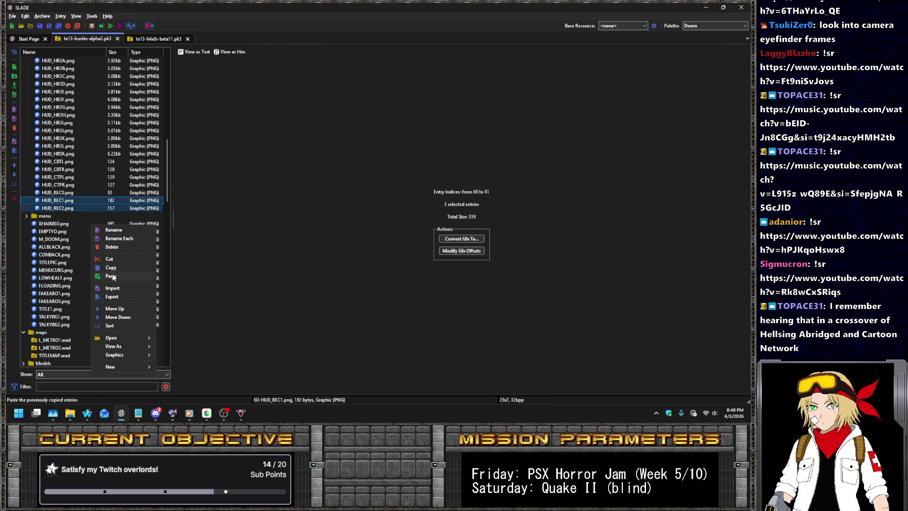
pyautogui.click(113, 288)
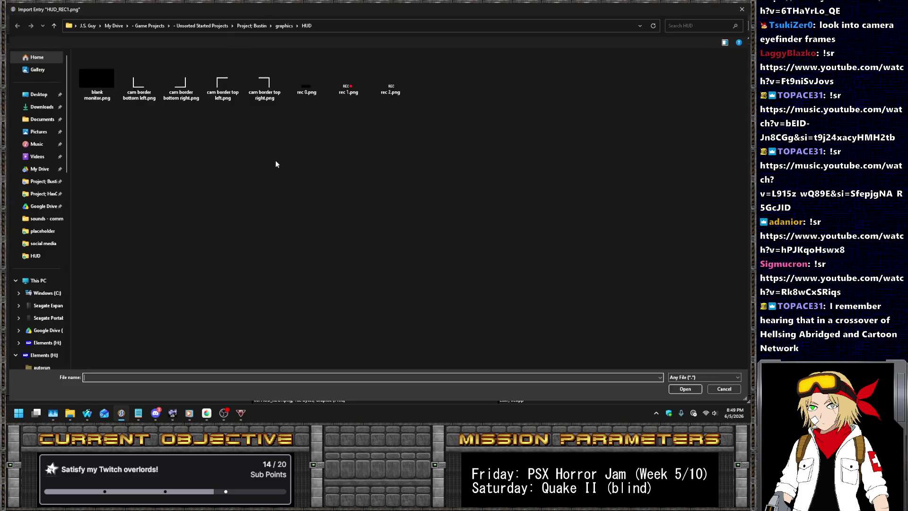
pyautogui.doubleClick(349, 90)
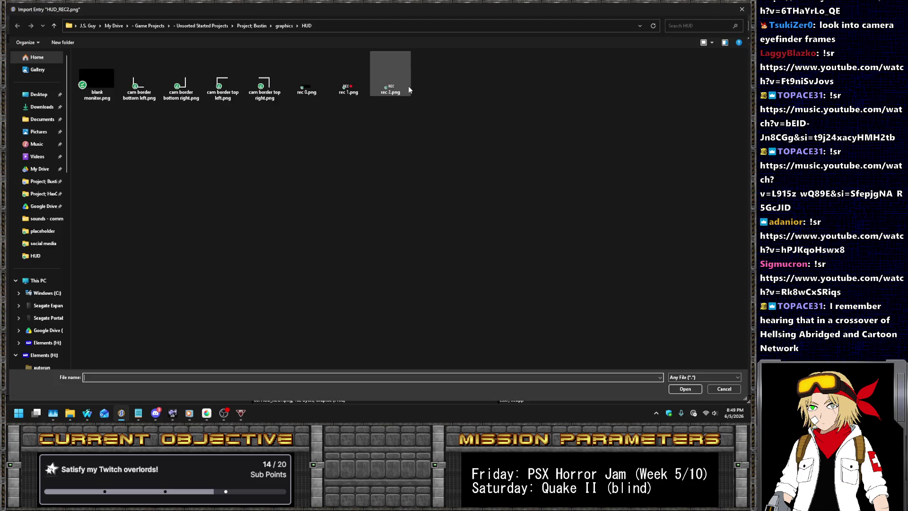
pyautogui.doubleClick(409, 88)
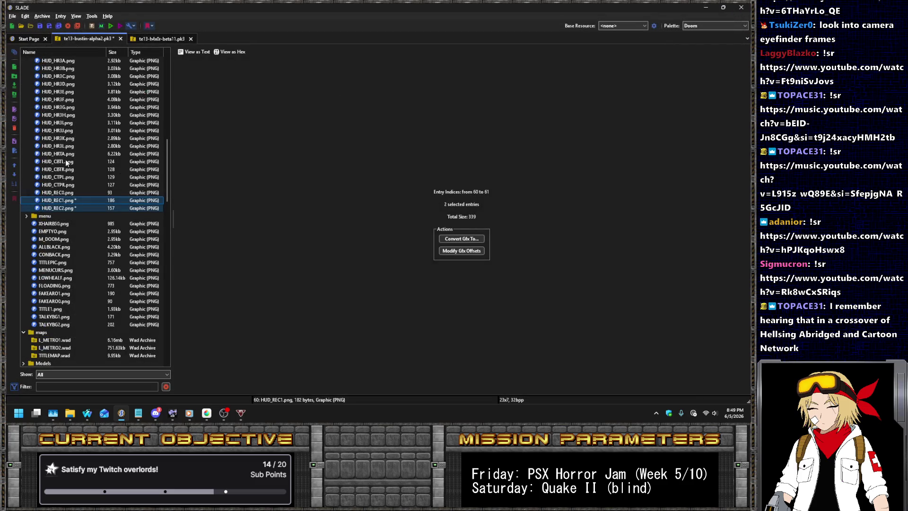
pyautogui.click(76, 197)
# - Replace the four camera border entries (HUD_CBTL, bottom-right, HUD_CTPL, HUD_CTPR) with the cam border PNGs
pyautogui.keyDown('shift'); pyautogui.click(68, 185); pyautogui.keyUp('shift')
pyautogui.rightClick(68, 184)
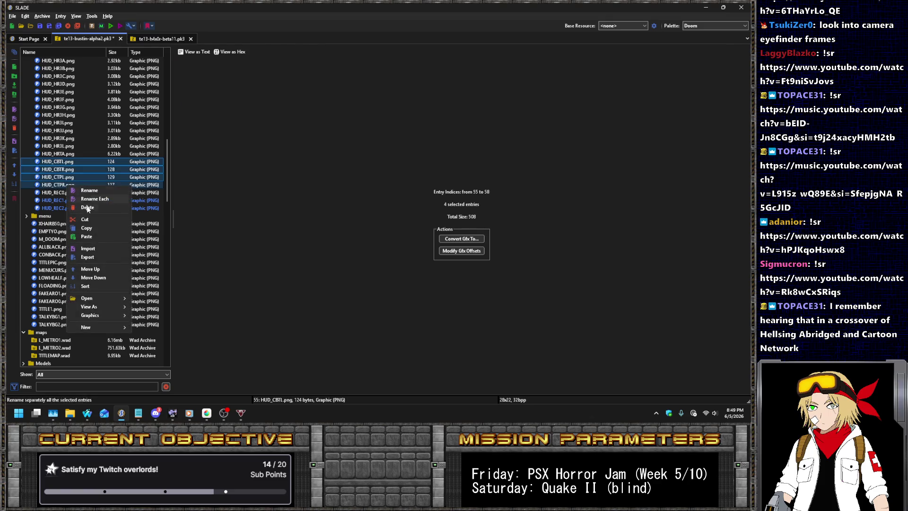
pyautogui.click(101, 248)
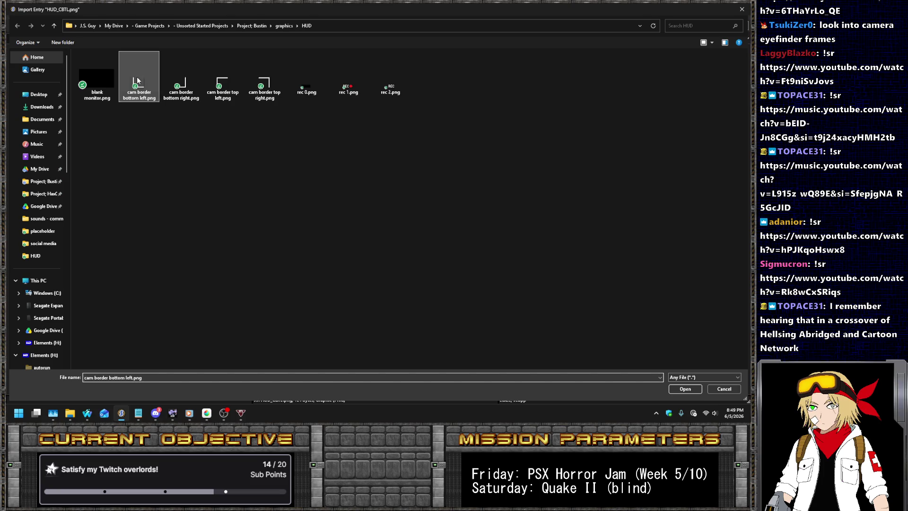
pyautogui.doubleClick(137, 76)
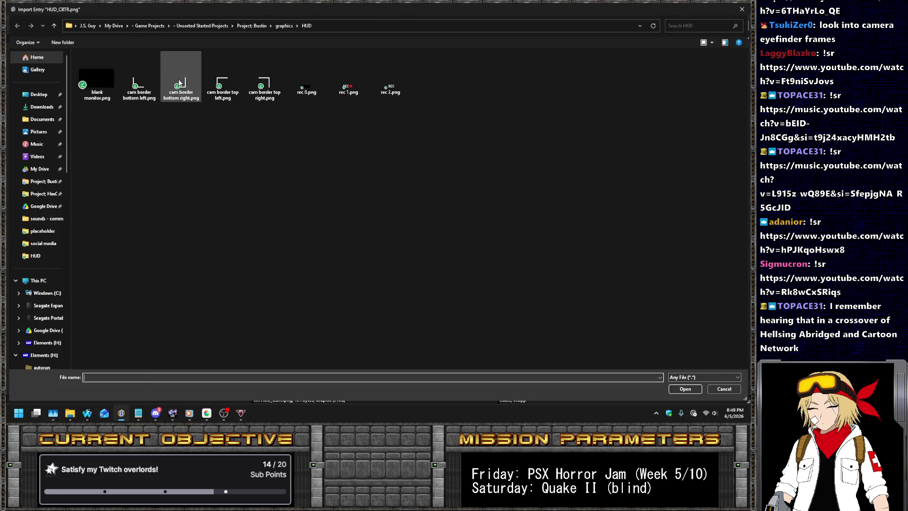
pyautogui.doubleClick(179, 83)
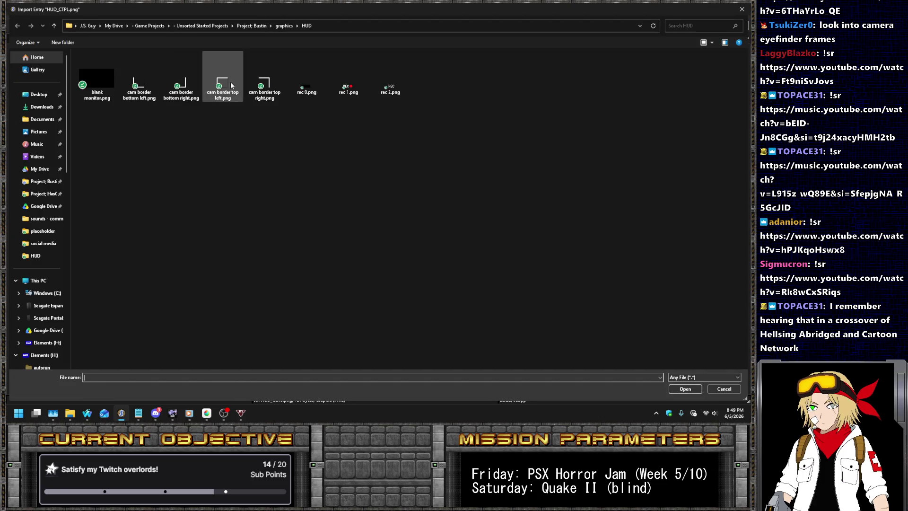
pyautogui.doubleClick(229, 82)
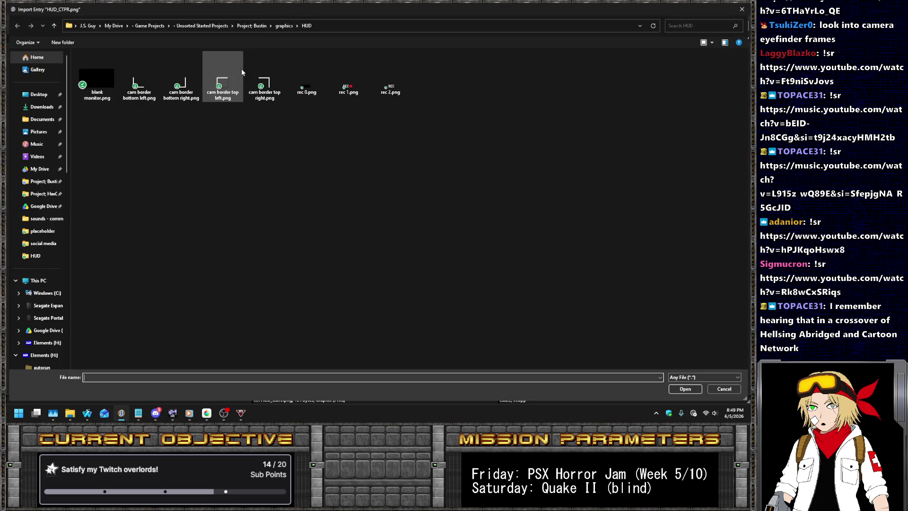
pyautogui.click(273, 83)
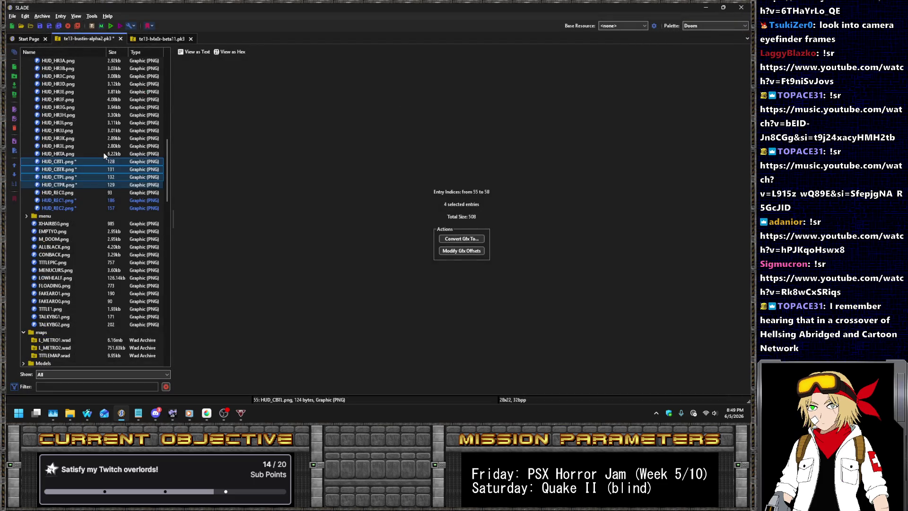
# - Step through the updated HUD_CBTL, HUD_REC1 and HUD_REC2 previews to check them
pyautogui.click(82, 162)
pyautogui.press('Down')
pyautogui.press('Down')
pyautogui.press('Down')
pyautogui.press('Down')
pyautogui.press('Down')
pyautogui.press('Down')
pyautogui.press('Up')
pyautogui.press('Down')
# - Save rec 2.png in MediBang and re-import it into HUD_REC2
pyautogui.click(206, 412)
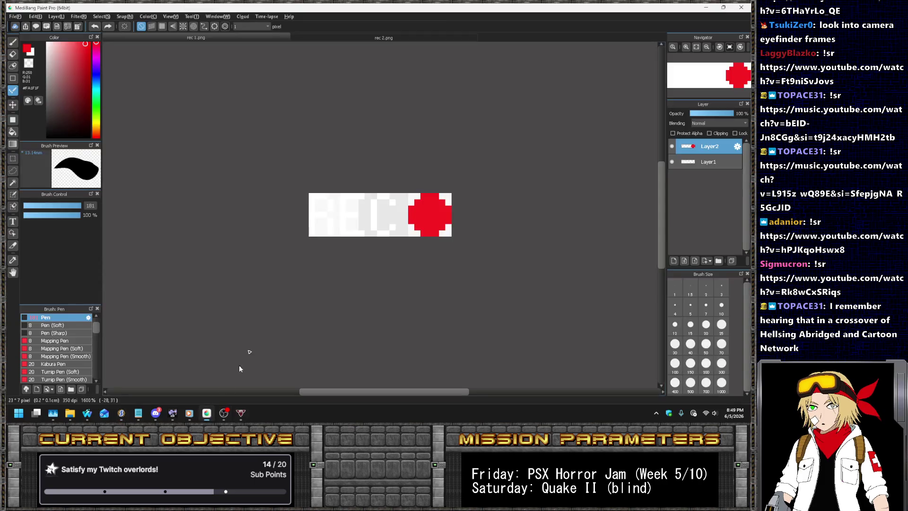
pyautogui.hotkey('ctrl', 's')
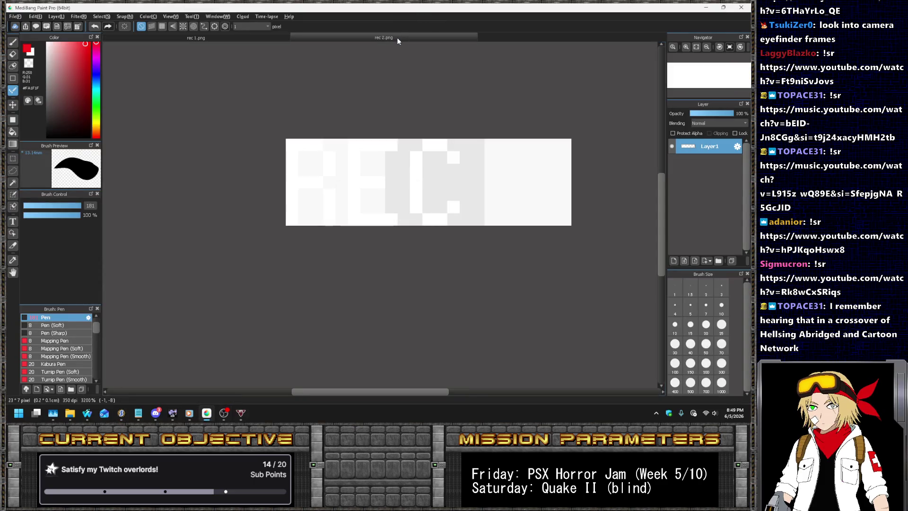
pyautogui.hotkey('alt', 'Tab')
pyautogui.rightClick(70, 209)
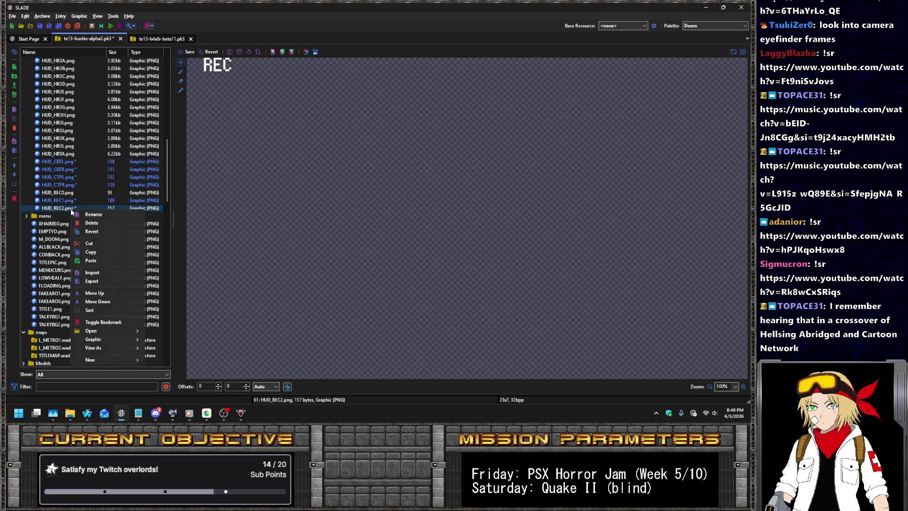
pyautogui.click(98, 274)
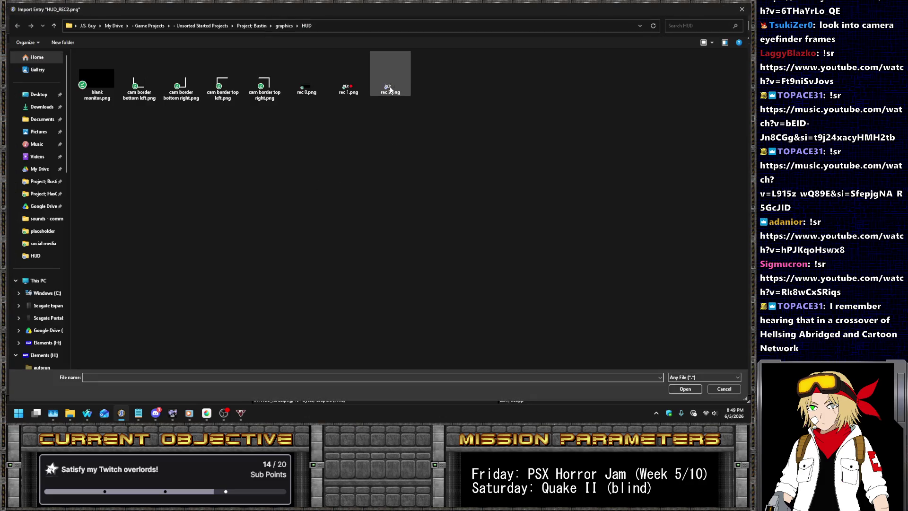
pyautogui.doubleClick(390, 87)
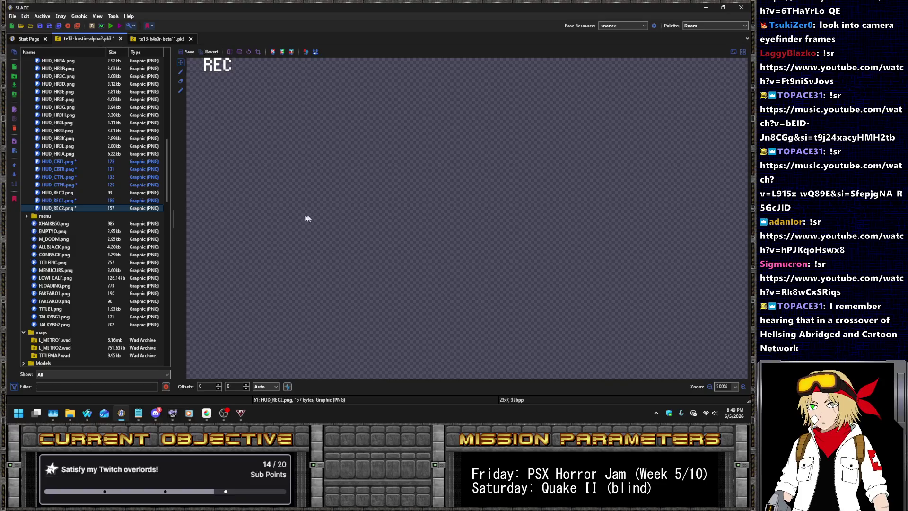
# - Check the HUD_REC1 and border graphics, then save the pk3 archive
pyautogui.click(113, 200)
pyautogui.press('Up')
pyautogui.press('Up')
pyautogui.press('Up')
pyautogui.press('Up')
pyautogui.press('Up')
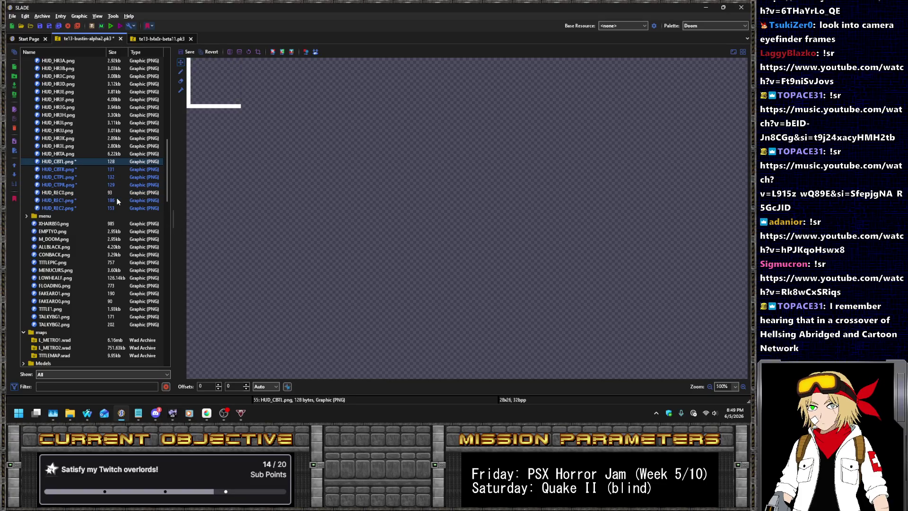
pyautogui.press('Up')
pyautogui.hotkey('ctrl', 's')
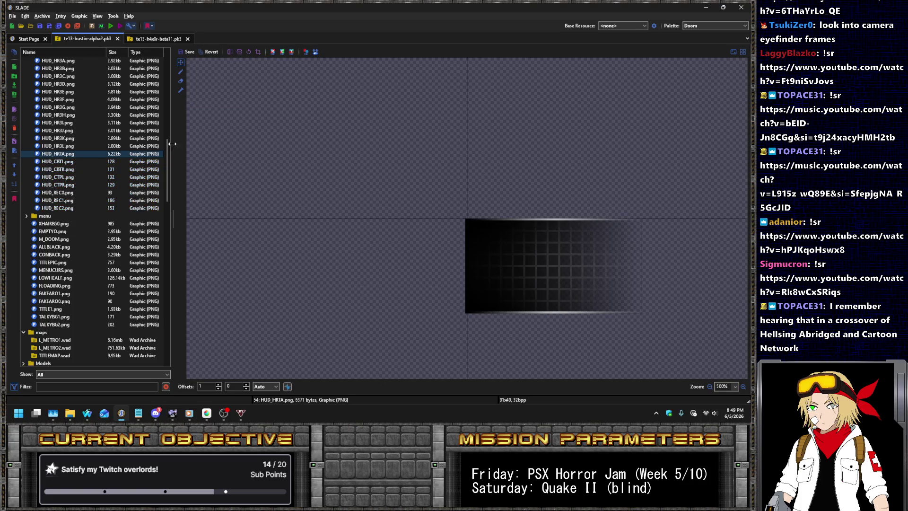
pyautogui.scroll(-5, 89, 267)
pyautogui.scroll(-5, 95, 269)
pyautogui.scroll(-15, 100, 275)
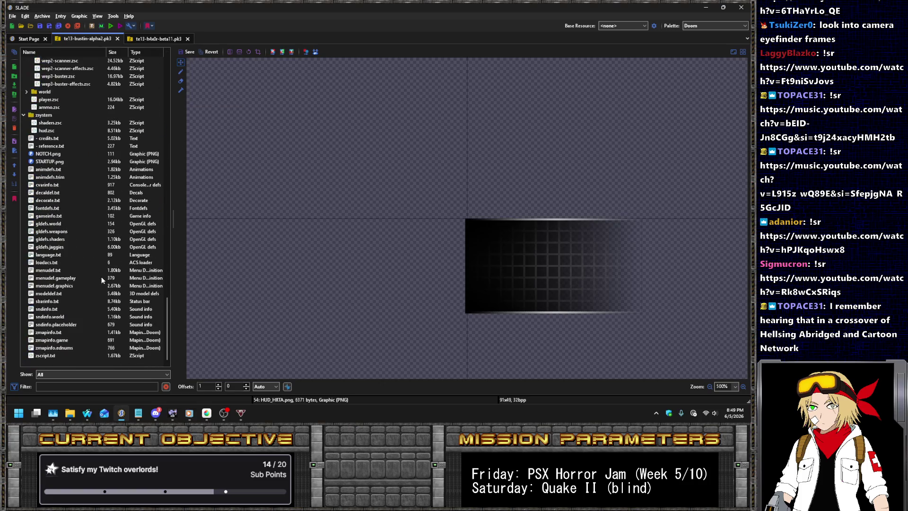
# - On hud.zsc line 50, anchor HUD_REC1 as DI_ITEM_RIGHT_TOP with offset (-9, 9)
pyautogui.scroll(5, 101, 280)
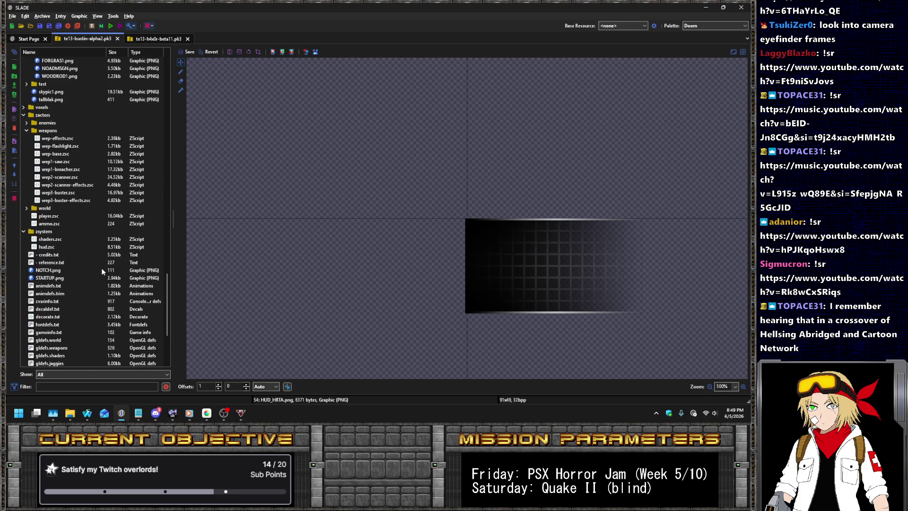
pyautogui.click(53, 247)
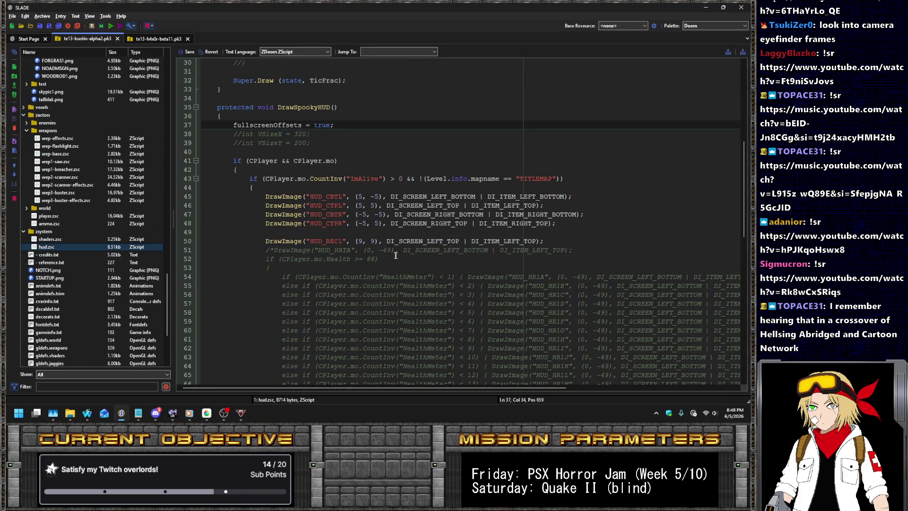
pyautogui.doubleClick(449, 241)
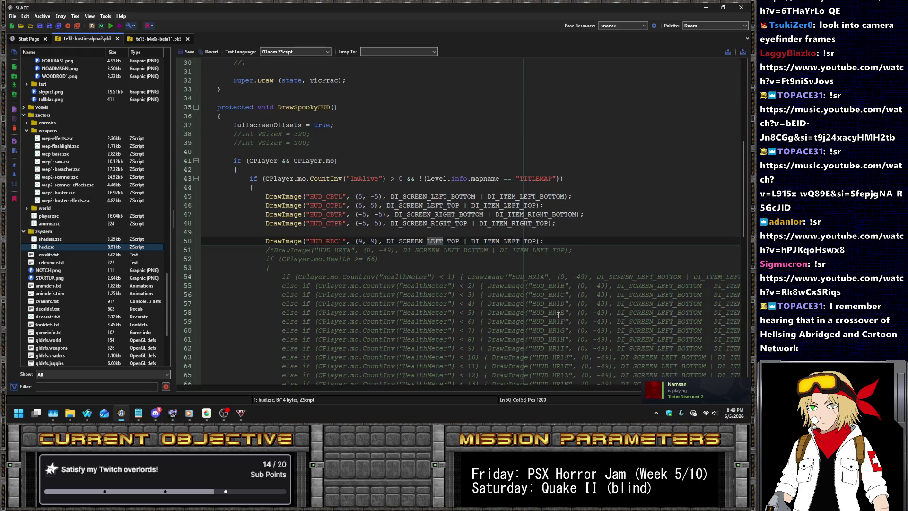
pyautogui.write('RIGHT')
pyautogui.hotkey('ctrl', 'Right')
pyautogui.hotkey('ctrl', 'Right')
pyautogui.hotkey('ctrl', 'Right')
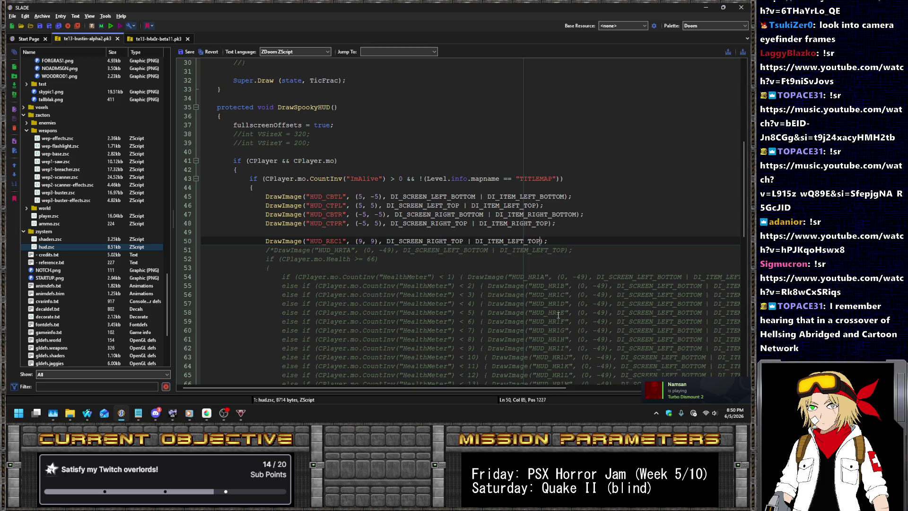
pyautogui.press('BackSpace')
pyautogui.press('BackSpace')
pyautogui.press('BackSpace')
pyautogui.write('RIGHT')
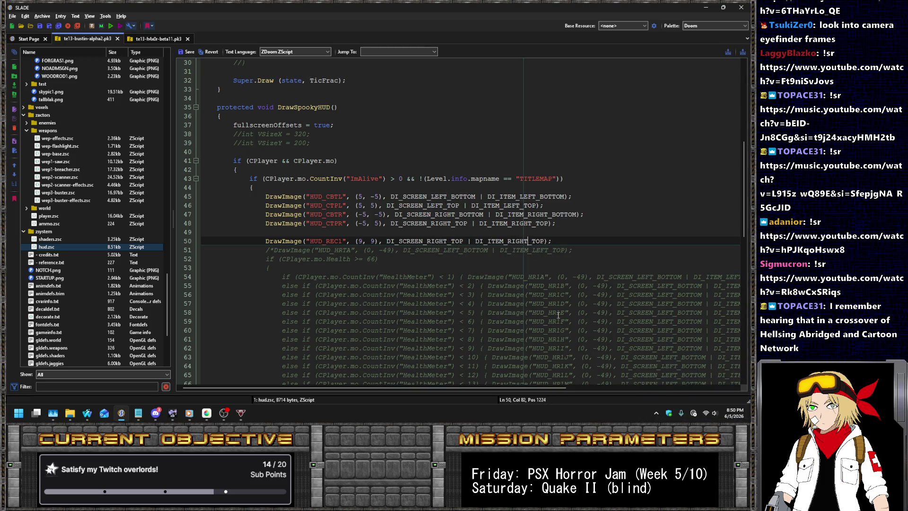
pyautogui.write('-')
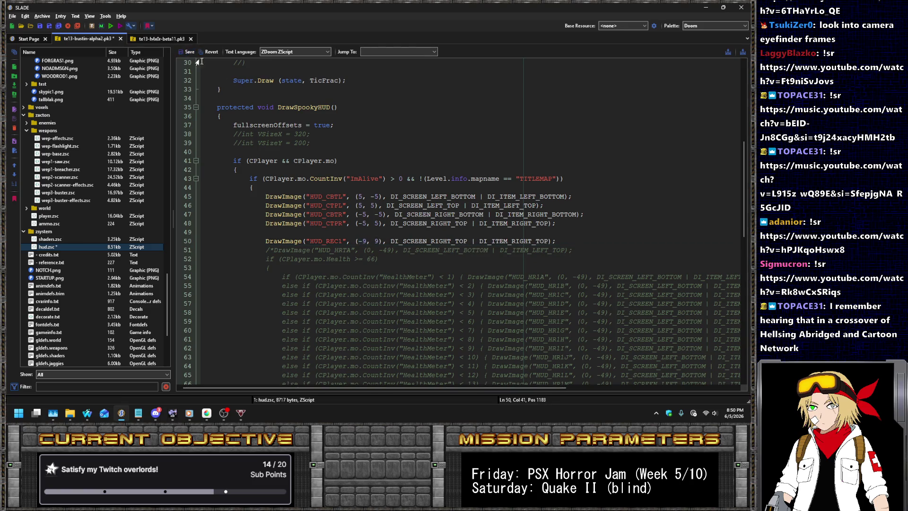
pyautogui.press('XF86AudioLowerVolume')
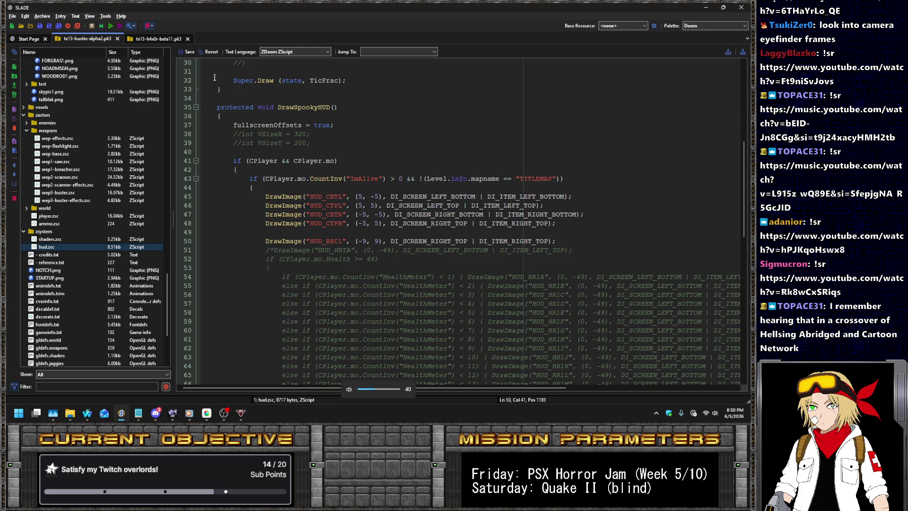
# - Run the archive in GZDoom and start the first episode's level
pyautogui.click(74, 193)
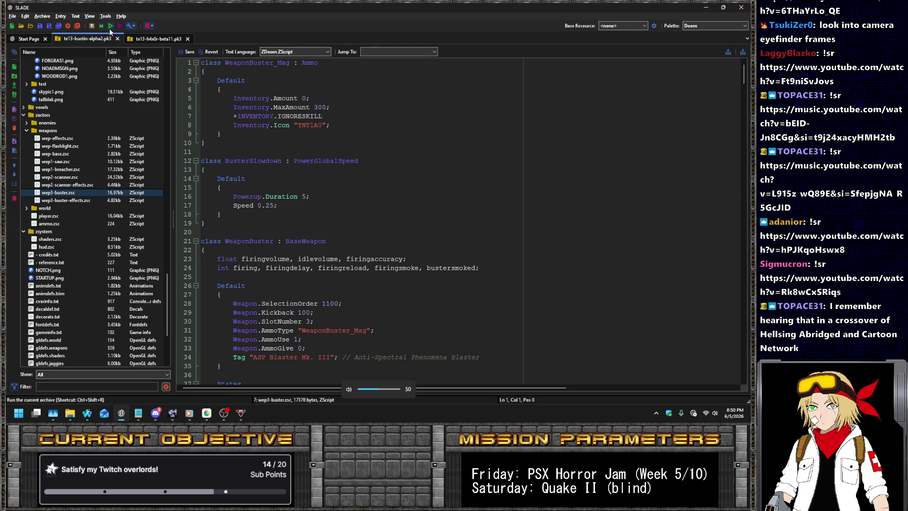
pyautogui.click(422, 287)
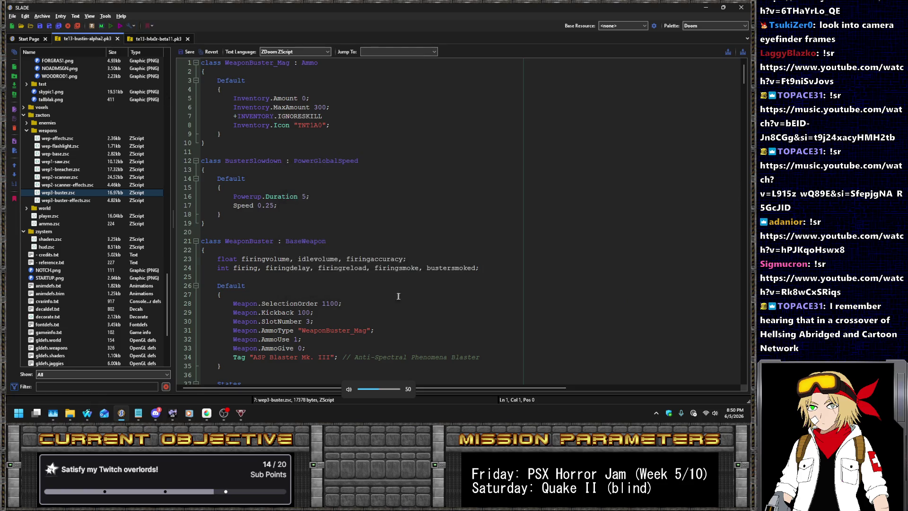
pyautogui.press('Return')
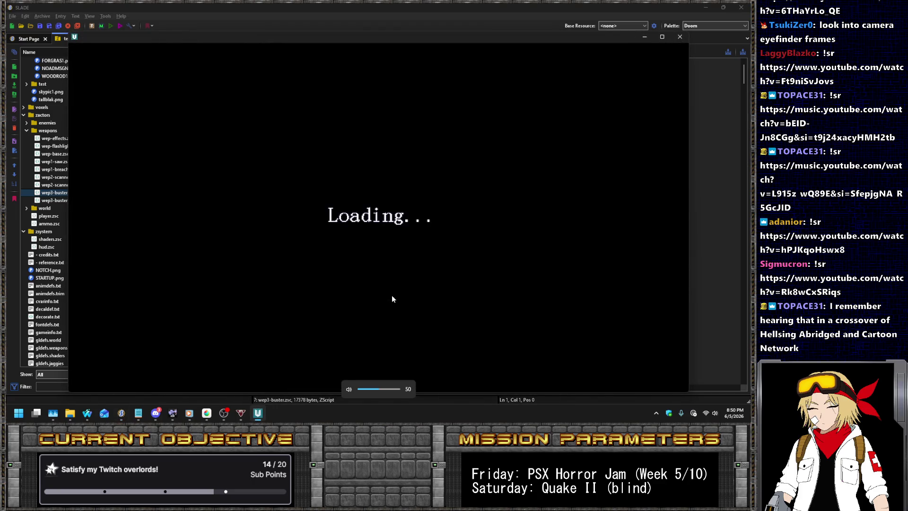
pyautogui.press('Return')
pyautogui.press('Return')
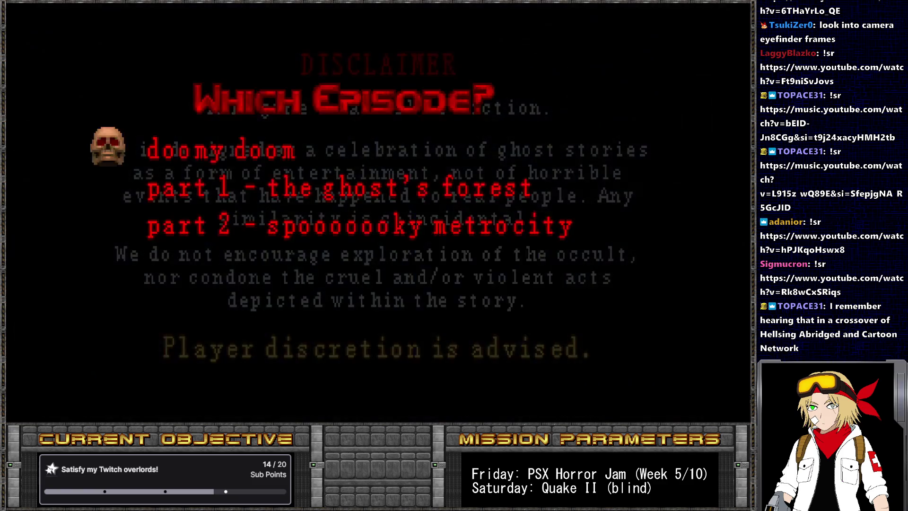
pyautogui.press('Return')
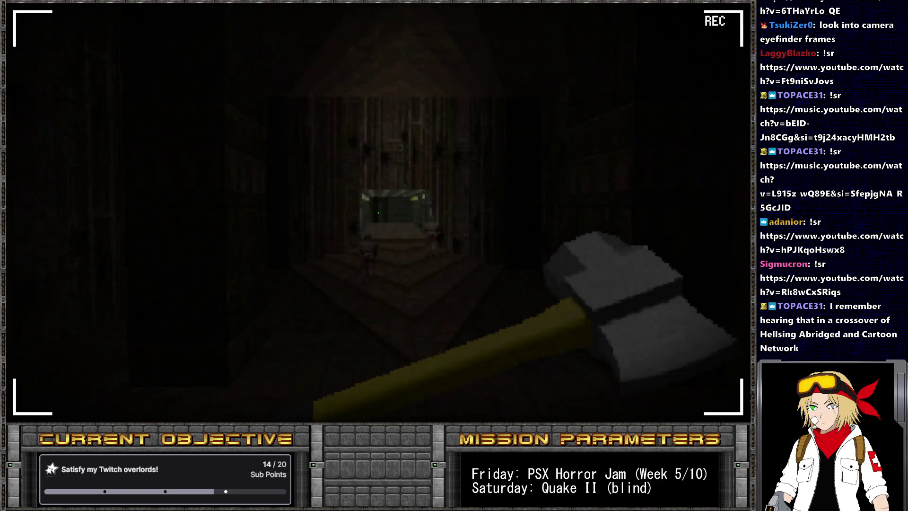
# - Enter the first room, axe the soldiers, and collect the armor bonus and dropped clip
pyautogui.press('Left')
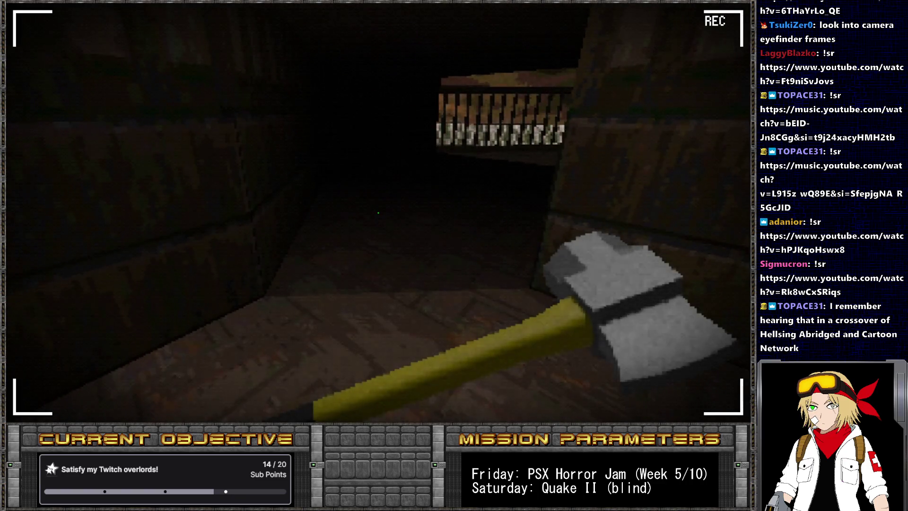
pyautogui.press('Right')
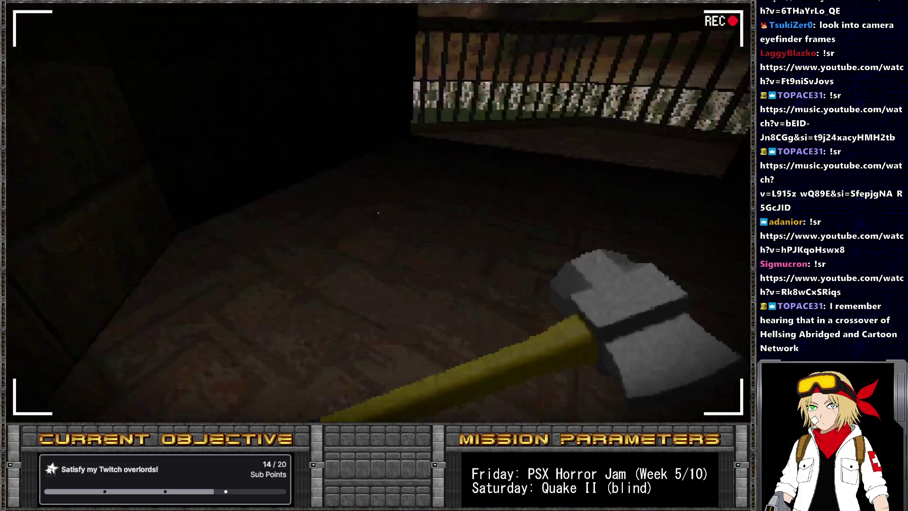
pyautogui.press('Left')
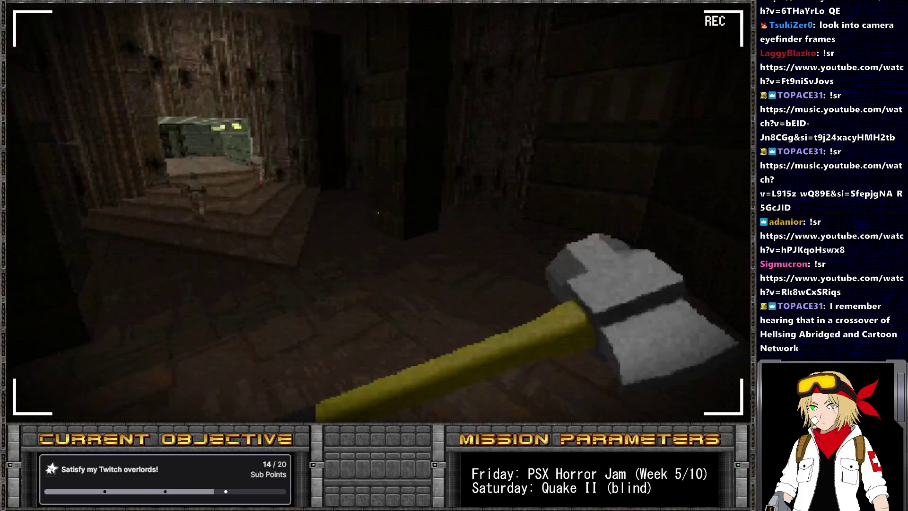
pyautogui.press('Left')
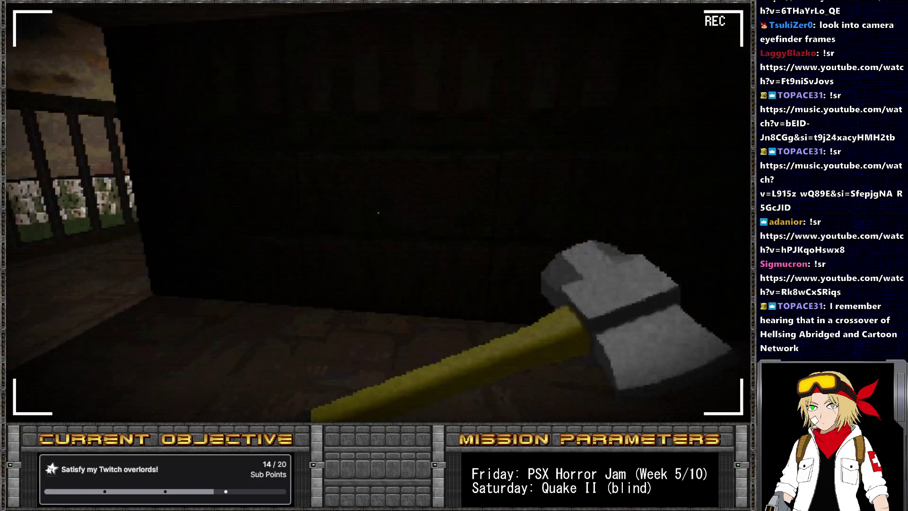
pyautogui.press('w')
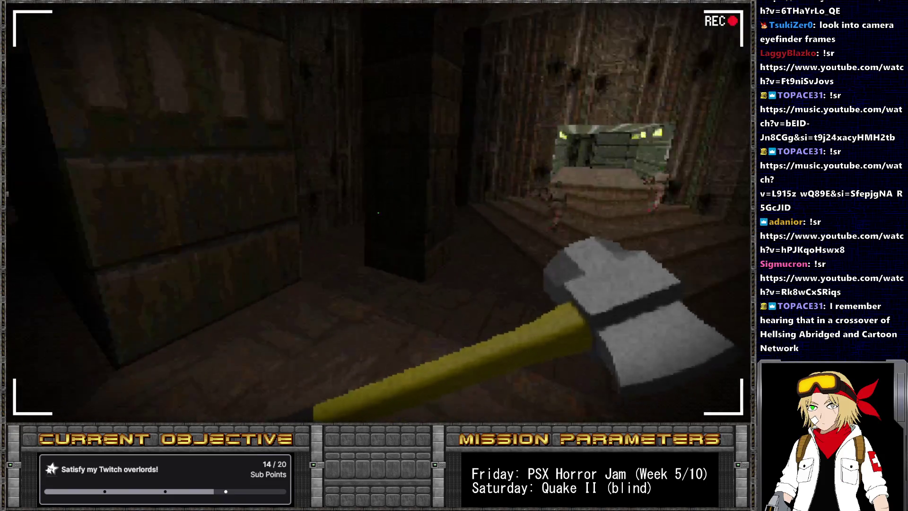
pyautogui.press('a')
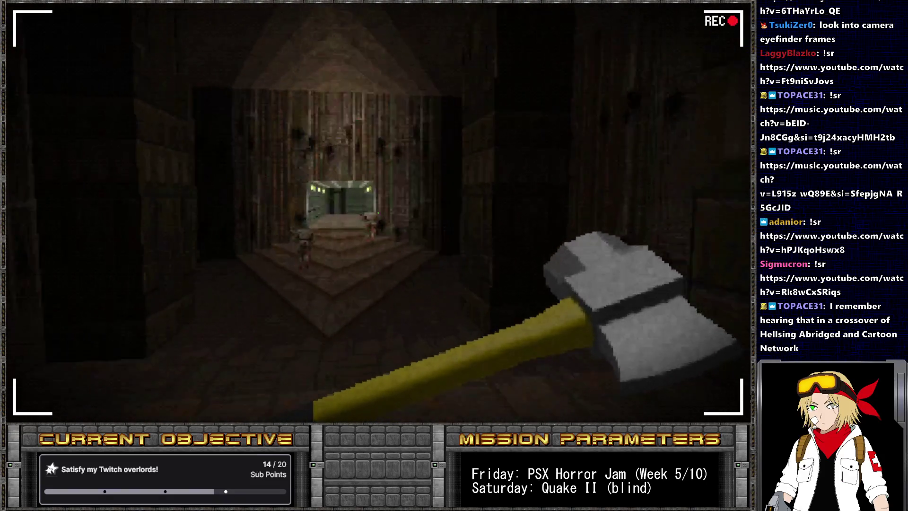
pyautogui.press('w')
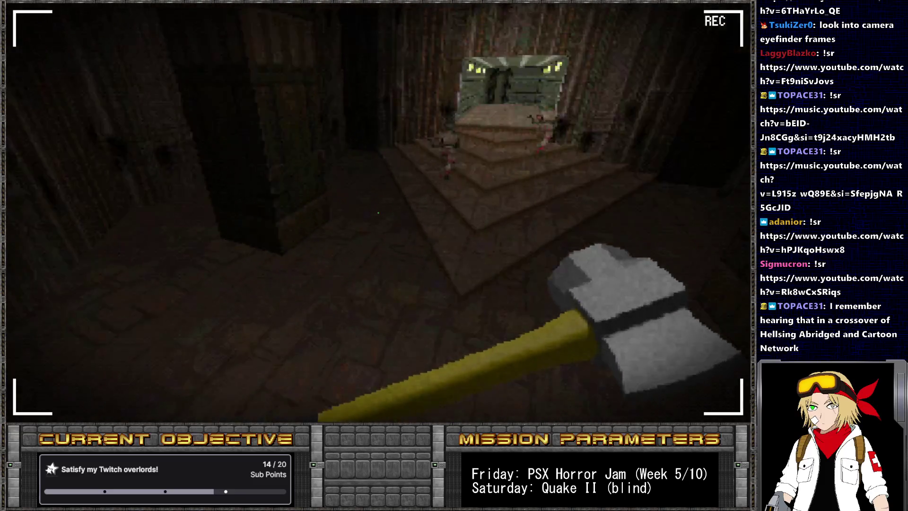
pyautogui.press('a')
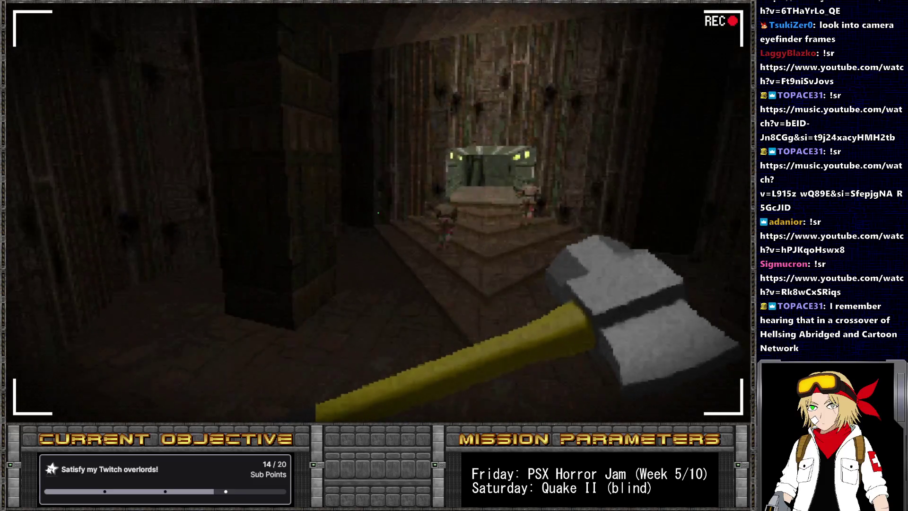
pyautogui.press('d')
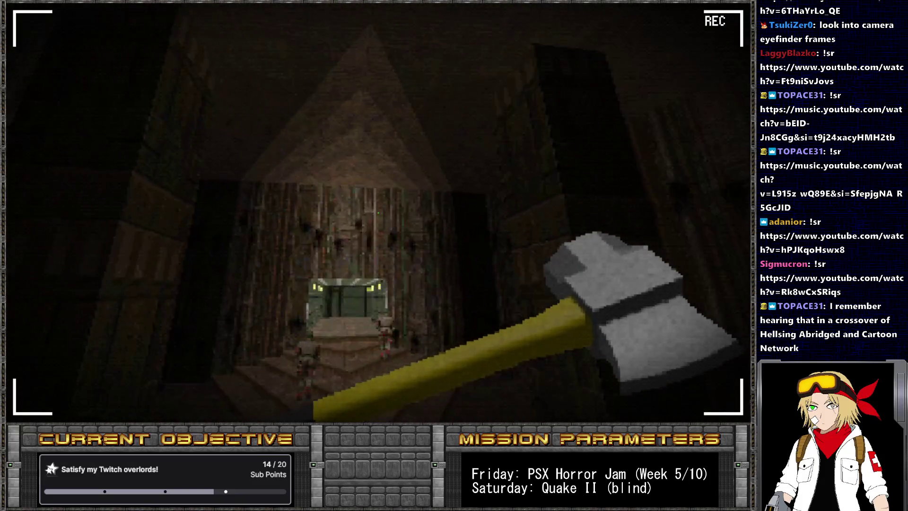
pyautogui.press('w')
pyautogui.press('ctrl')
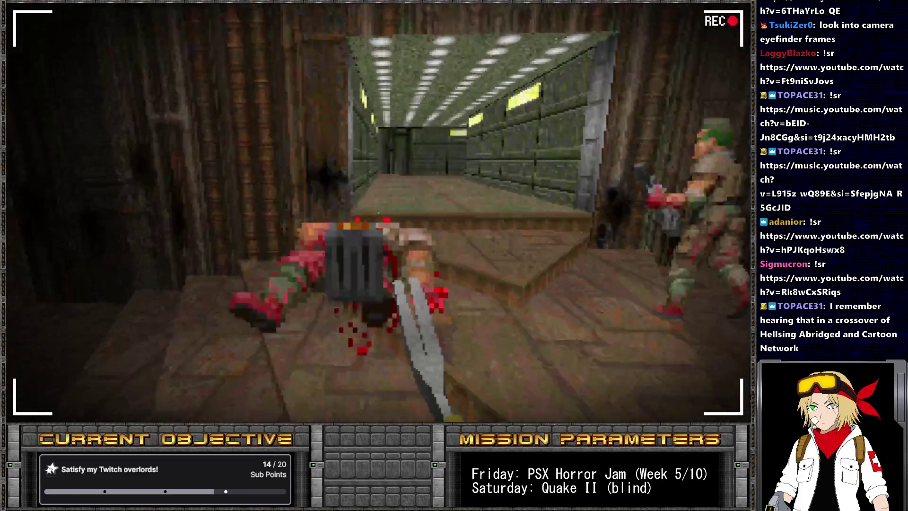
pyautogui.press('w')
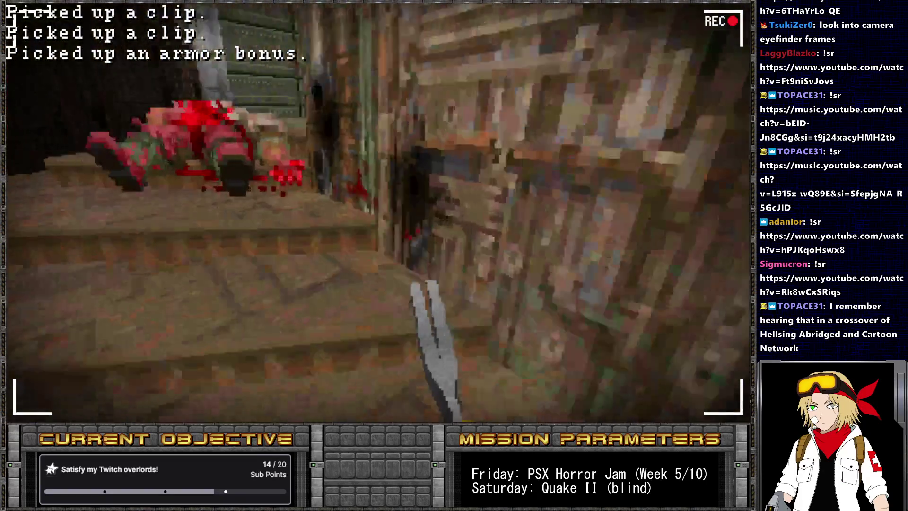
pyautogui.press('w')
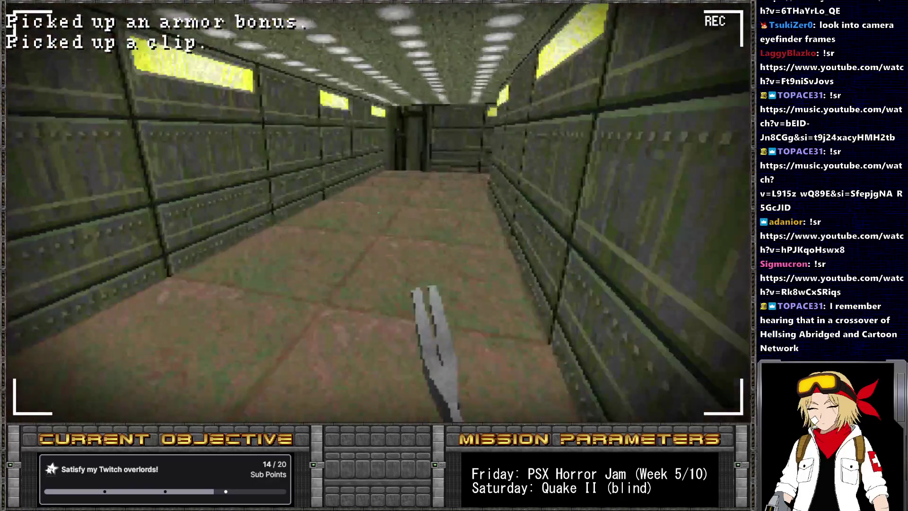
pyautogui.press('w')
pyautogui.press('ctrl')
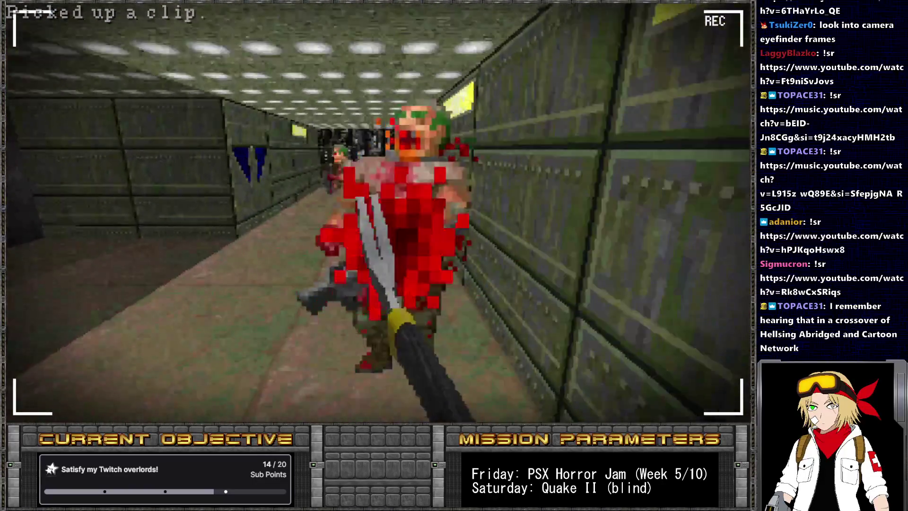
# - Cross the dark room, check the automap, climb into the green corridor and kill the enemy there
pyautogui.press('w')
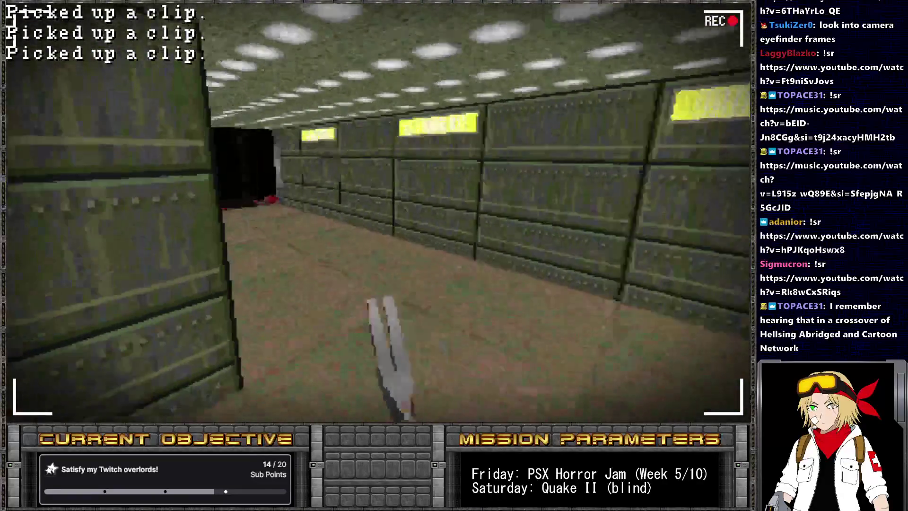
pyautogui.press('w')
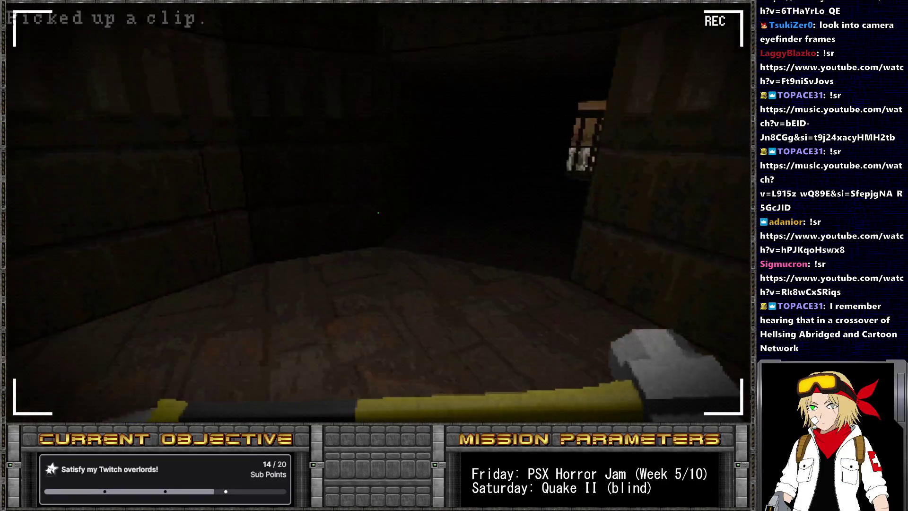
pyautogui.press('w')
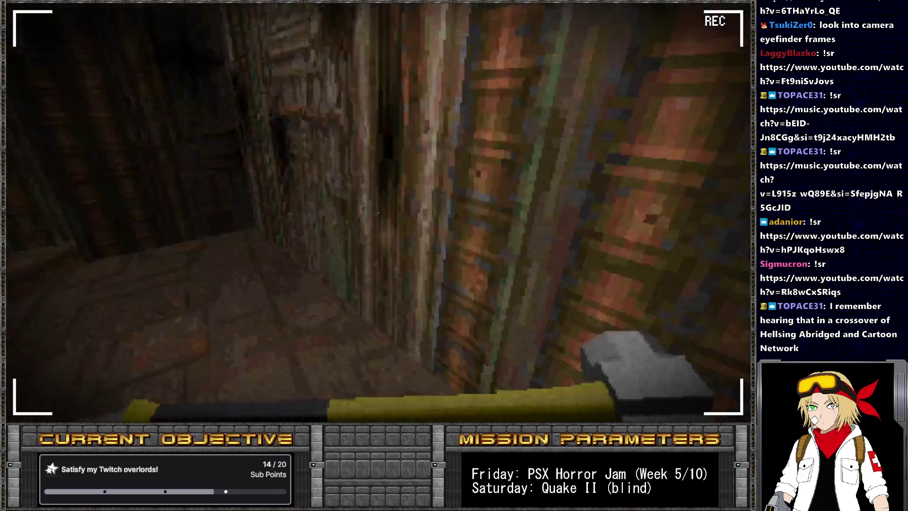
pyautogui.press('w')
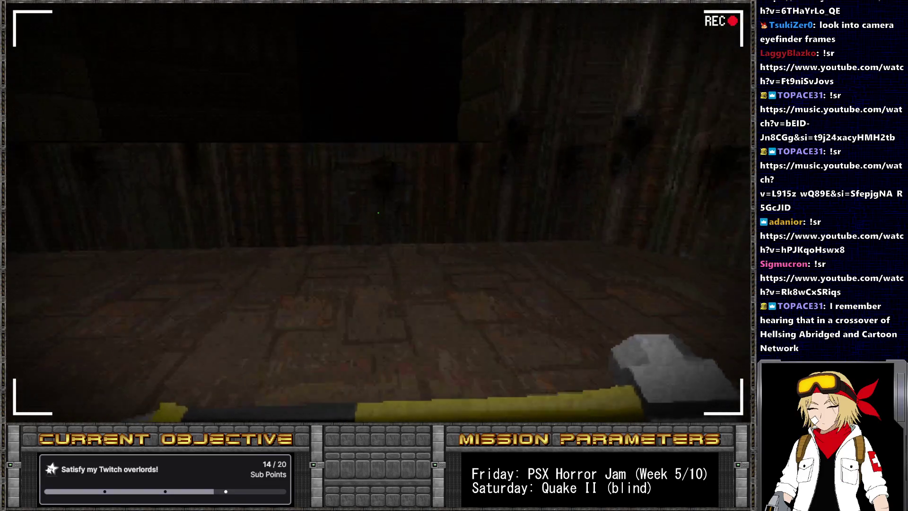
pyautogui.press('w')
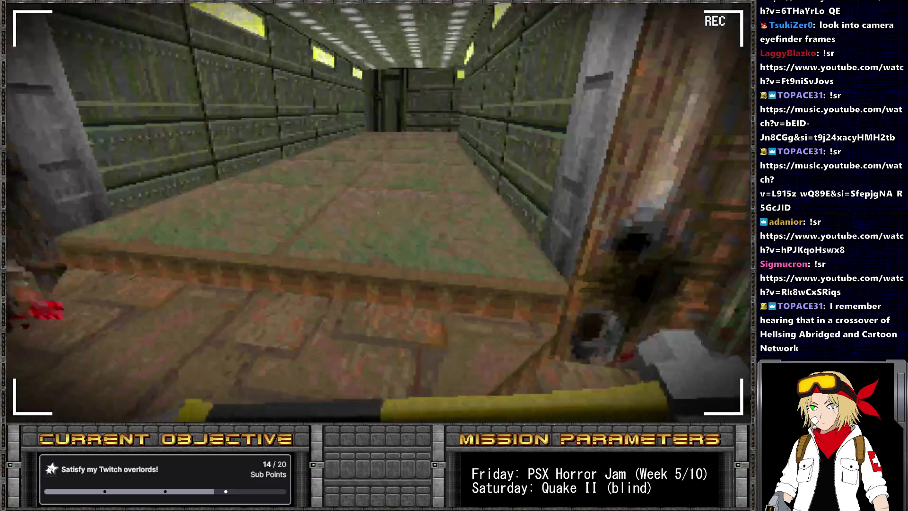
pyautogui.press('Tab')
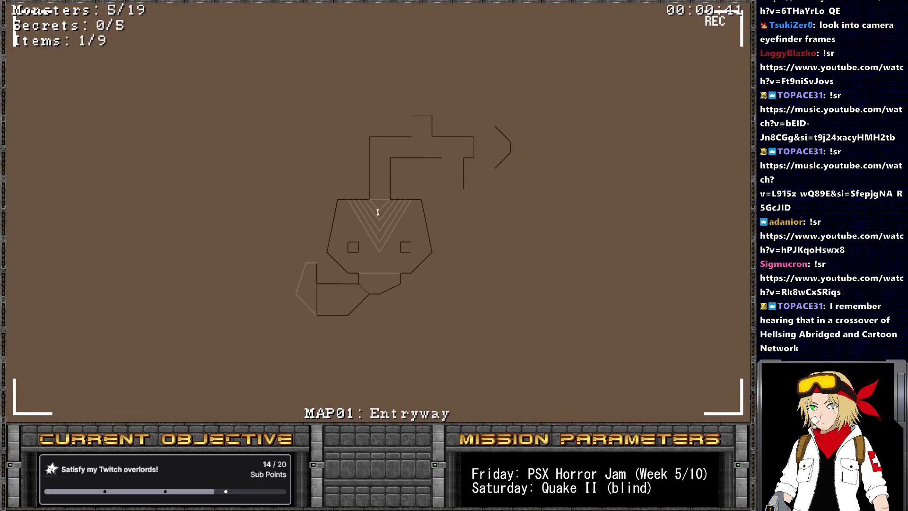
pyautogui.press('Tab')
pyautogui.press('Tab')
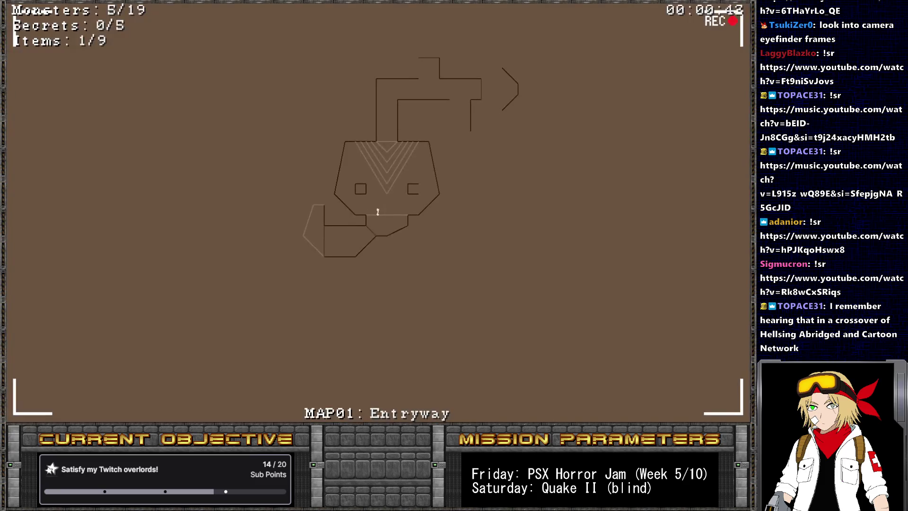
pyautogui.press('Tab')
pyautogui.press('Left')
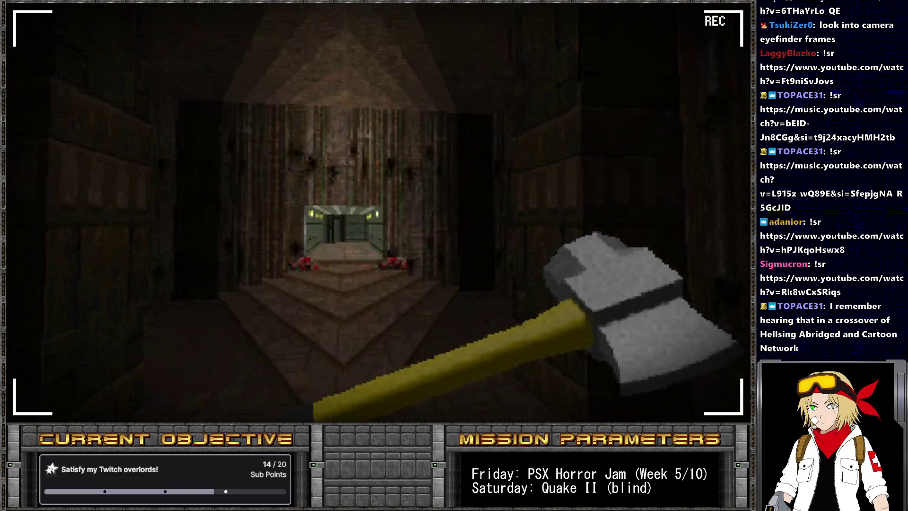
pyautogui.press('Up')
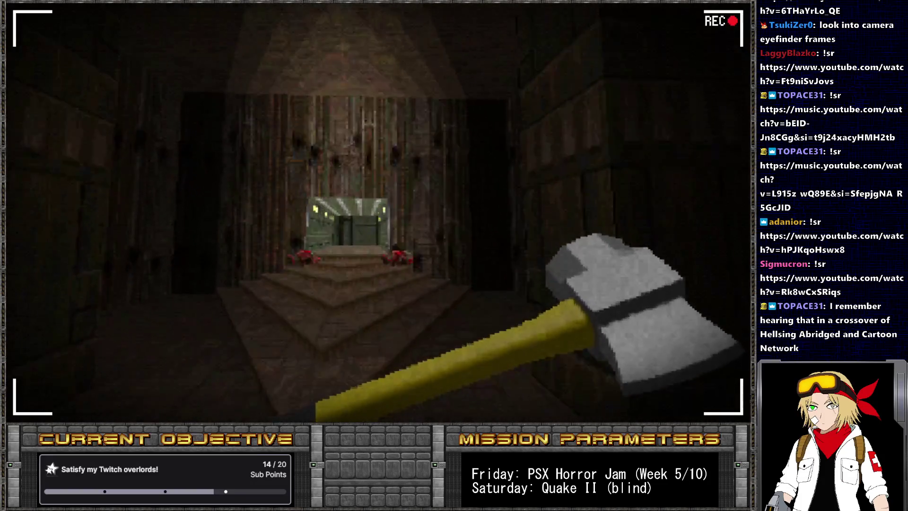
pyautogui.press('Up')
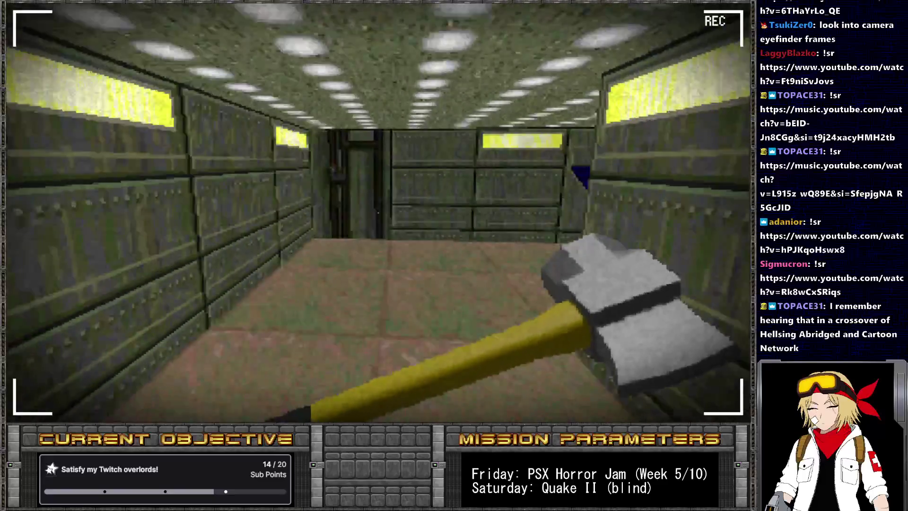
pyautogui.press('Up')
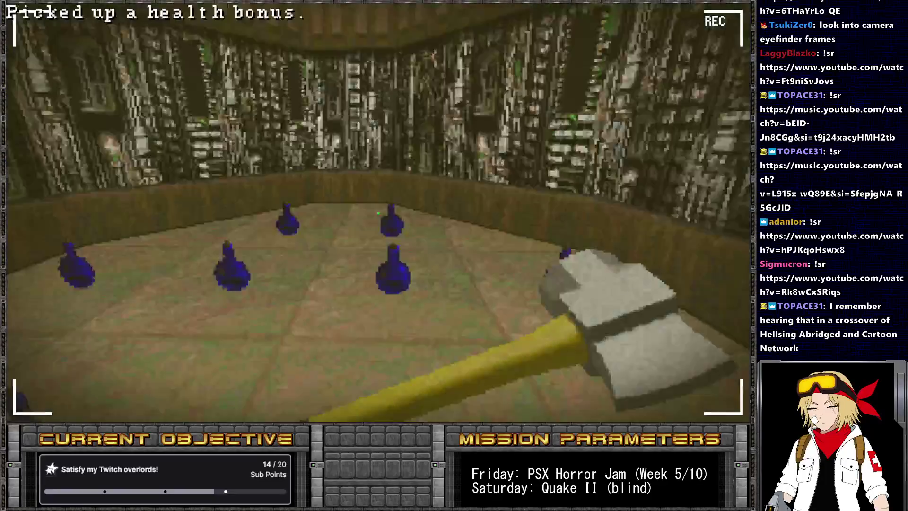
pyautogui.press('Up')
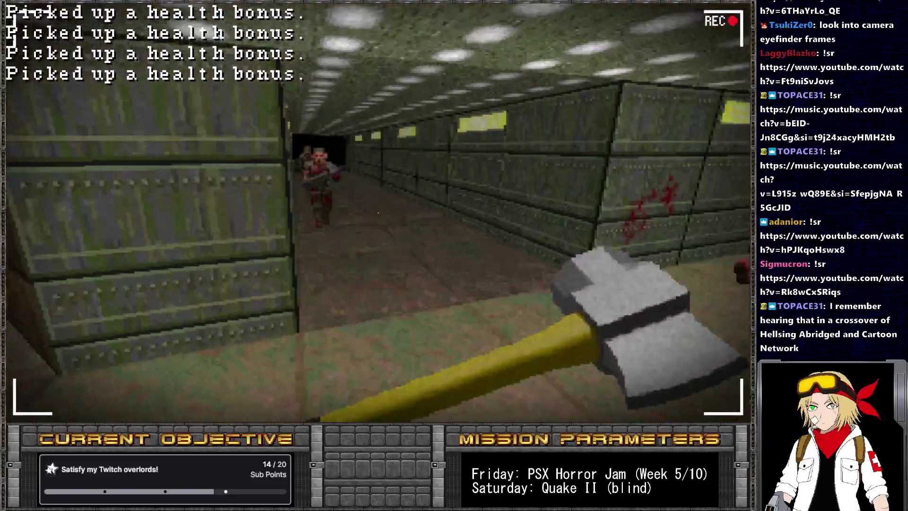
pyautogui.press('Up')
pyautogui.press('ctrl')
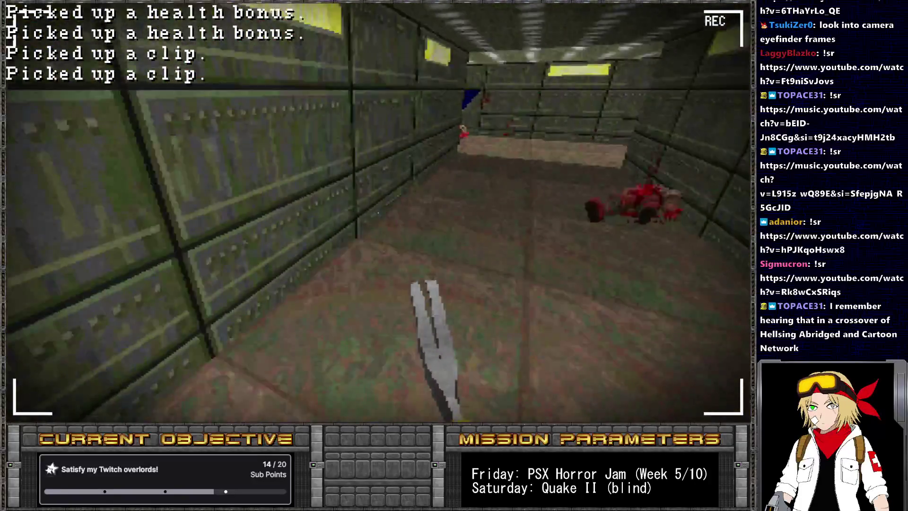
pyautogui.press('Up')
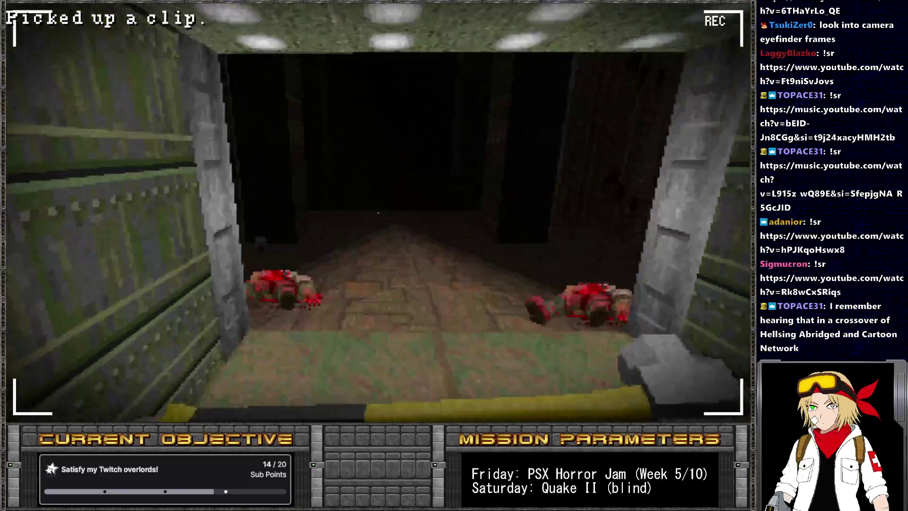
pyautogui.press('Up')
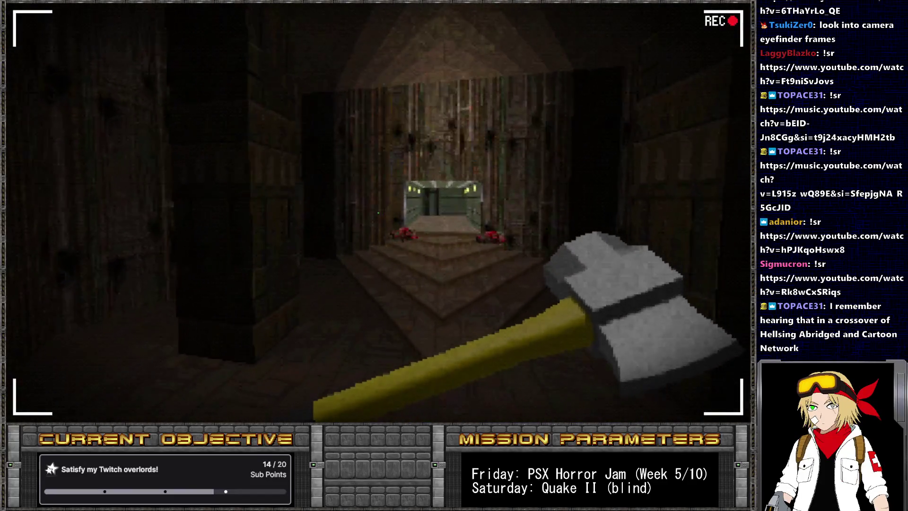
# - Leave the game and bring up the rec 1.png document in MediBang
pyautogui.hotkey('alt', 'Tab')
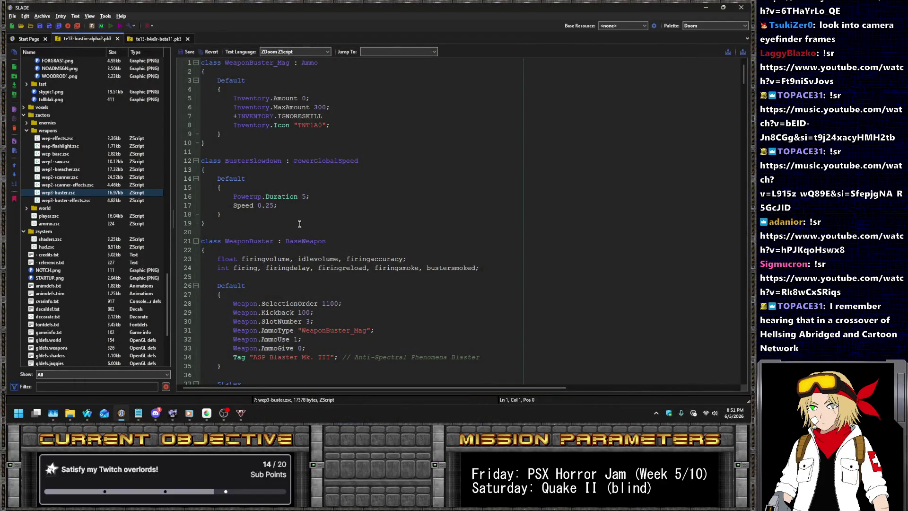
pyautogui.click(206, 414)
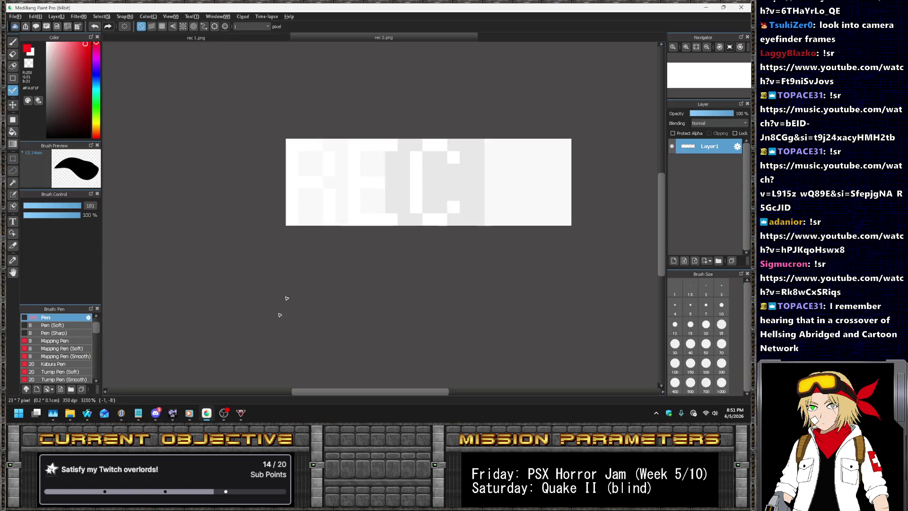
pyautogui.click(245, 40)
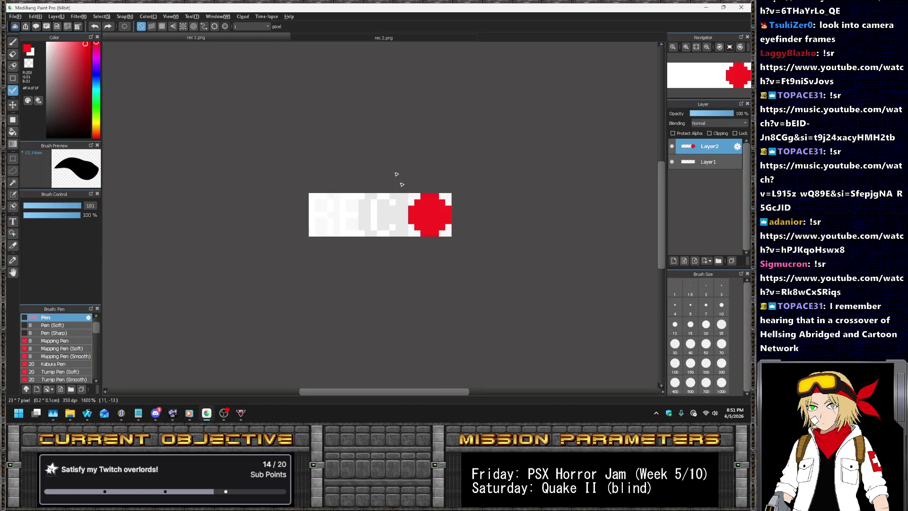
pyautogui.scroll(1, 372, 209)
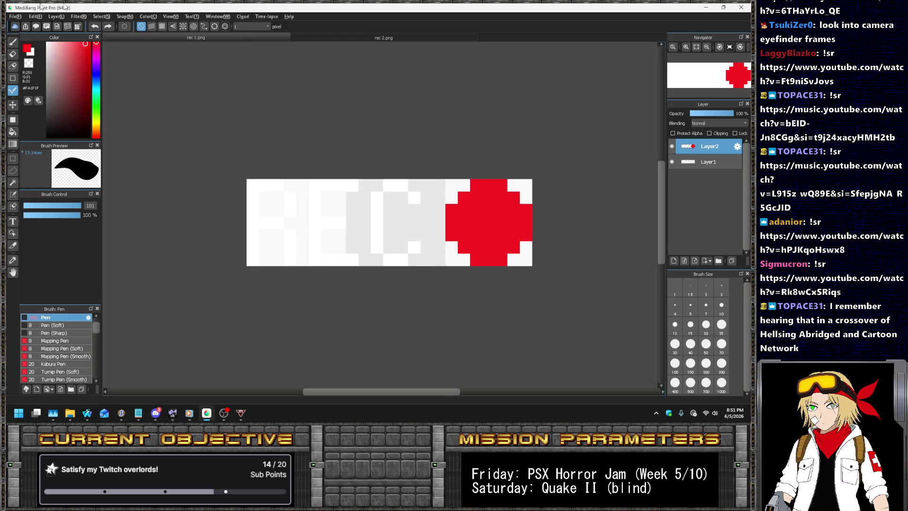
# - Resize the rec 1.png canvas to width 30 and height 10, then add Layer3
pyautogui.click(15, 17)
pyautogui.click(26, 27)
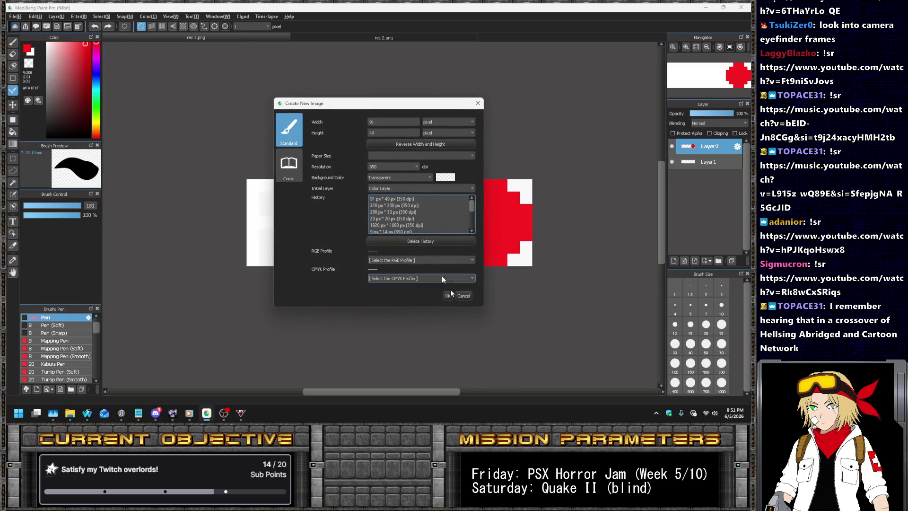
pyautogui.click(457, 293)
pyautogui.click(35, 16)
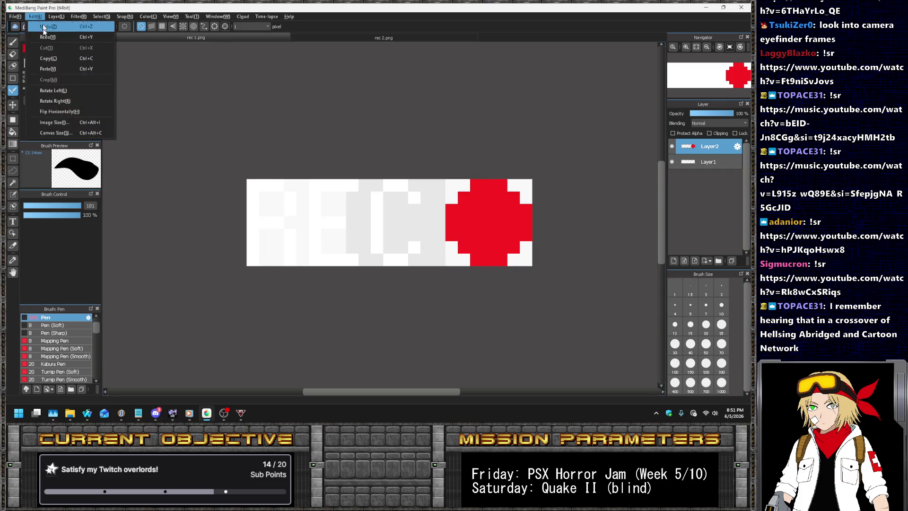
pyautogui.click(76, 136)
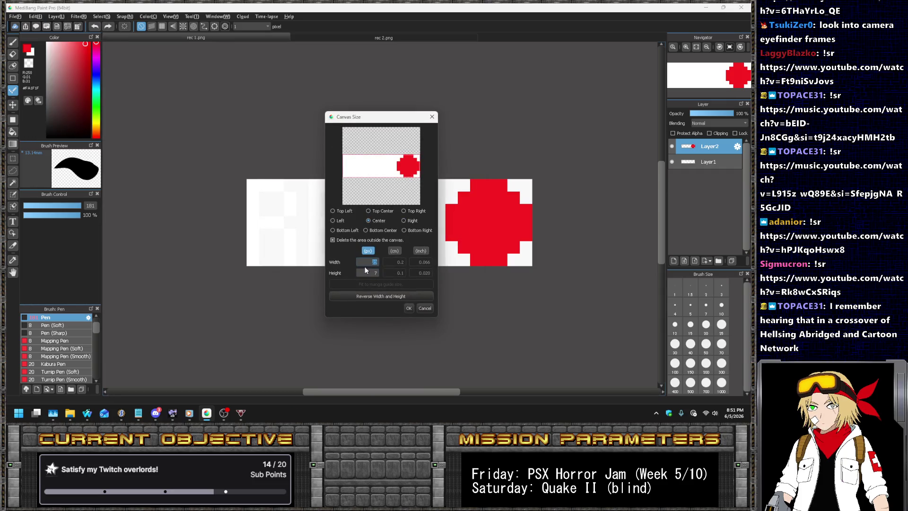
pyautogui.write('30')
pyautogui.press('Tab')
pyautogui.write('10')
pyautogui.press('Return')
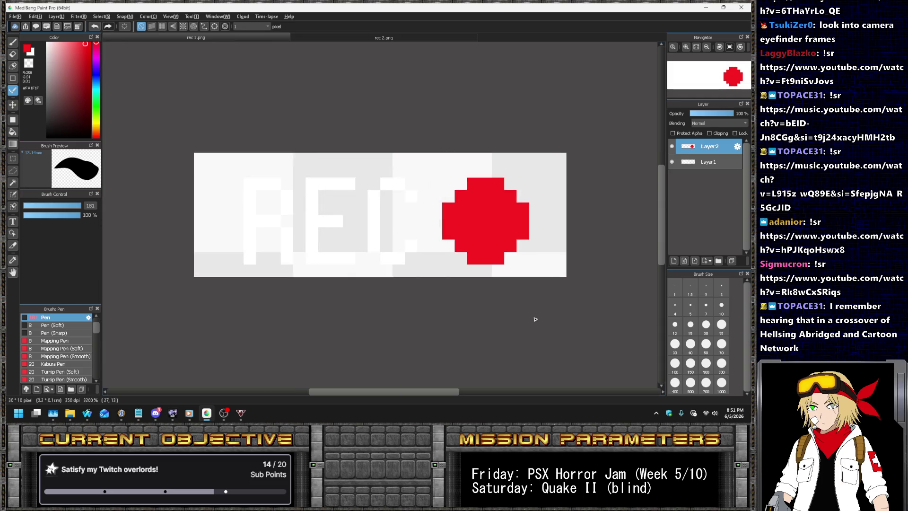
pyautogui.click(56, 16)
pyautogui.click(71, 25)
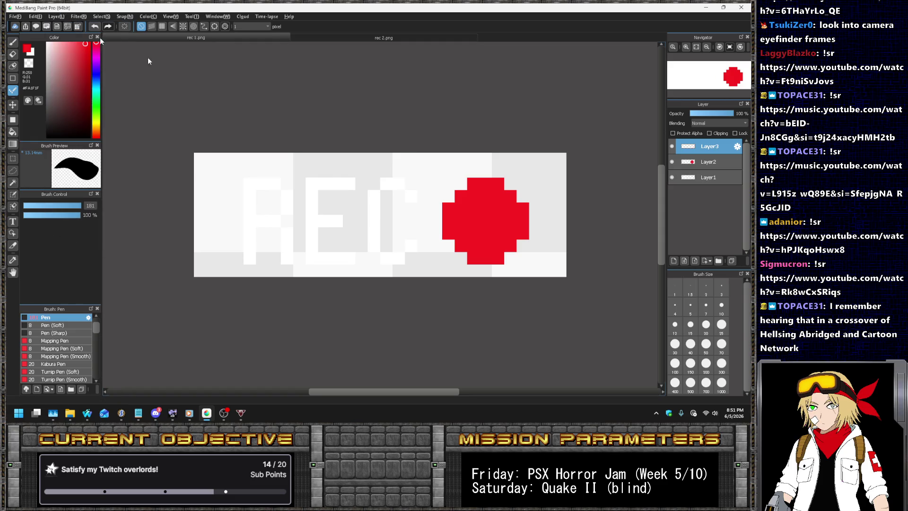
# - Move Layer3 to the bottom and bucket-fill it deep purple with the current-layer reference
pyautogui.moveTo(714, 158); pyautogui.dragTo(709, 185)
pyautogui.click(13, 132)
pyautogui.click(96, 61)
pyautogui.click(90, 84)
pyautogui.click(178, 27)
pyautogui.click(171, 39)
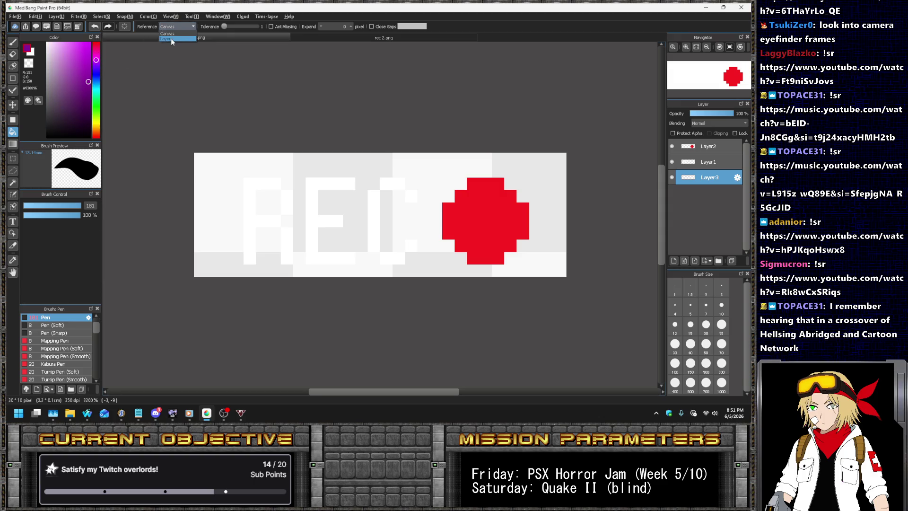
pyautogui.click(272, 211)
# - Hide the red dot and REC text layers and select the white pixel pen
pyautogui.hotkey('alt', 'Tab')
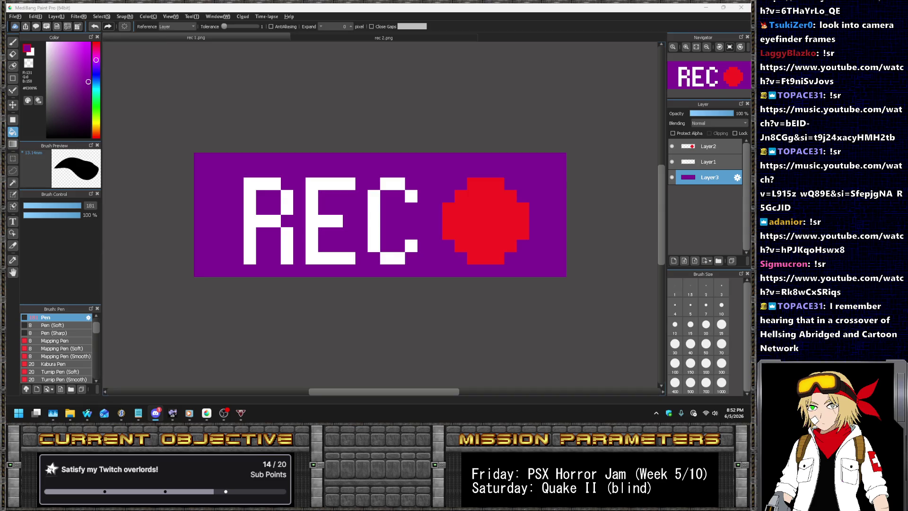
pyautogui.hotkey('alt', 'Tab')
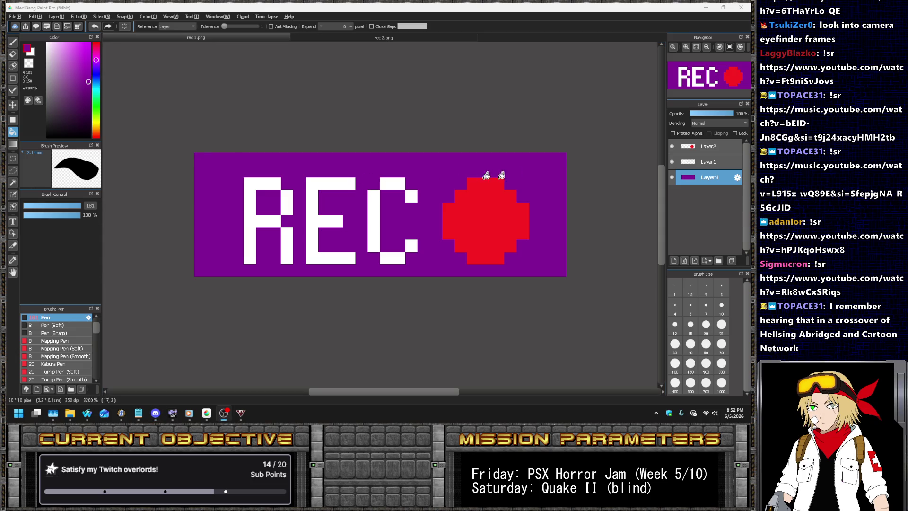
pyautogui.click(673, 146)
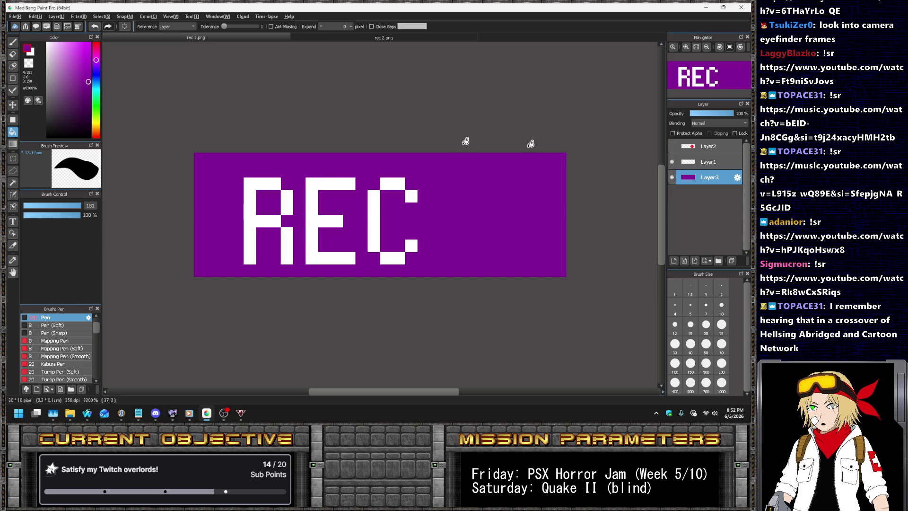
pyautogui.click(13, 92)
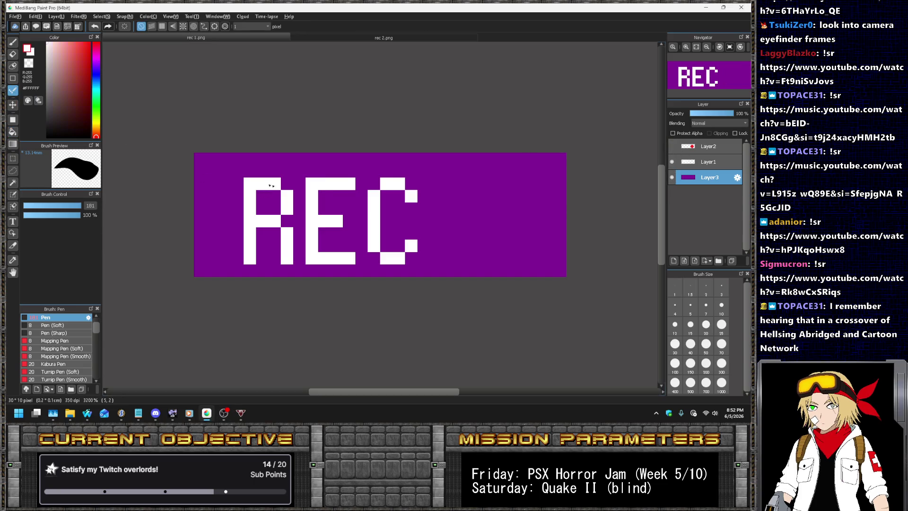
pyautogui.click(672, 162)
pyautogui.click(57, 16)
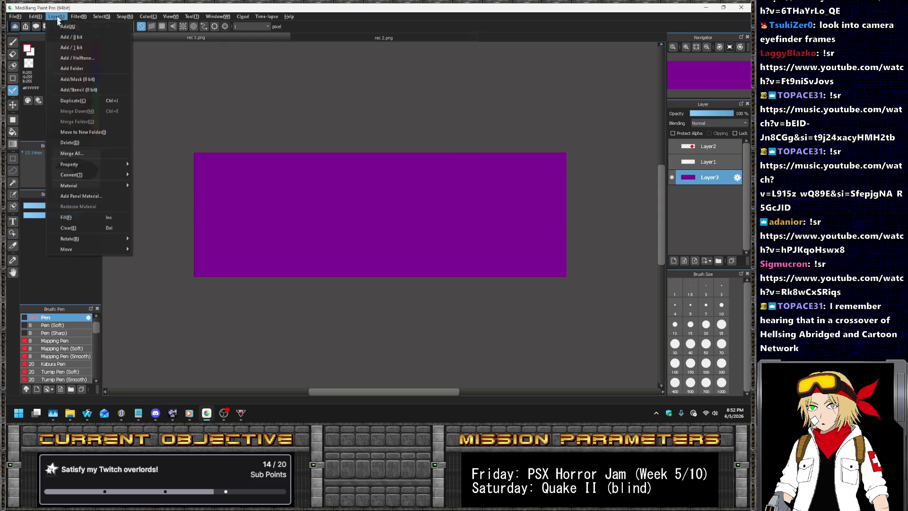
# - Add Layer4 and draw the first white 0, erasing its top-left corner pixel
pyautogui.click(70, 25)
pyautogui.scroll(1, 225, 181)
pyautogui.moveTo(207, 182); pyautogui.dragTo(215, 274)
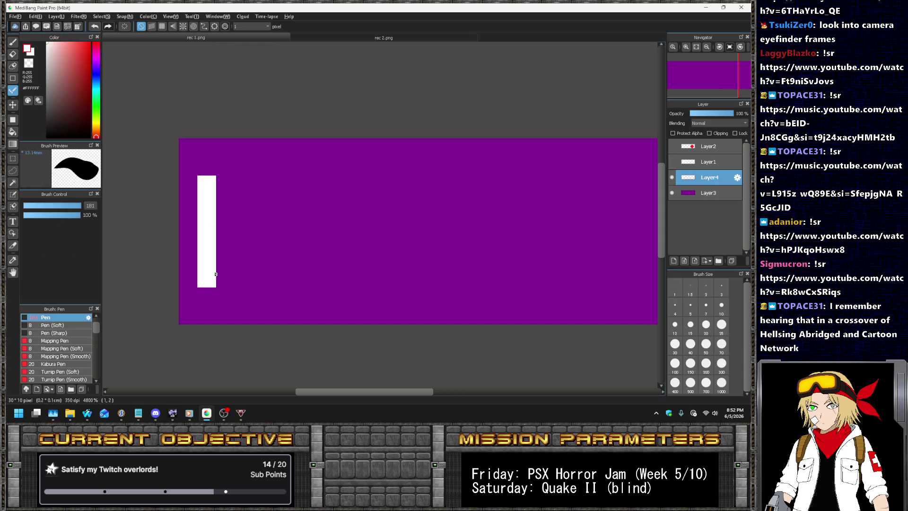
pyautogui.click(672, 161)
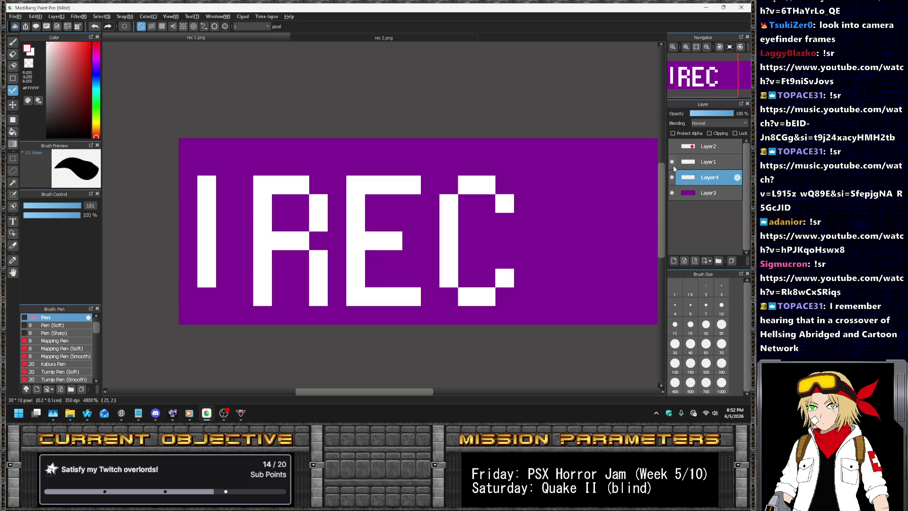
pyautogui.click(672, 162)
pyautogui.moveTo(226, 296)
pyautogui.mouseDown()
pyautogui.moveTo(244, 297)
pyautogui.moveTo(263, 213)
pyautogui.moveTo(250, 192)
pyautogui.moveTo(213, 182)
pyautogui.mouseUp()
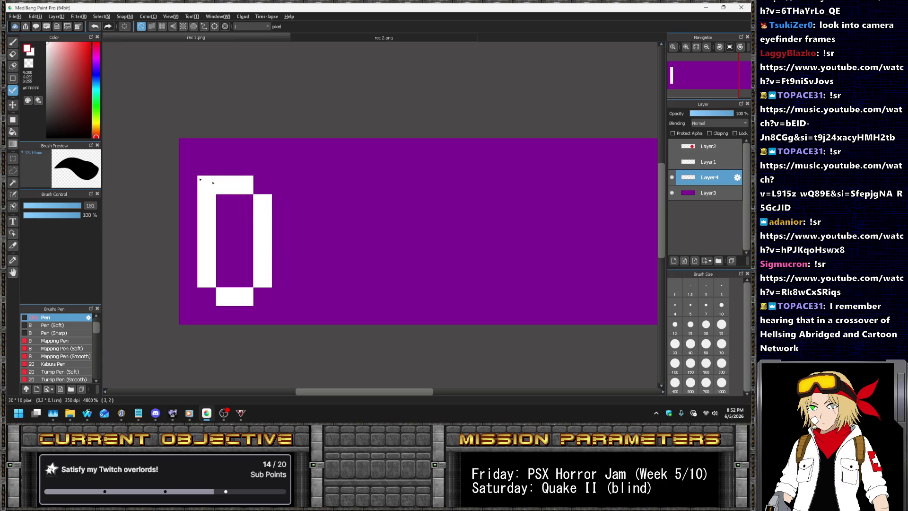
pyautogui.click(13, 54)
pyautogui.click(206, 184)
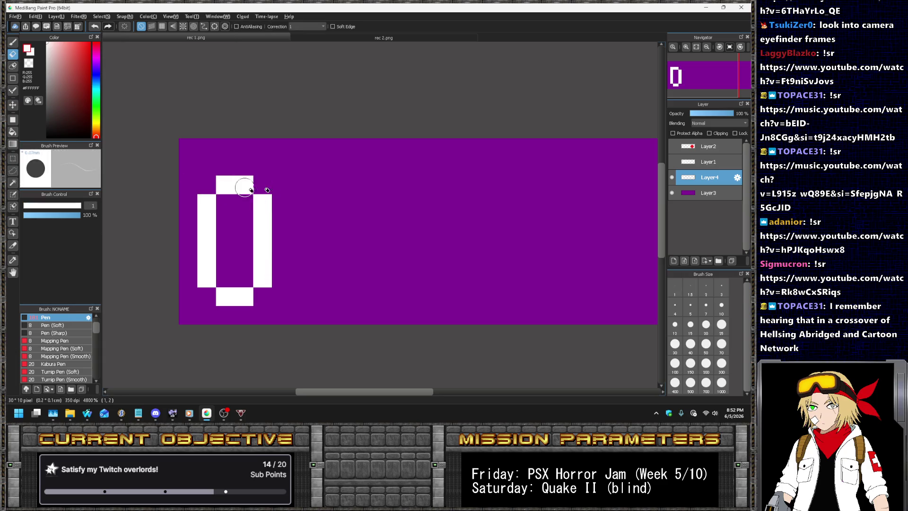
pyautogui.click(12, 90)
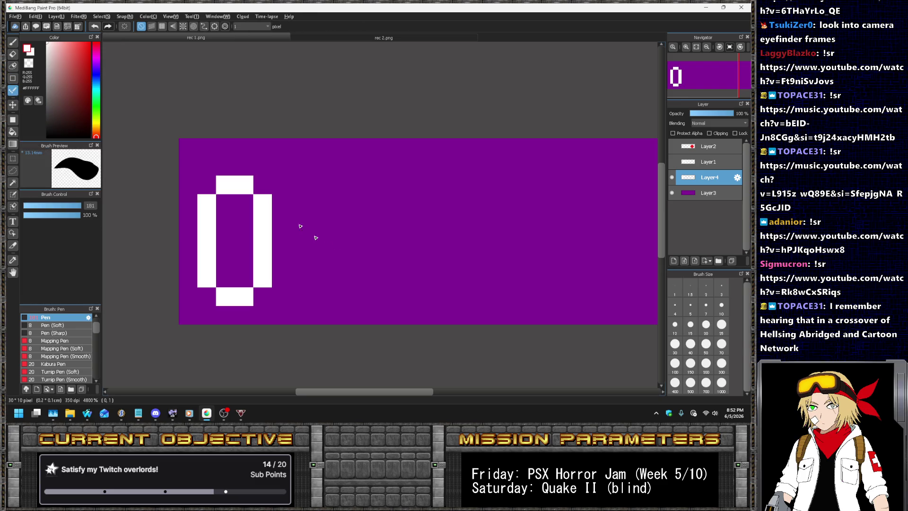
# - Draw the second 0, a colon, and the third 0, then start the next digit
pyautogui.moveTo(298, 209)
pyautogui.mouseDown()
pyautogui.moveTo(349, 287)
pyautogui.moveTo(315, 185)
pyautogui.mouseUp()
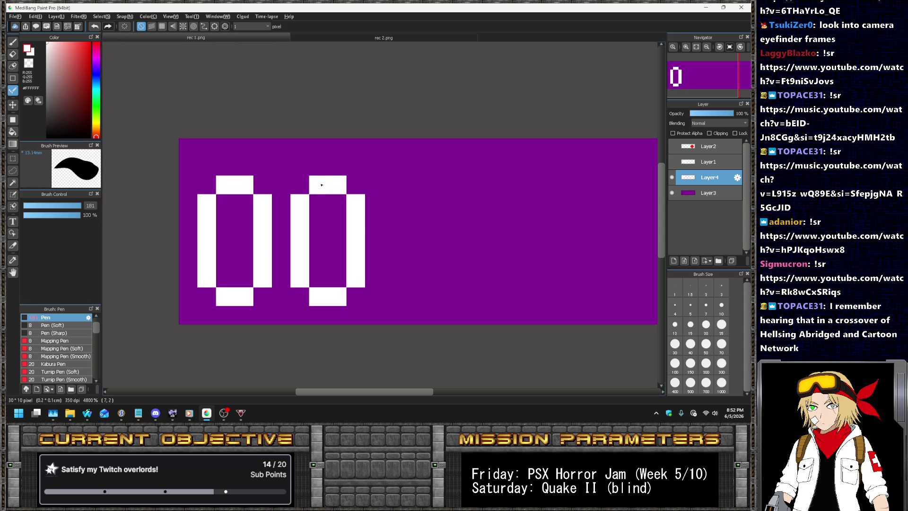
pyautogui.scroll(-2, 344, 183)
pyautogui.scroll(3, 376, 205)
pyautogui.click(356, 198)
pyautogui.click(365, 248)
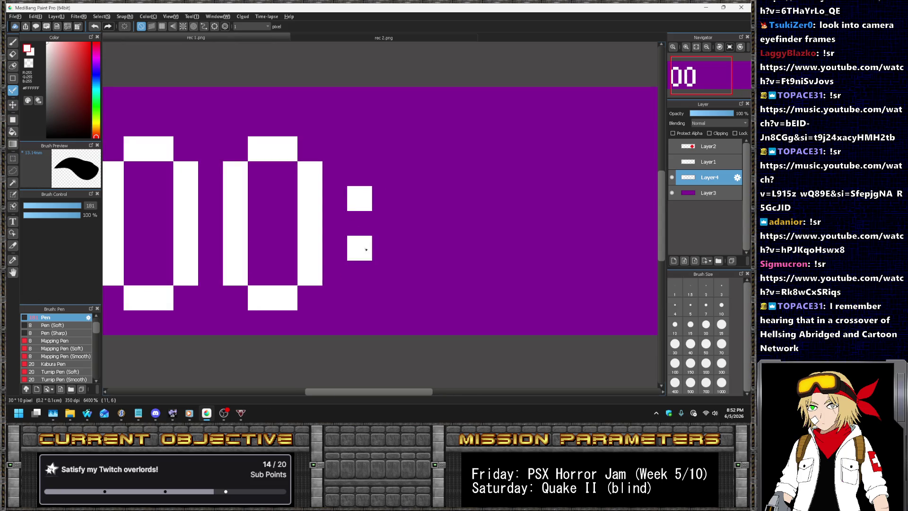
pyautogui.moveTo(408, 185)
pyautogui.mouseDown()
pyautogui.moveTo(457, 303)
pyautogui.moveTo(434, 149)
pyautogui.moveTo(455, 230)
pyautogui.moveTo(473, 133)
pyautogui.mouseUp()
pyautogui.scroll(-2, 385, 163)
pyautogui.scroll(1, 385, 163)
pyautogui.click(491, 246)
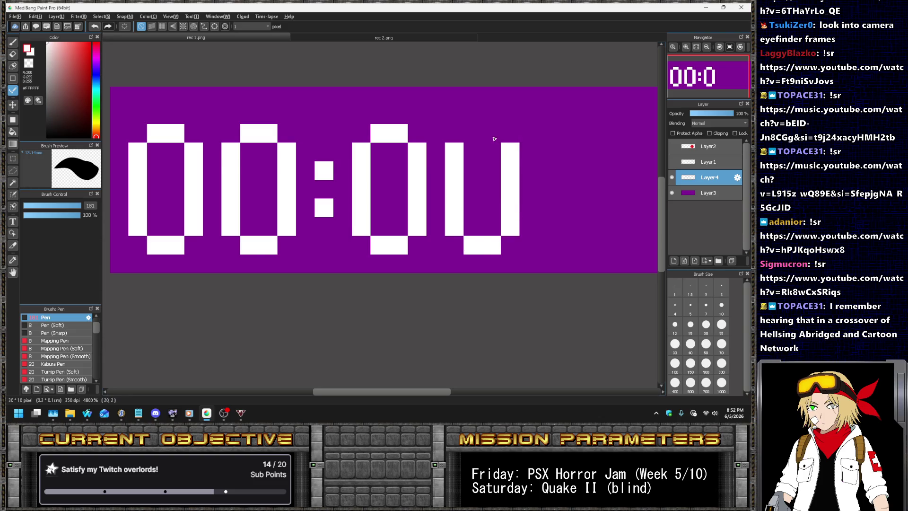
# - Draw the second colon and the final 0, undoing stray strokes
pyautogui.hscroll(3, 435, 138)
pyautogui.moveTo(421, 141); pyautogui.dragTo(421, 161)
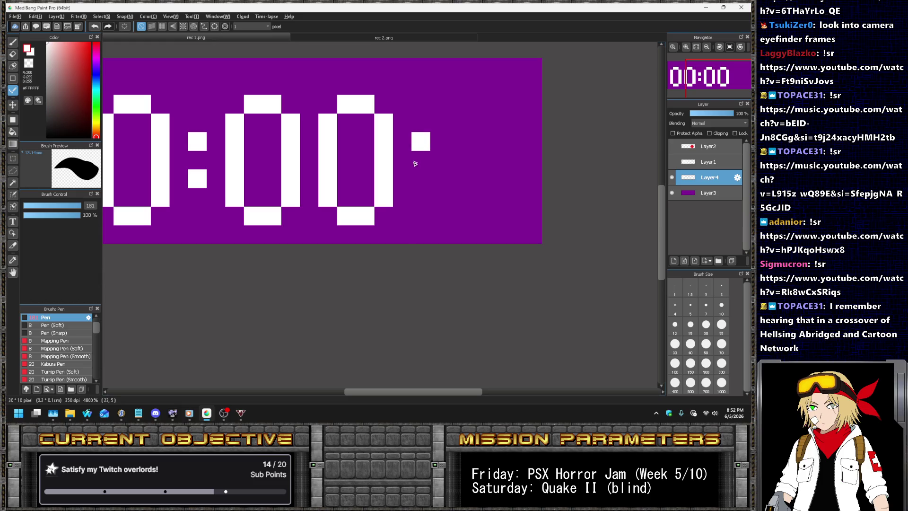
pyautogui.hotkey('ctrl', 'z')
pyautogui.click(427, 177)
pyautogui.moveTo(461, 121)
pyautogui.mouseDown()
pyautogui.moveTo(456, 195)
pyautogui.moveTo(497, 216)
pyautogui.moveTo(515, 140)
pyautogui.moveTo(513, 206)
pyautogui.mouseUp()
pyautogui.hotkey('ctrl', 'z')
pyautogui.moveTo(501, 104); pyautogui.dragTo(471, 105)
pyautogui.scroll(-4, 415, 120)
pyautogui.scroll(3, 355, 111)
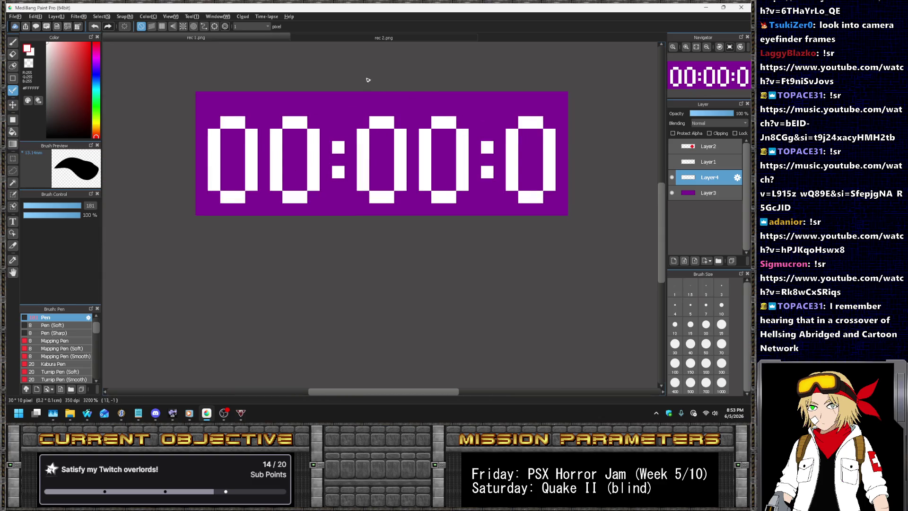
pyautogui.click(37, 16)
pyautogui.click(37, 17)
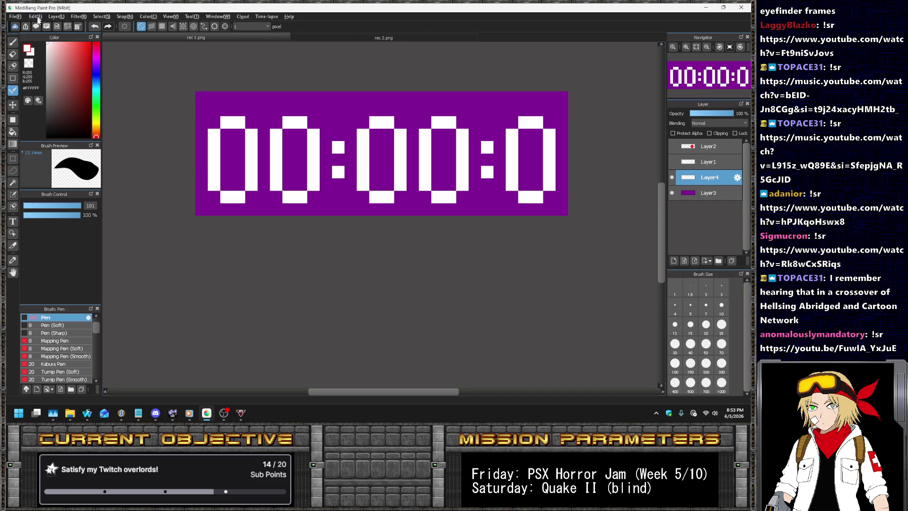
# - Resize the canvas to 35×9 pixels, anchored at bottom centre
pyautogui.click(13, 159)
pyautogui.moveTo(197, 112); pyautogui.dragTo(570, 213)
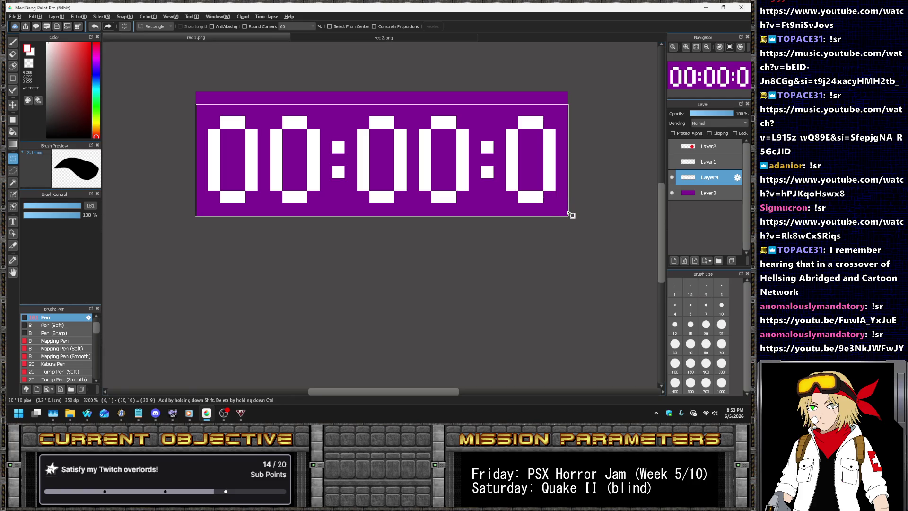
pyautogui.click(276, 259)
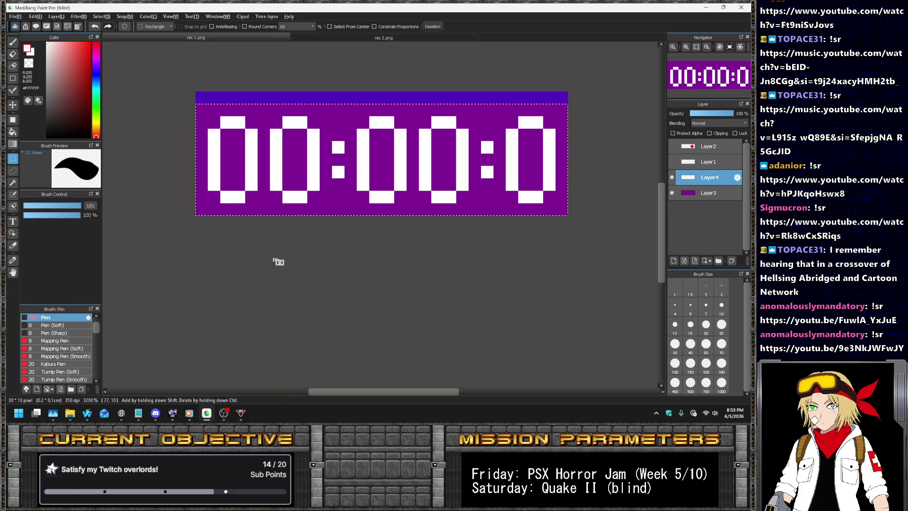
pyautogui.click(41, 16)
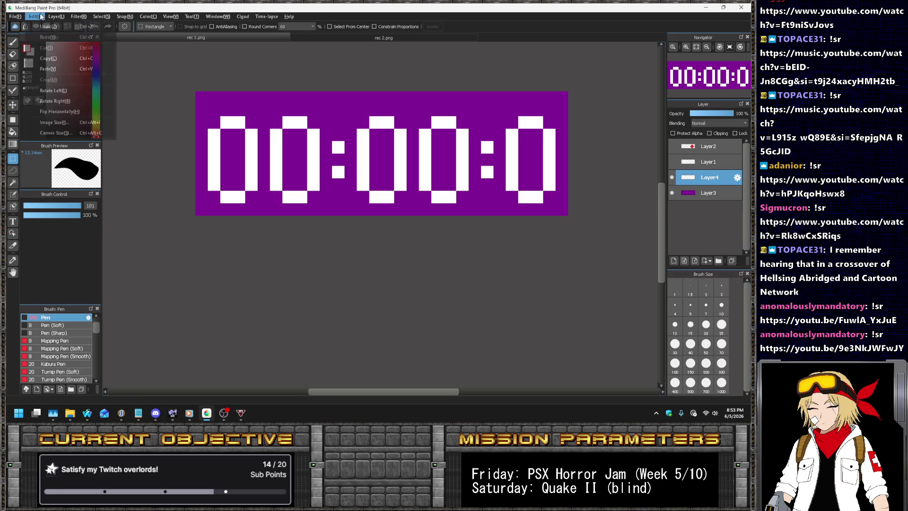
pyautogui.click(69, 134)
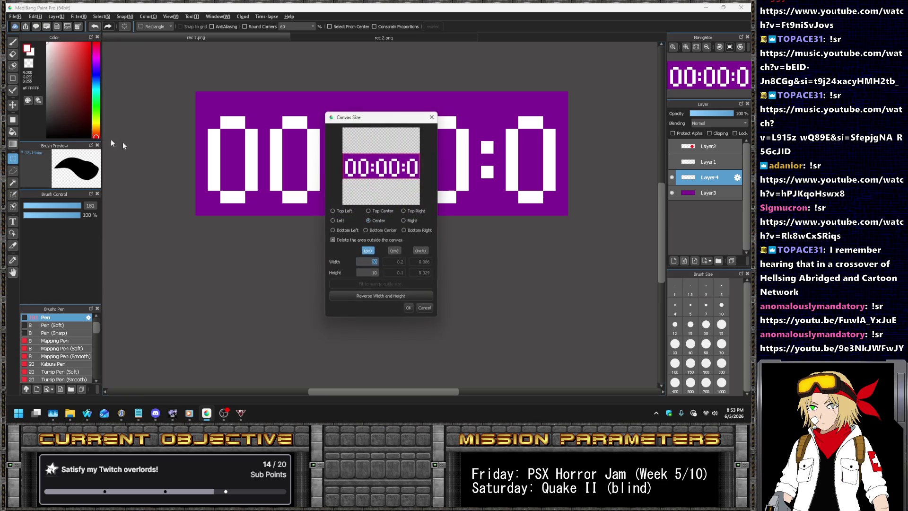
pyautogui.moveTo(375, 262); pyautogui.dragTo(413, 270)
pyautogui.write('5')
pyautogui.click(375, 274)
pyautogui.write('9')
pyautogui.click(378, 228)
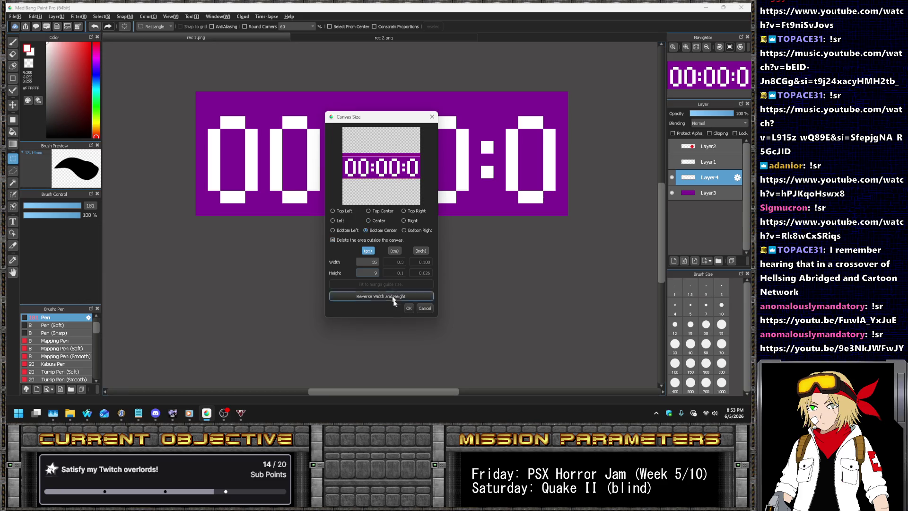
pyautogui.click(408, 306)
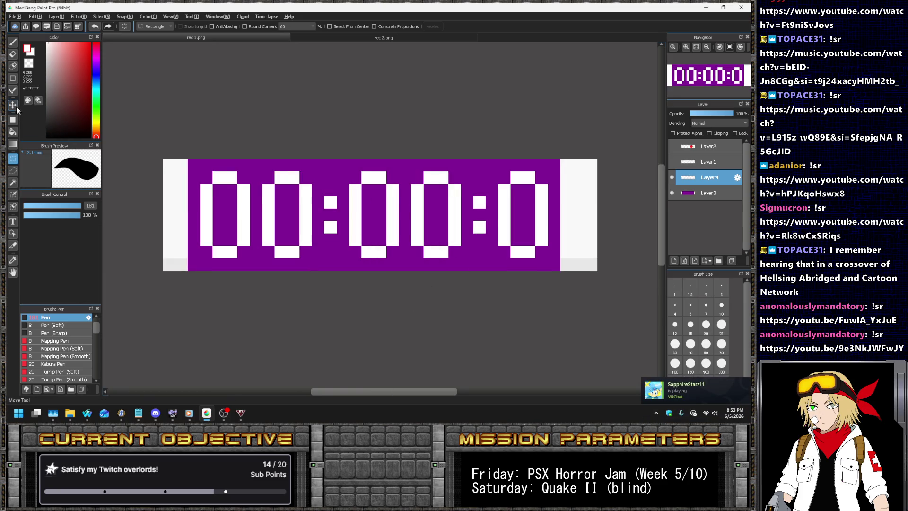
# - Shift the digits and purple layers 2 pixels left and fill the right strip purple
pyautogui.press('v')
pyautogui.keyDown('ctrl'); pyautogui.click(694, 193); pyautogui.keyUp('ctrl')
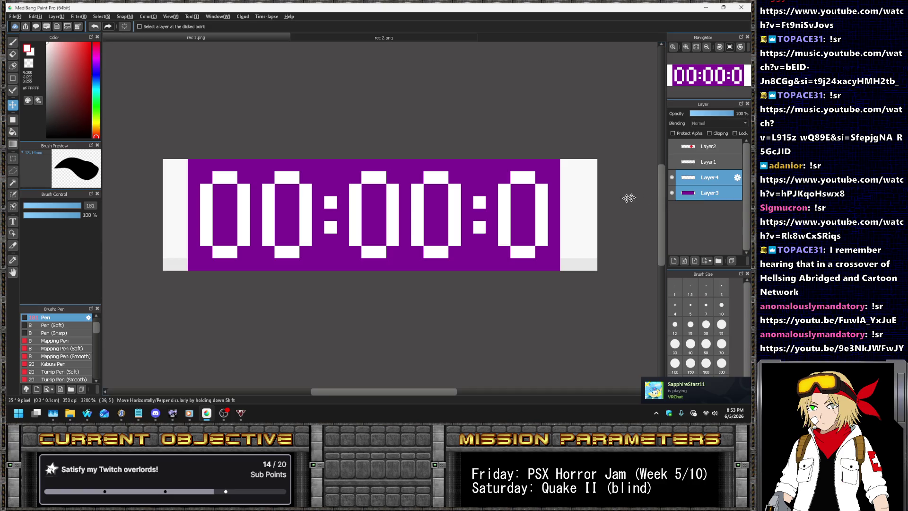
pyautogui.moveTo(517, 216); pyautogui.dragTo(486, 216)
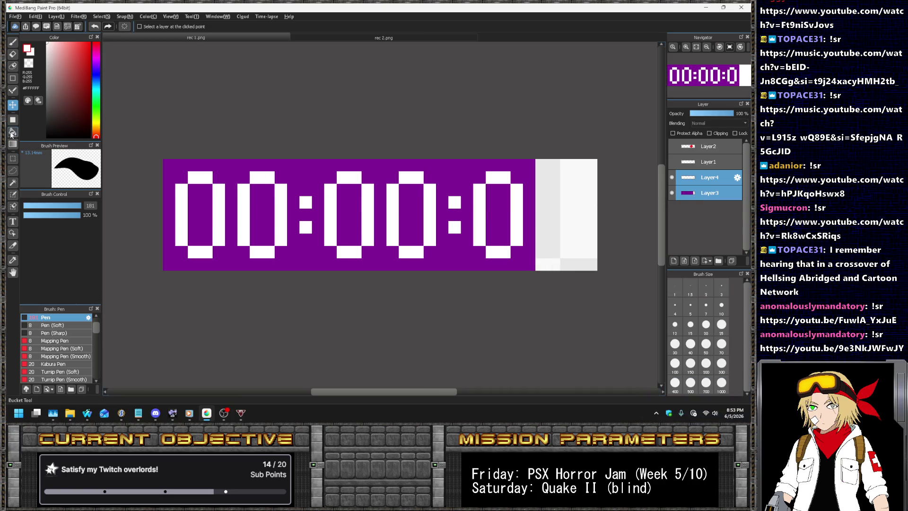
pyautogui.press('g')
pyautogui.keyDown('alt'); pyautogui.click(402, 169); pyautogui.keyUp('alt')
pyautogui.click(563, 181)
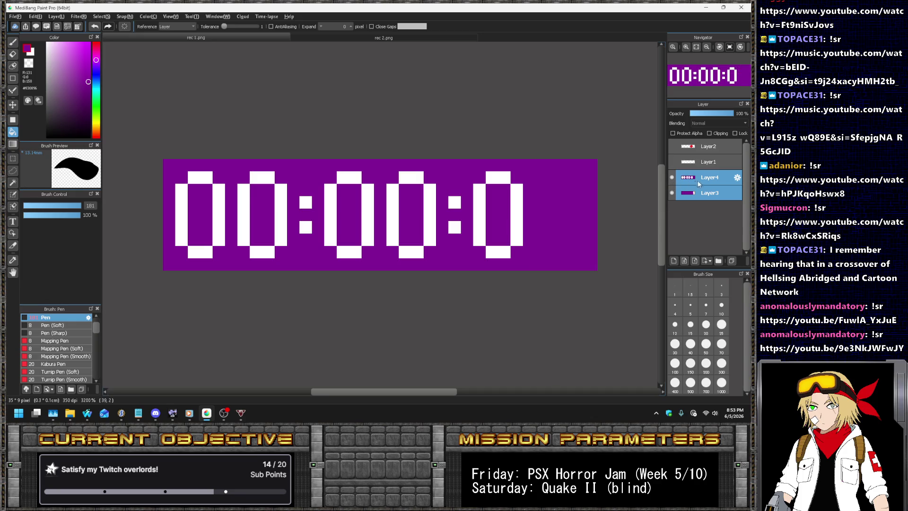
# - Check the layers by toggling visibility, undo and redo the edits, and re-show the purple background
pyautogui.click(704, 177)
pyautogui.click(672, 193)
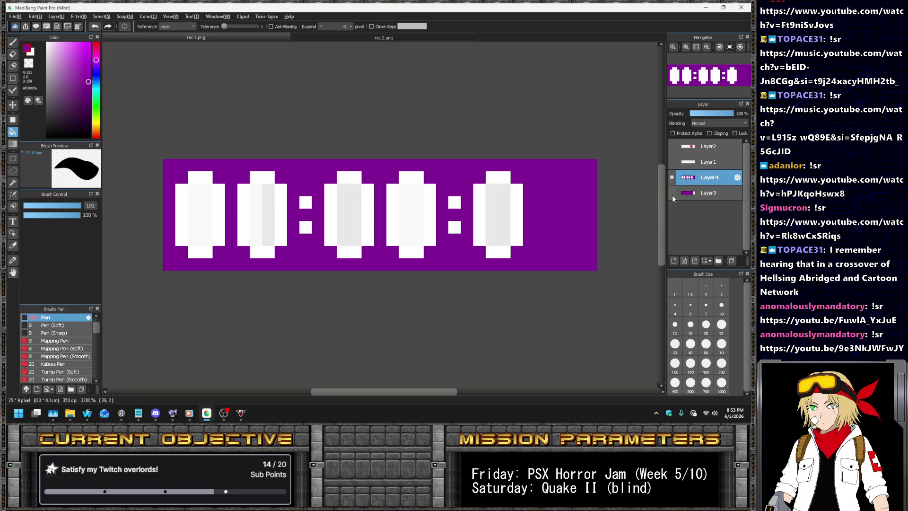
pyautogui.click(671, 178)
pyautogui.click(672, 177)
pyautogui.hotkey('ctrl', 'z')
pyautogui.hotkey('ctrl', 'z')
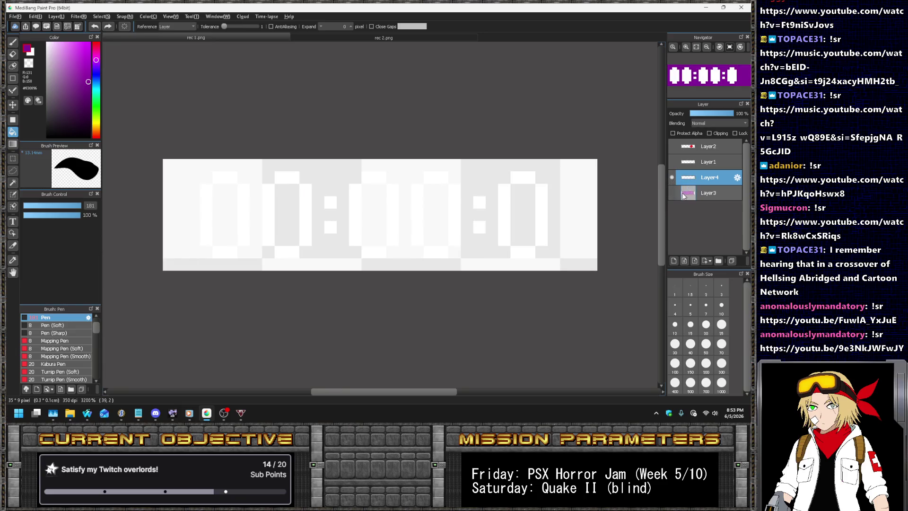
pyautogui.click(672, 193)
pyautogui.hotkey('ctrl', 'z')
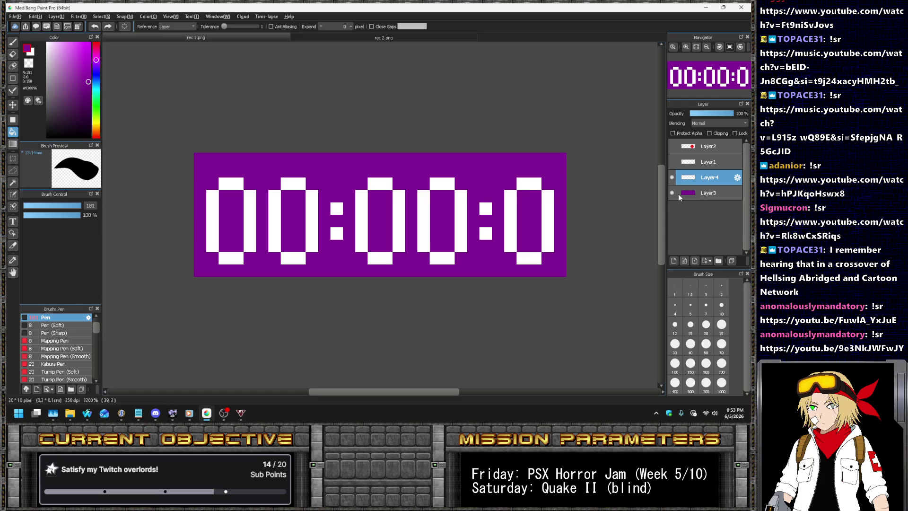
pyautogui.hotkey('ctrl', 'y')
pyautogui.hotkey('ctrl', 'y')
pyautogui.hotkey('ctrl', 'y')
pyautogui.hotkey('ctrl', 'y')
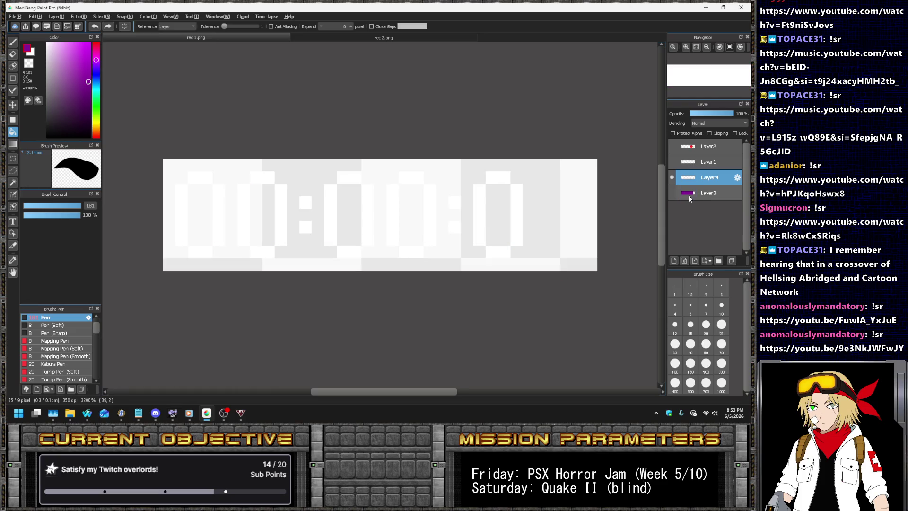
pyautogui.click(702, 194)
pyautogui.click(672, 193)
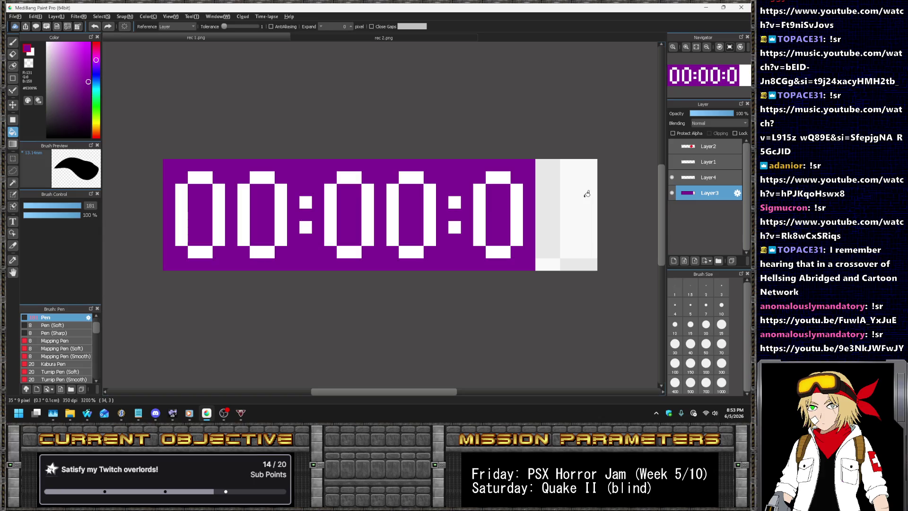
# - Draw a final white zero with the Dot pen so the timer reads 00:00:00
pyautogui.press('b')
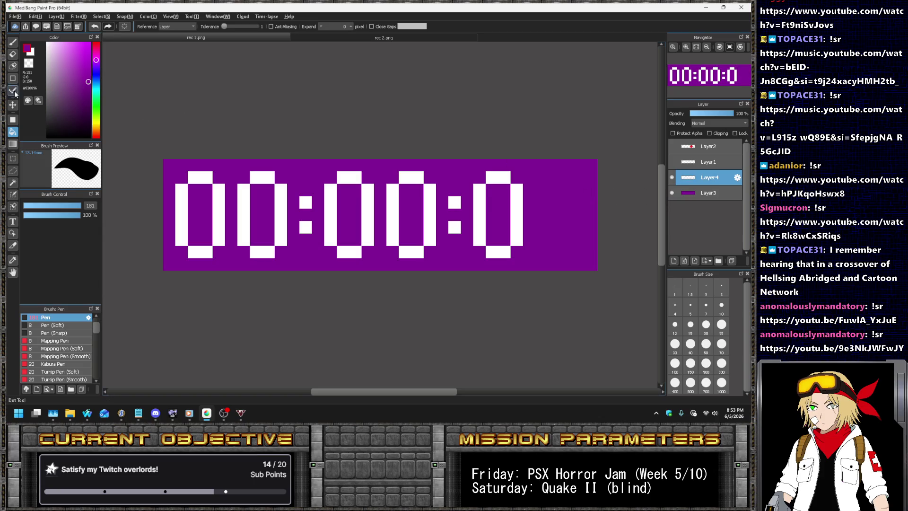
pyautogui.press('x')
pyautogui.moveTo(541, 190); pyautogui.dragTo(573, 251)
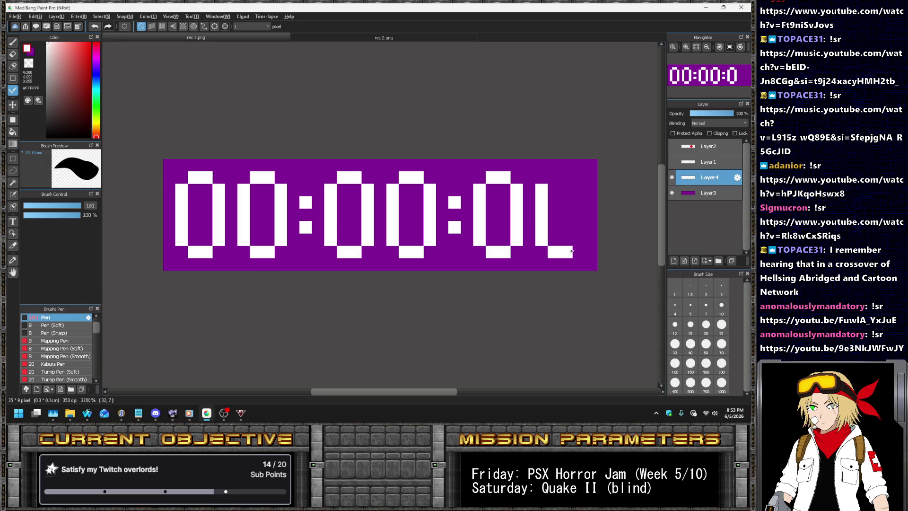
pyautogui.moveTo(572, 250); pyautogui.dragTo(553, 177)
pyautogui.scroll(-4, 384, 208)
pyautogui.scroll(-1, 416, 201)
pyautogui.scroll(2, 427, 197)
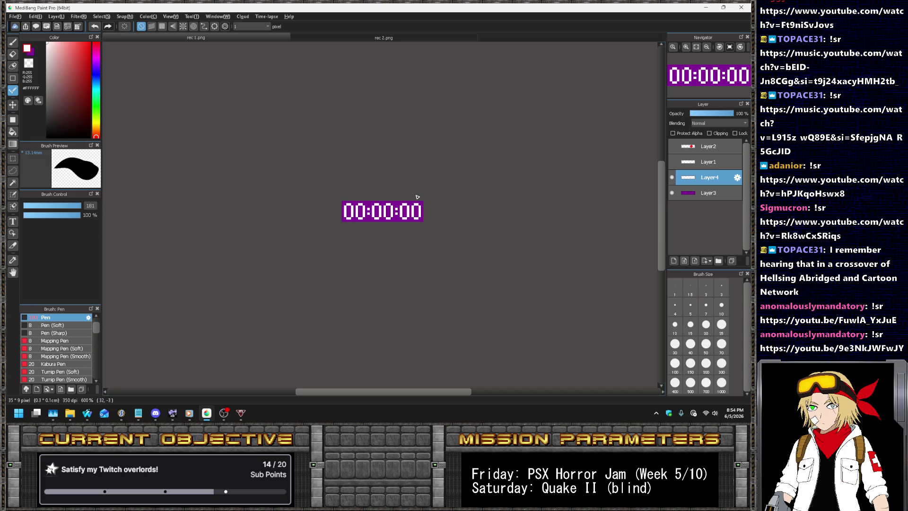
pyautogui.scroll(2, 364, 196)
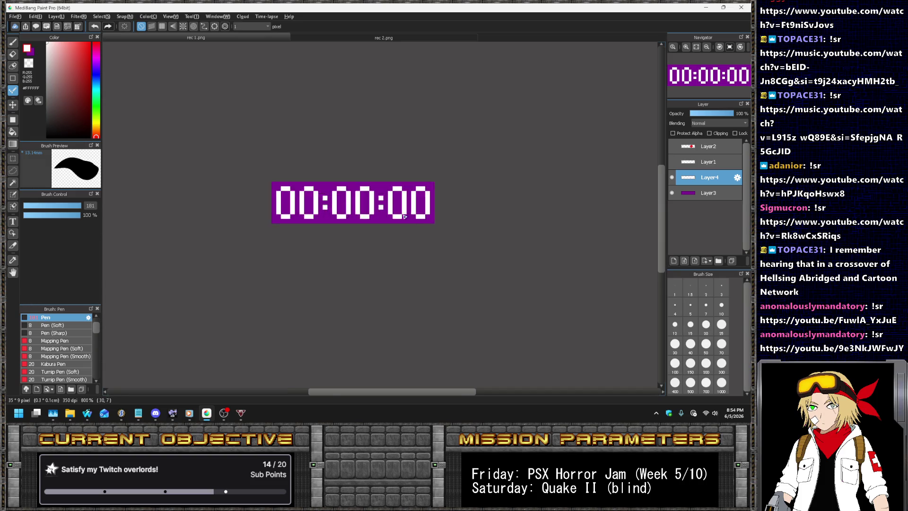
pyautogui.scroll(3, 350, 212)
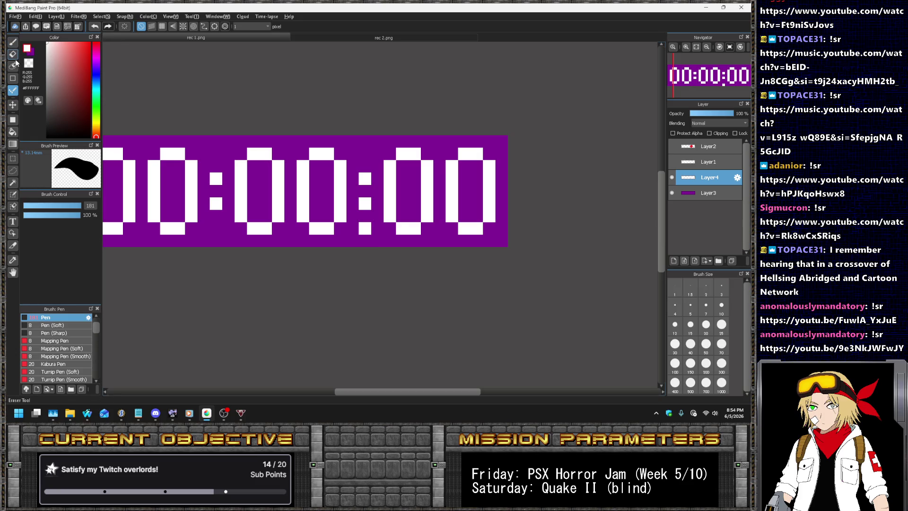
pyautogui.scroll(-2, 568, 208)
pyautogui.scroll(-2, 565, 203)
pyautogui.scroll(3, 565, 203)
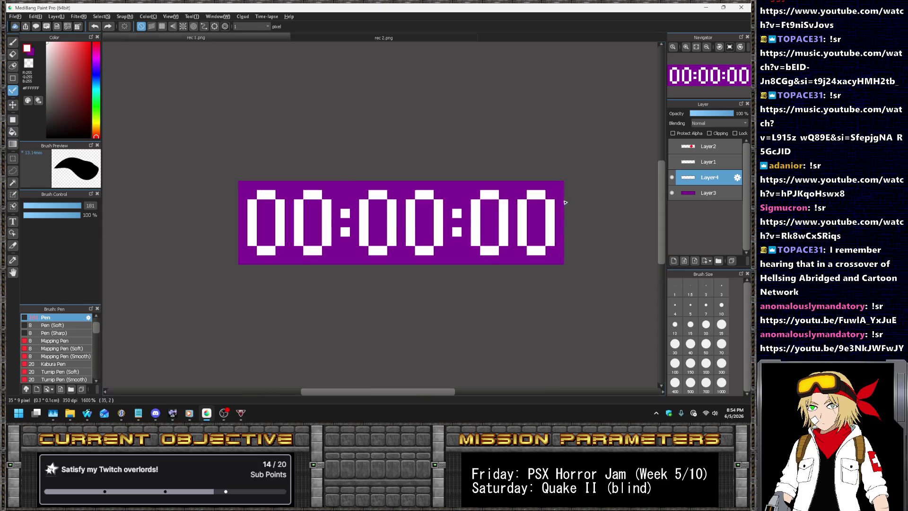
# - Add a new empty layer, Layer5, above the digits
pyautogui.click(36, 16)
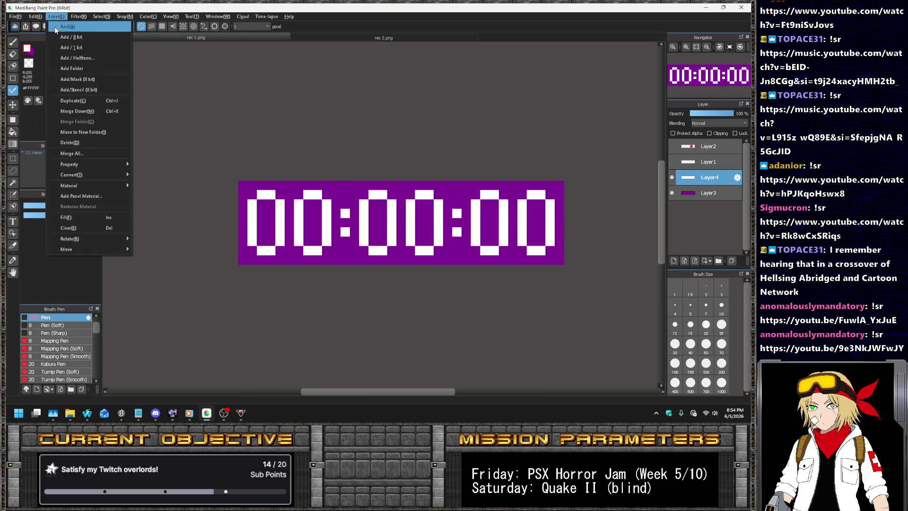
pyautogui.press('Escape')
pyautogui.click(55, 27)
pyautogui.scroll(-1, 533, 197)
pyautogui.scroll(1, 534, 197)
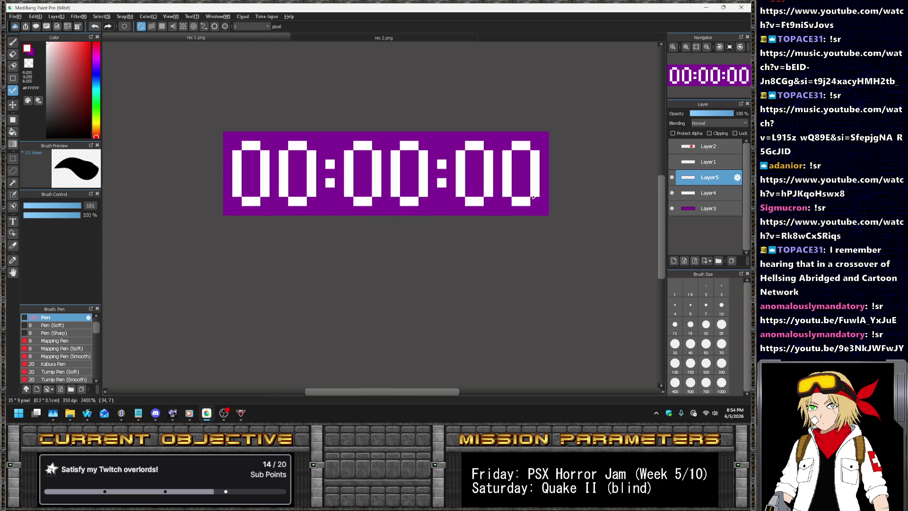
# - Hide the purple background layer and crop the canvas to the selected timer area
pyautogui.click(672, 209)
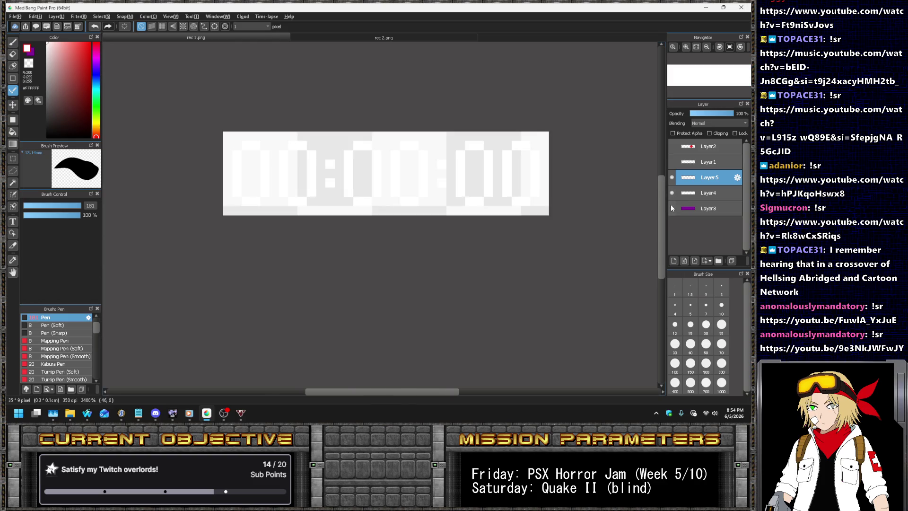
pyautogui.click(13, 159)
pyautogui.moveTo(232, 142); pyautogui.dragTo(540, 206)
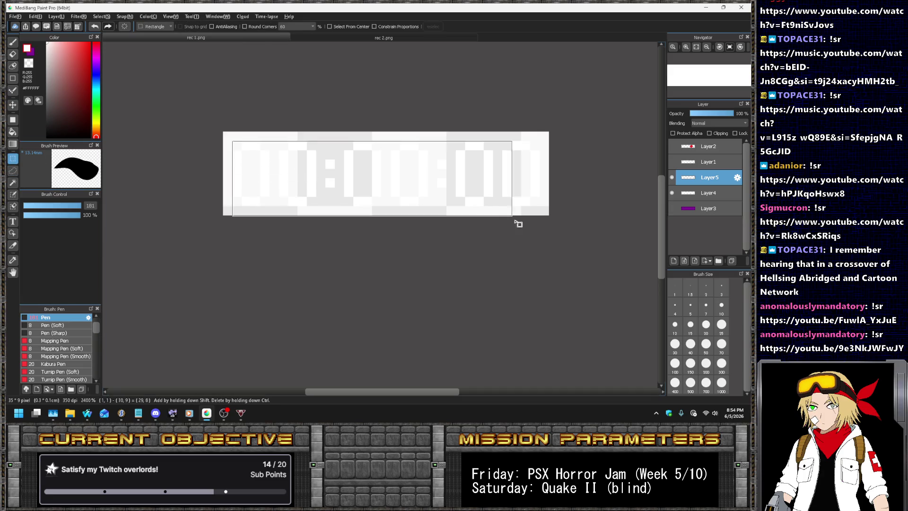
pyautogui.click(42, 16)
pyautogui.click(69, 77)
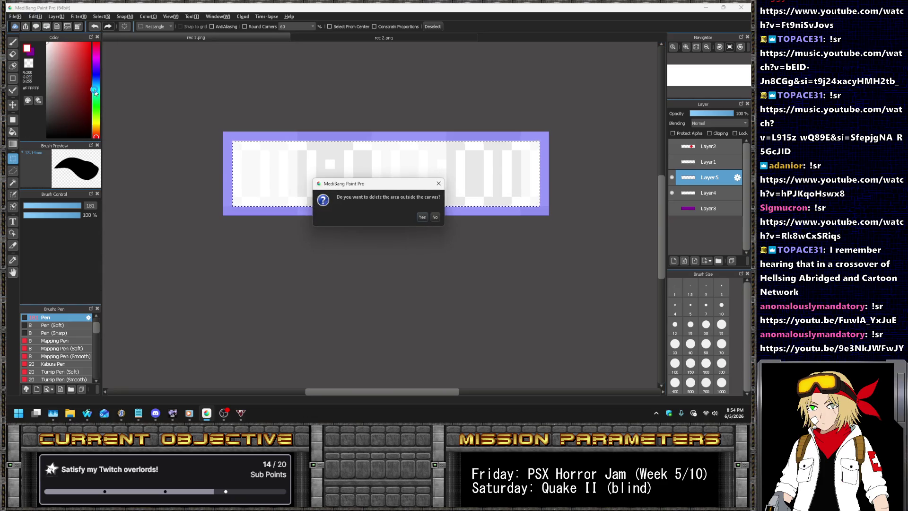
pyautogui.press('Return')
# - Save the white digits as a PNG file, sample number.png
pyautogui.click(16, 17)
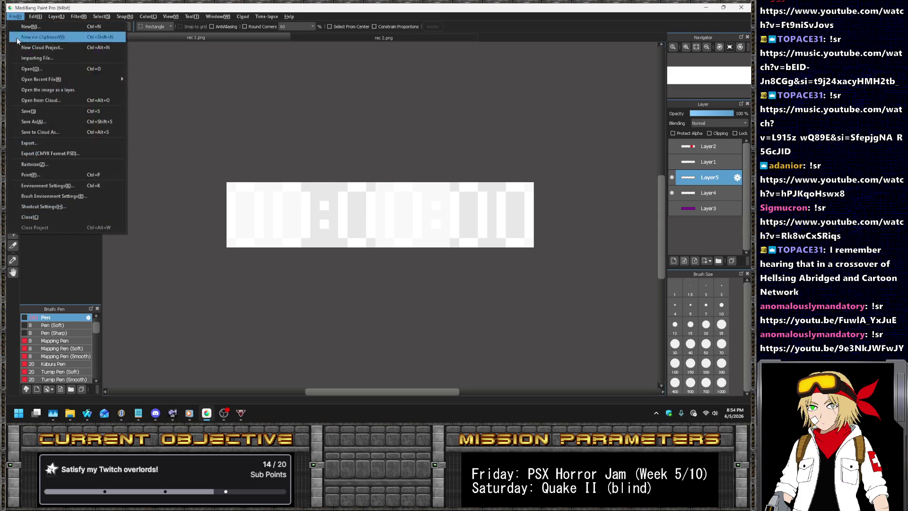
pyautogui.click(40, 121)
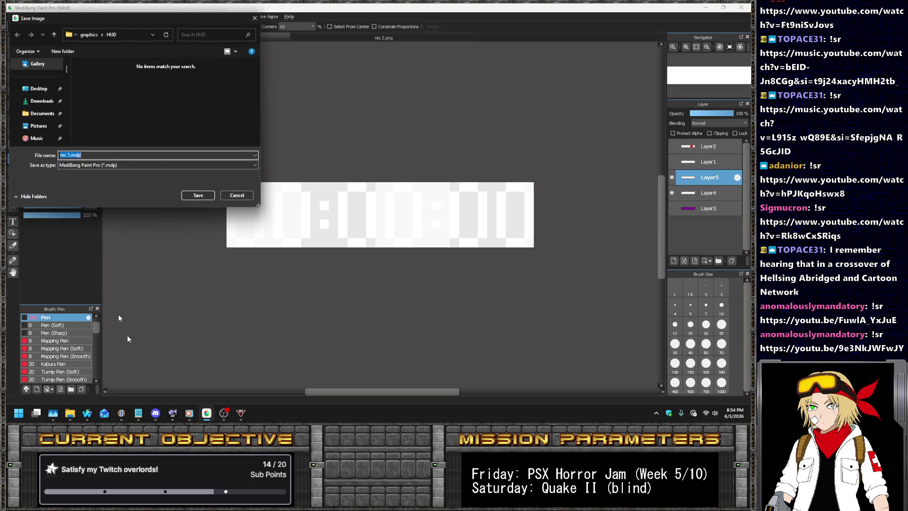
pyautogui.click(114, 165)
pyautogui.click(114, 175)
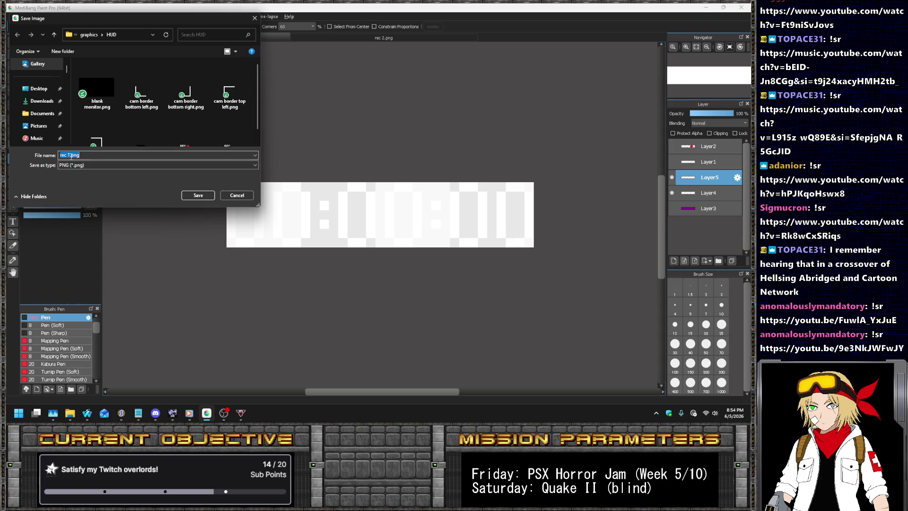
pyautogui.write('timer')
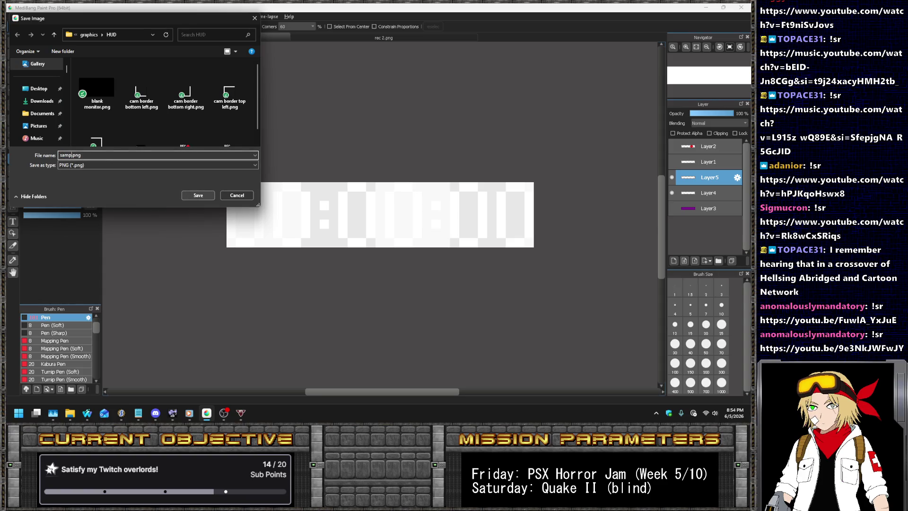
pyautogui.press('Return')
pyautogui.press('Return')
pyautogui.moveTo(220, 179); pyautogui.dragTo(312, 265)
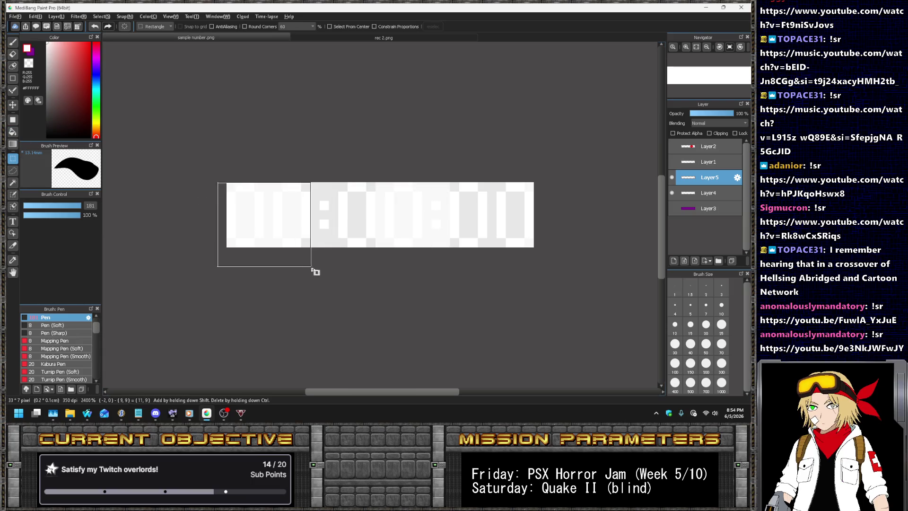
# - Make Layer4 active, try selections across the strip, then clear the selection
pyautogui.click(332, 185)
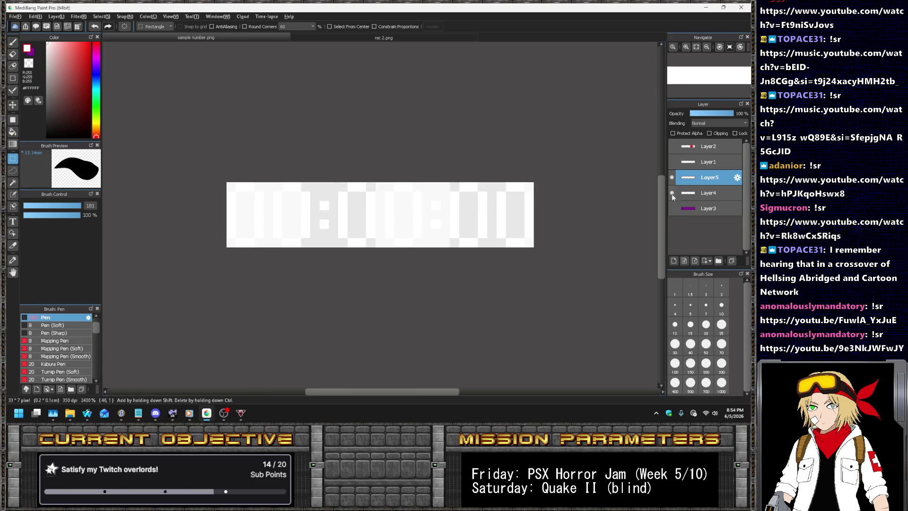
pyautogui.hotkey('ctrl', 'z')
pyautogui.click(708, 195)
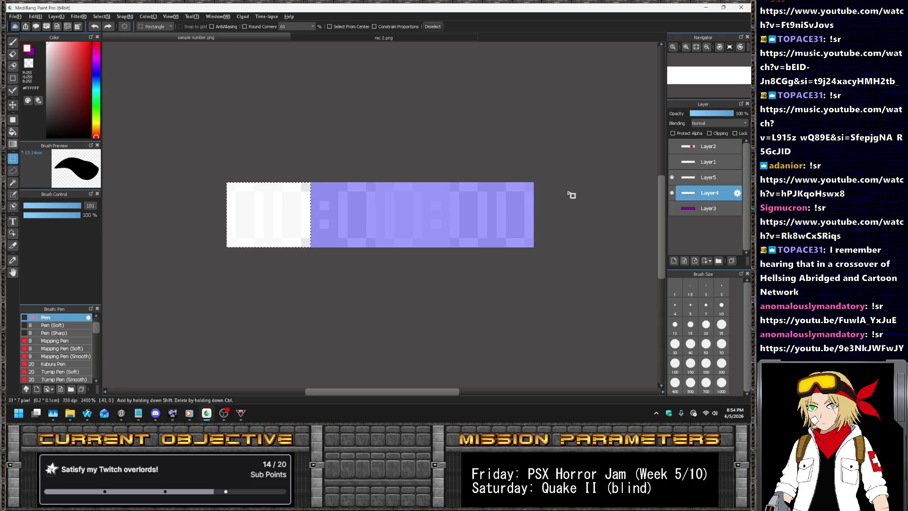
pyautogui.moveTo(330, 183); pyautogui.dragTo(423, 258)
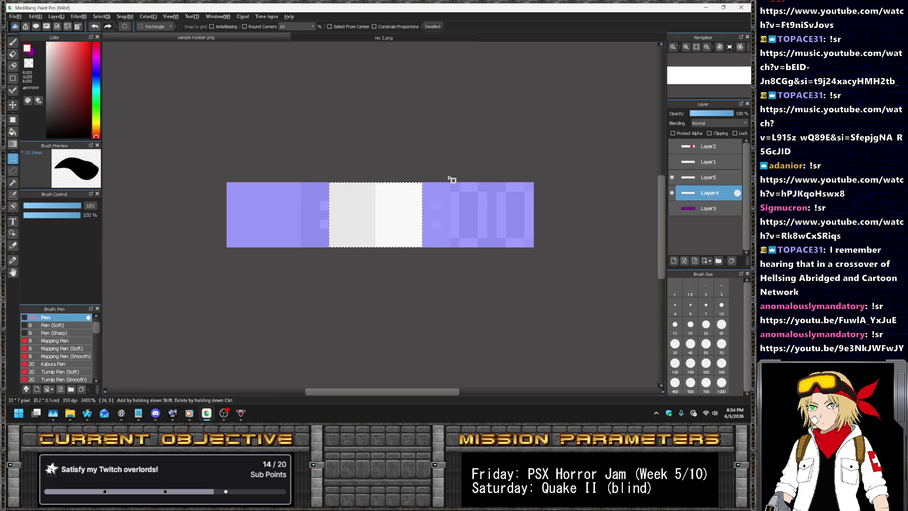
pyautogui.moveTo(449, 126); pyautogui.dragTo(588, 284)
pyautogui.click(510, 82)
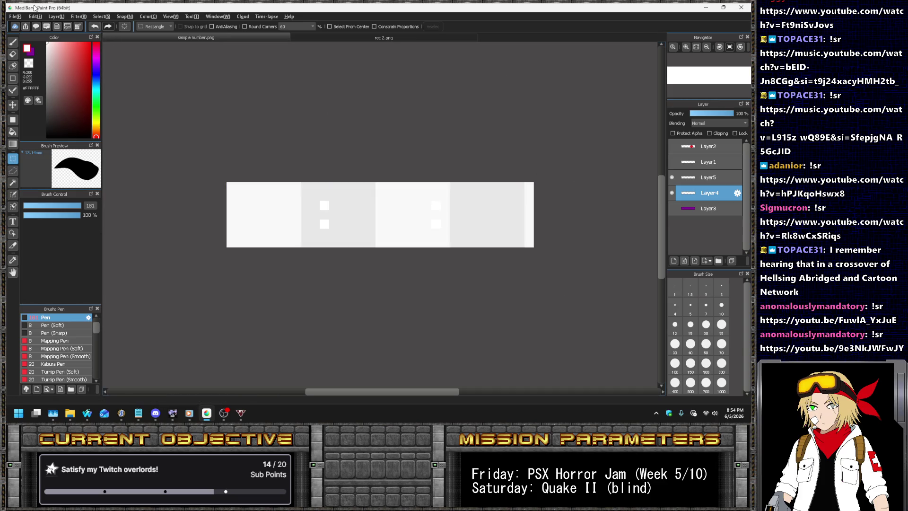
# - Save the strip as PNG under the new name number colors.png and switch to SLADE
pyautogui.click(15, 16)
pyautogui.click(57, 118)
pyautogui.click(72, 165)
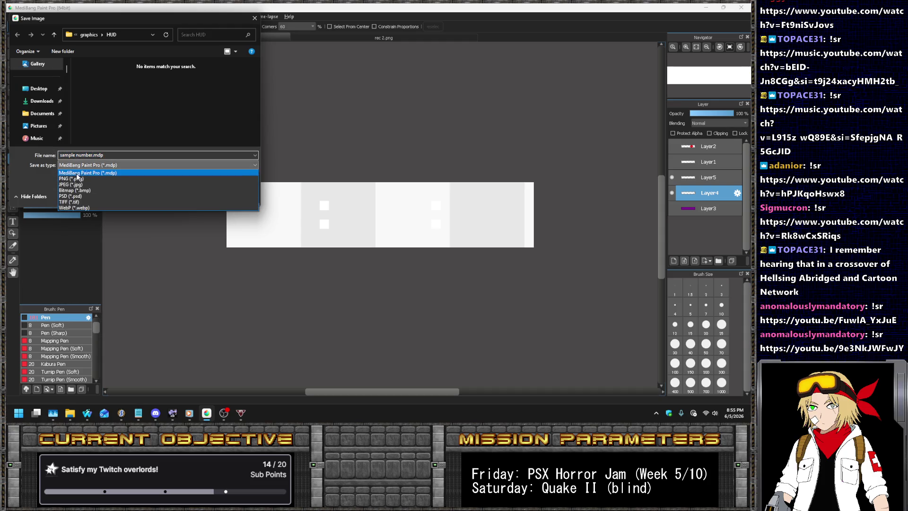
pyautogui.click(76, 174)
pyautogui.click(75, 155)
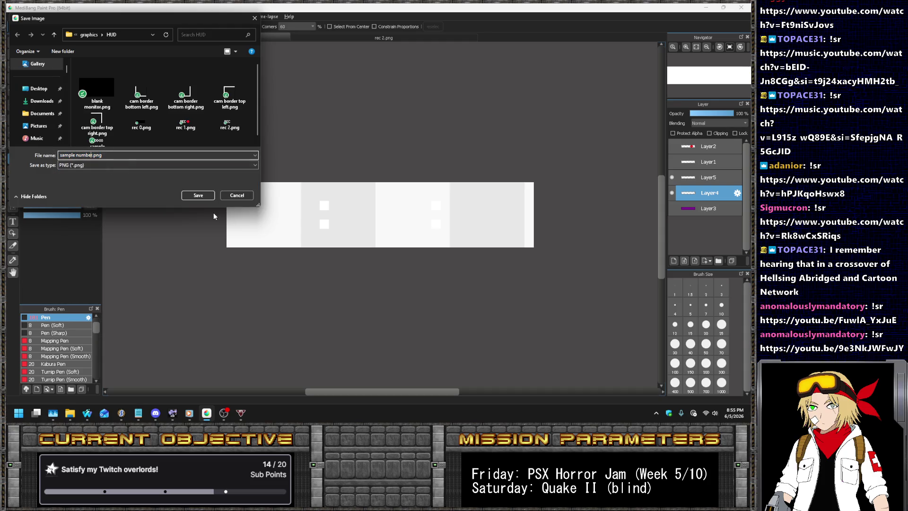
pyautogui.press('BackSpace')
pyautogui.press('BackSpace')
pyautogui.press('BackSpace')
pyautogui.write('0-9')
pyautogui.press('Return')
pyautogui.press('Return')
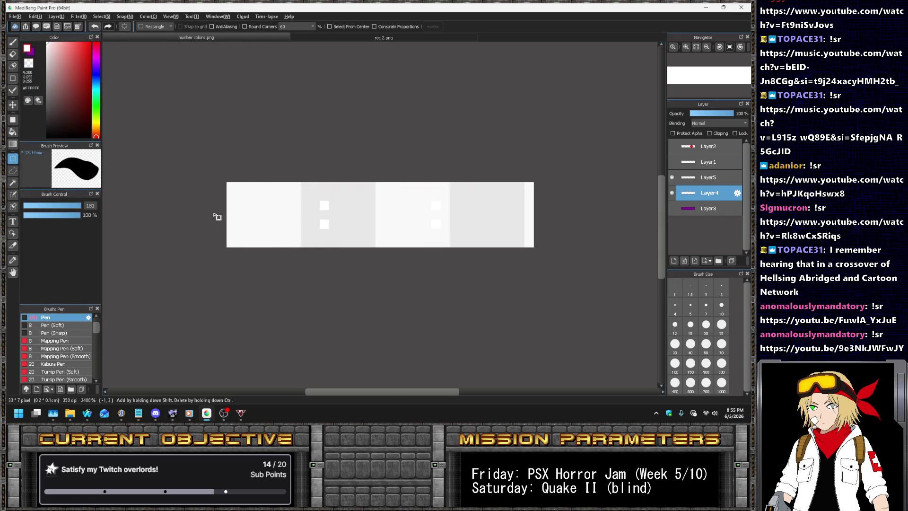
pyautogui.click(121, 413)
pyautogui.scroll(8, 97, 237)
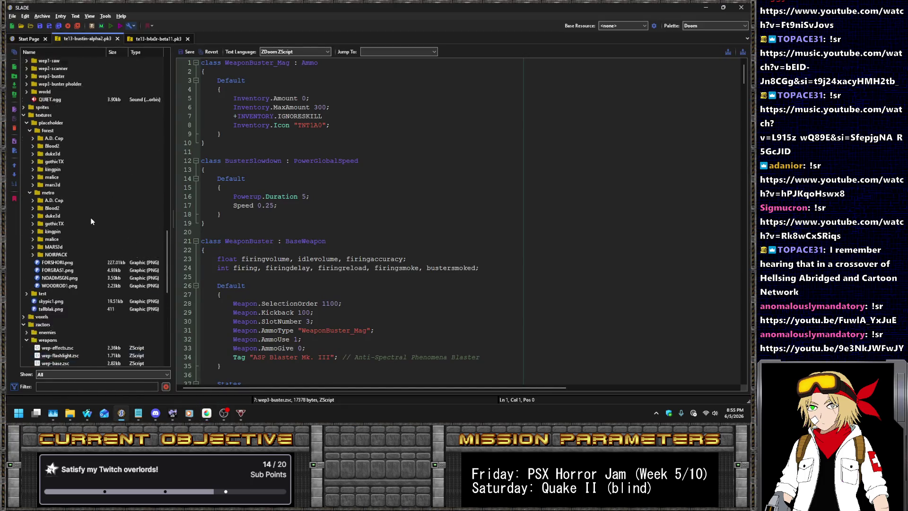
# - Import sample number.png into the pk3 after the HUD_REC2 entry
pyautogui.scroll(8, 89, 215)
pyautogui.scroll(8, 90, 215)
pyautogui.scroll(8, 85, 214)
pyautogui.click(85, 215)
pyautogui.click(69, 262)
pyautogui.click(70, 278)
pyautogui.click(42, 16)
pyautogui.click(54, 46)
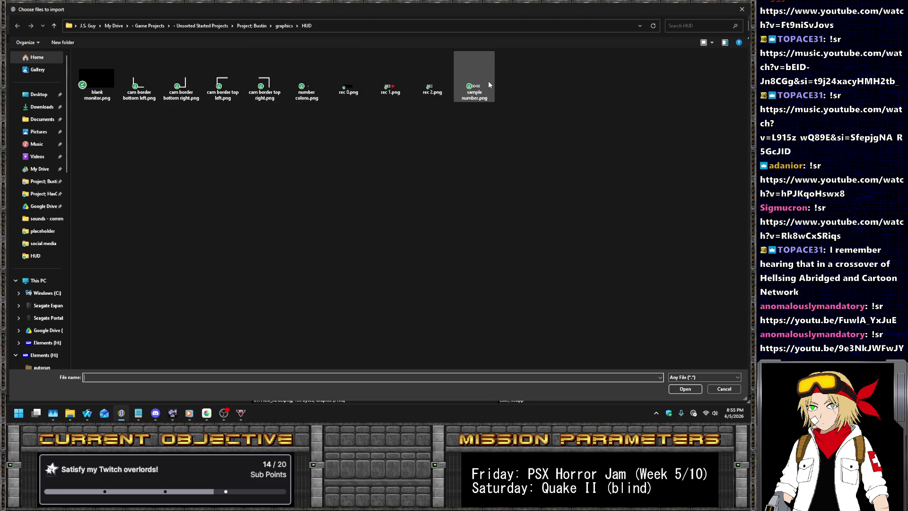
pyautogui.doubleClick(488, 81)
# - Rename the imported entry to HUD_NSMP.png
pyautogui.click(77, 286)
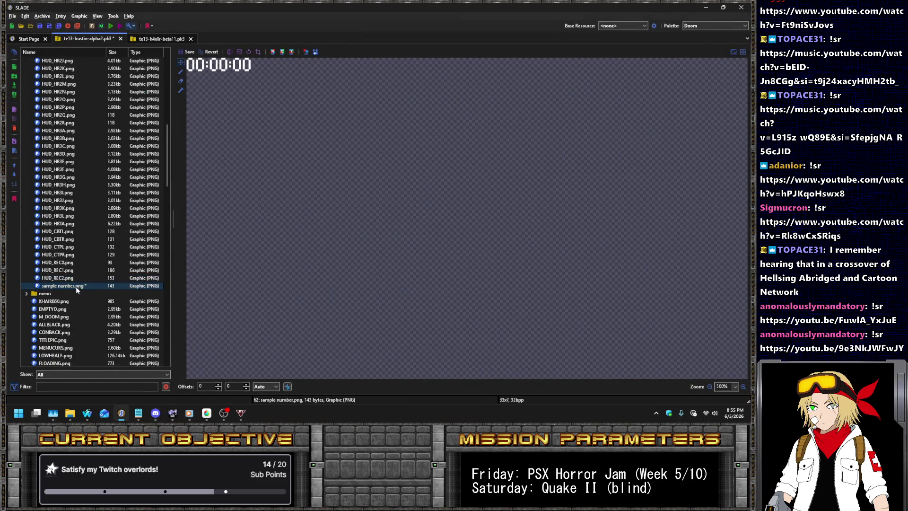
pyautogui.rightClick(79, 286)
pyautogui.click(96, 145)
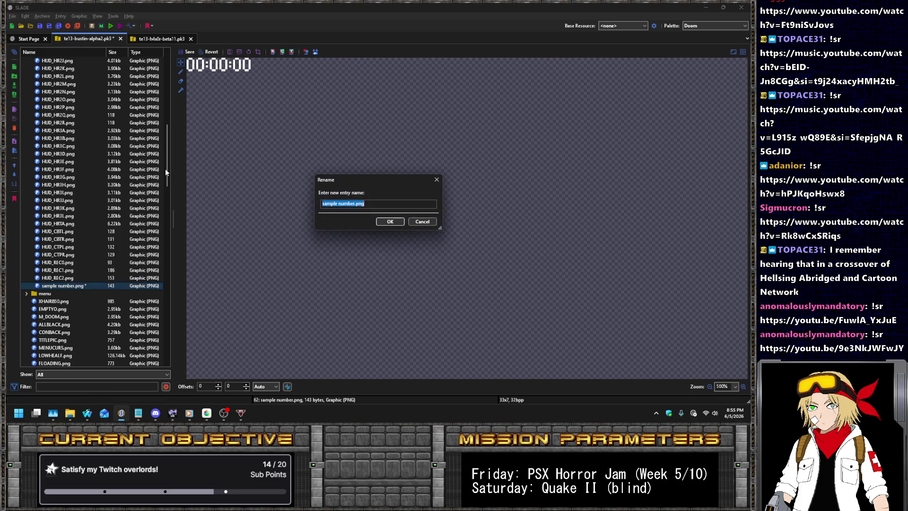
pyautogui.write('HU')
pyautogui.press('Return')
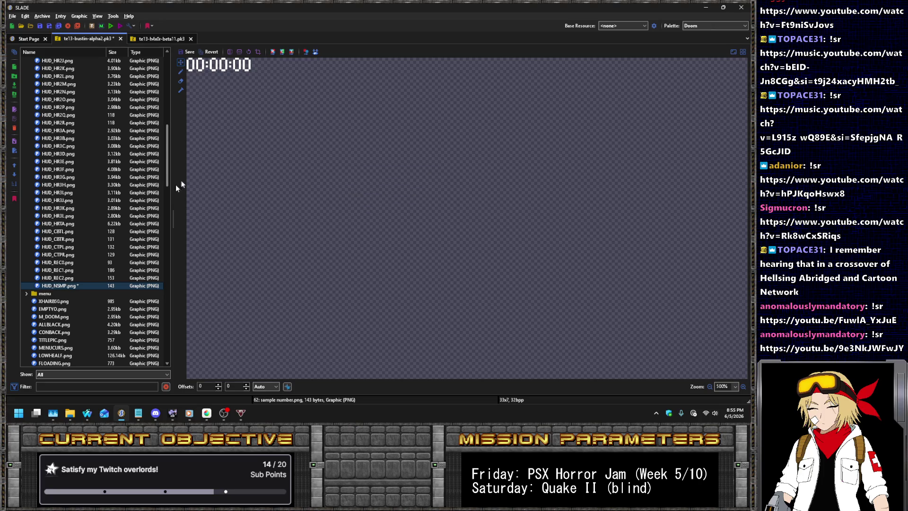
pyautogui.scroll(-10, 115, 209)
pyautogui.scroll(-5, 115, 209)
pyautogui.scroll(-5, 118, 195)
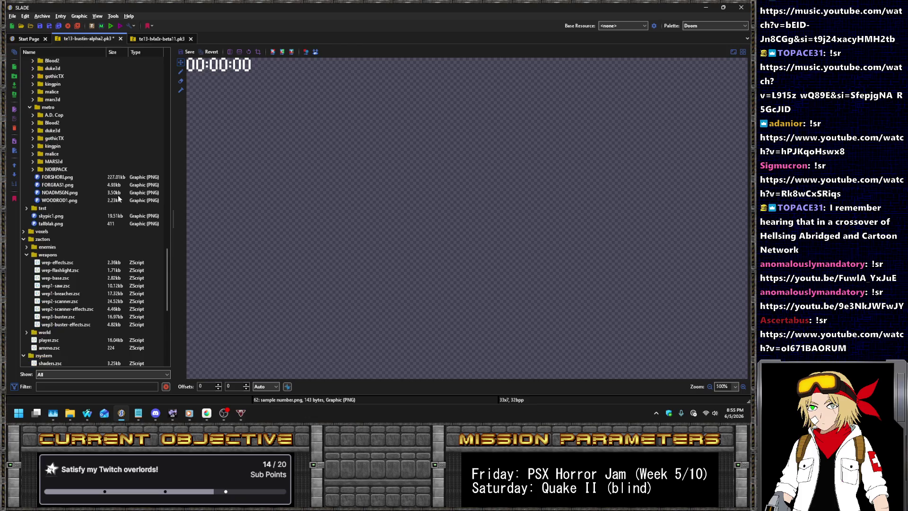
pyautogui.scroll(-5, 113, 197)
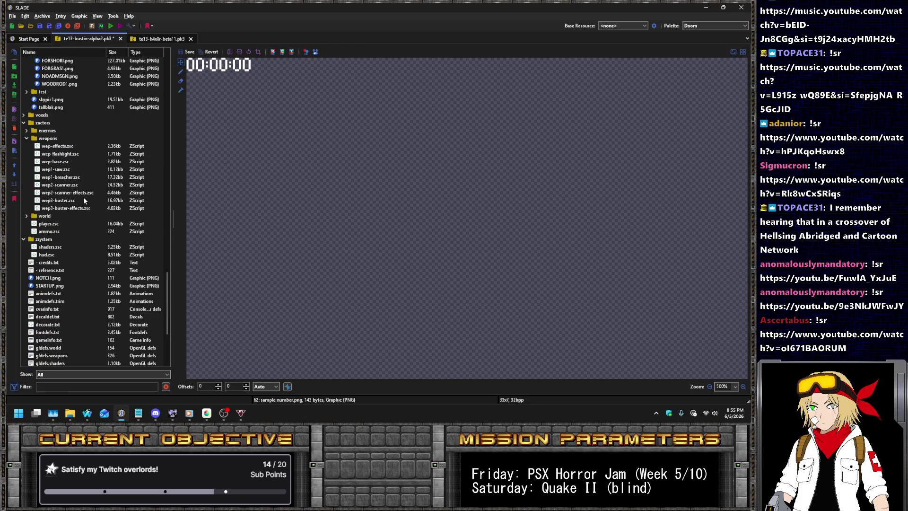
# - Duplicate the HUD_REC1 DrawImage line in hud.zsc
pyautogui.click(47, 255)
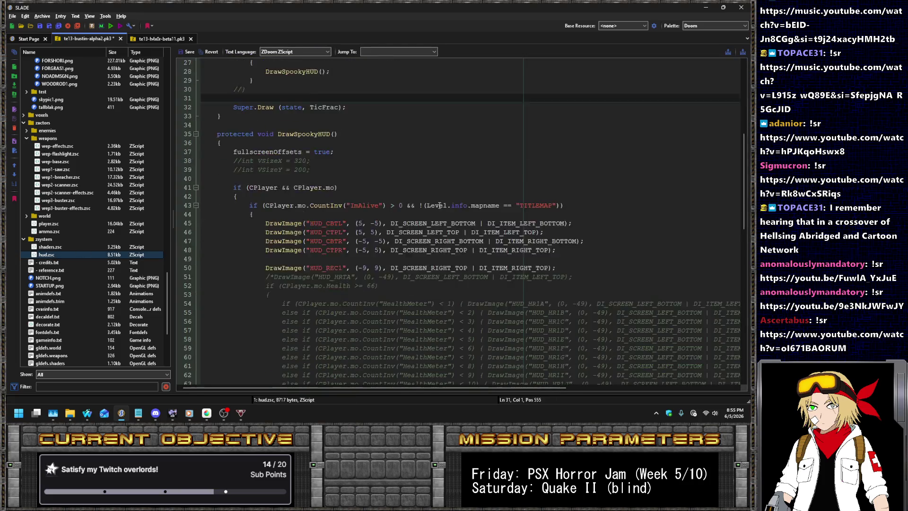
pyautogui.scroll(-1, 440, 206)
pyautogui.click(594, 241)
pyautogui.hotkey('ctrl', 'd')
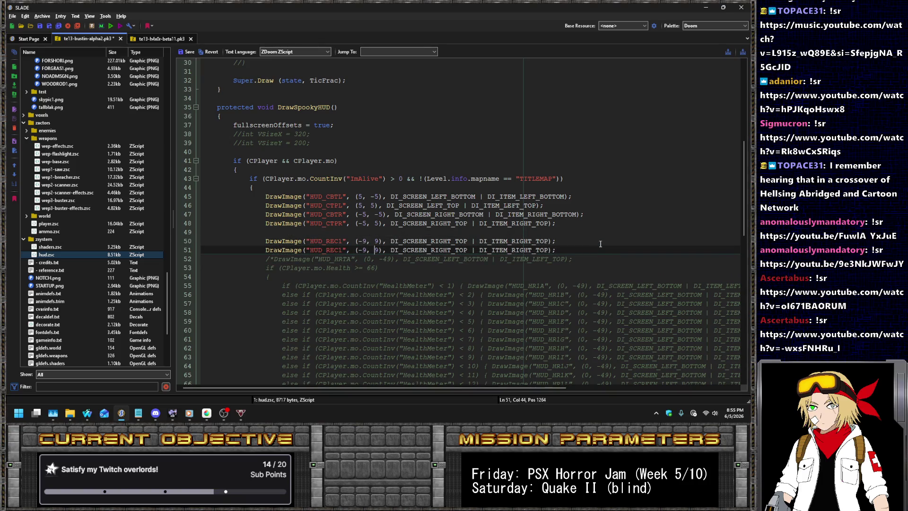
pyautogui.hotkey('ctrl', 'Right')
pyautogui.hotkey('ctrl', 'Right')
pyautogui.hotkey('ctrl', 'Right')
pyautogui.press('Left')
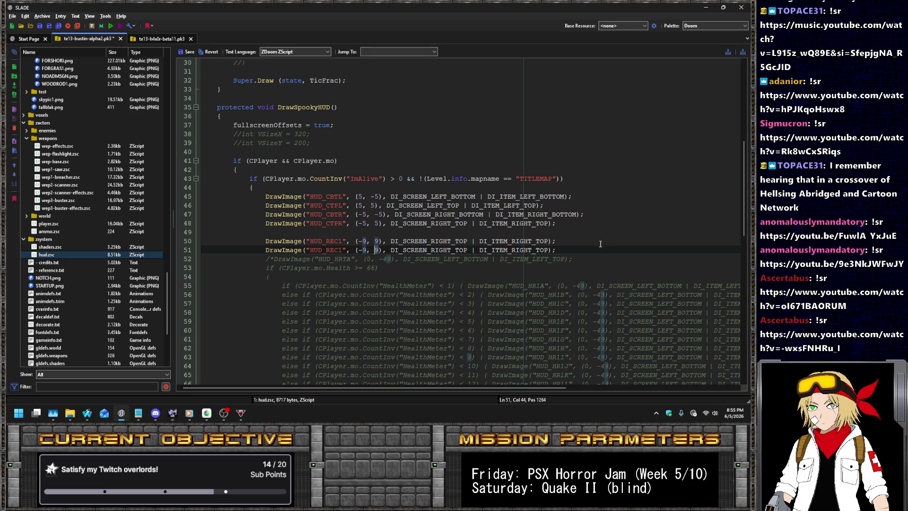
# - Preview the TITLE1.png and HUD_REC2 graphics while keeping the unsaved script edits
pyautogui.scroll(5, 129, 177)
pyautogui.scroll(3, 105, 185)
pyautogui.scroll(5, 98, 186)
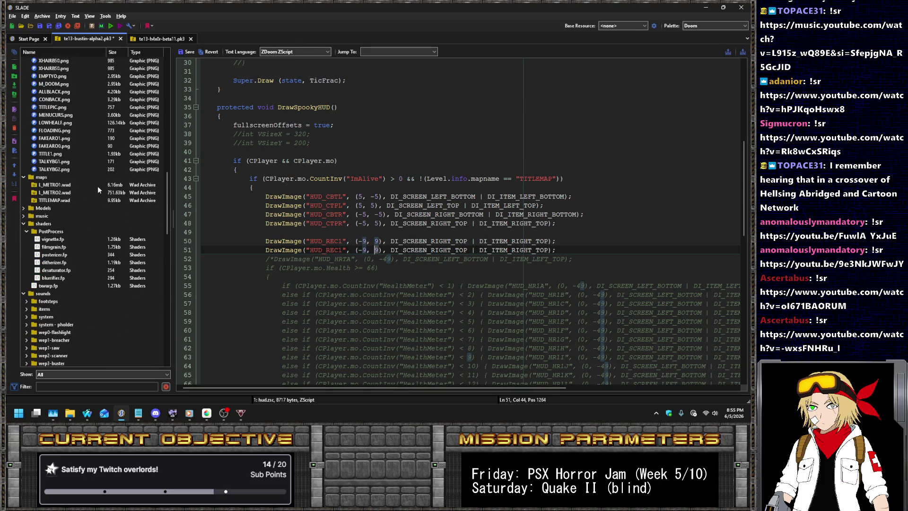
pyautogui.click(50, 154)
pyautogui.click(397, 204)
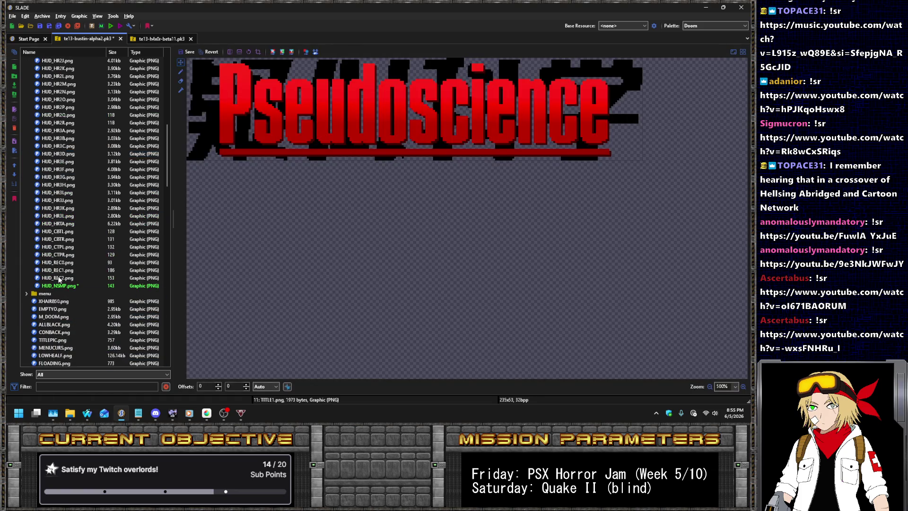
pyautogui.click(58, 279)
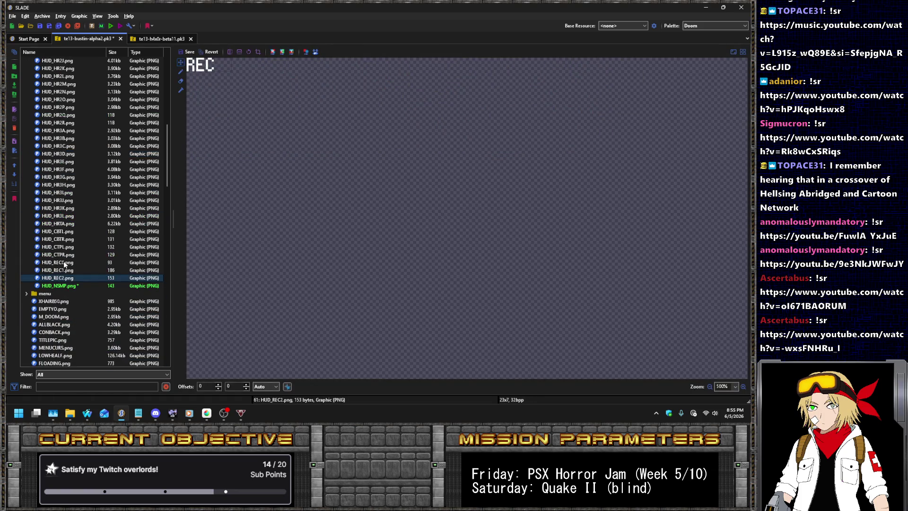
pyautogui.scroll(-5, 64, 260)
pyautogui.scroll(-10, 72, 248)
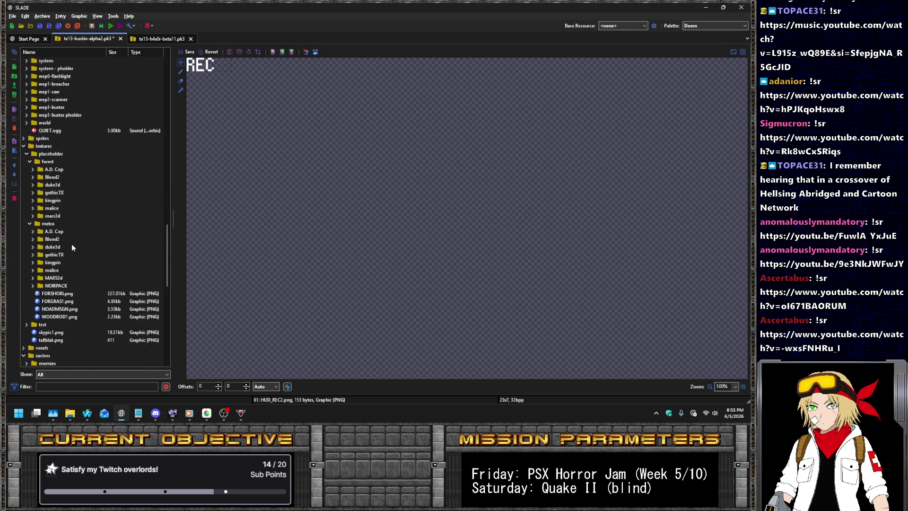
pyautogui.scroll(-4, 71, 247)
pyautogui.scroll(-2, 72, 246)
pyautogui.scroll(-1, 72, 245)
pyautogui.scroll(-2, 72, 245)
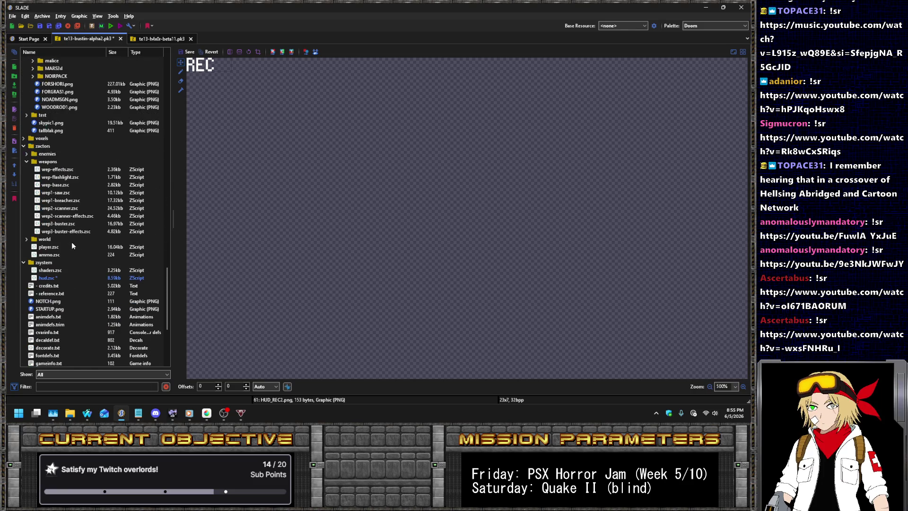
# - Change the duplicate line's vertical offset from 9 to 18, save the archive, and open Run settings
pyautogui.click(42, 279)
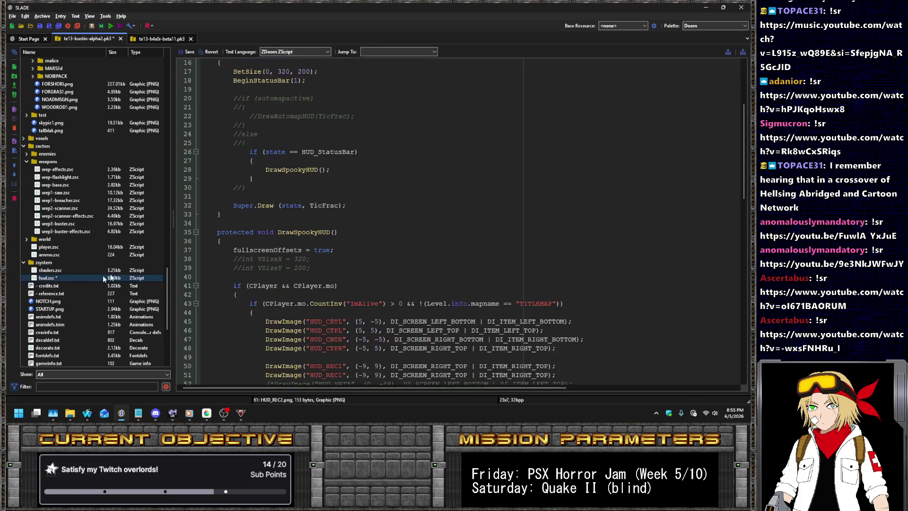
pyautogui.scroll(-3, 392, 270)
pyautogui.scroll(-2, 393, 270)
pyautogui.click(368, 240)
pyautogui.press('Left')
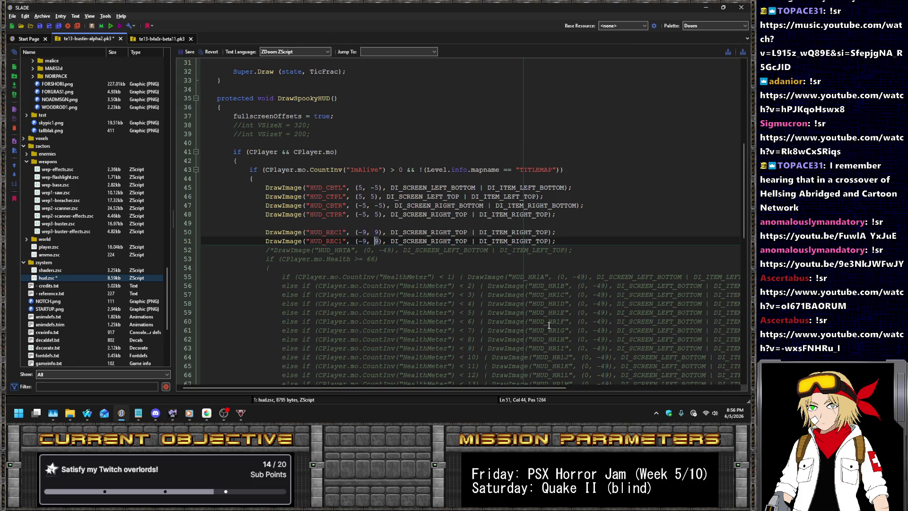
pyautogui.press('Delete')
pyautogui.write('18')
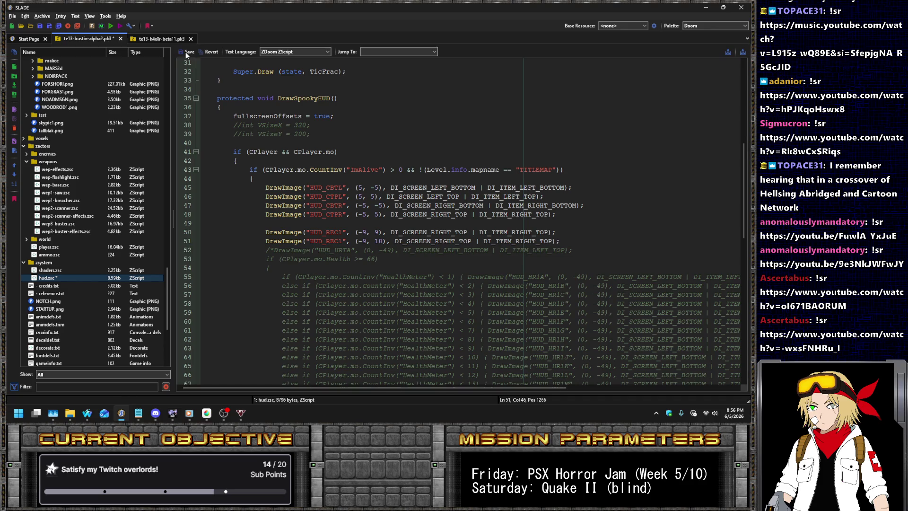
pyautogui.hotkey('ctrl', 's')
pyautogui.click(111, 27)
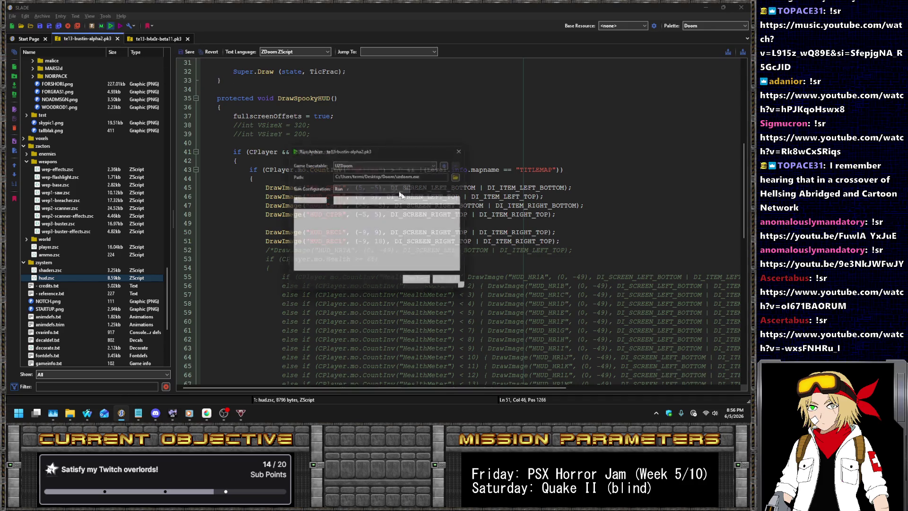
# - Run the mod in UZDoom, start an episode to see two stacked REC labels, then return to SLADE
pyautogui.click(424, 286)
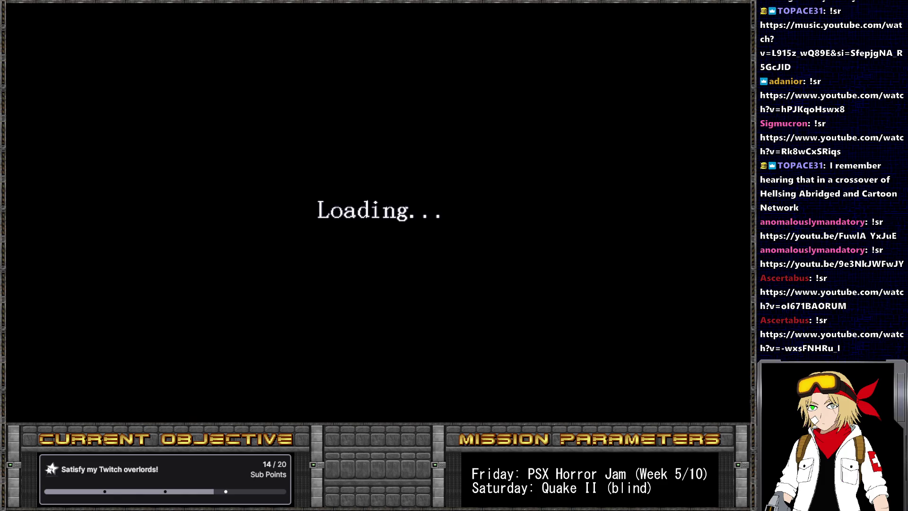
pyautogui.press('Return')
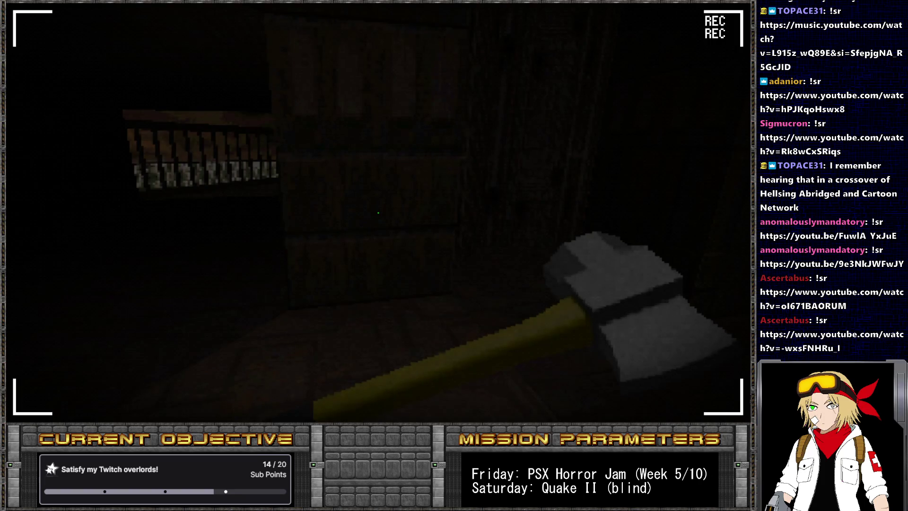
pyautogui.hotkey('alt', 'Tab')
pyautogui.click(325, 242)
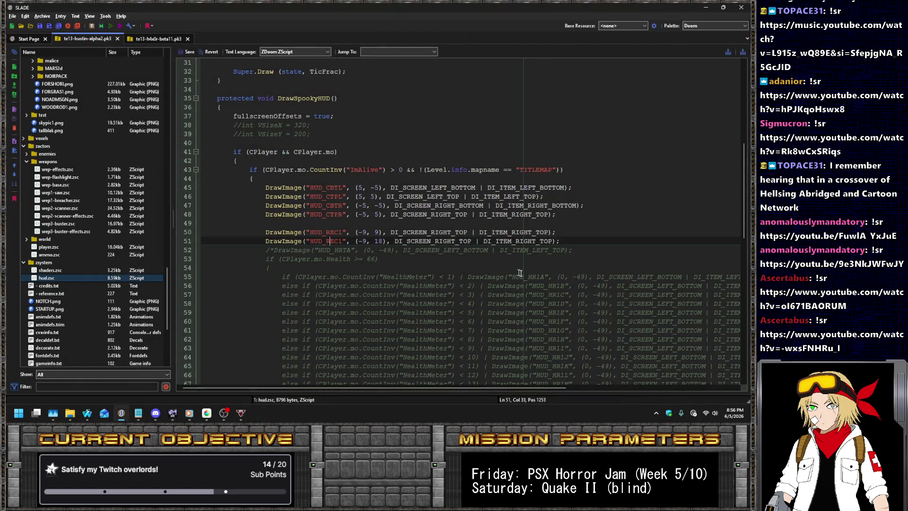
# - Replace REC1 with NSMP on line 51, save the archive, and relaunch it in UZDoom
pyautogui.write('NSMP')
pyautogui.click(183, 53)
pyautogui.hotkey('ctrl', 's')
pyautogui.hotkey('ctrl', 'shift', 'r')
pyautogui.press('Return')
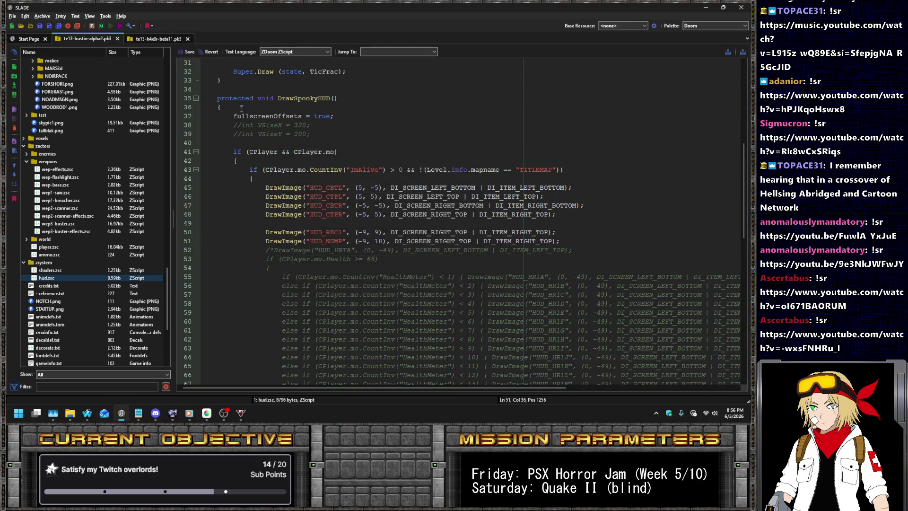
pyautogui.press('Return')
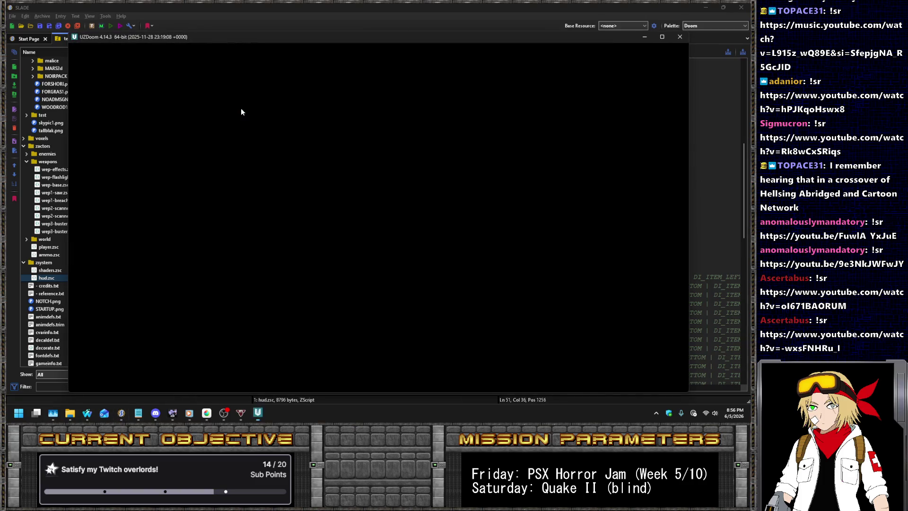
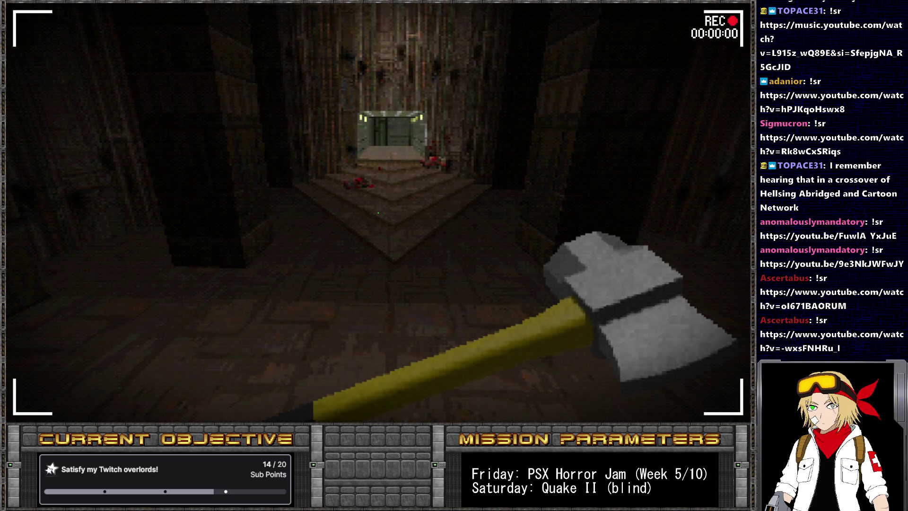
# - Walk forward down the corridor toward the lit doorway in UZDoom
pyautogui.press('w')
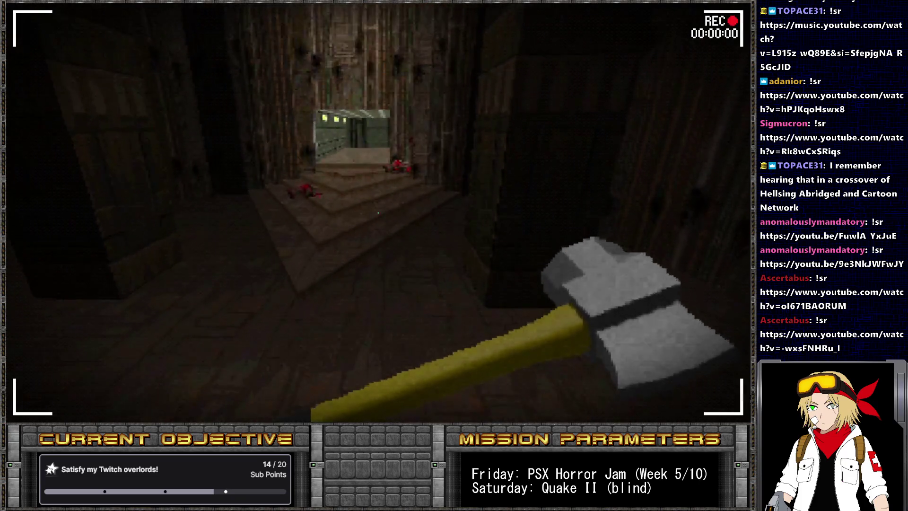
pyautogui.press('w')
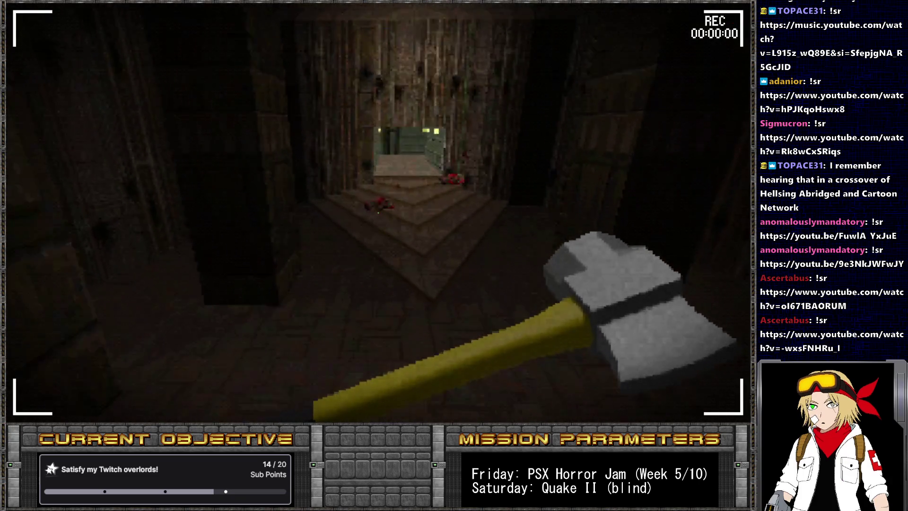
pyautogui.press('w')
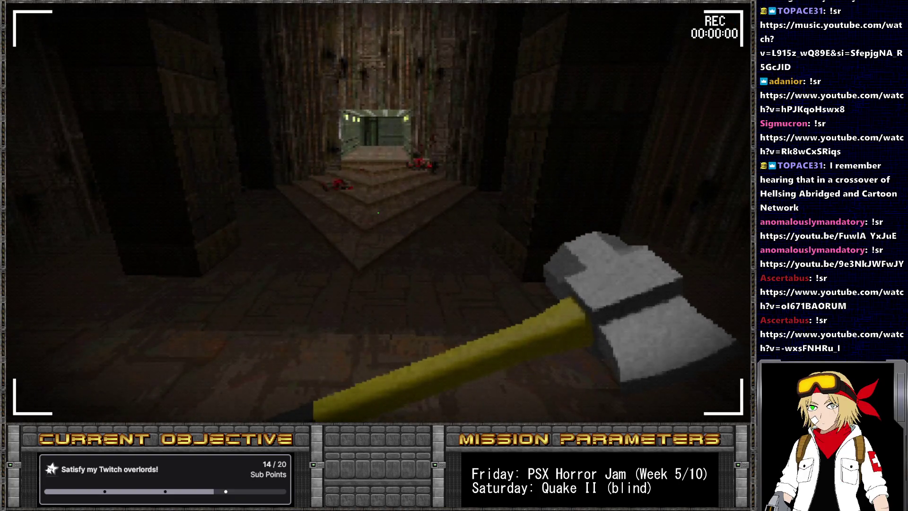
pyautogui.press('w')
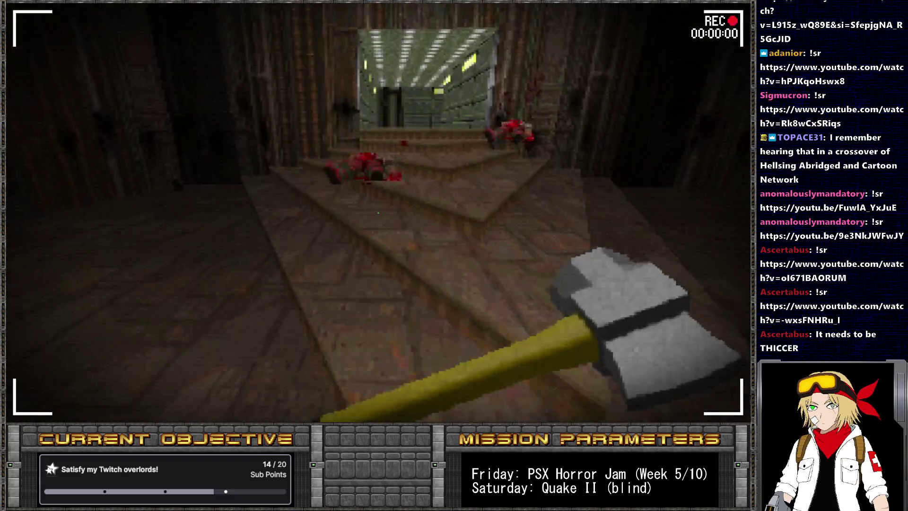
# - Leave the game to look at hud.zsc in SLADE, then bring up MediBang Paint Pro
pyautogui.hotkey('alt', 'Tab')
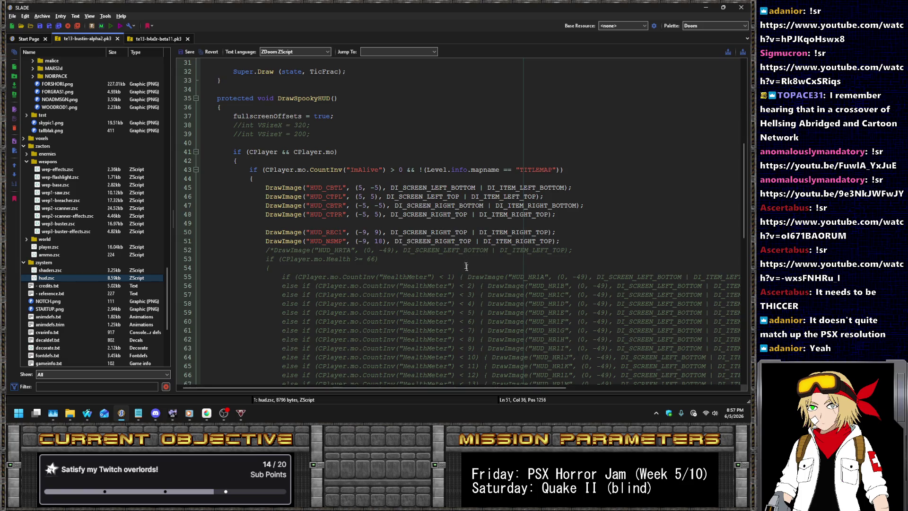
pyautogui.click(405, 223)
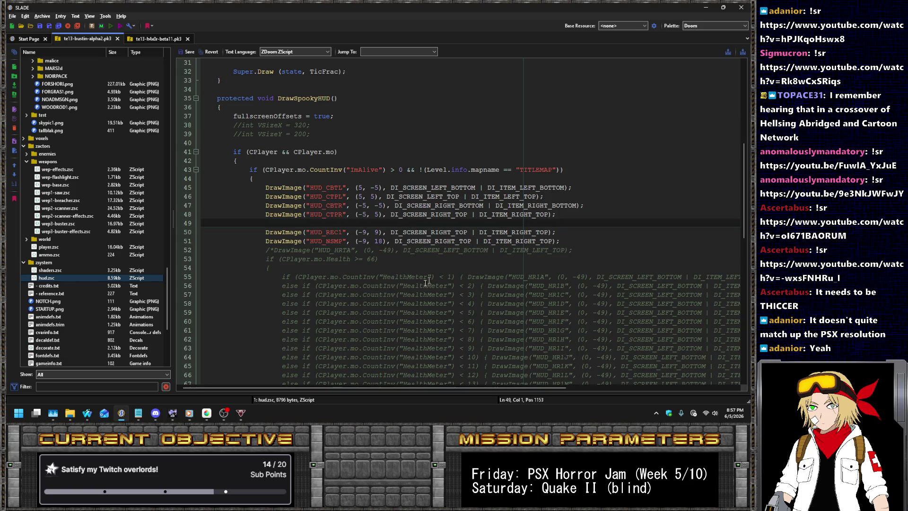
pyautogui.click(206, 413)
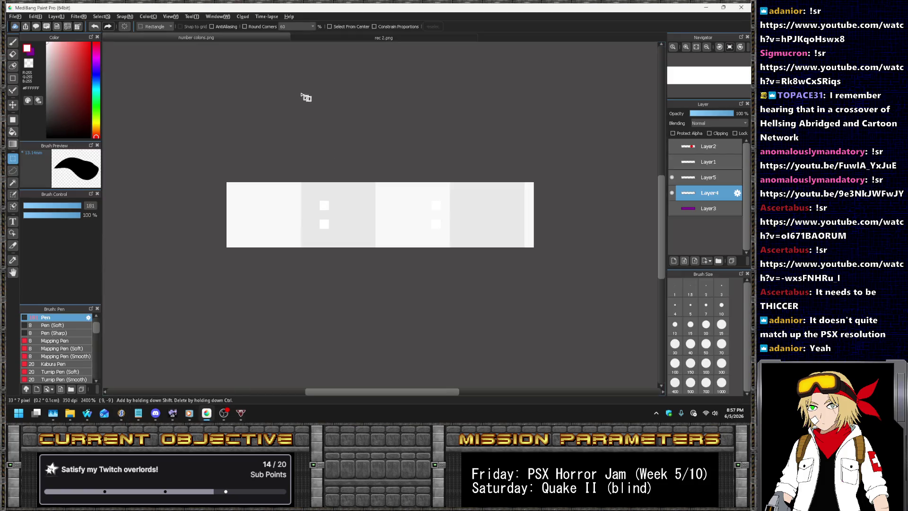
# - Open the rec 2.png image and check its canvas size settings without changing them
pyautogui.click(343, 39)
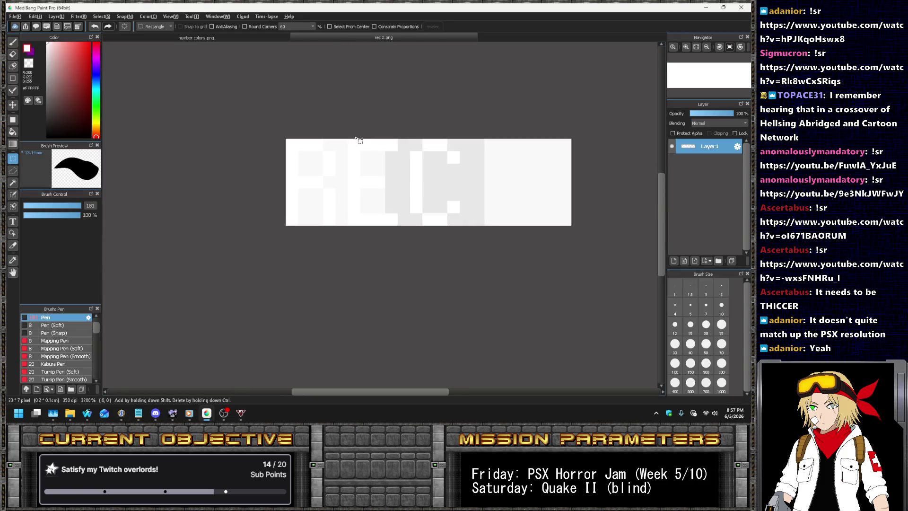
pyautogui.click(41, 18)
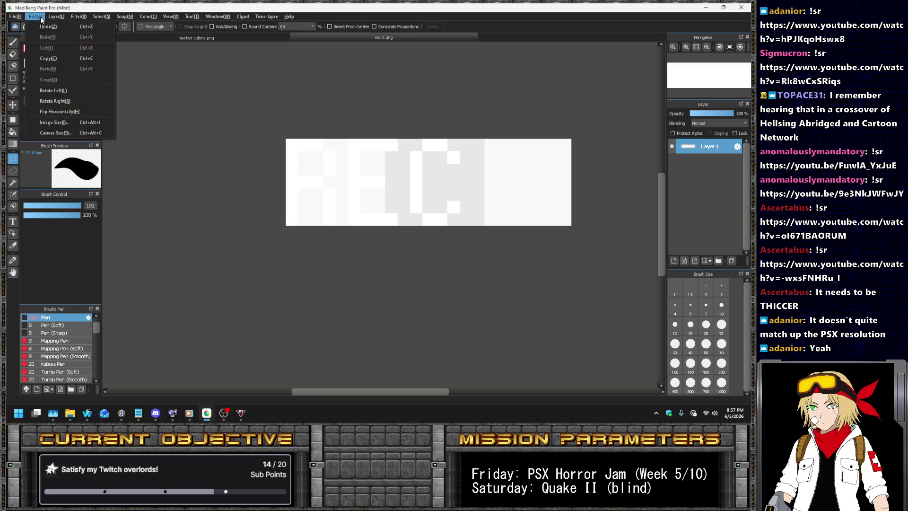
pyautogui.click(67, 134)
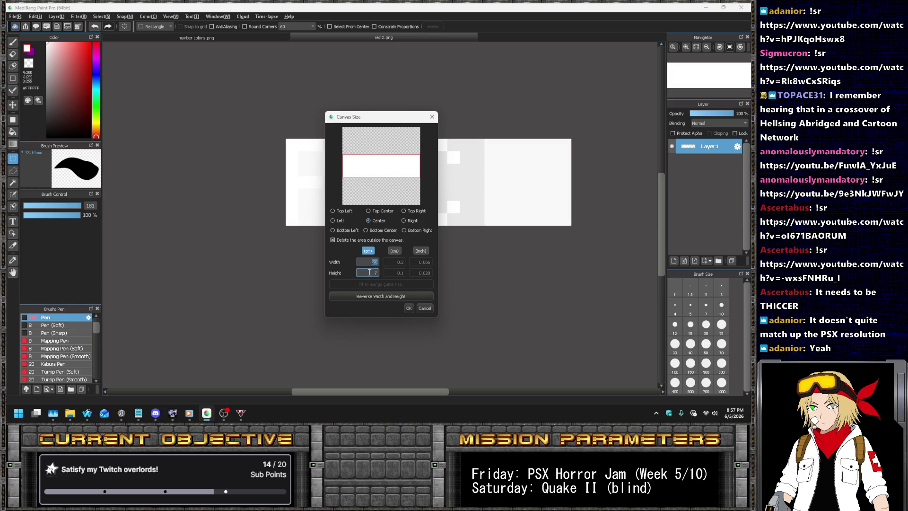
pyautogui.click(425, 308)
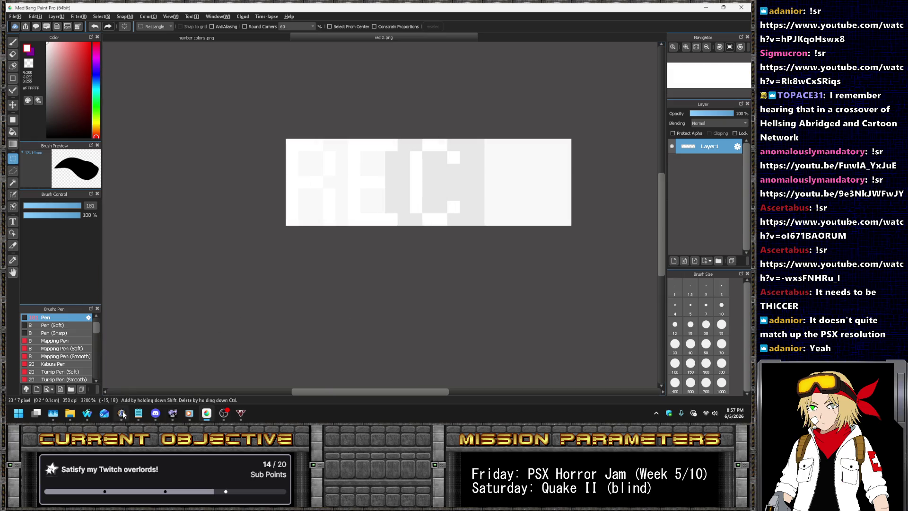
# - Resize the rec 2.png canvas to width 30 and height 13 pixels
pyautogui.moveTo(121, 417)
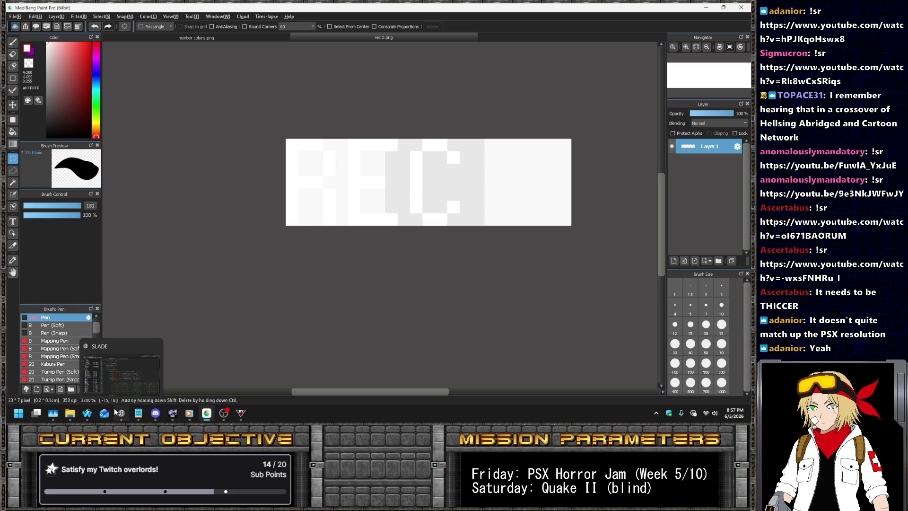
pyautogui.click(35, 16)
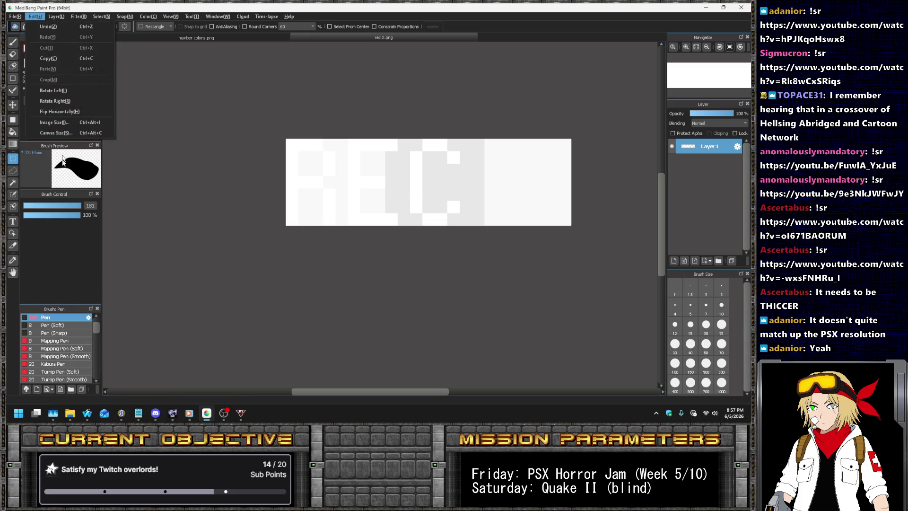
pyautogui.click(61, 133)
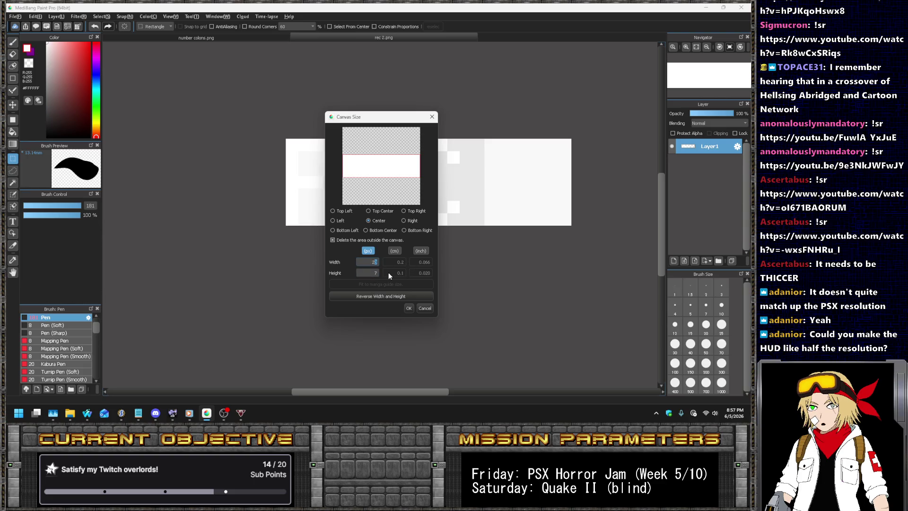
pyautogui.write('230')
pyautogui.press('Tab')
pyautogui.write('13')
pyautogui.press('Return')
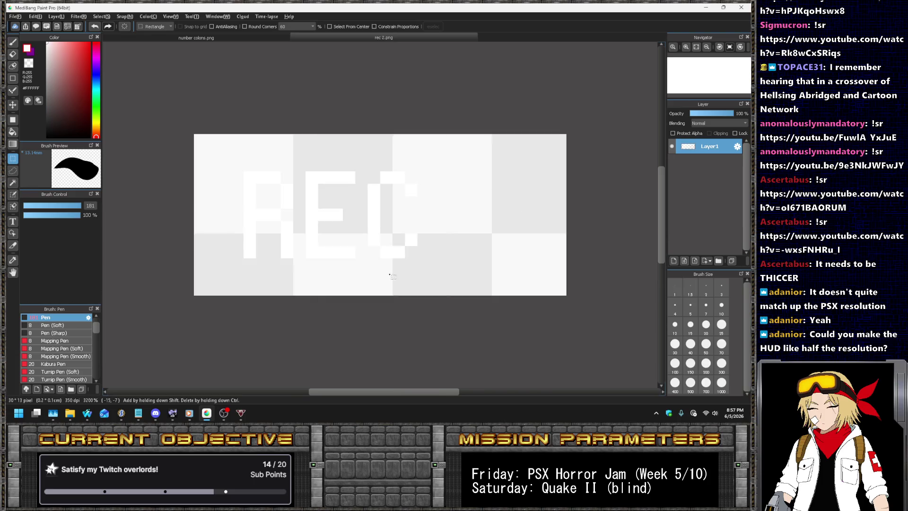
# - Add a new layer above Layer1 and pick purple as the fill colour
pyautogui.press('x')
pyautogui.click(57, 16)
pyautogui.click(71, 27)
pyautogui.press('x')
pyautogui.click(13, 132)
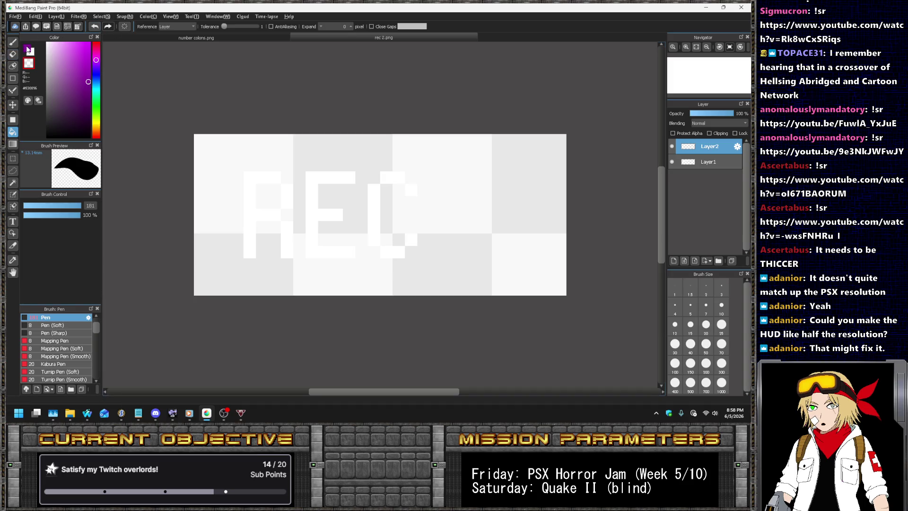
# - Fill Layer2 purple, move Layer1 above it, and hide the duplicate Layer1
pyautogui.click(416, 178)
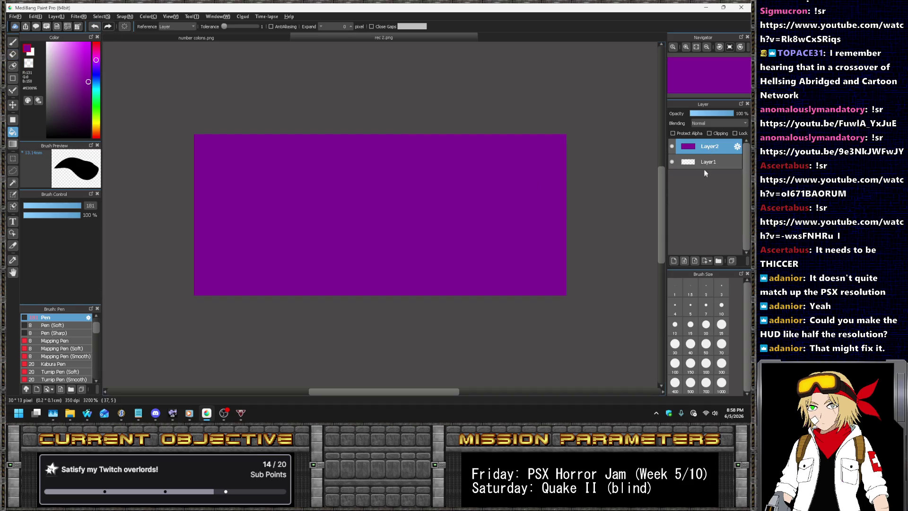
pyautogui.moveTo(700, 166); pyautogui.dragTo(705, 151)
pyautogui.click(672, 162)
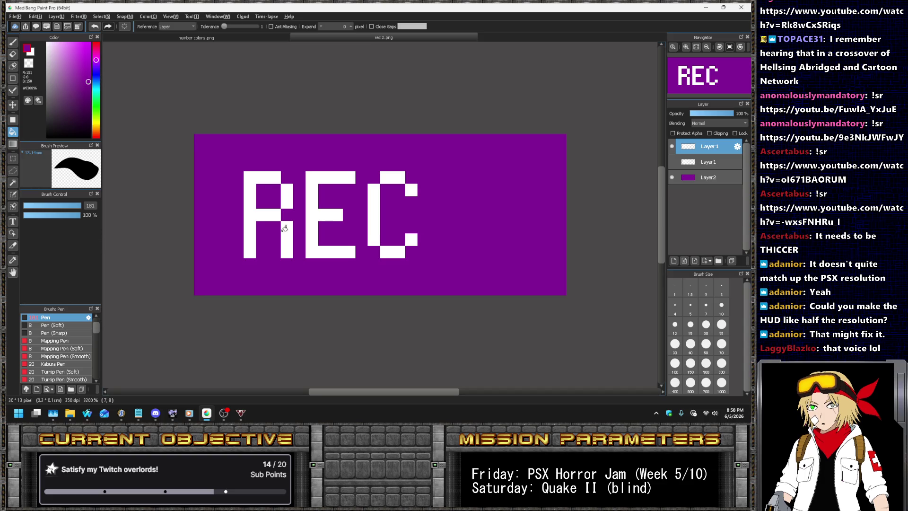
pyautogui.click(127, 413)
# - Change Init's SetSize(0, 320, 200) to SetSize(0, 160, 100), save, and run the archive in UZDoom
pyautogui.scroll(4, 311, 144)
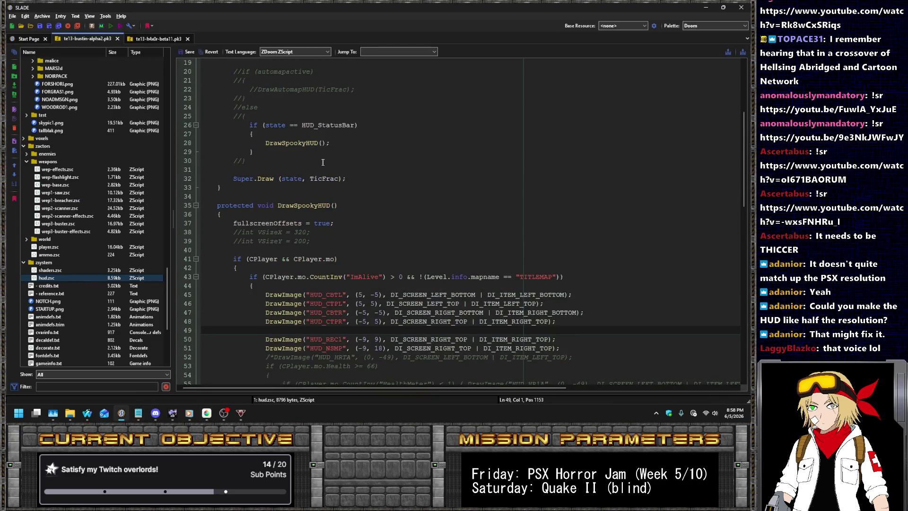
pyautogui.scroll(6, 341, 221)
pyautogui.click(285, 127)
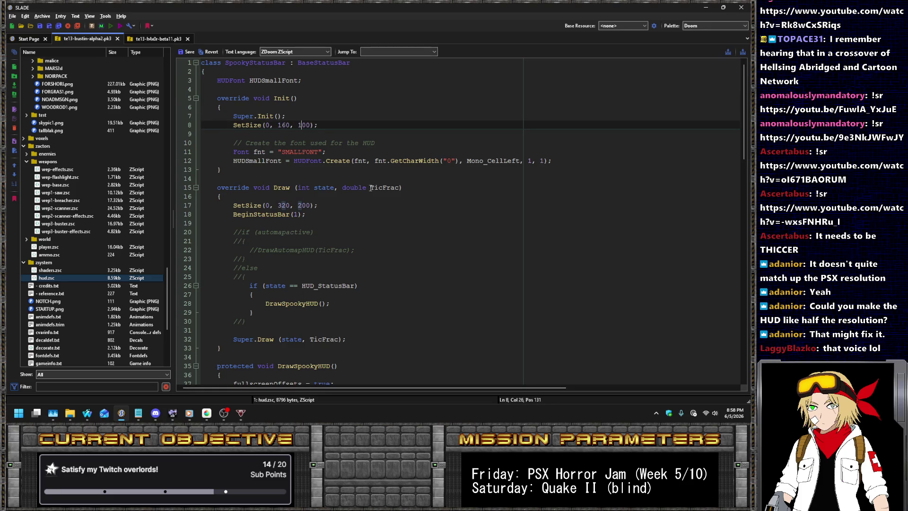
pyautogui.hotkey('ctrl', 's')
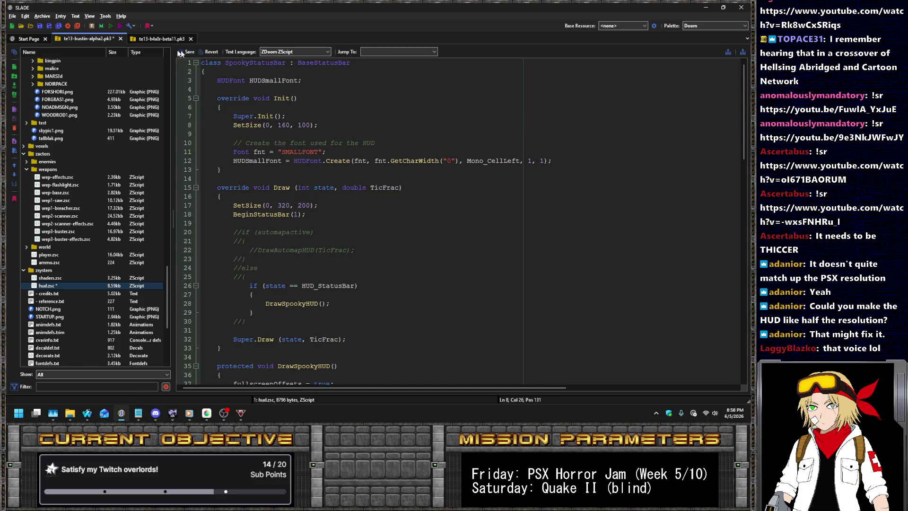
pyautogui.click(110, 26)
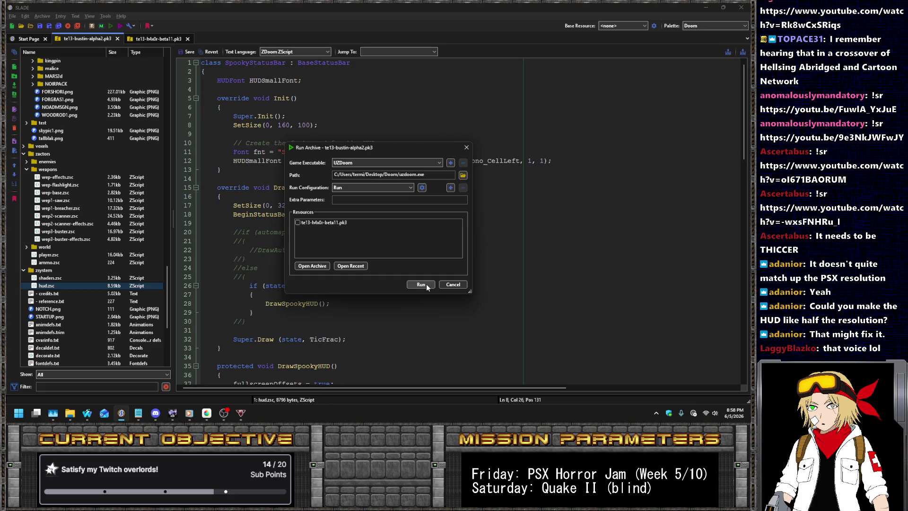
pyautogui.click(427, 285)
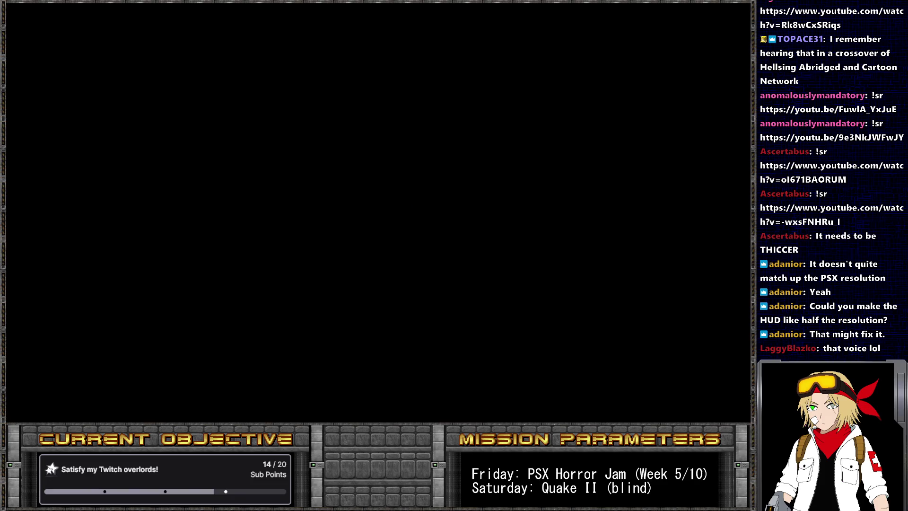
# - Start an episode, check the REC HUD while playing, then quit UZDoom
pyautogui.press('Return')
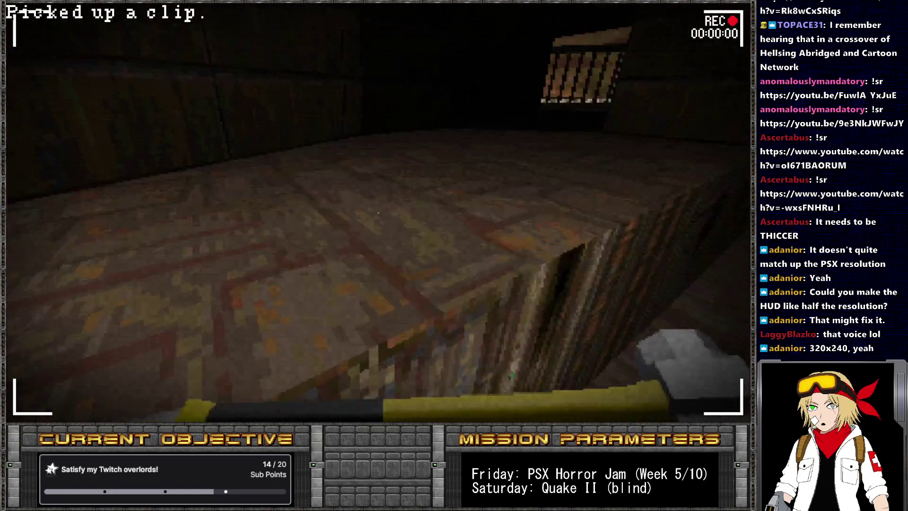
pyautogui.hotkey('alt', 'F4')
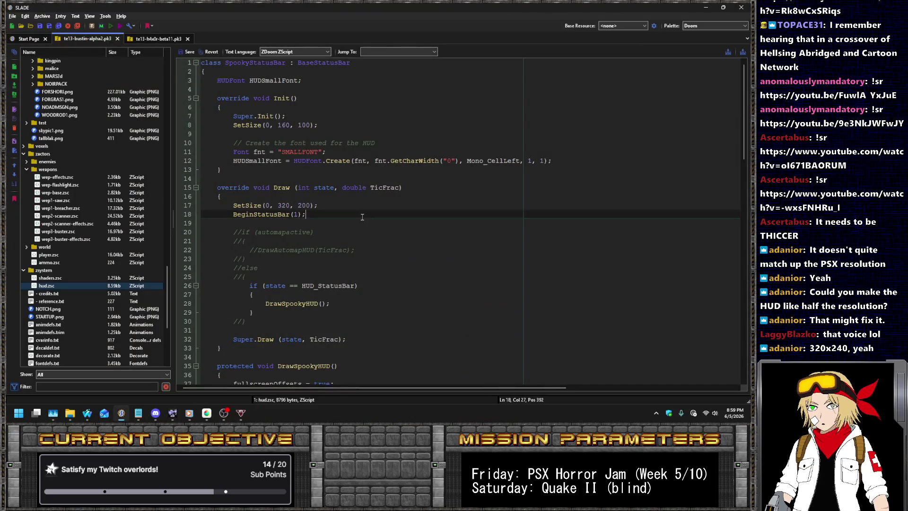
# - Change line 17's SetSize to (0, 160, 100), save the archive, and relaunch it in UZDoom
pyautogui.click(280, 124)
pyautogui.click(277, 205)
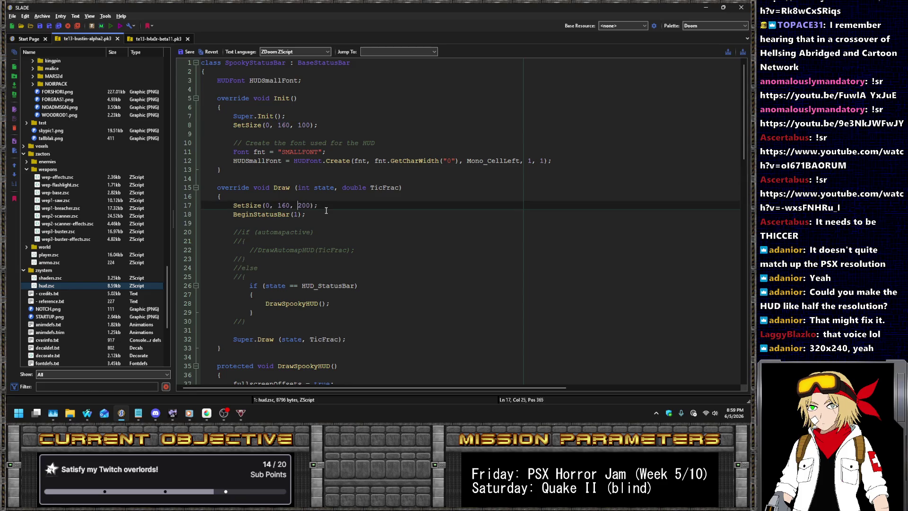
pyautogui.write('1')
pyautogui.click(188, 53)
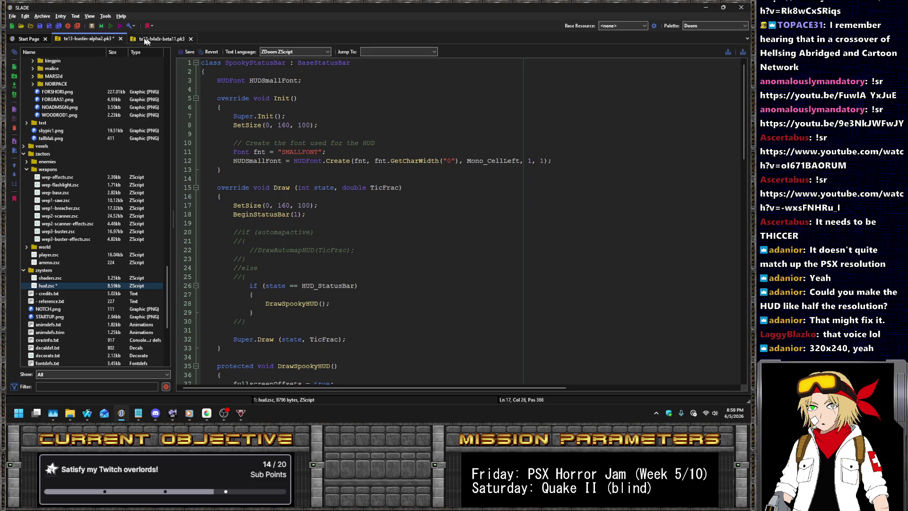
pyautogui.hotkey('ctrl', 's')
pyautogui.click(110, 27)
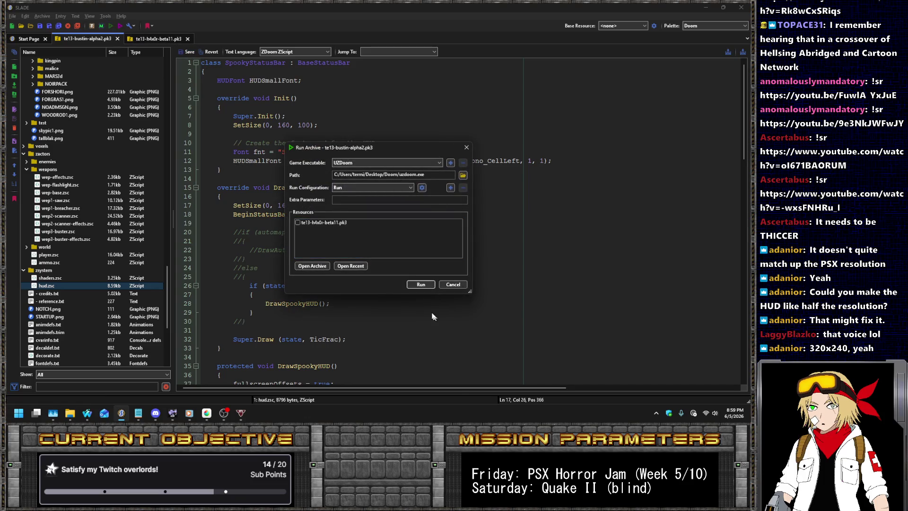
pyautogui.click(418, 284)
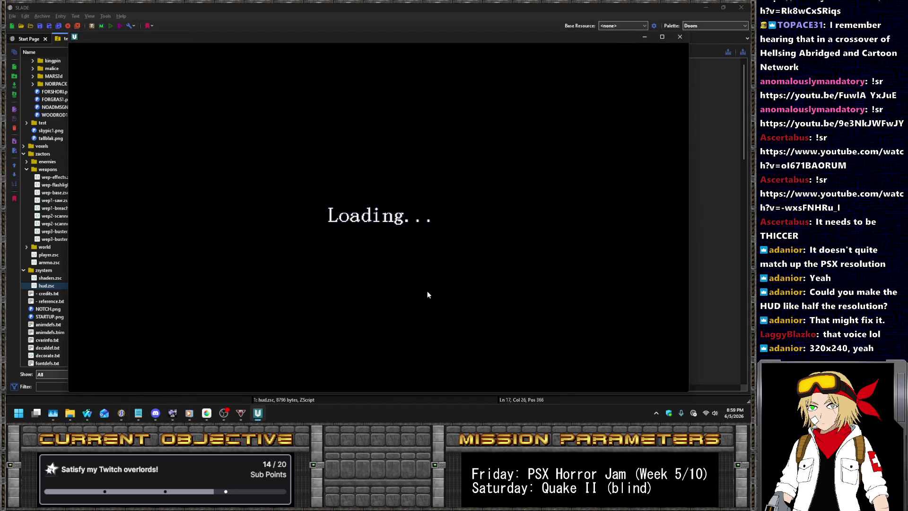
# - Start a new game and walk up into the green corridor, attacking the soldiers there
pyautogui.press('Return')
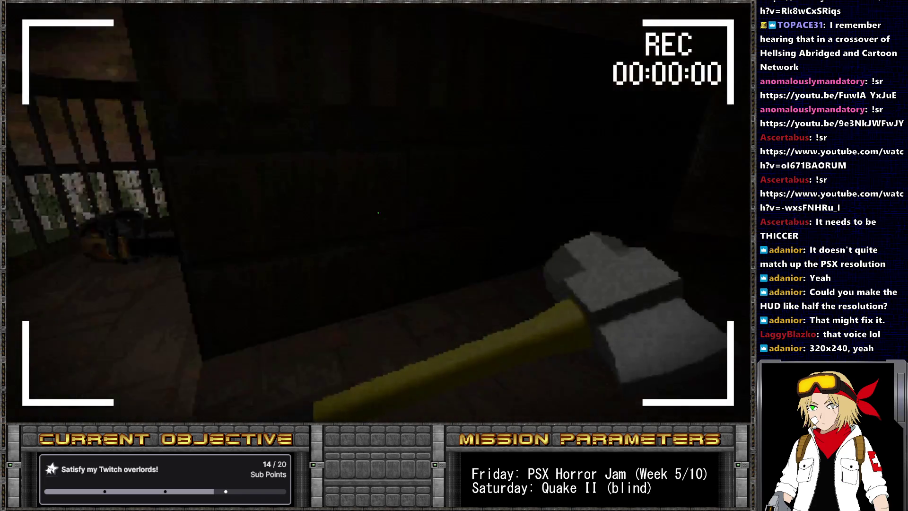
pyautogui.press('w')
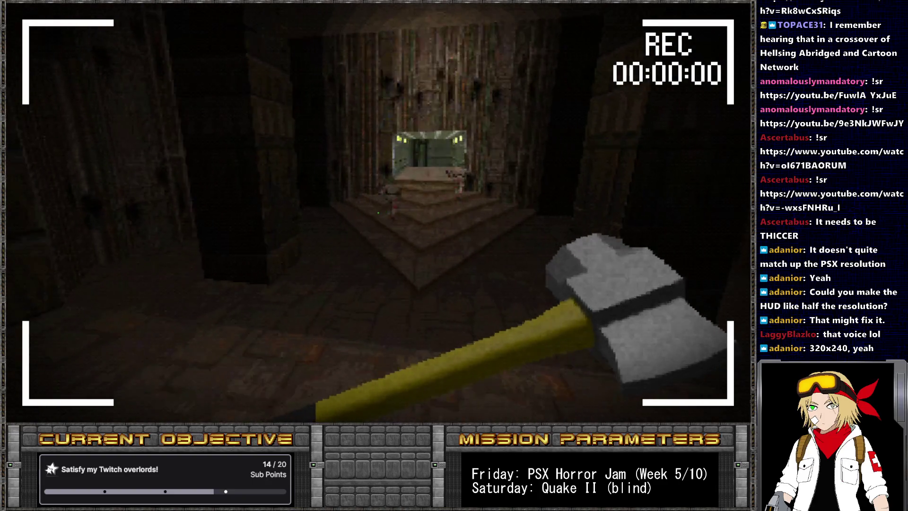
pyautogui.press('w')
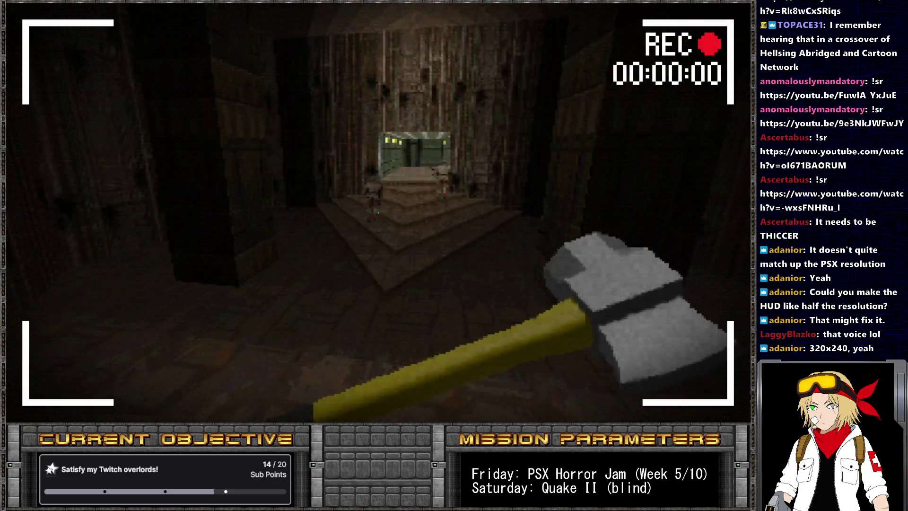
pyautogui.press('w')
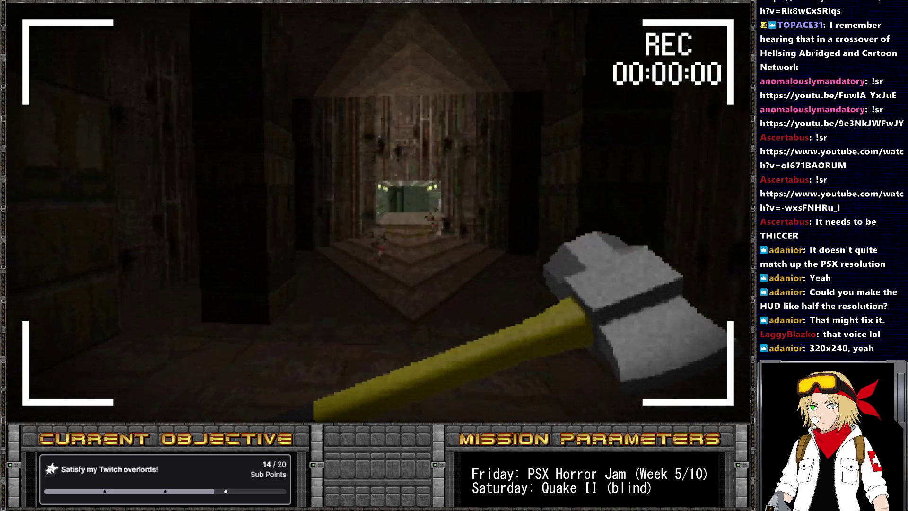
pyautogui.press('w')
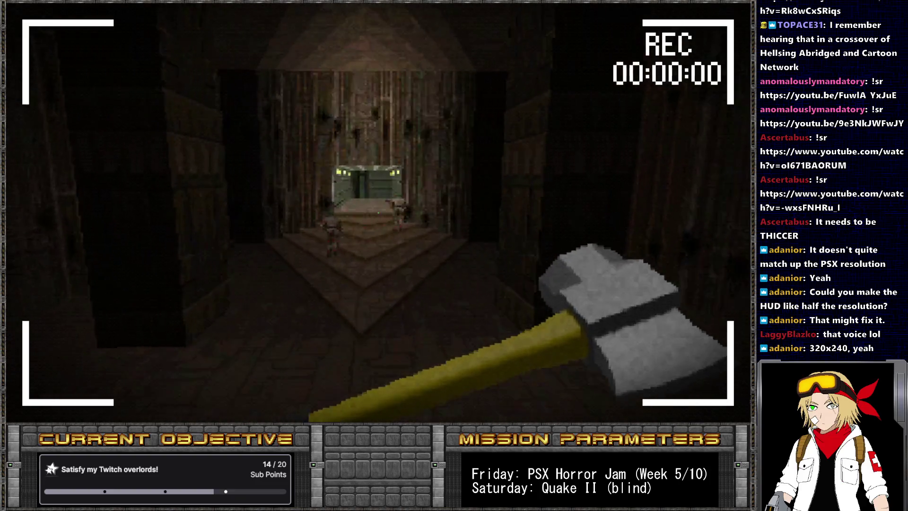
pyautogui.press('w')
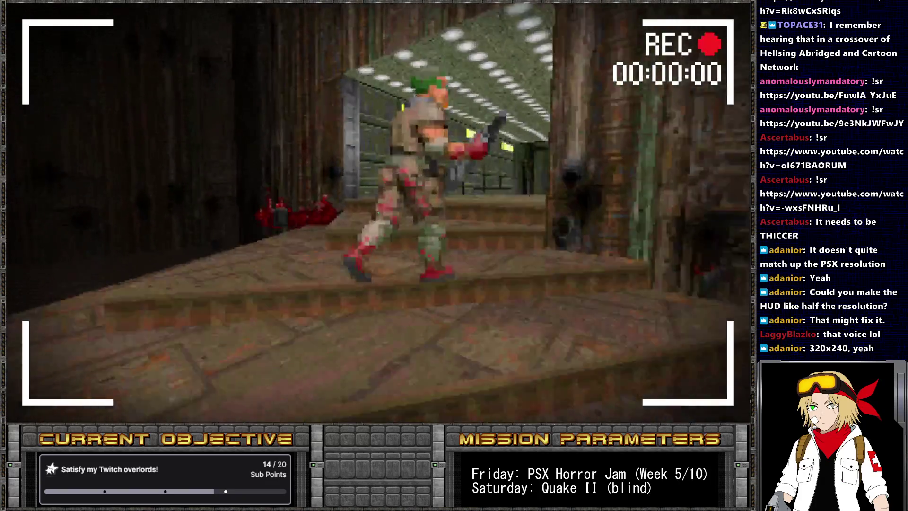
pyautogui.press('w')
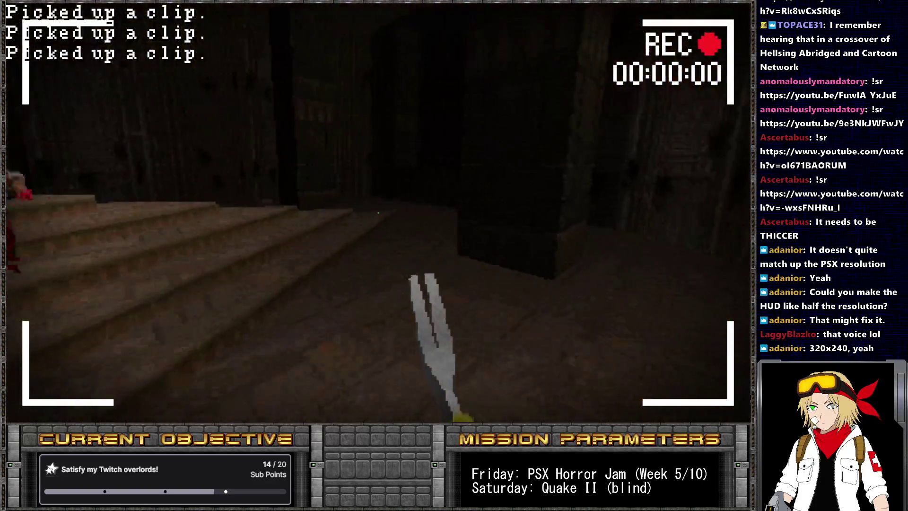
pyautogui.press('w')
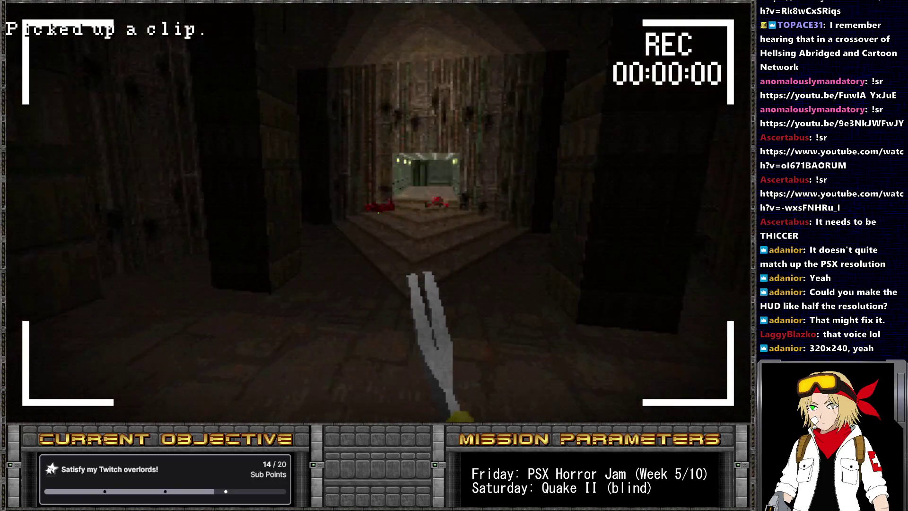
pyautogui.press('w')
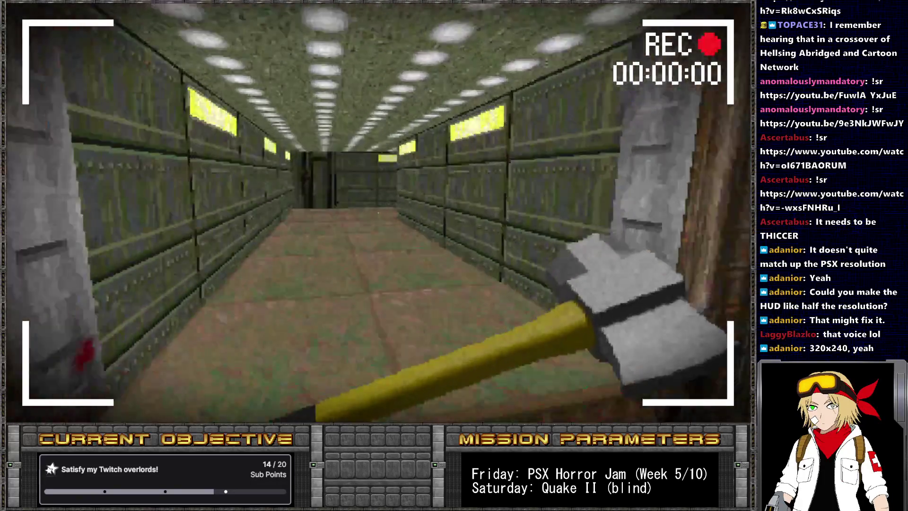
pyautogui.press('ctrl')
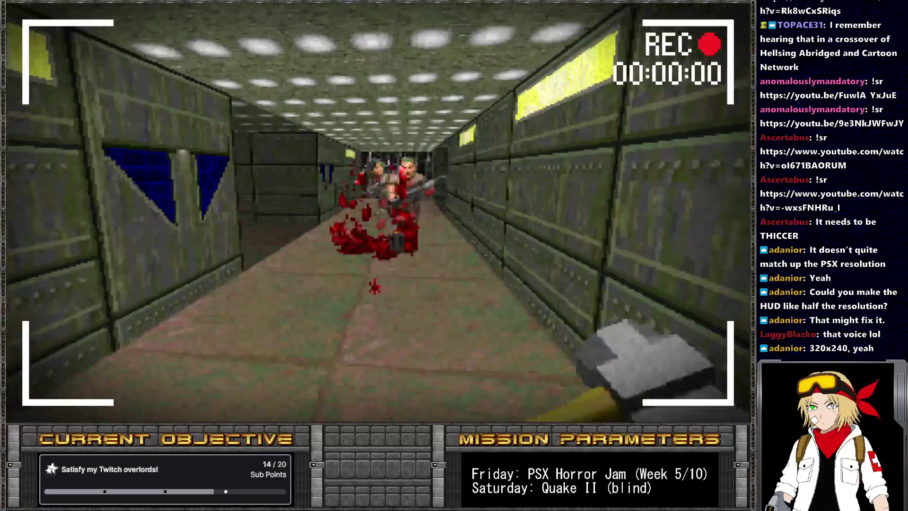
pyautogui.press('w')
pyautogui.press('w')
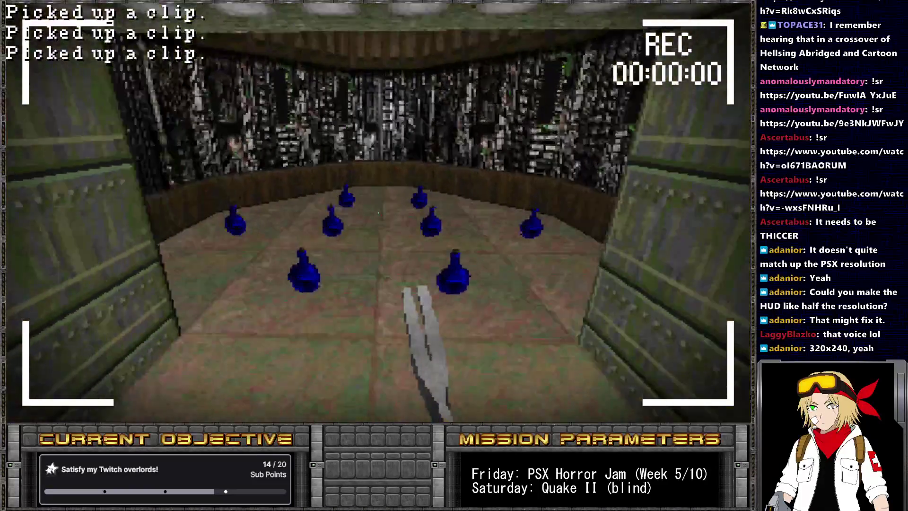
# - Collect clips, explore the corridor and dark room, then return to hud.zsc in SLADE
pyautogui.press('Right')
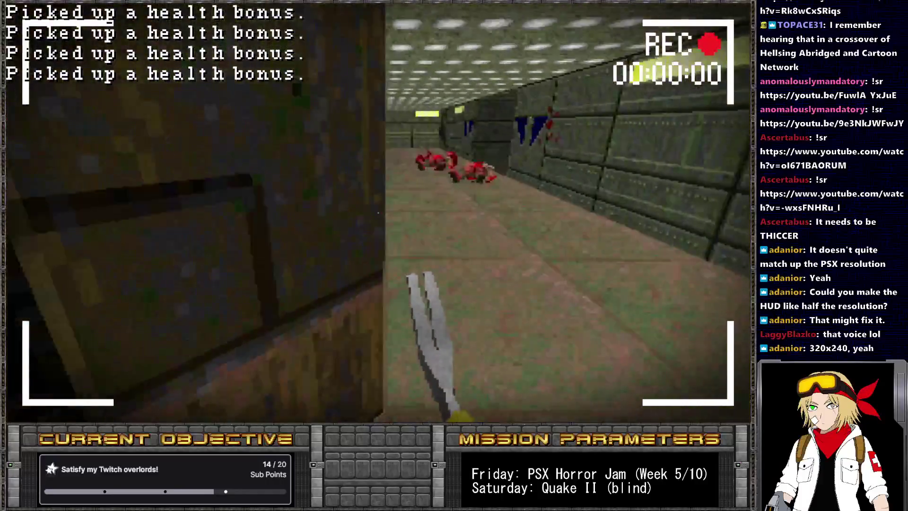
pyautogui.press('ctrl')
pyautogui.press('w')
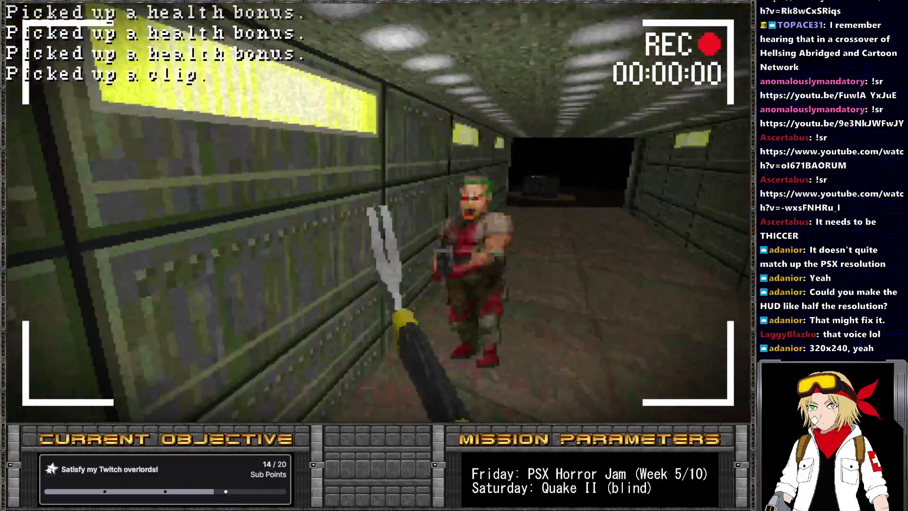
pyautogui.press('Right')
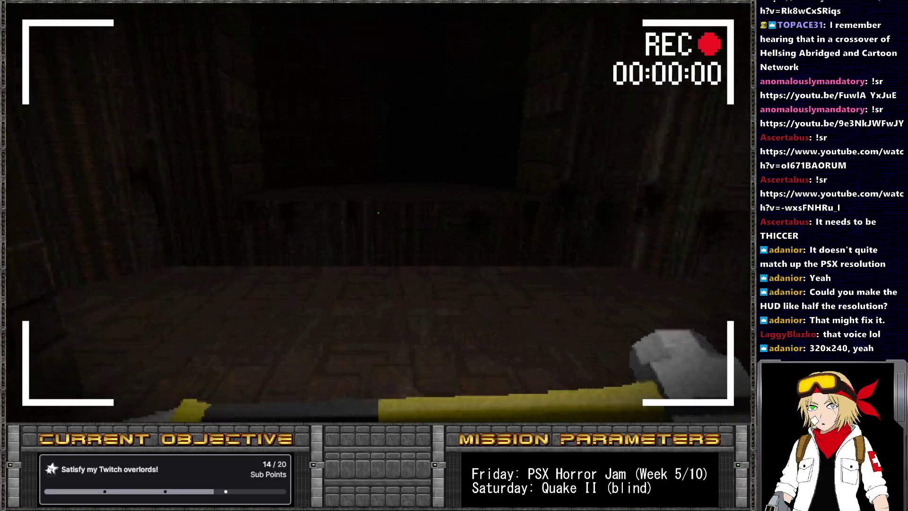
pyautogui.press('w')
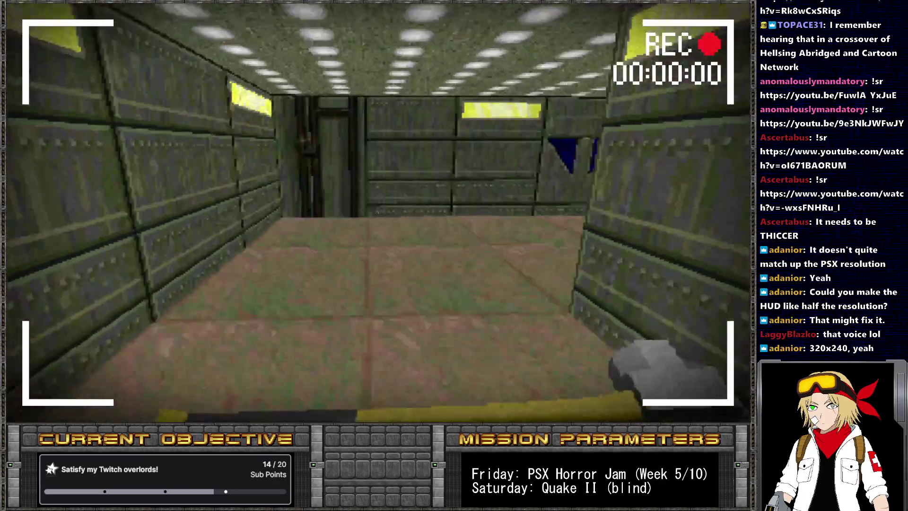
pyautogui.press('w')
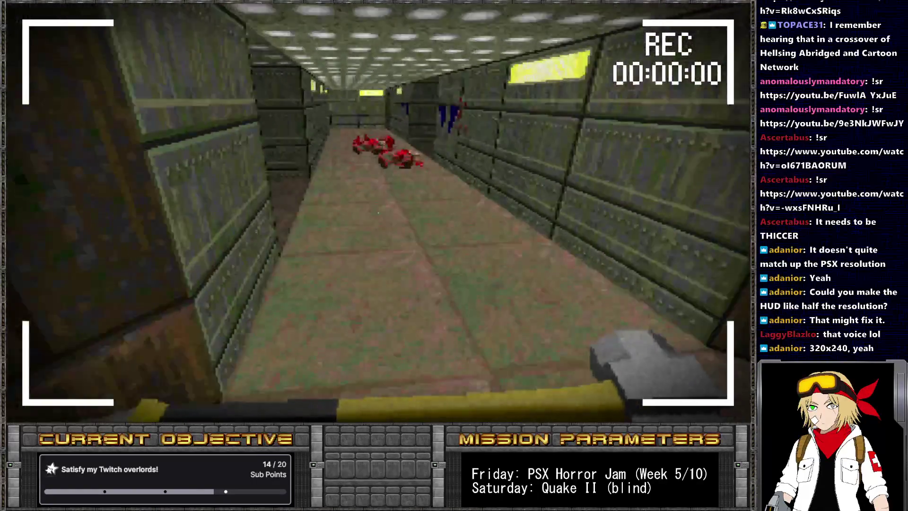
pyautogui.press('w')
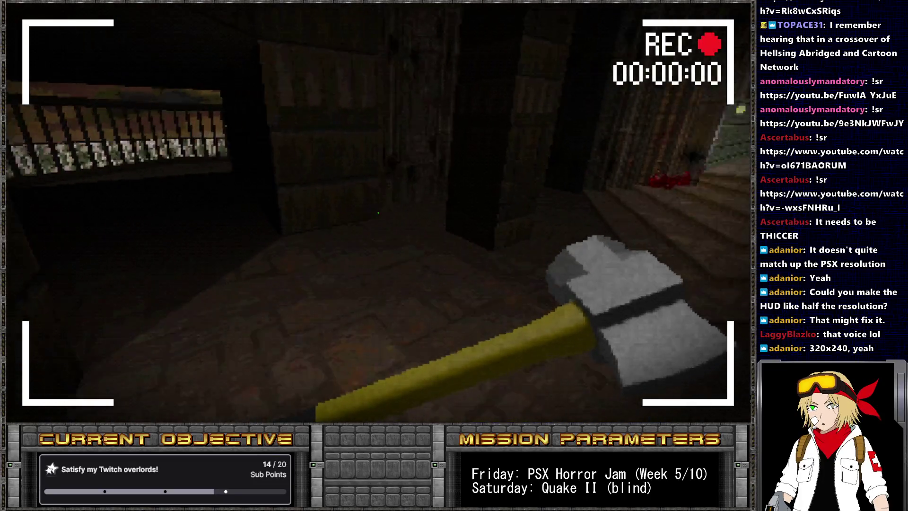
pyautogui.click(378, 213)
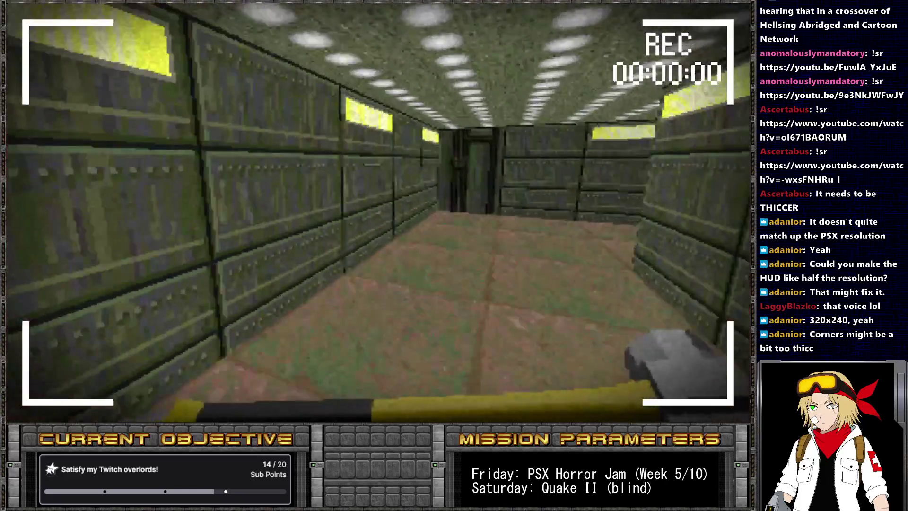
pyautogui.press('w')
pyautogui.press('w')
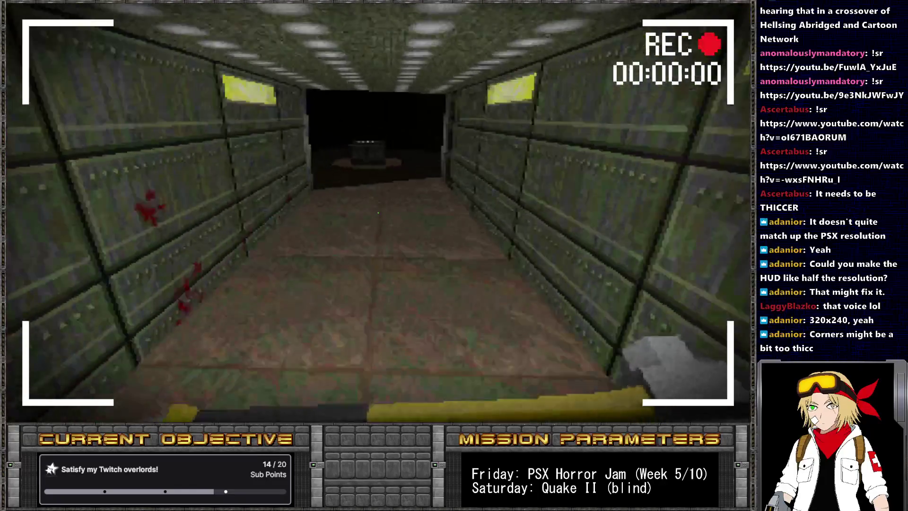
pyautogui.press('w')
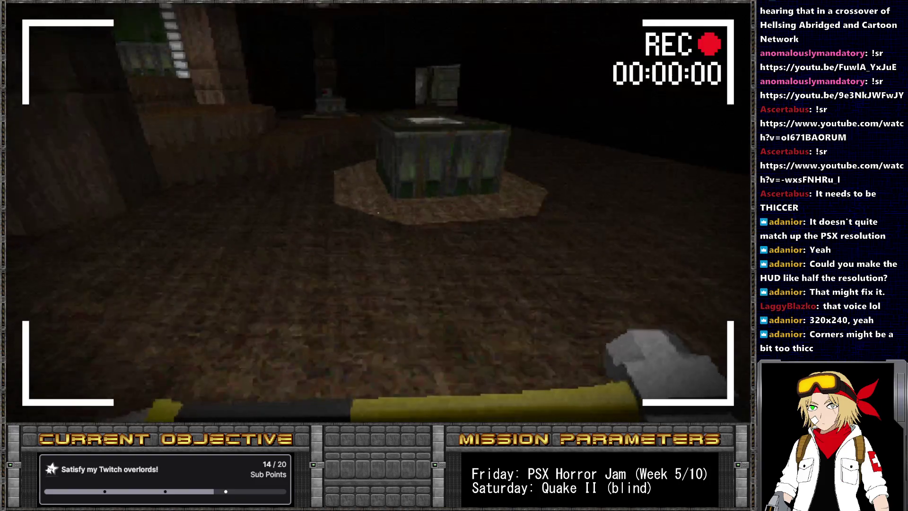
pyautogui.press('w')
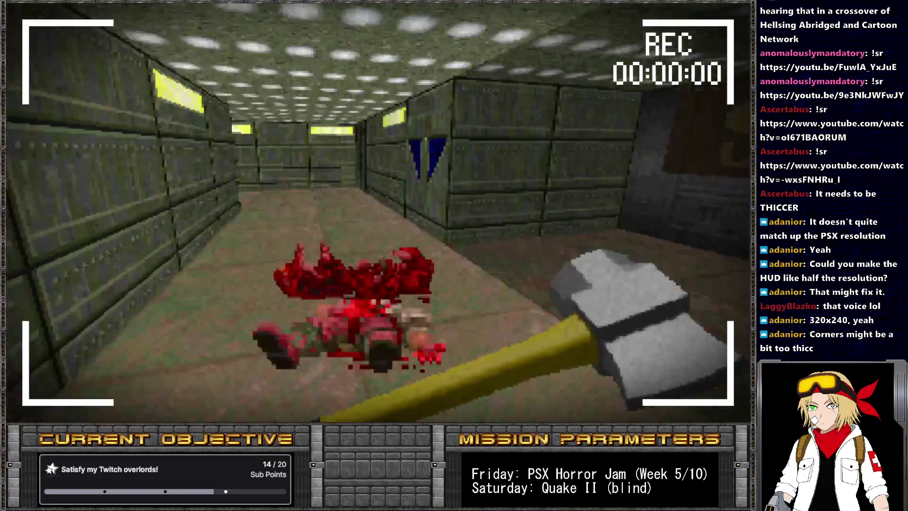
pyautogui.hotkey('alt', 'Tab')
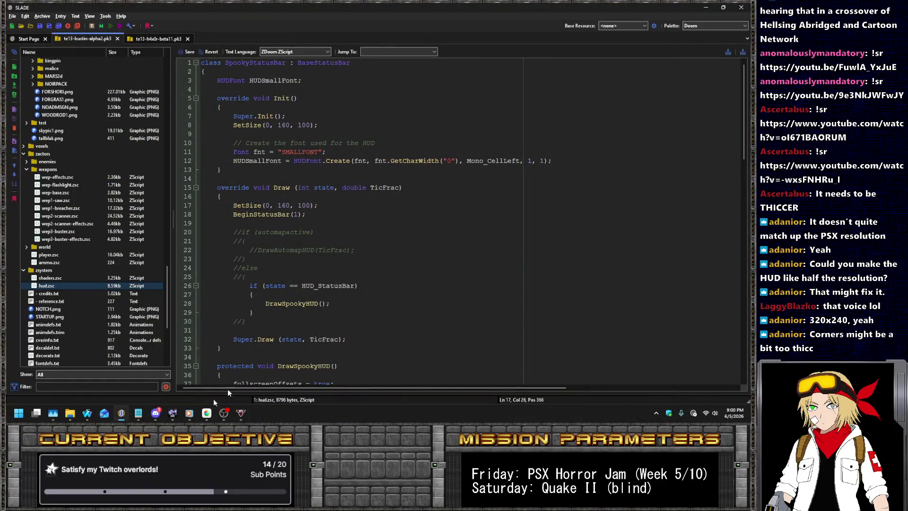
# - In MediBang, undo the layer changes to restore the purple REC image
pyautogui.click(206, 413)
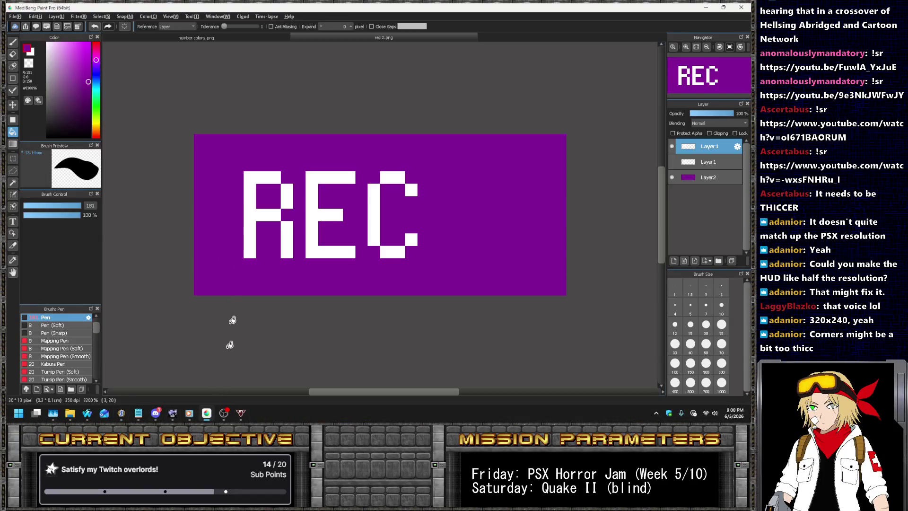
pyautogui.hotkey('ctrl', 'z')
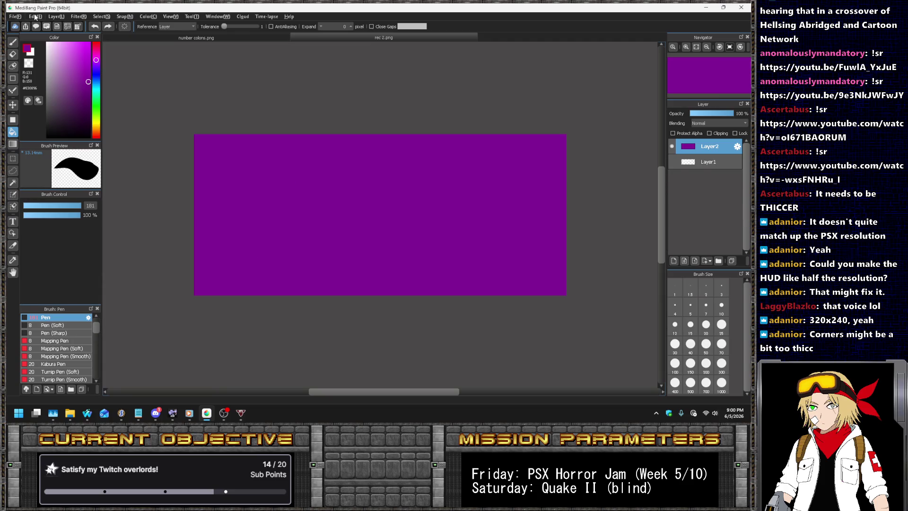
pyautogui.hotkey('ctrl', 'z')
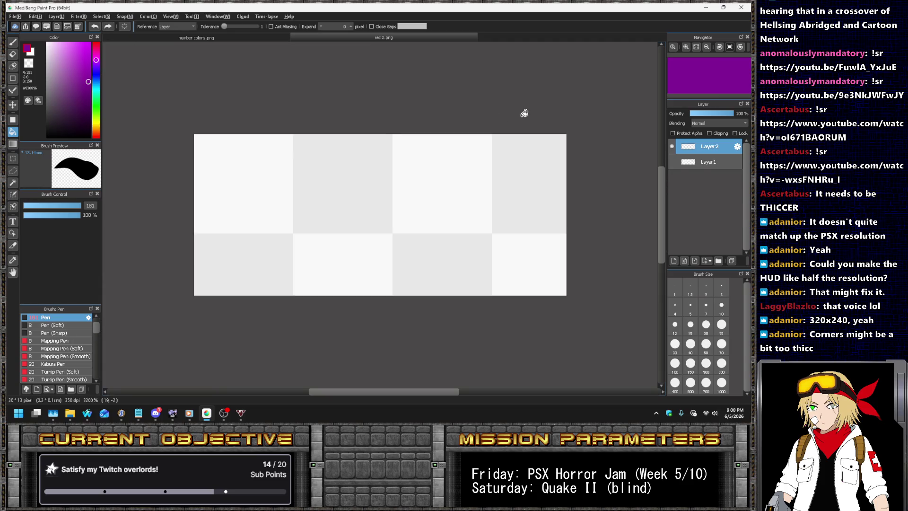
pyautogui.hotkey('ctrl', 'z')
pyautogui.hotkey('ctrl', 'z')
# - Check the Canvas Size settings, cancel, and reopen the Edit menu
pyautogui.click(36, 17)
pyautogui.click(53, 119)
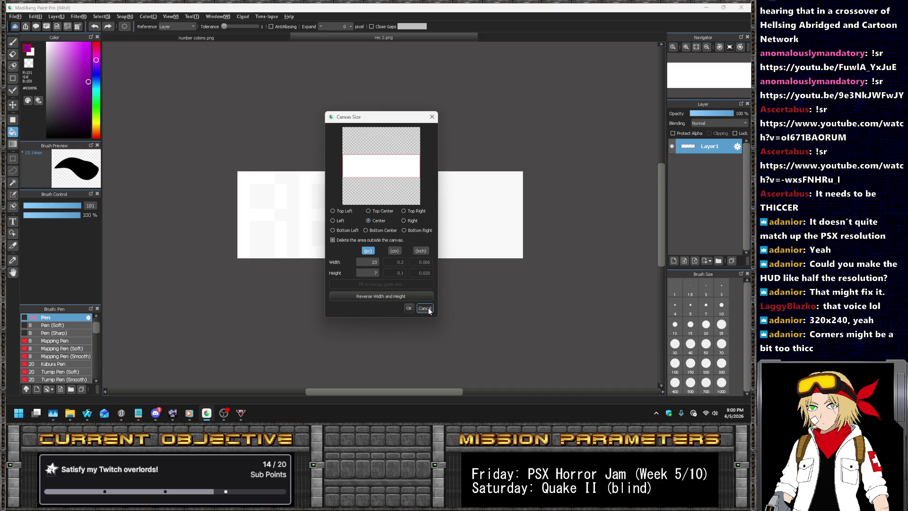
pyautogui.click(427, 307)
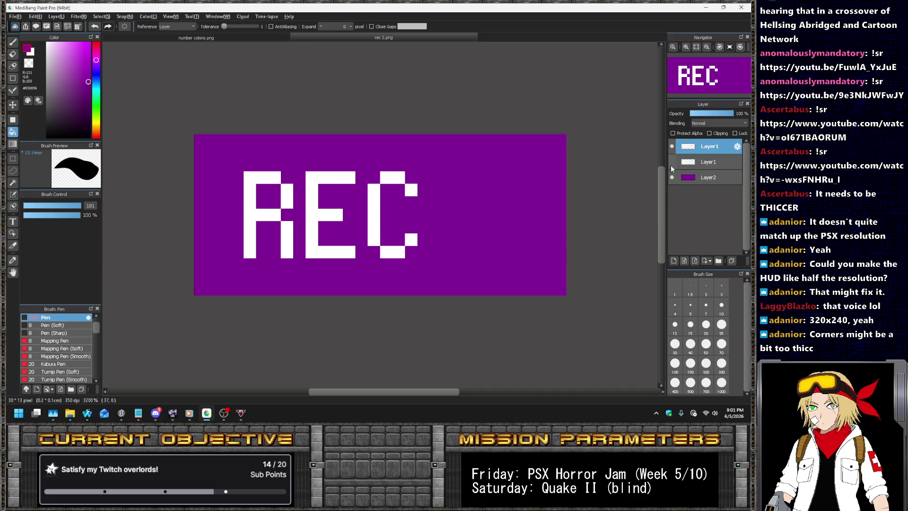
pyautogui.click(36, 16)
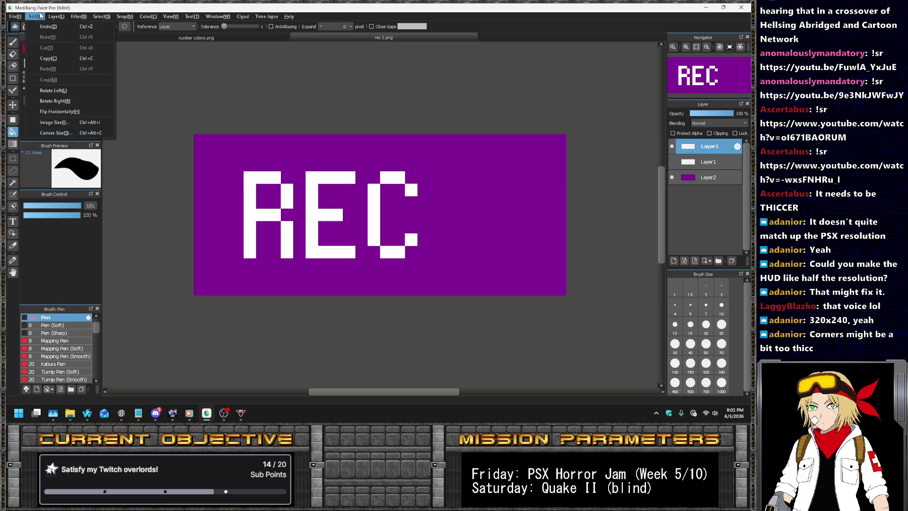
# - Resize the rec 2.png canvas to 32×12 pixels
pyautogui.click(77, 131)
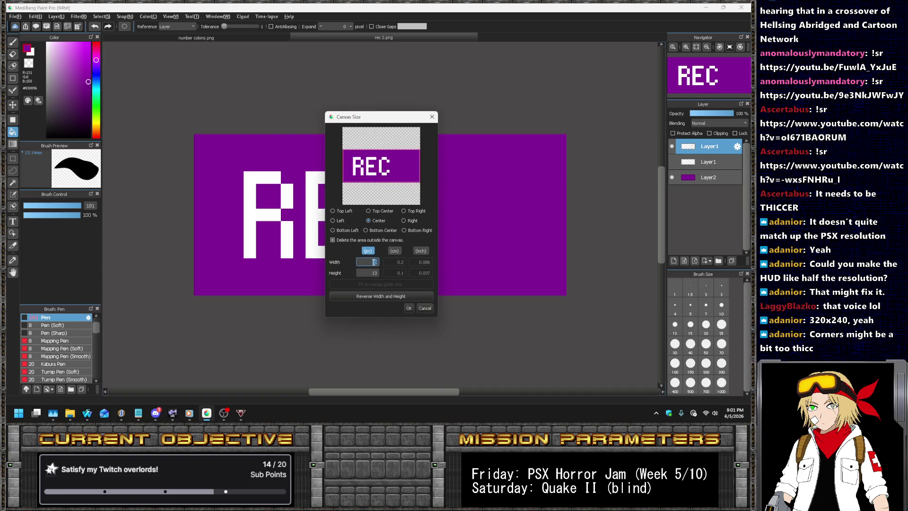
pyautogui.write('11')
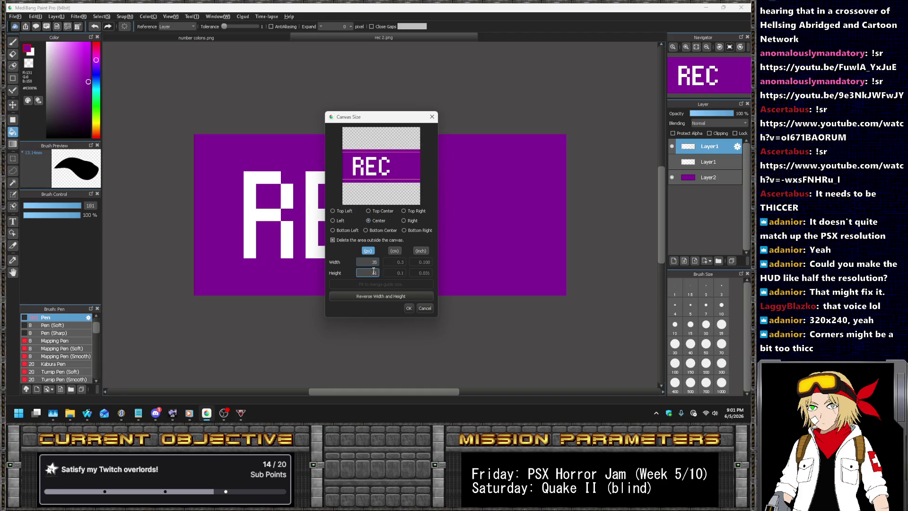
pyautogui.press('BackSpace')
pyautogui.write('2')
pyautogui.press('Tab')
pyautogui.write('12')
pyautogui.press('Return')
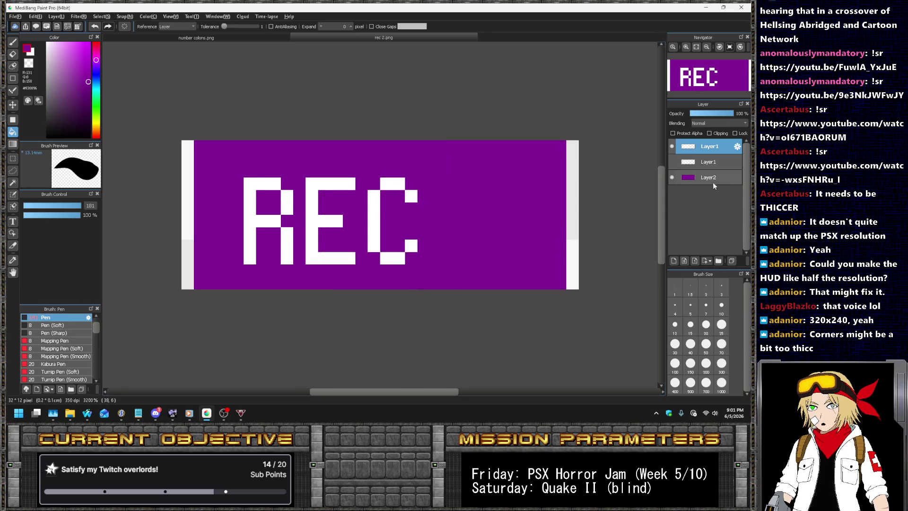
# - Fill the white left and right edge columns purple, then select the middle Layer1
pyautogui.keyDown('ctrl'); pyautogui.click(433, 158); pyautogui.keyUp('ctrl')
pyautogui.click(191, 164)
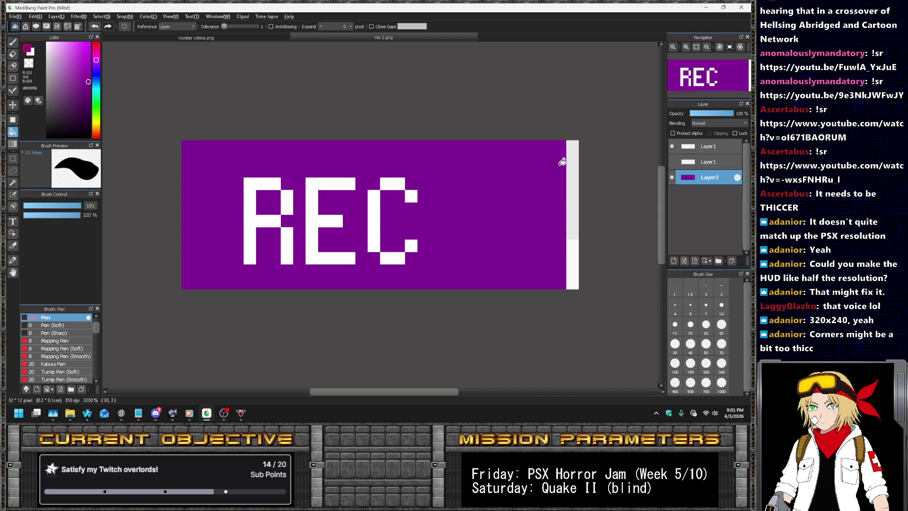
pyautogui.click(575, 158)
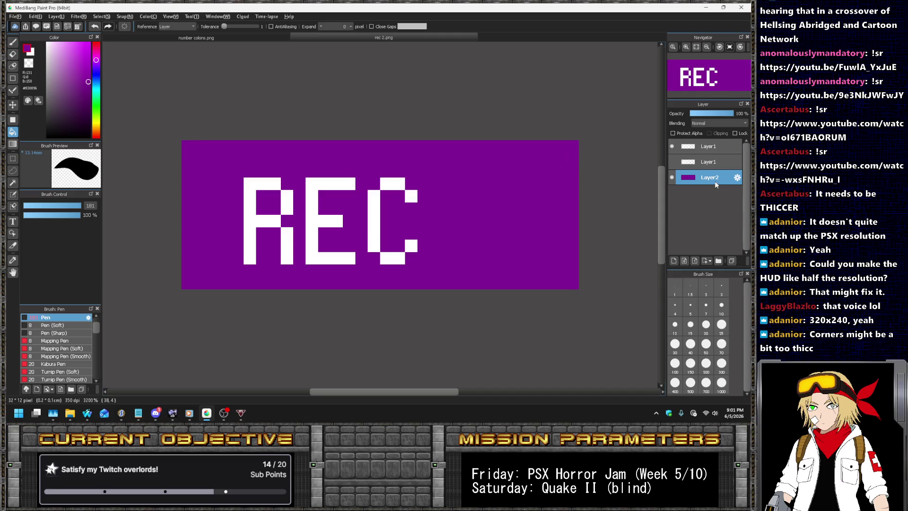
pyautogui.click(710, 162)
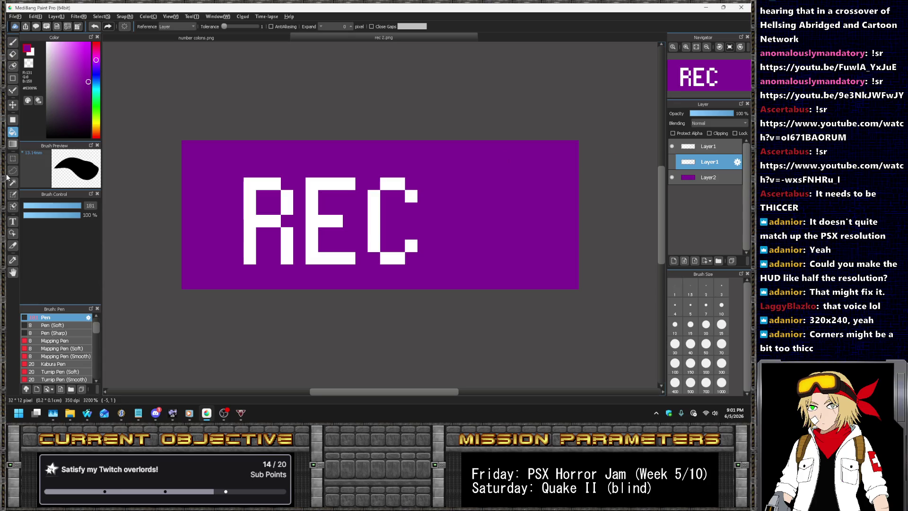
# - Select the R letter and move it to the top-left corner of the canvas
pyautogui.click(13, 106)
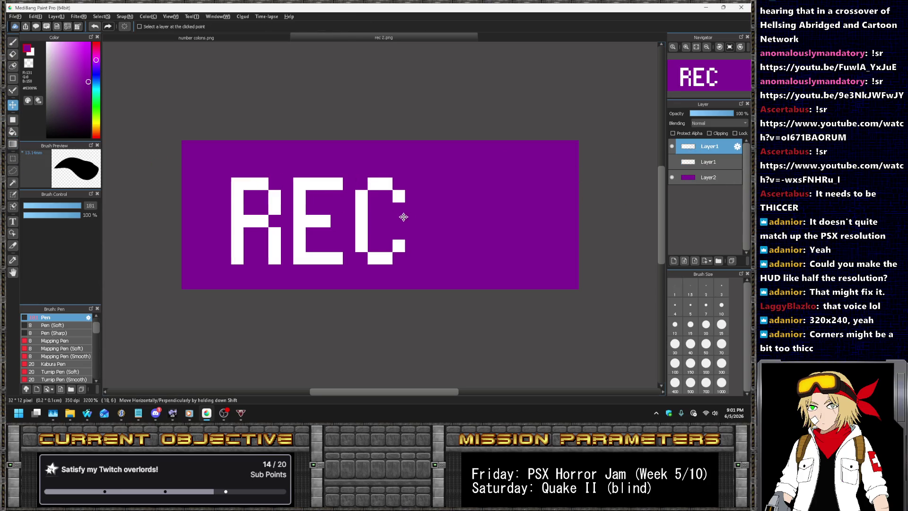
pyautogui.moveTo(416, 232); pyautogui.dragTo(355, 195)
pyautogui.hotkey('ctrl', 'z')
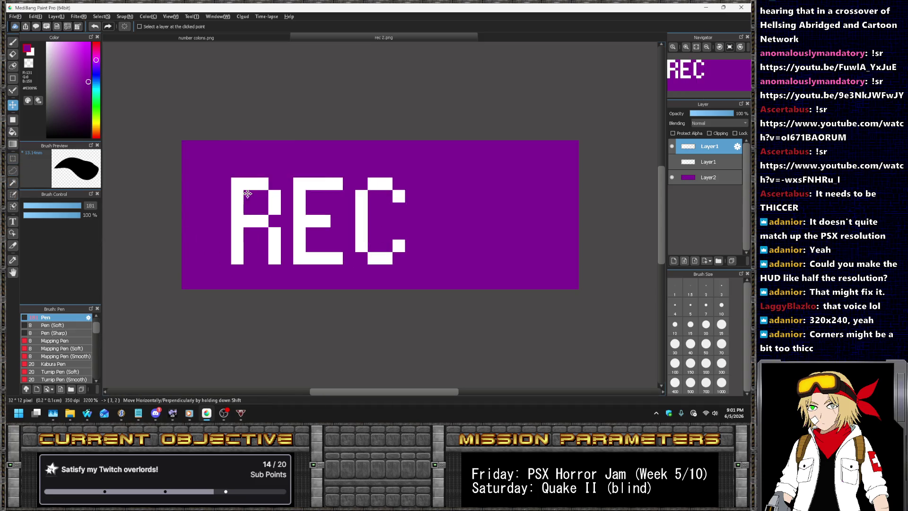
pyautogui.hotkey('ctrl', 'z')
pyautogui.click(13, 158)
pyautogui.moveTo(230, 165); pyautogui.dragTo(281, 252)
pyautogui.click(13, 105)
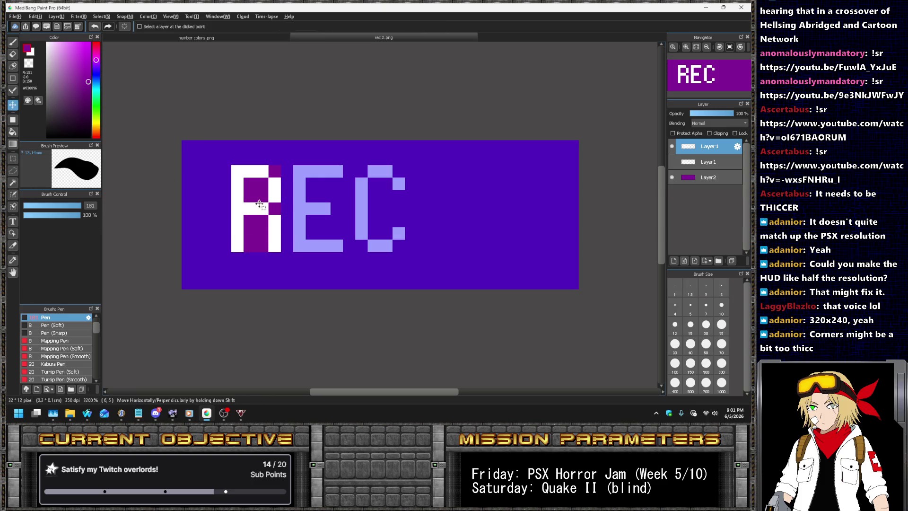
pyautogui.moveTo(255, 204); pyautogui.dragTo(206, 180)
pyautogui.hotkey('ctrl', 'd')
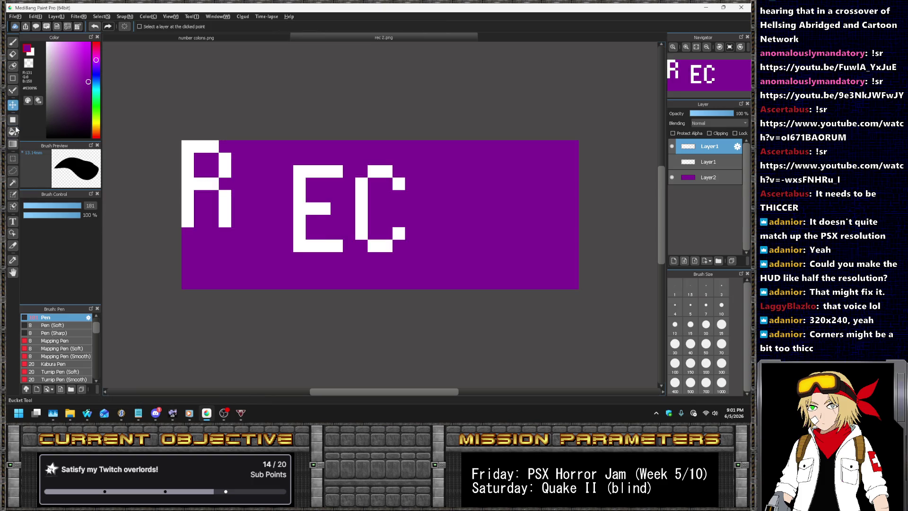
# - Pick red with the 1-pixel pen and draw the ring's top arc
pyautogui.click(13, 90)
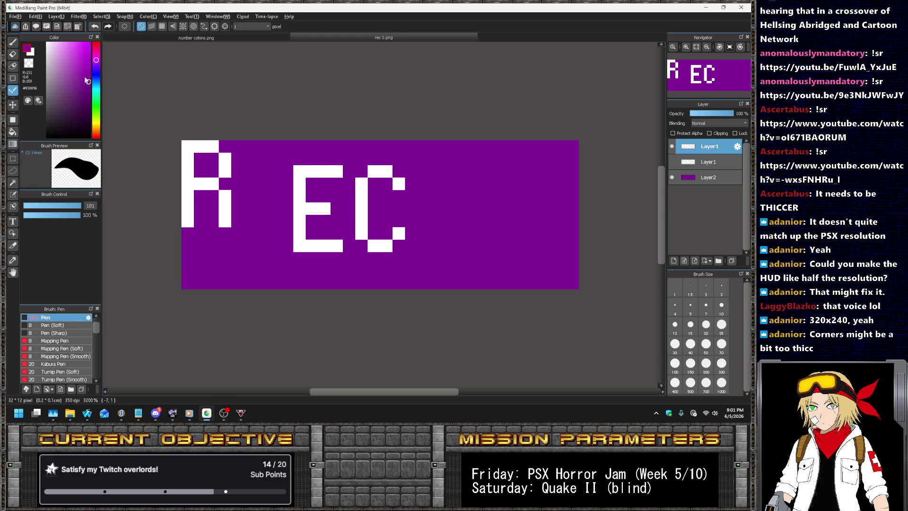
pyautogui.click(99, 43)
pyautogui.click(87, 45)
pyautogui.moveTo(518, 145); pyautogui.dragTo(483, 145)
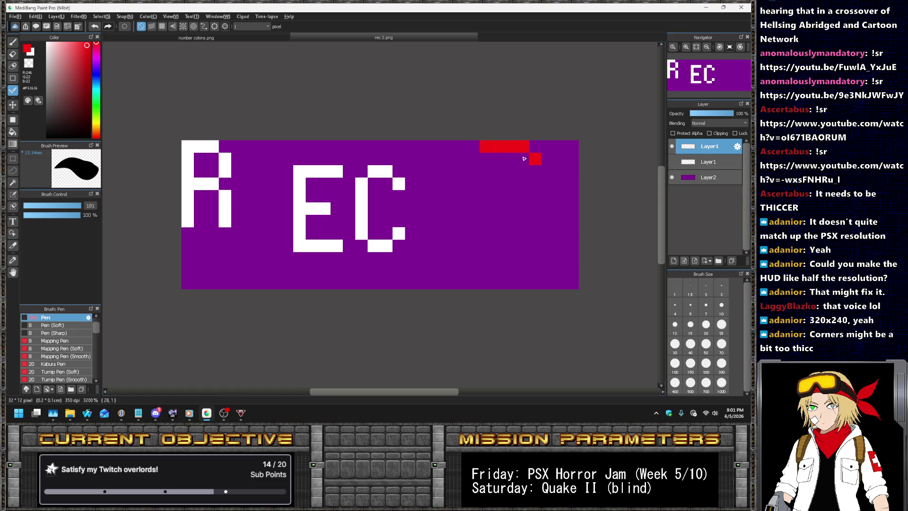
pyautogui.hotkey('ctrl', 'z')
pyautogui.hotkey('ctrl', 'z')
pyautogui.moveTo(502, 148); pyautogui.dragTo(487, 150)
pyautogui.moveTo(541, 170); pyautogui.dragTo(550, 179)
# - Draw the ring's sides and bottom row to complete the red circle
pyautogui.moveTo(577, 209); pyautogui.dragTo(572, 221)
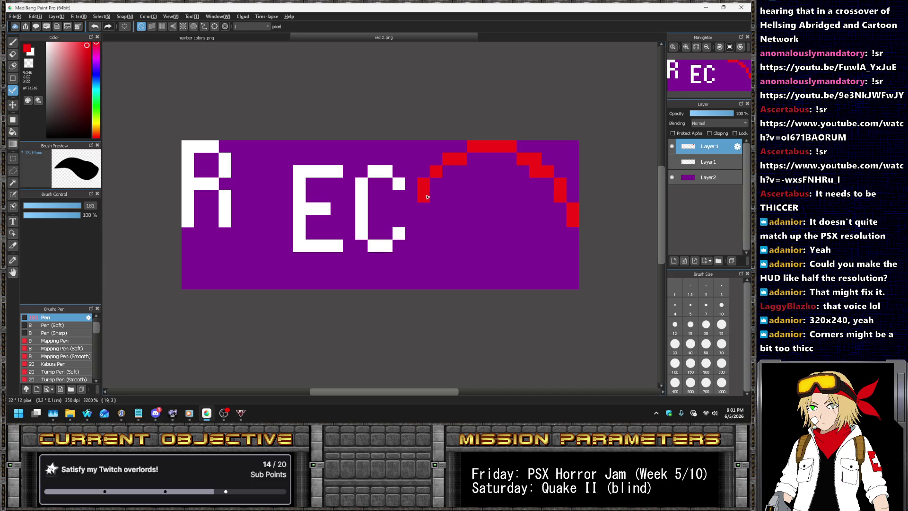
pyautogui.moveTo(420, 211); pyautogui.dragTo(417, 223)
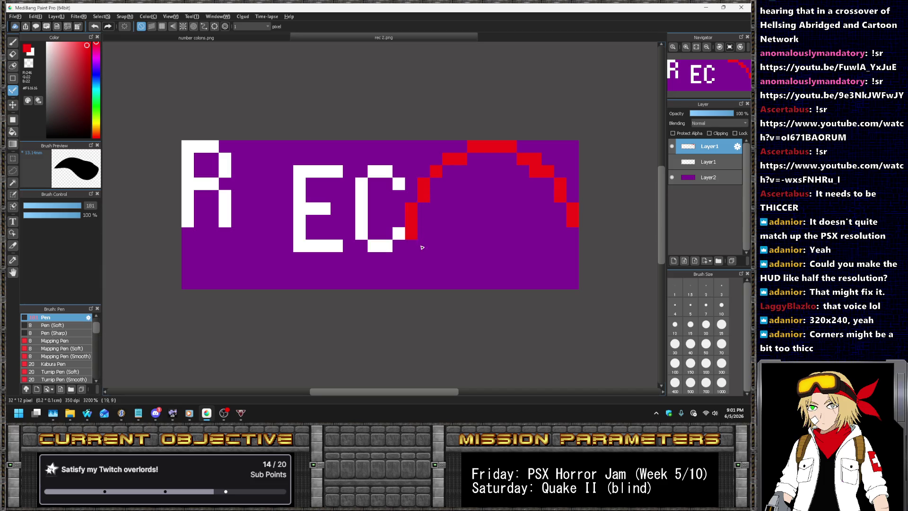
pyautogui.hotkey('ctrl', 'z')
pyautogui.hotkey('ctrl', 'z')
pyautogui.hotkey('ctrl', 'z')
pyautogui.hotkey('ctrl', 'z')
pyautogui.click(411, 213)
pyautogui.click(411, 221)
pyautogui.moveTo(465, 274)
pyautogui.mouseDown()
pyautogui.moveTo(513, 282)
pyautogui.moveTo(538, 271)
pyautogui.moveTo(561, 238)
pyautogui.mouseUp()
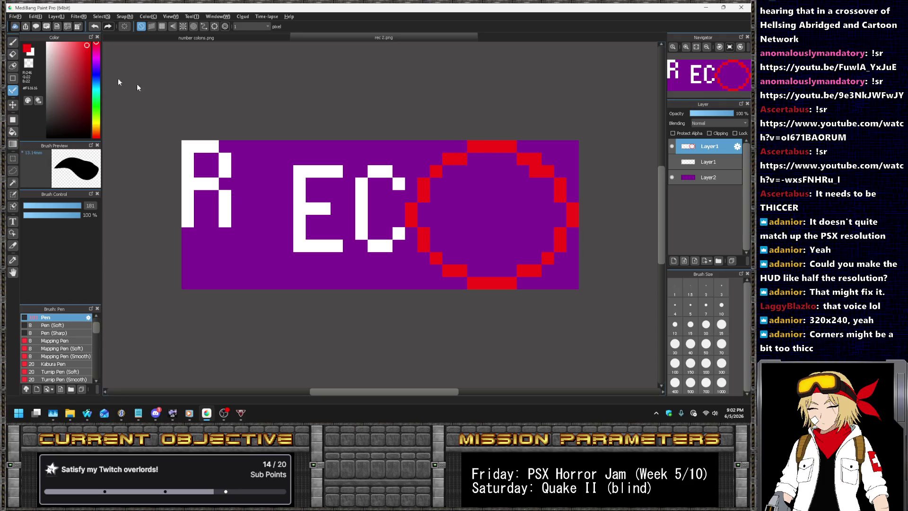
# - Erase the three stray corner pixels around the red ring
pyautogui.click(13, 54)
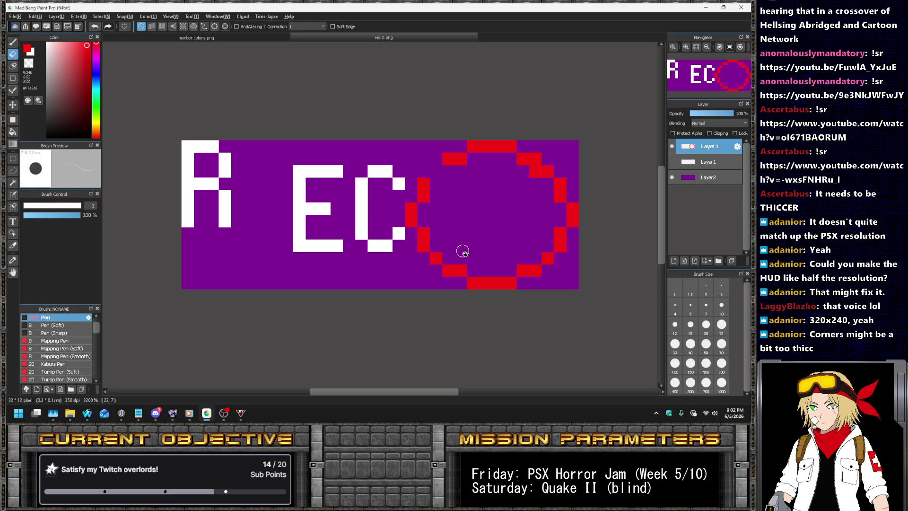
pyautogui.click(435, 259)
pyautogui.click(549, 257)
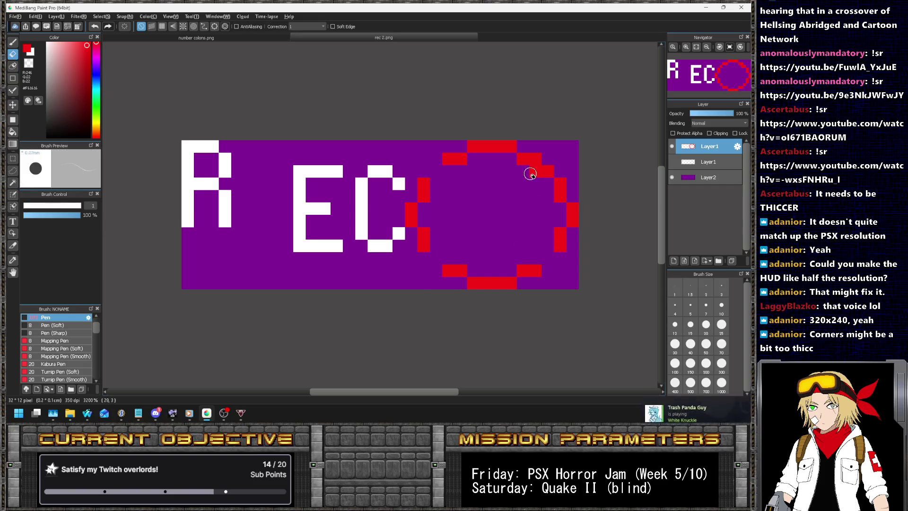
pyautogui.click(548, 172)
# - Move the C and its neighbouring red pixels one pixel right
pyautogui.click(13, 159)
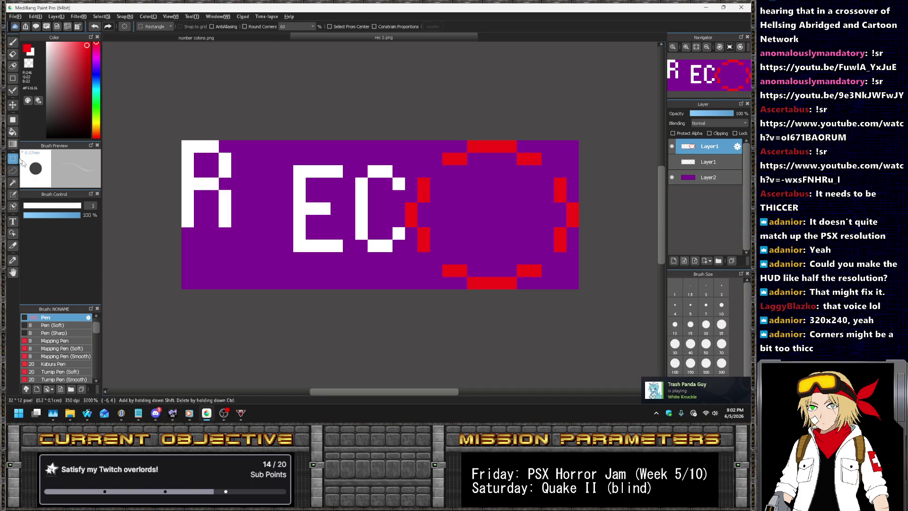
pyautogui.moveTo(431, 166); pyautogui.dragTo(356, 276)
pyautogui.press('v')
pyautogui.moveTo(385, 193); pyautogui.dragTo(431, 224)
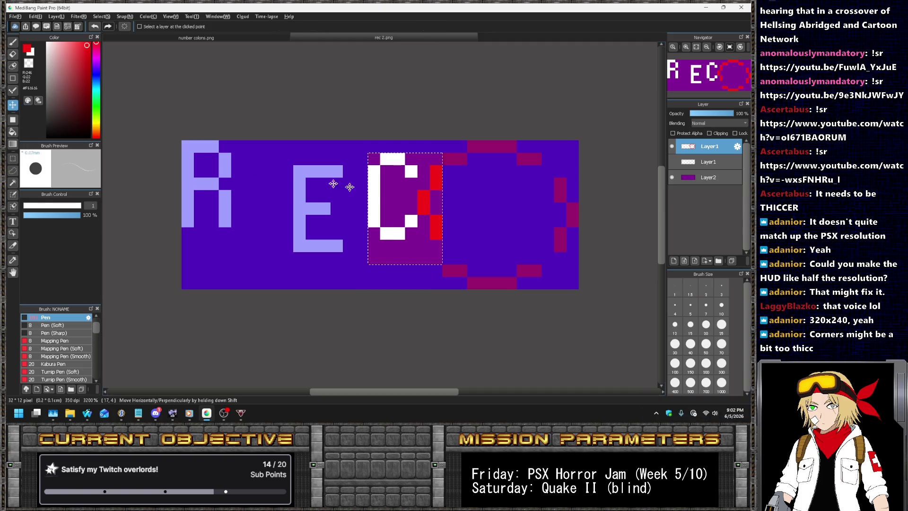
pyautogui.hotkey('ctrl', 'd')
# - Shift the right side of the red ring into a rounder arc
pyautogui.click(13, 158)
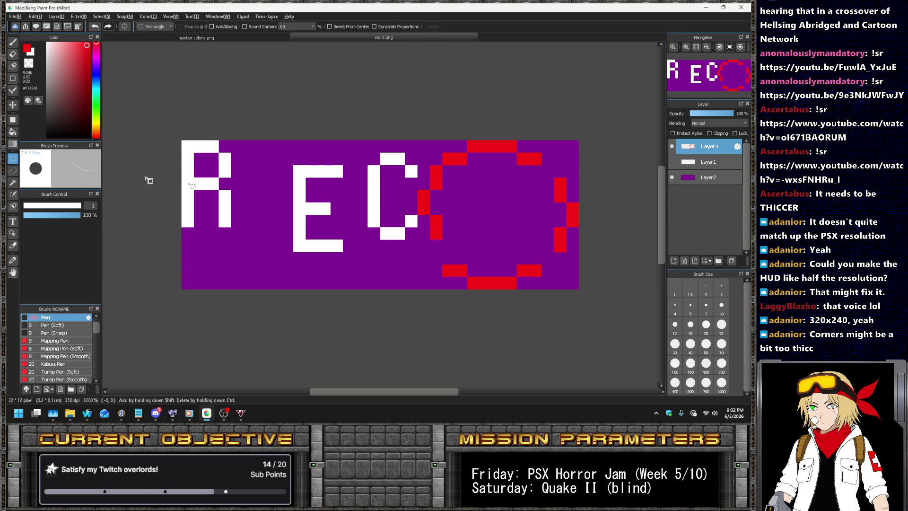
pyautogui.moveTo(530, 178); pyautogui.dragTo(603, 217)
pyautogui.click(13, 104)
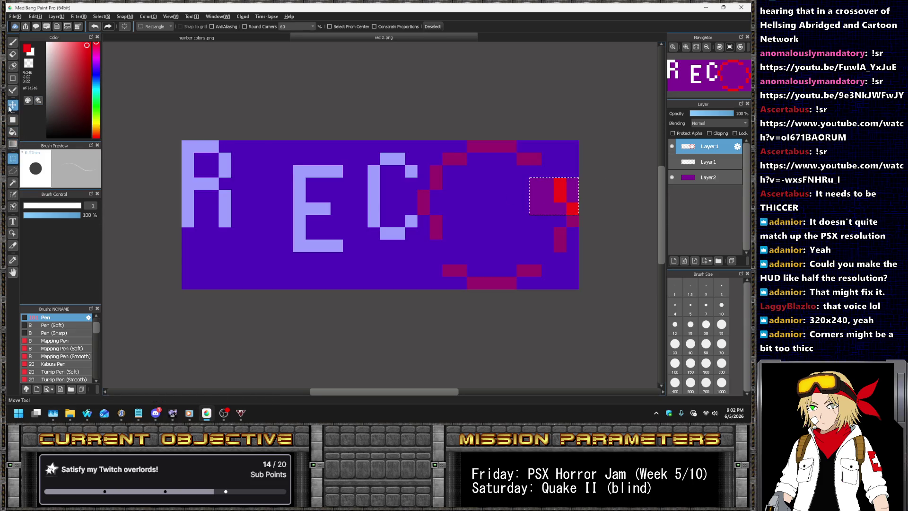
pyautogui.moveTo(561, 194); pyautogui.dragTo(546, 187)
pyautogui.hotkey('ctrl', 'd')
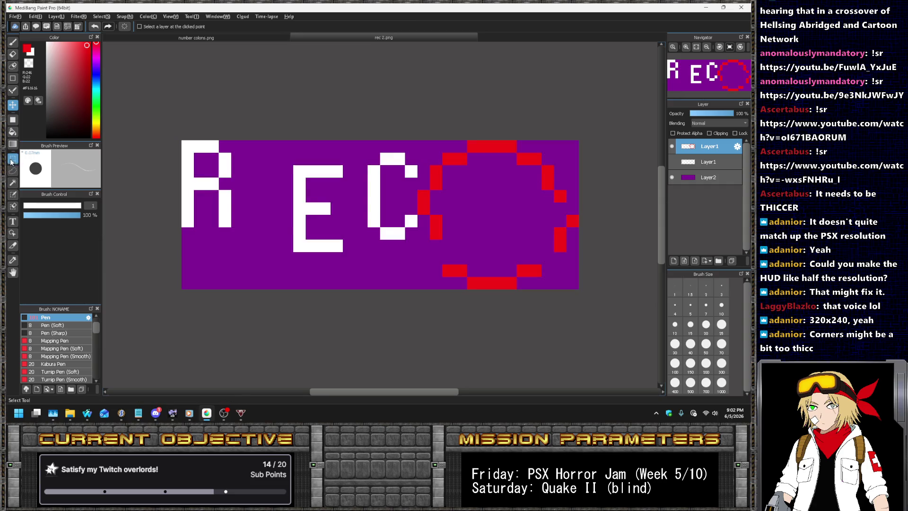
# - Move the lower-right piece of the ring down-left by one block
pyautogui.click(11, 160)
pyautogui.moveTo(589, 215); pyautogui.dragTo(517, 265)
pyautogui.click(16, 107)
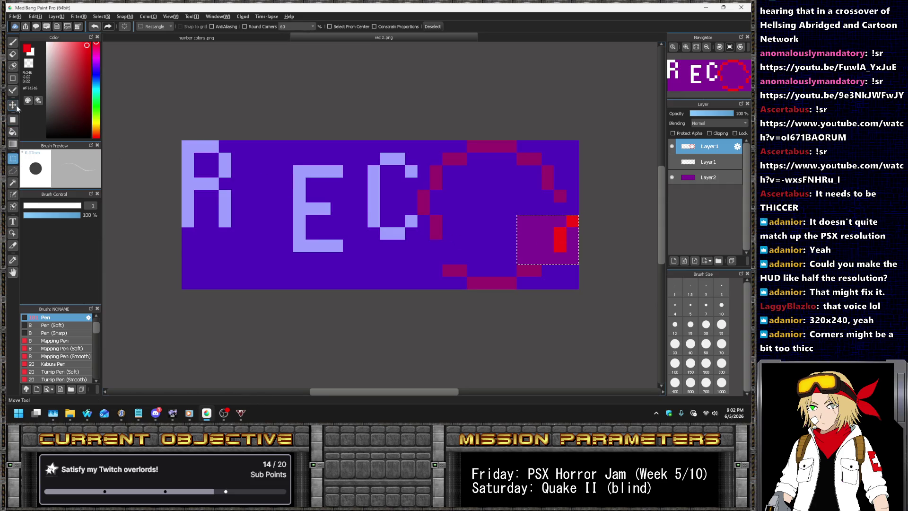
pyautogui.click(13, 105)
pyautogui.moveTo(578, 236); pyautogui.dragTo(565, 249)
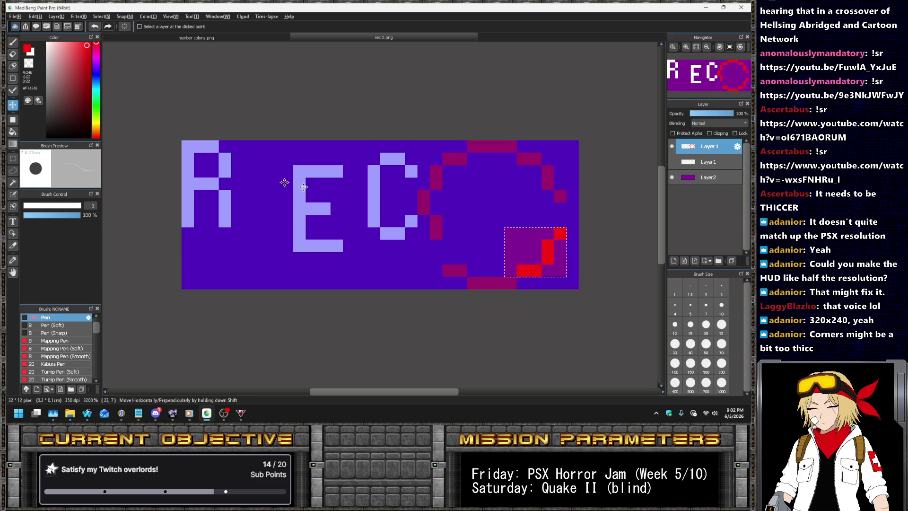
pyautogui.hotkey('ctrl', 'd')
# - Lower the red pixels beside the C, close the ring's left side, and shift the artwork right
pyautogui.click(13, 159)
pyautogui.moveTo(419, 204)
pyautogui.mouseDown()
pyautogui.moveTo(441, 239)
pyautogui.moveTo(432, 245)
pyautogui.mouseUp()
pyautogui.click(13, 105)
pyautogui.hotkey('ctrl', 'd')
pyautogui.press('b')
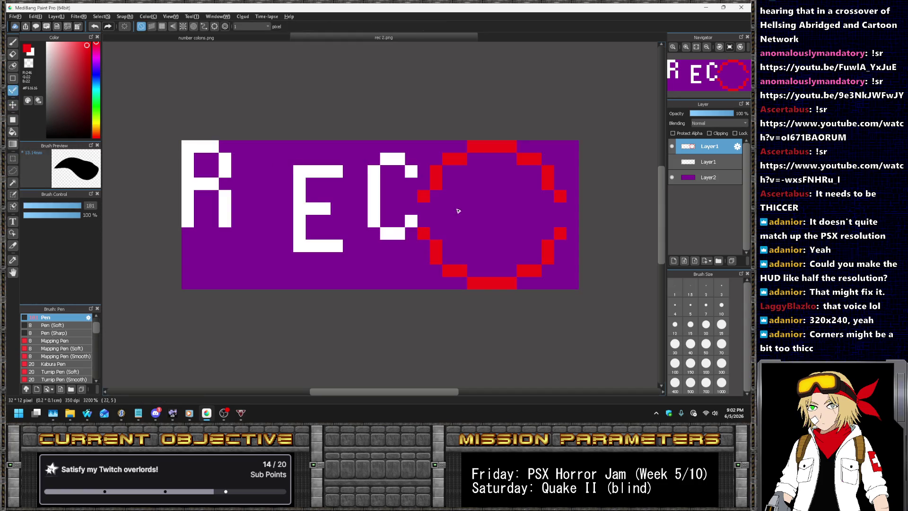
pyautogui.moveTo(428, 200); pyautogui.dragTo(425, 219)
pyautogui.click(13, 106)
pyautogui.moveTo(419, 187); pyautogui.dragTo(432, 187)
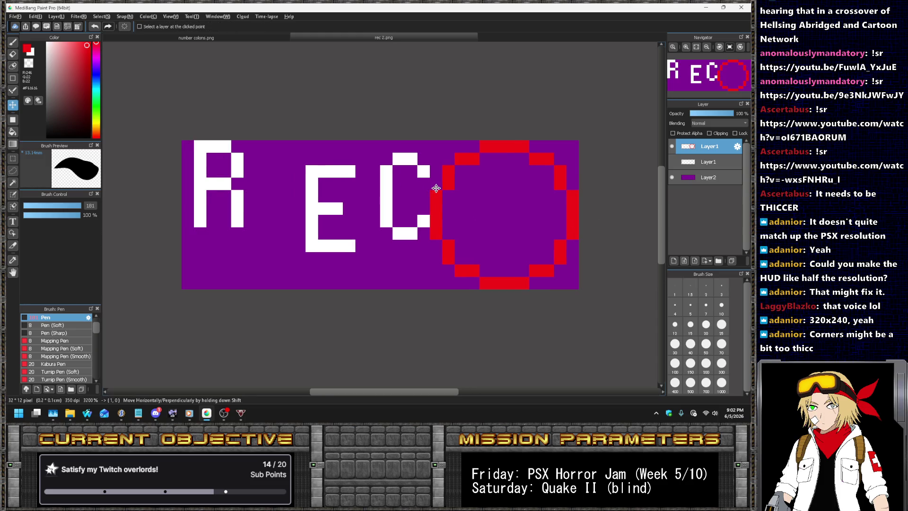
pyautogui.click(13, 159)
pyautogui.moveTo(179, 133); pyautogui.dragTo(429, 264)
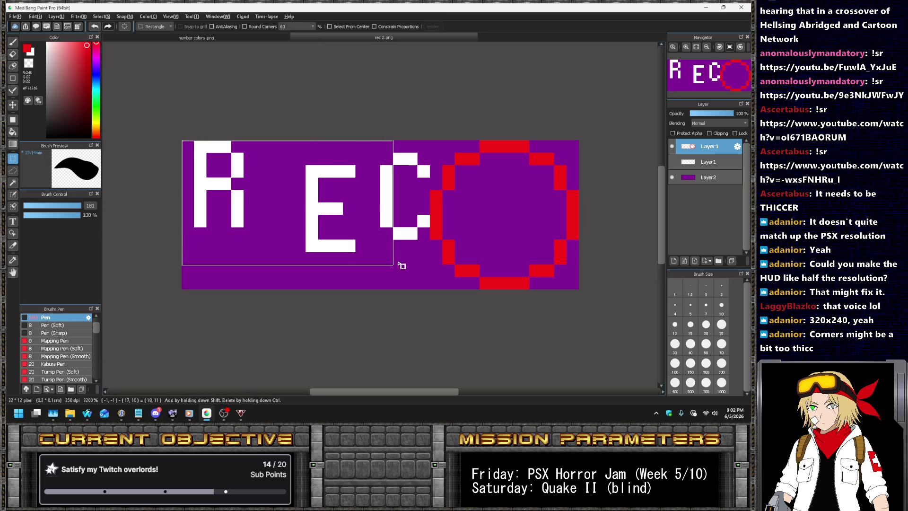
pyautogui.click(13, 104)
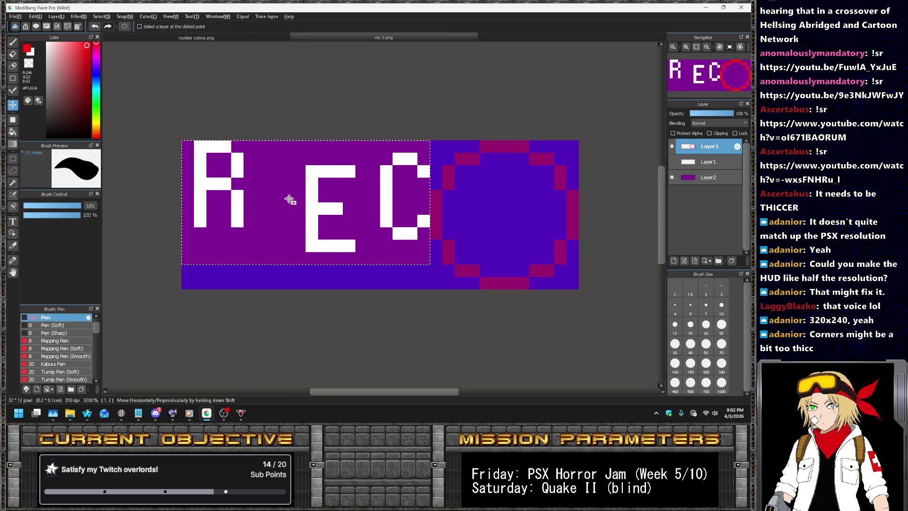
pyautogui.moveTo(290, 197); pyautogui.dragTo(278, 196)
pyautogui.hotkey('ctrl', 'd')
pyautogui.click(13, 159)
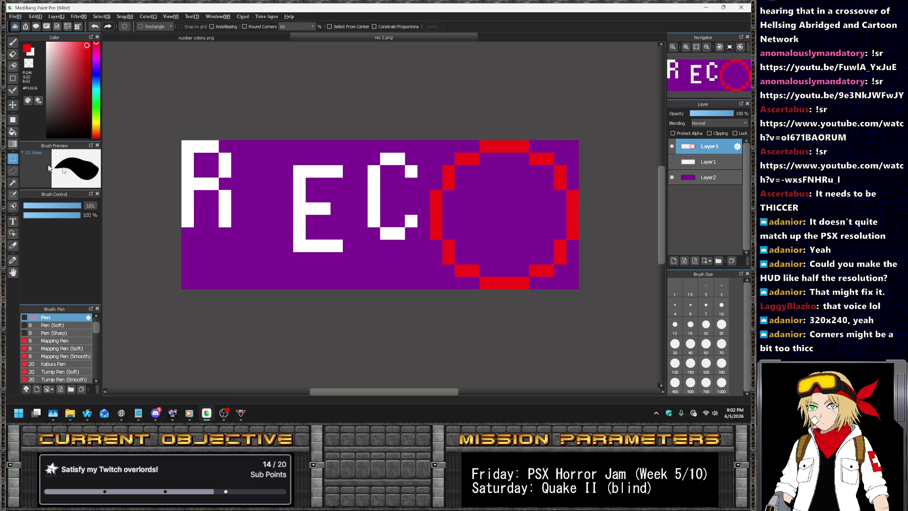
pyautogui.moveTo(269, 153); pyautogui.dragTo(356, 264)
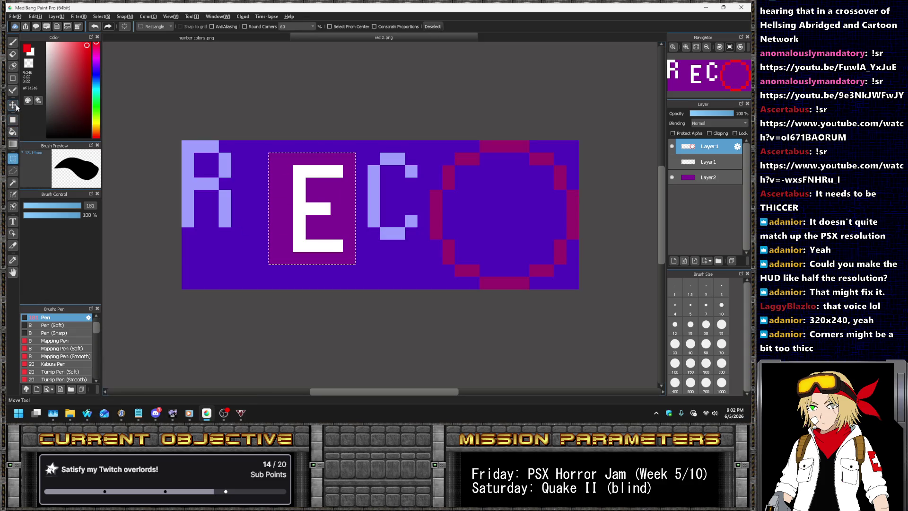
pyautogui.click(13, 104)
pyautogui.moveTo(310, 183)
pyautogui.mouseDown()
pyautogui.moveTo(261, 183)
pyautogui.moveTo(278, 183)
pyautogui.mouseUp()
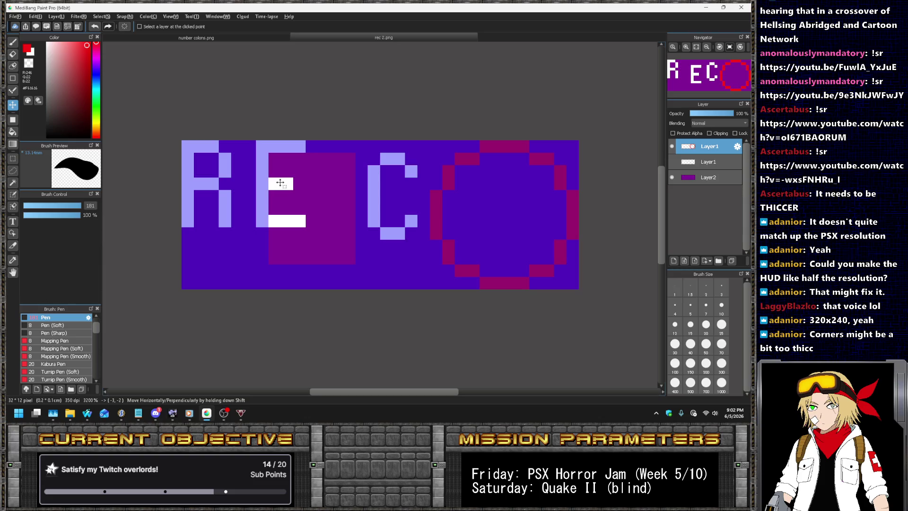
pyautogui.click(13, 159)
pyautogui.click(358, 149)
pyautogui.moveTo(358, 148); pyautogui.dragTo(419, 240)
pyautogui.click(13, 104)
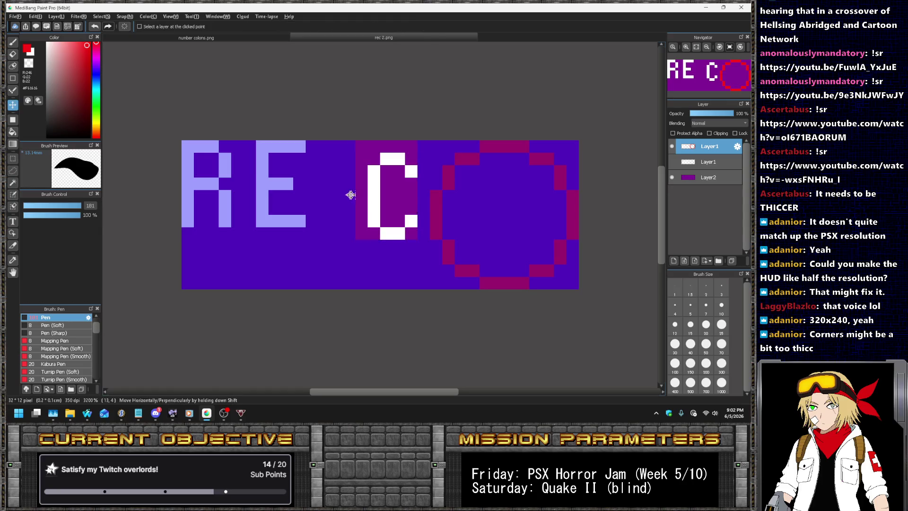
pyautogui.moveTo(350, 194); pyautogui.dragTo(313, 182)
pyautogui.hotkey('ctrl', 'd')
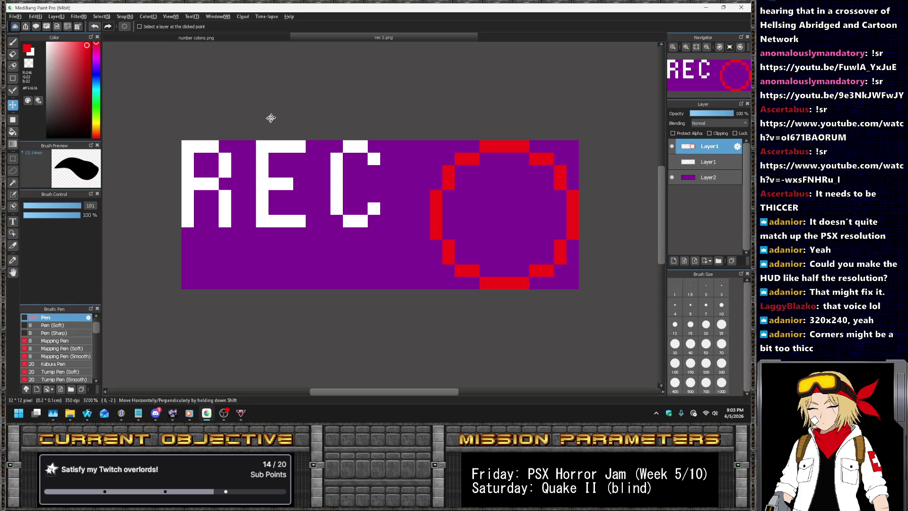
pyautogui.click(13, 132)
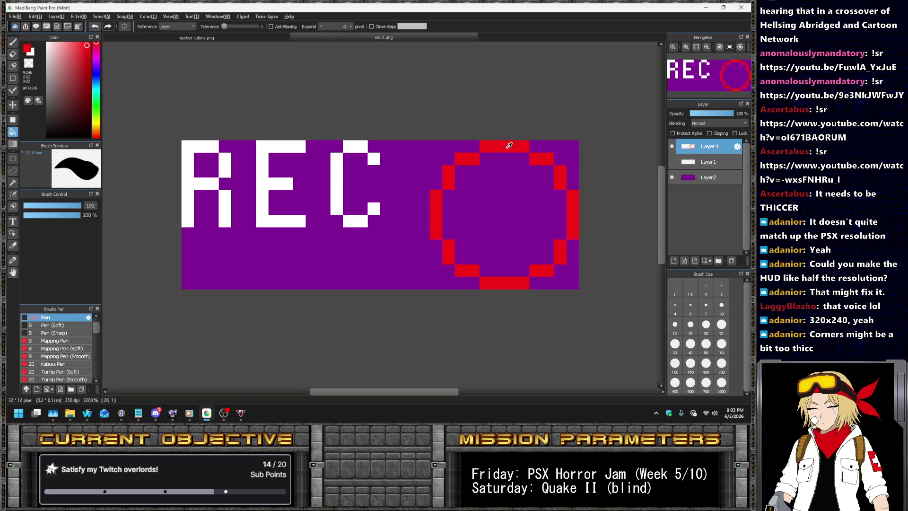
pyautogui.click(516, 161)
pyautogui.scroll(-3, 473, 161)
pyautogui.scroll(2, 476, 149)
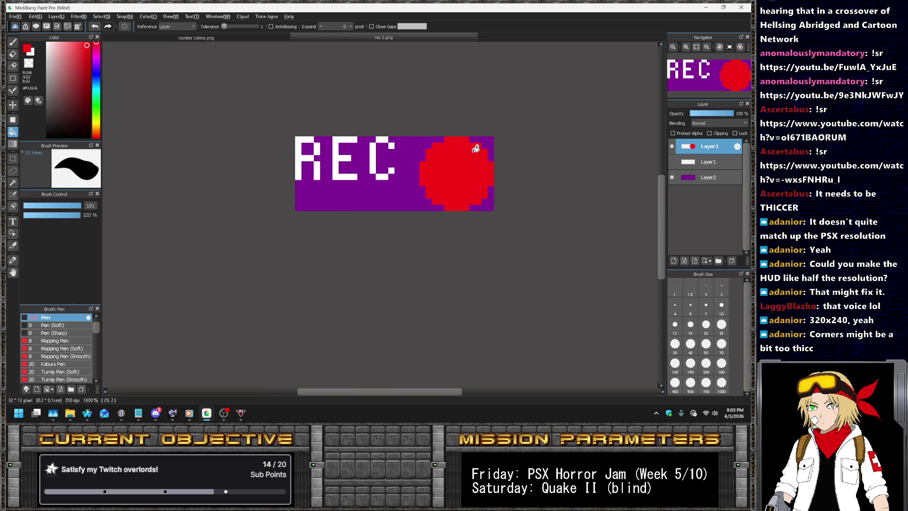
pyautogui.scroll(1, 451, 192)
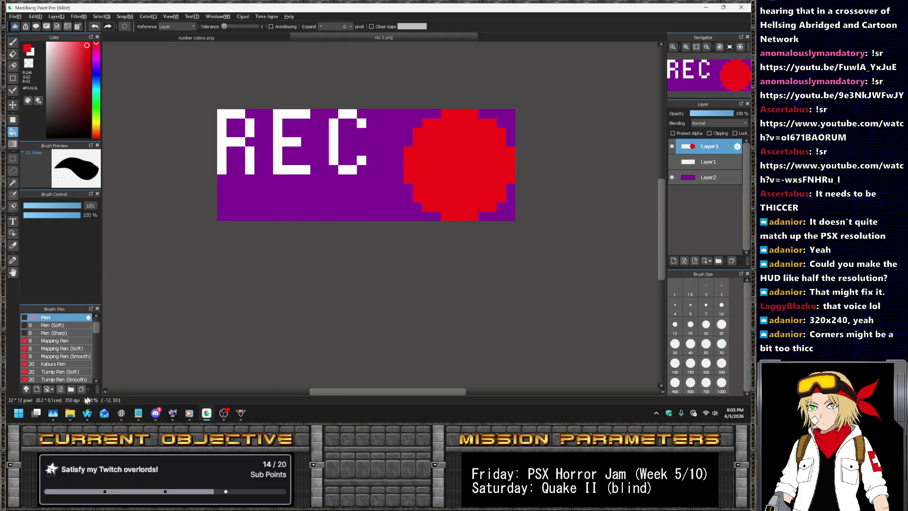
pyautogui.moveTo(92, 422)
pyautogui.click(132, 367)
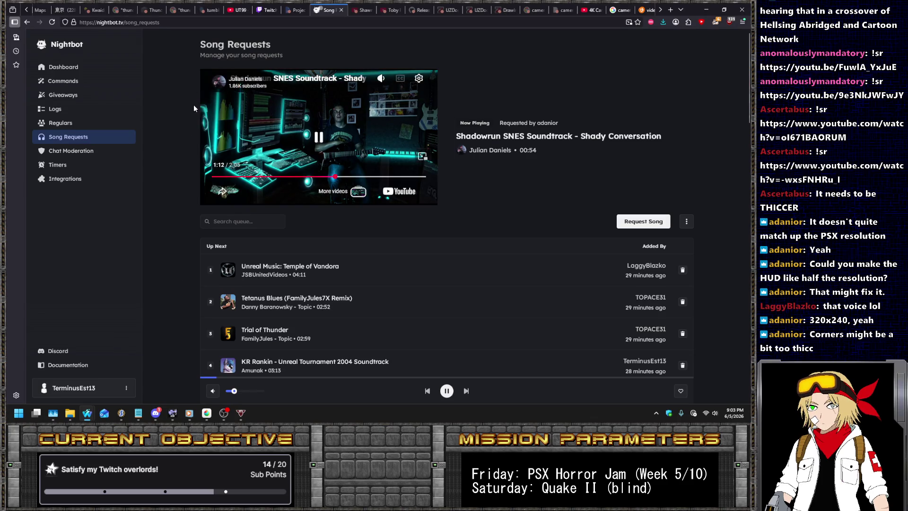
pyautogui.hotkey('alt', 'Tab')
pyautogui.click(12, 158)
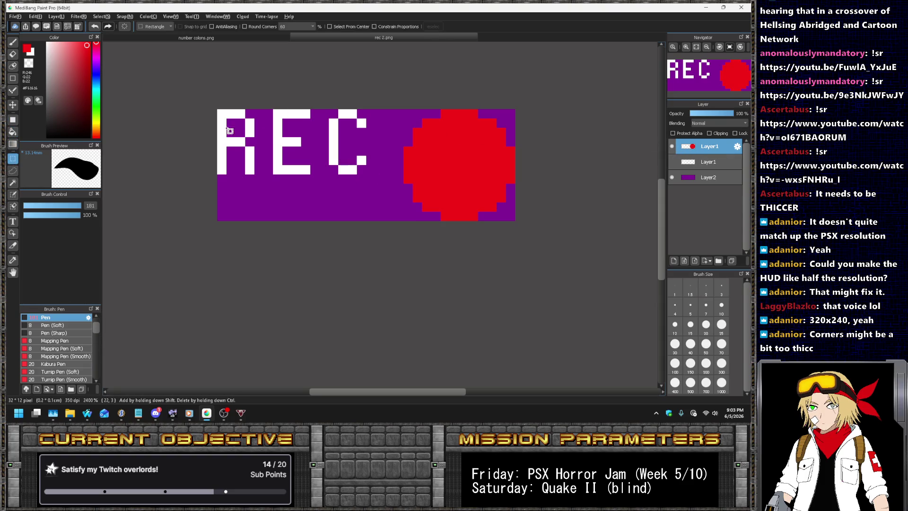
# - Copy the REC lettering to a new layer and shift the letters one pixel right of the R's left stem
pyautogui.moveTo(204, 101); pyautogui.dragTo(385, 197)
pyautogui.hotkey('ctrl', 'v')
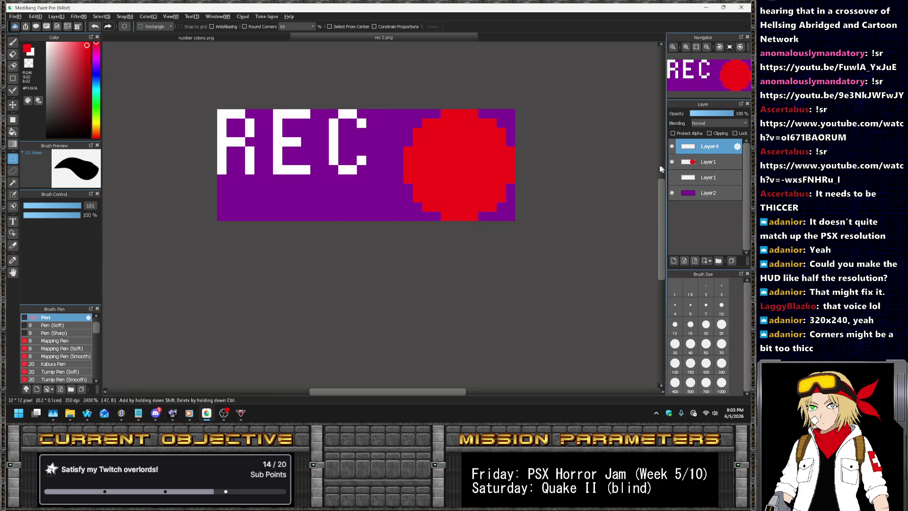
pyautogui.moveTo(214, 96); pyautogui.dragTo(377, 183)
pyautogui.click(13, 105)
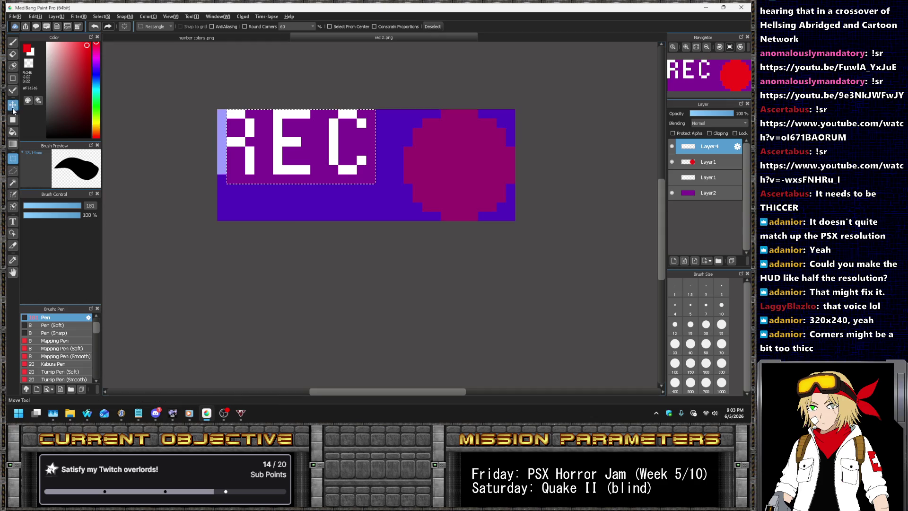
pyautogui.moveTo(273, 155); pyautogui.dragTo(282, 154)
pyautogui.hotkey('ctrl', 'd')
# - Shift the E and C one pixel right
pyautogui.press('m')
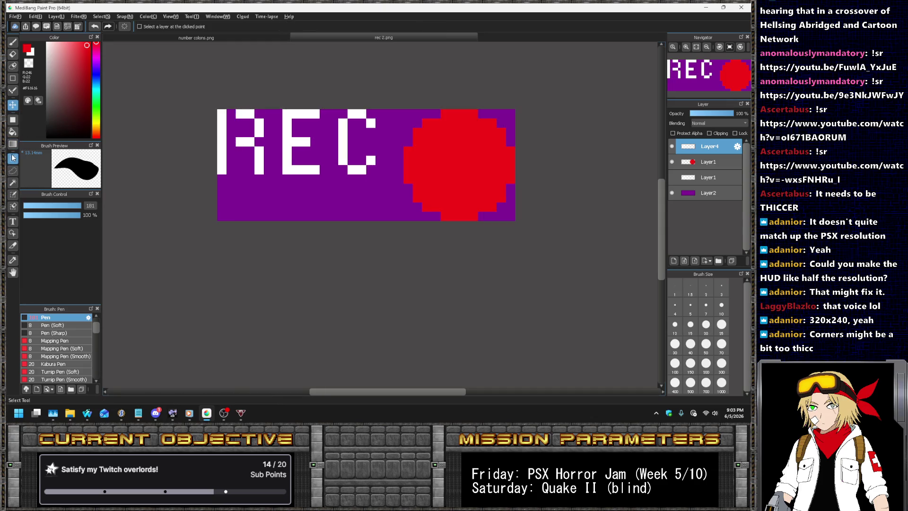
pyautogui.moveTo(302, 110); pyautogui.dragTo(376, 202)
pyautogui.press('v')
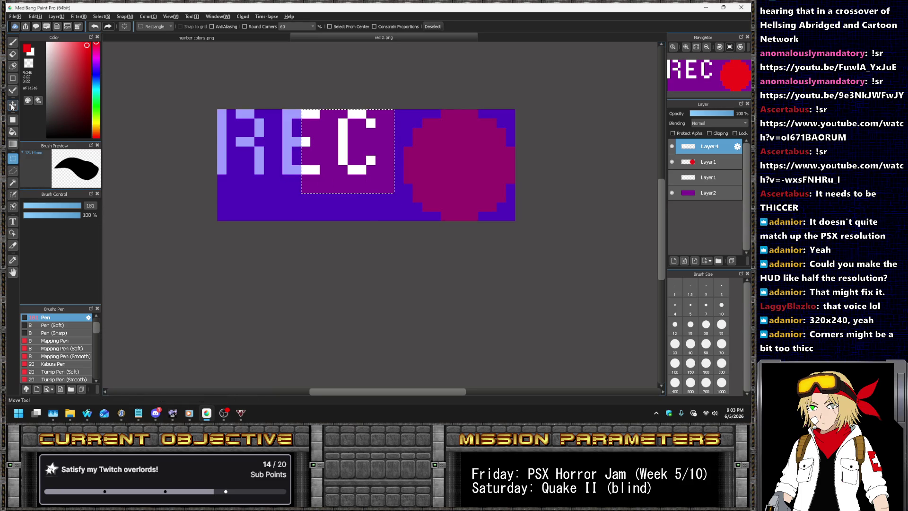
pyautogui.moveTo(320, 148); pyautogui.dragTo(330, 148)
pyautogui.hotkey('ctrl', 'd')
# - Move the C's right column one pixel right
pyautogui.click(13, 158)
pyautogui.moveTo(366, 94); pyautogui.dragTo(395, 193)
pyautogui.press('v')
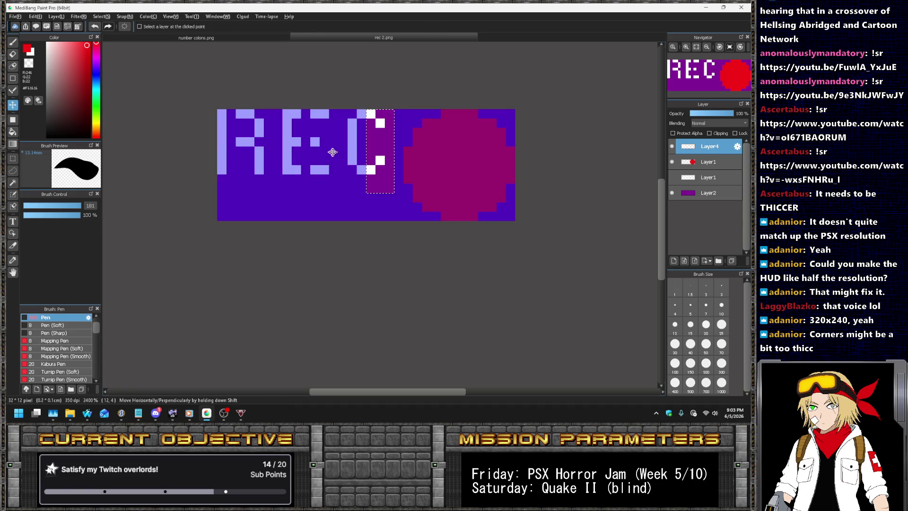
pyautogui.moveTo(333, 153); pyautogui.dragTo(367, 147)
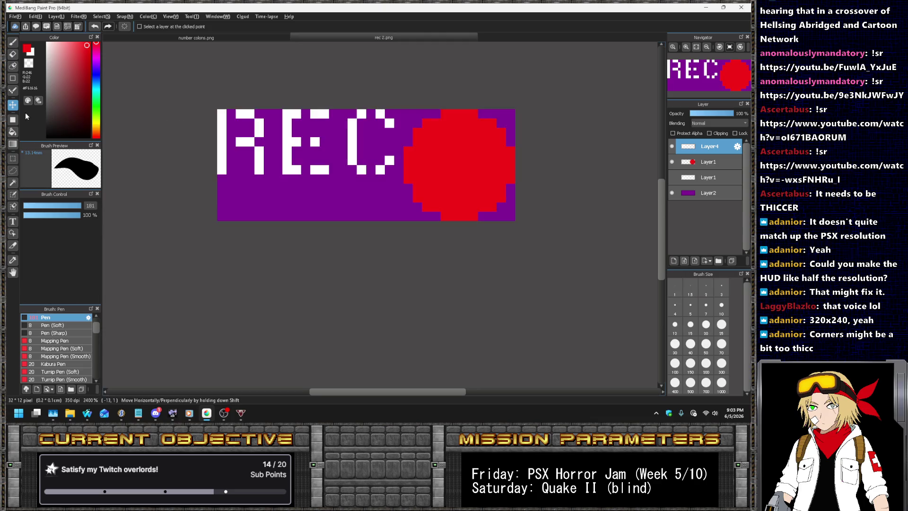
# - Shift the R and E block one pixel right
pyautogui.click(12, 158)
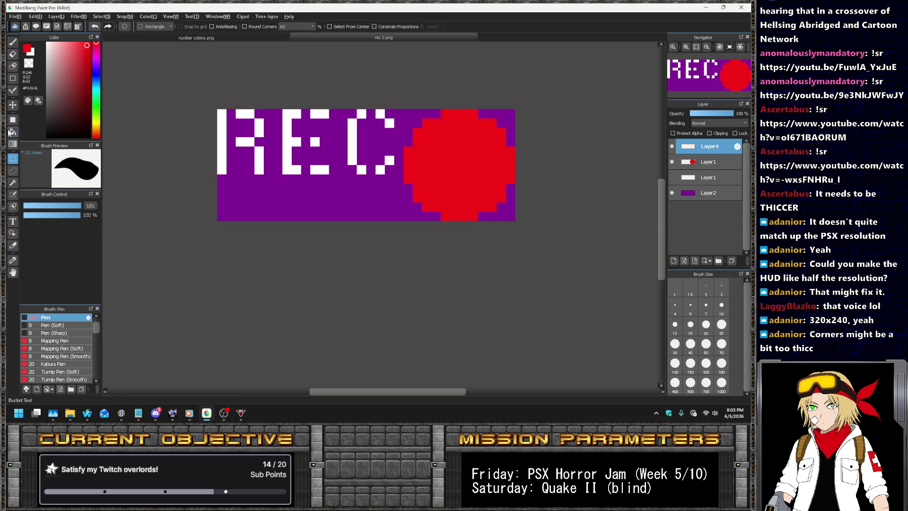
pyautogui.moveTo(348, 88); pyautogui.dragTo(178, 196)
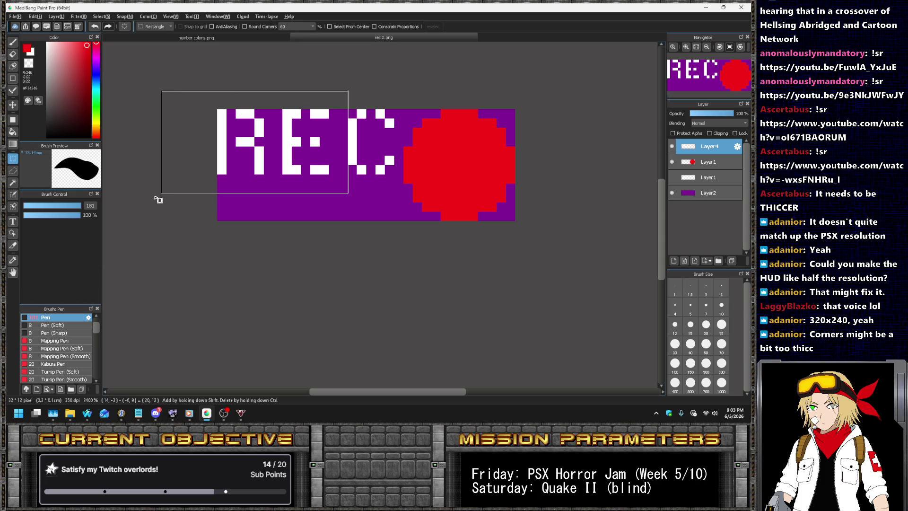
pyautogui.moveTo(265, 160); pyautogui.dragTo(275, 160)
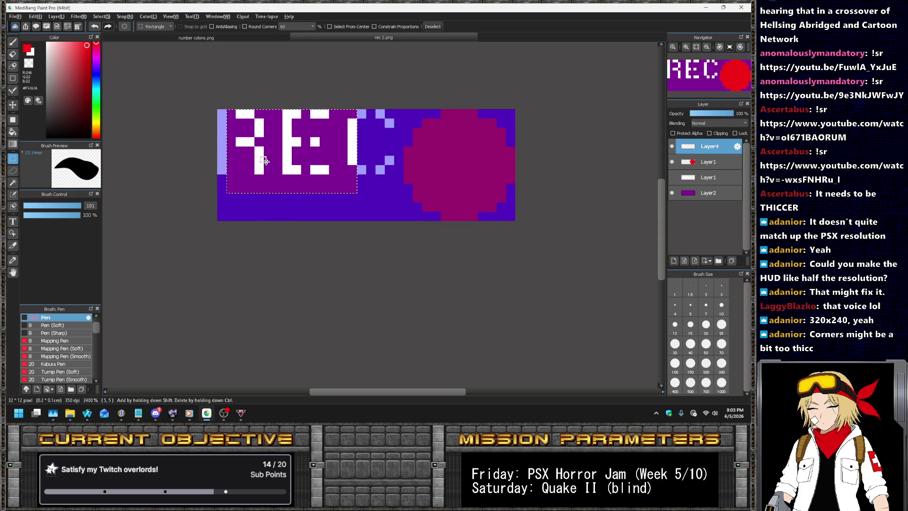
pyautogui.click(13, 104)
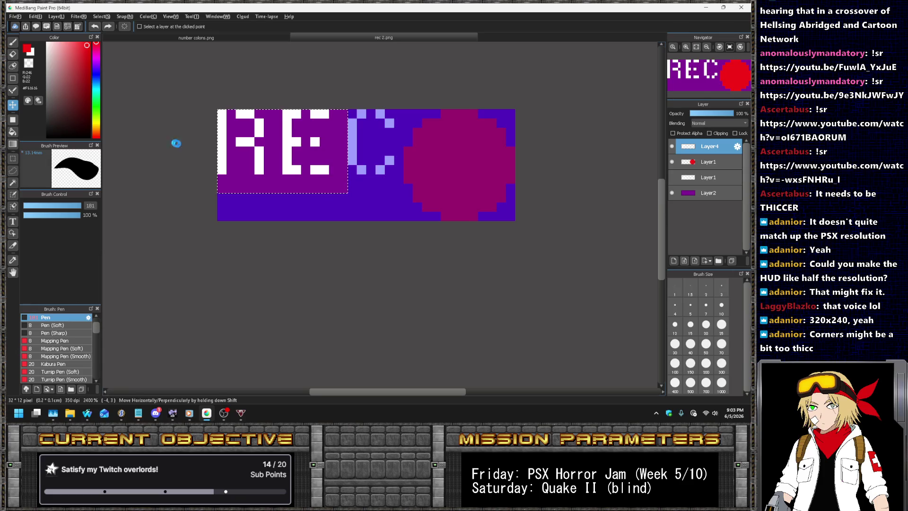
pyautogui.hotkey('ctrl', 'd')
pyautogui.click(10, 91)
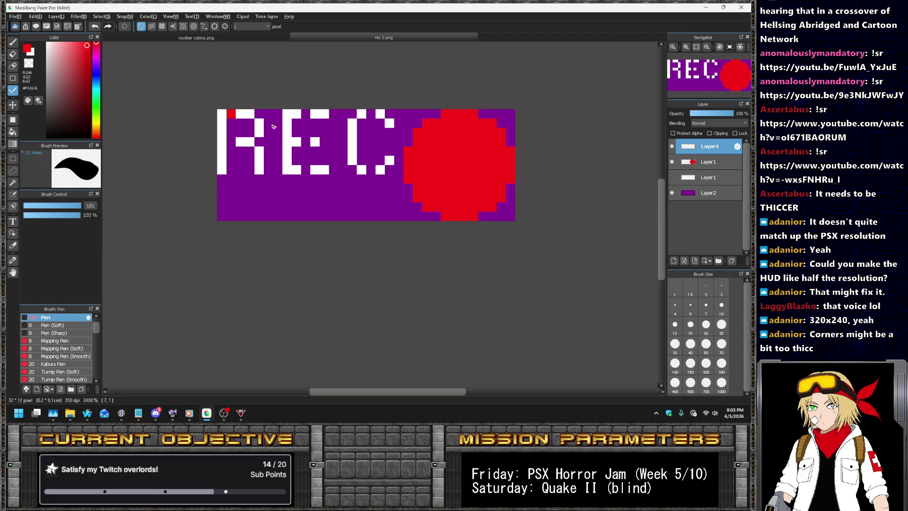
# - In white, fill the R's top gap, extend its right stem down, and add a middle bar
pyautogui.keyDown('alt'); pyautogui.click(241, 115); pyautogui.keyUp('alt')
pyautogui.click(231, 113)
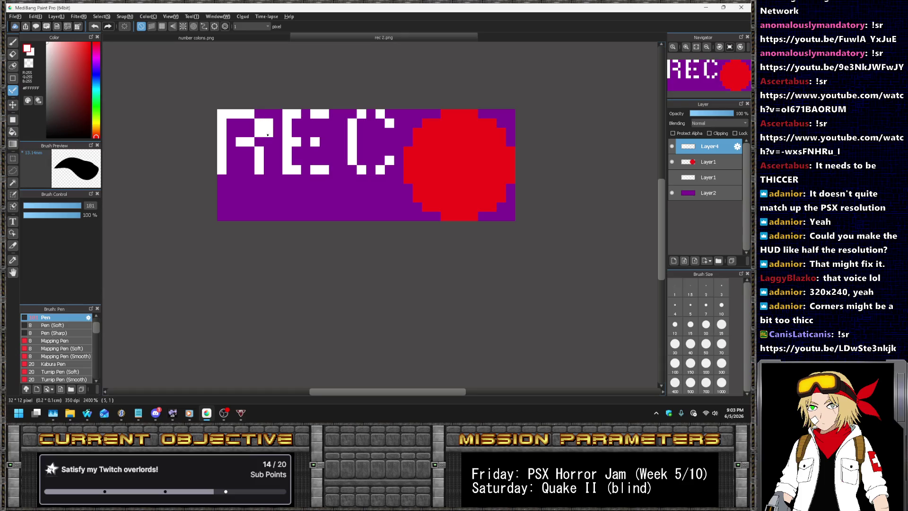
pyautogui.click(260, 114)
pyautogui.moveTo(270, 152); pyautogui.dragTo(266, 190)
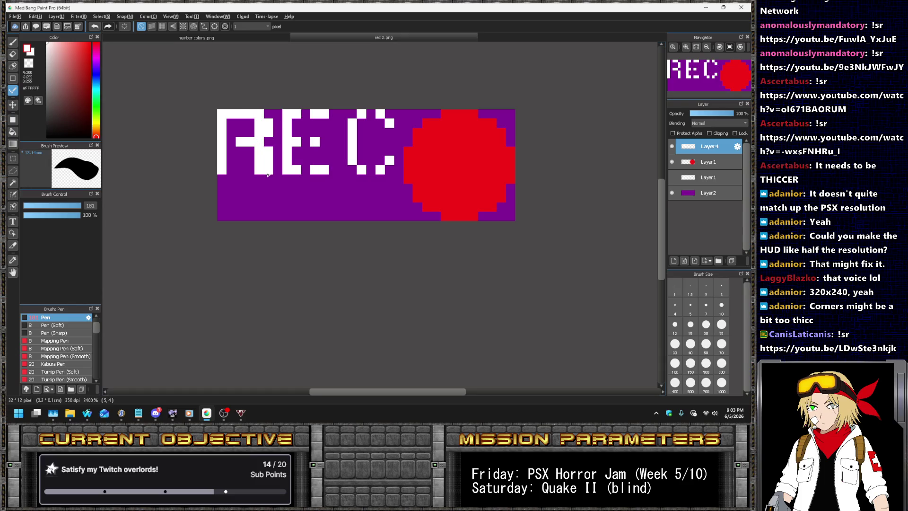
pyautogui.moveTo(252, 153); pyautogui.dragTo(228, 153)
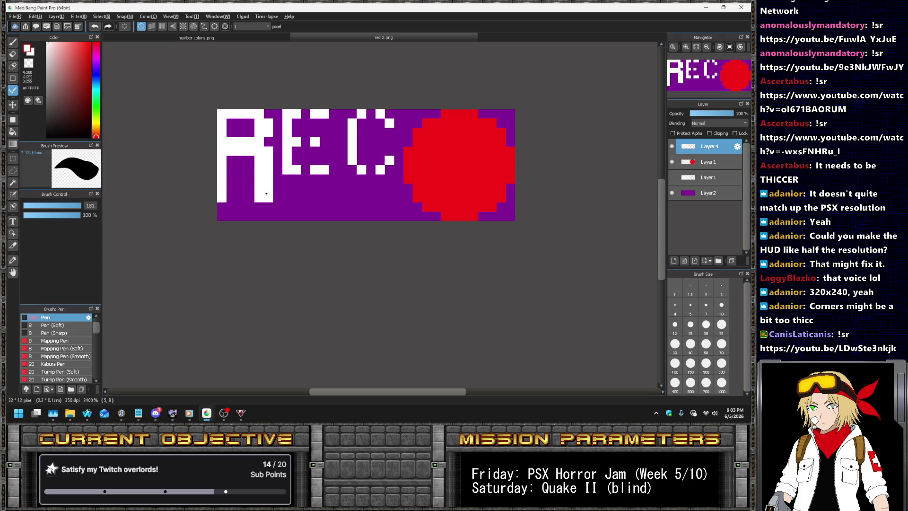
# - Nudge the whole R down one pixel
pyautogui.click(13, 159)
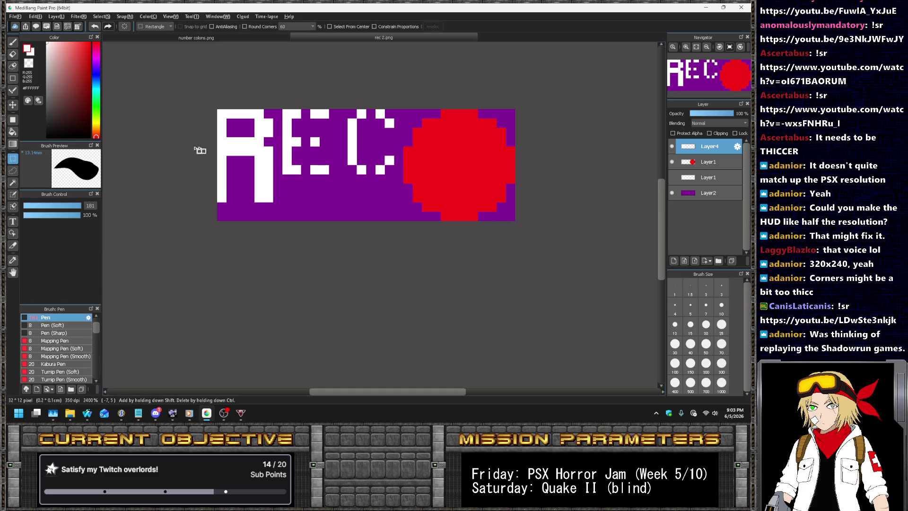
pyautogui.moveTo(283, 103); pyautogui.dragTo(157, 214)
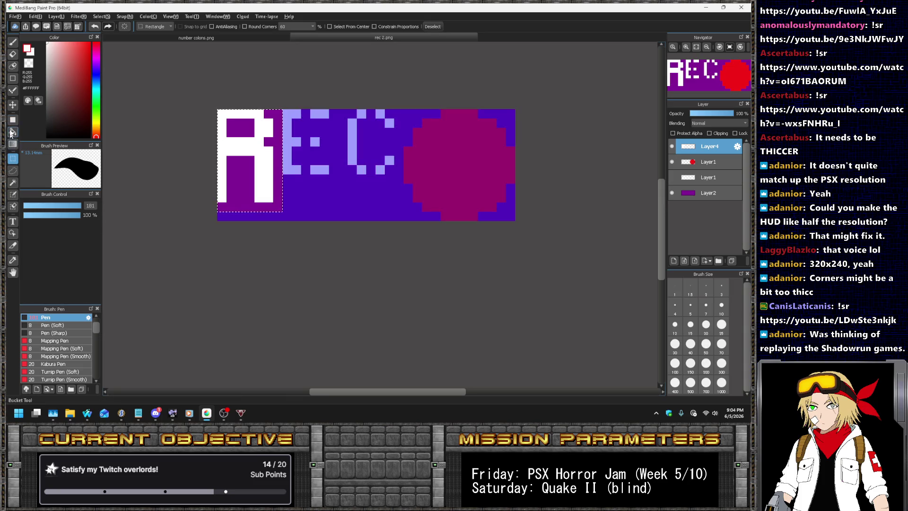
pyautogui.click(13, 105)
pyautogui.press('Down')
pyautogui.hotkey('ctrl', 'd')
# - Move the lower part of the R down two pixels
pyautogui.press('m')
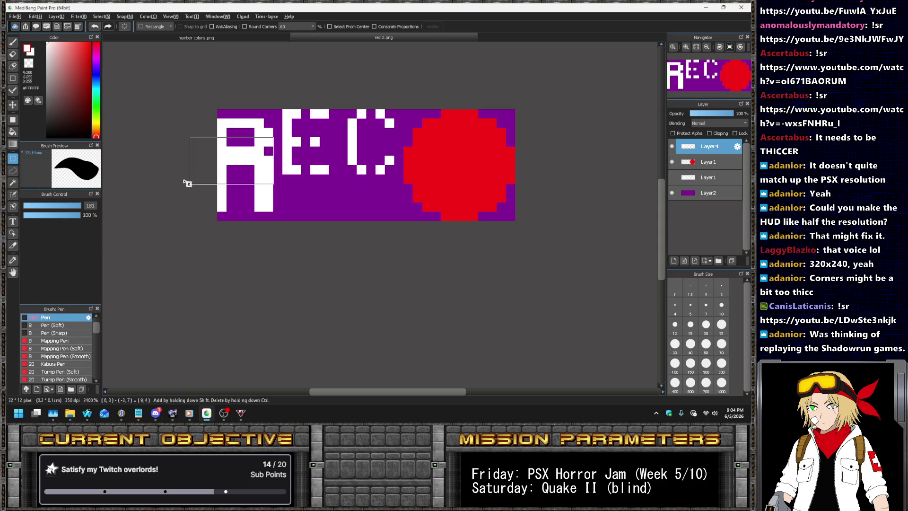
pyautogui.moveTo(279, 138); pyautogui.dragTo(192, 193)
pyautogui.press('v')
pyautogui.moveTo(267, 158); pyautogui.dragTo(259, 173)
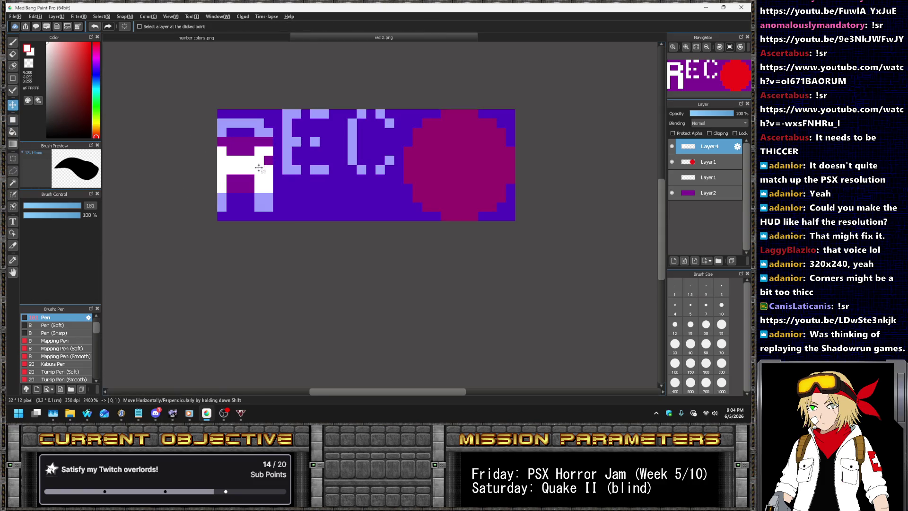
pyautogui.hotkey('ctrl', 'd')
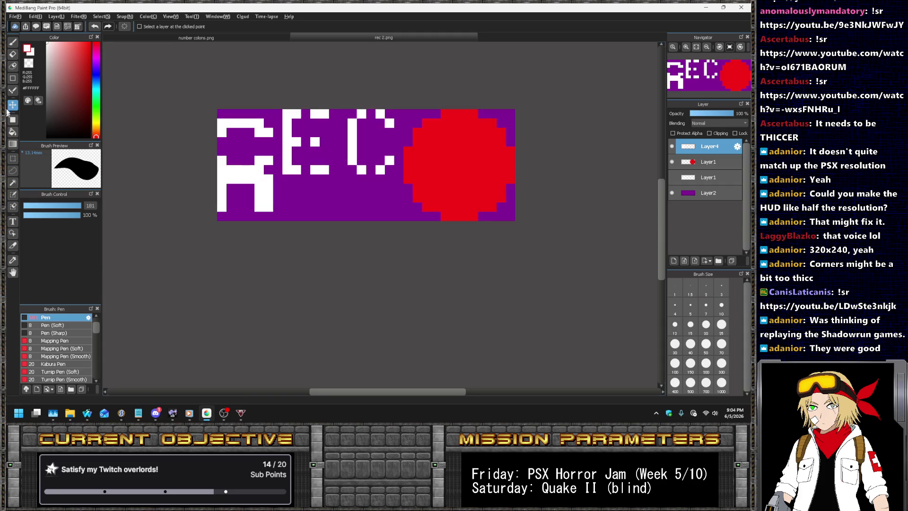
# - Paint two white pixels to close the gap in the R
pyautogui.click(12, 91)
pyautogui.moveTo(268, 154); pyautogui.dragTo(271, 144)
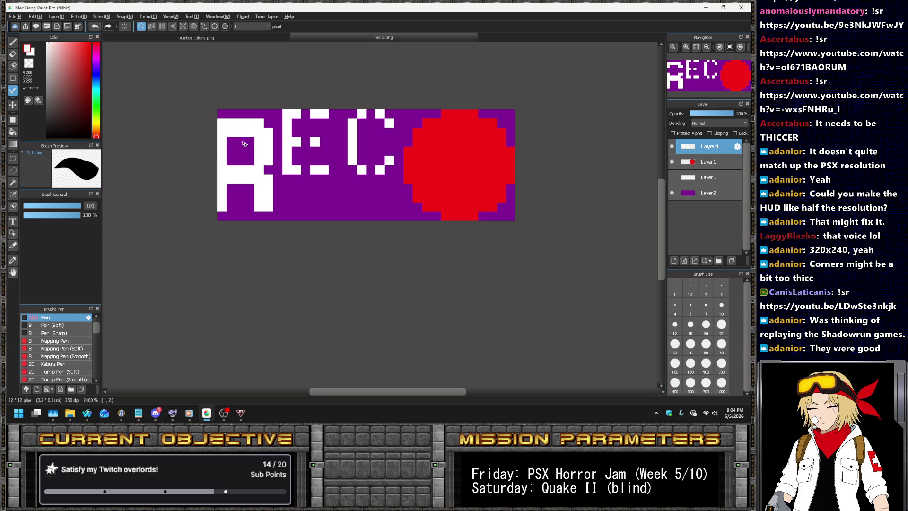
pyautogui.scroll(-1, 252, 136)
pyautogui.scroll(2, 252, 135)
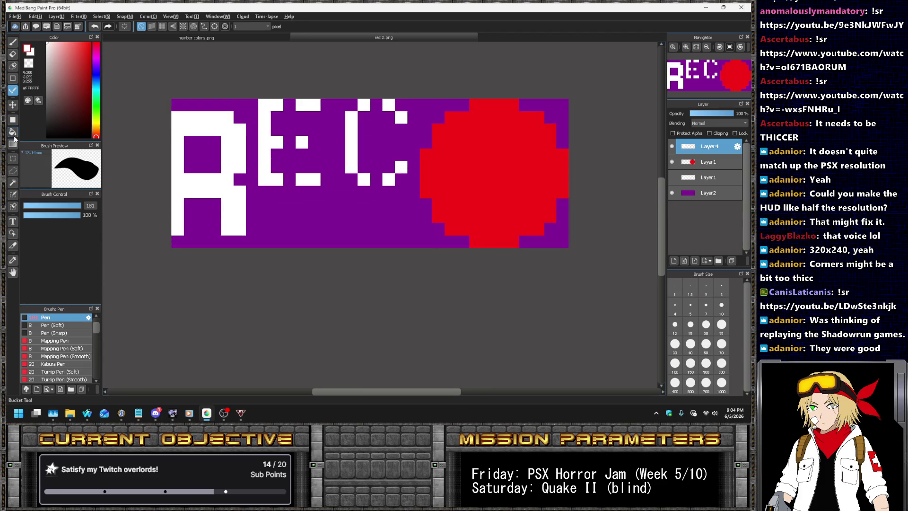
# - Shift the E down one pixel
pyautogui.click(13, 159)
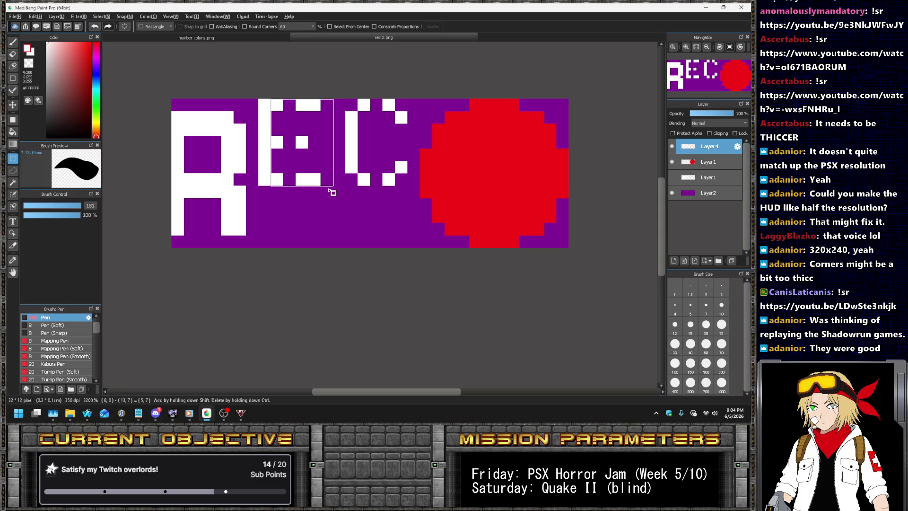
pyautogui.moveTo(264, 99); pyautogui.dragTo(320, 189)
pyautogui.press('v')
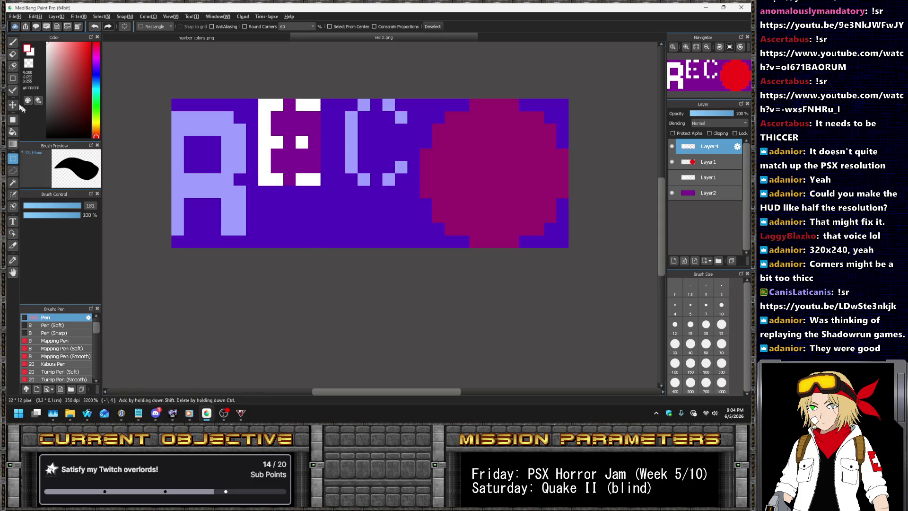
pyautogui.moveTo(279, 147); pyautogui.dragTo(279, 159)
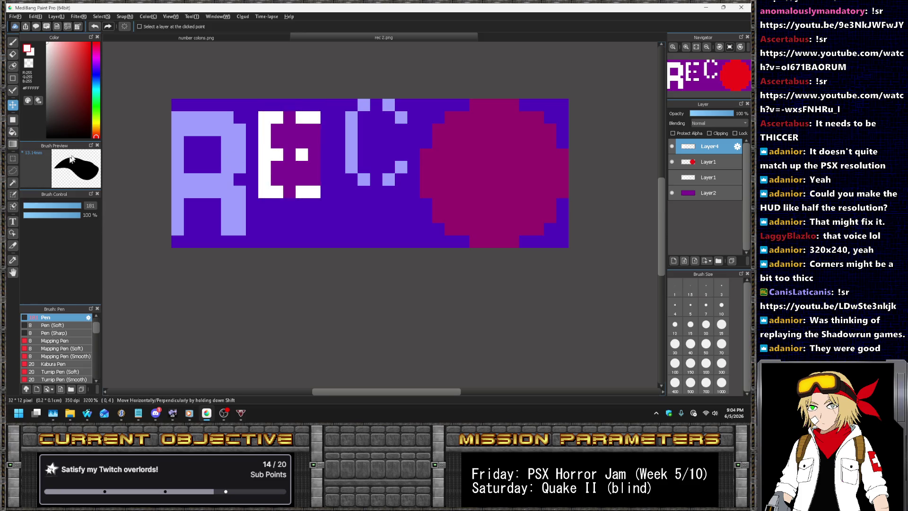
pyautogui.hotkey('ctrl', 'd')
# - Lower the E's bottom strokes by two pixels in two one-pixel moves
pyautogui.click(12, 158)
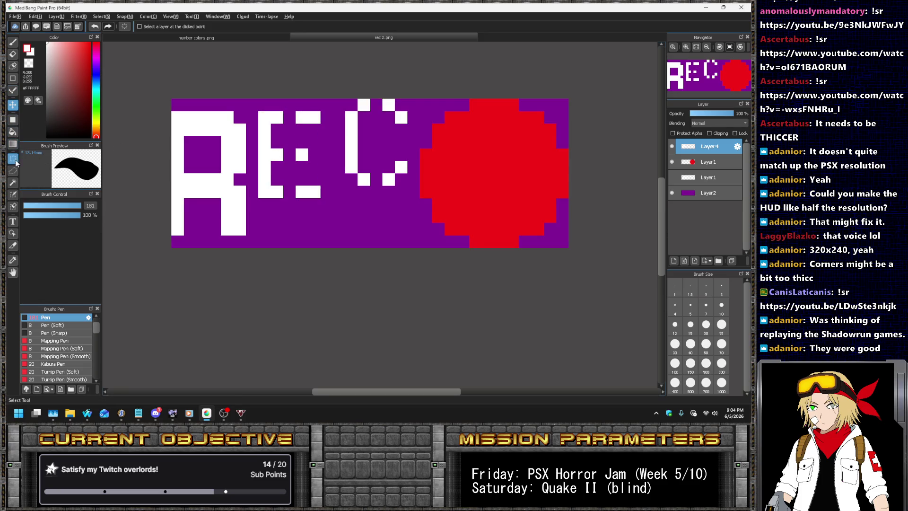
pyautogui.moveTo(246, 135); pyautogui.dragTo(333, 210)
pyautogui.click(12, 104)
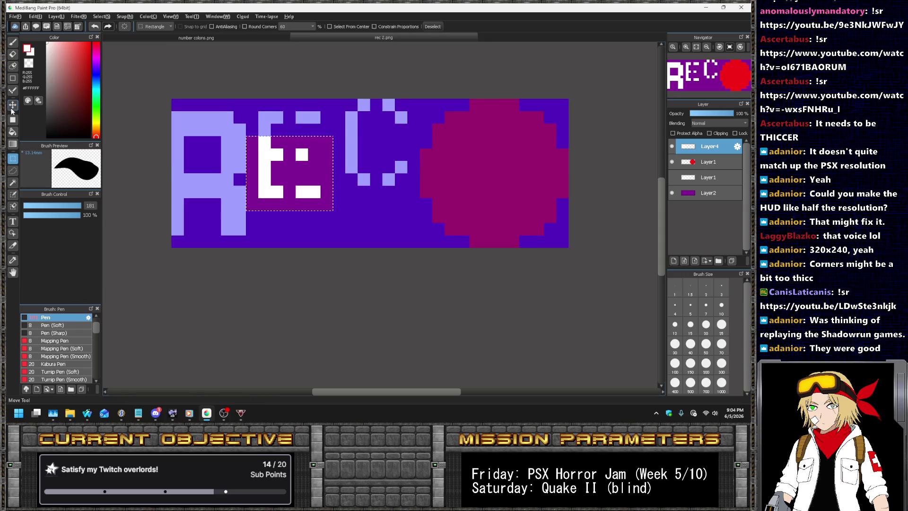
pyautogui.moveTo(298, 164); pyautogui.dragTo(298, 189)
pyautogui.hotkey('ctrl', 'd')
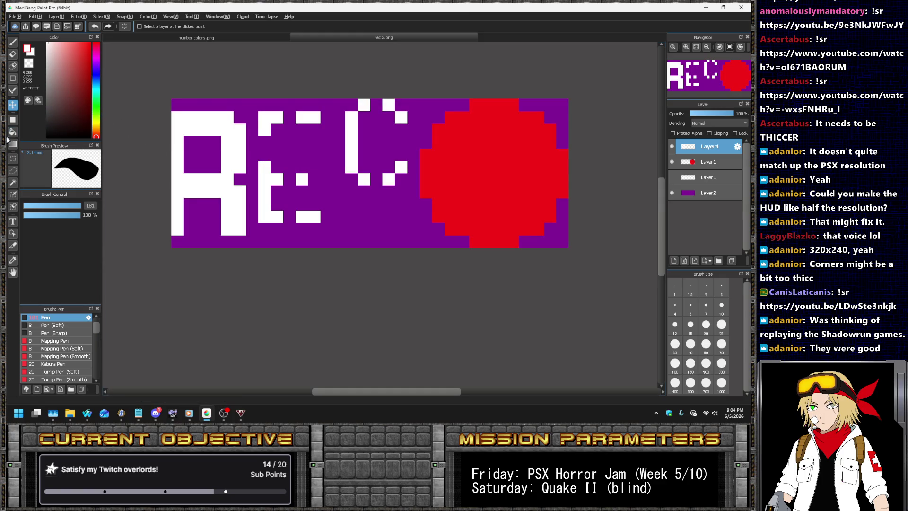
pyautogui.click(13, 158)
pyautogui.moveTo(246, 185); pyautogui.dragTo(345, 235)
pyautogui.click(13, 105)
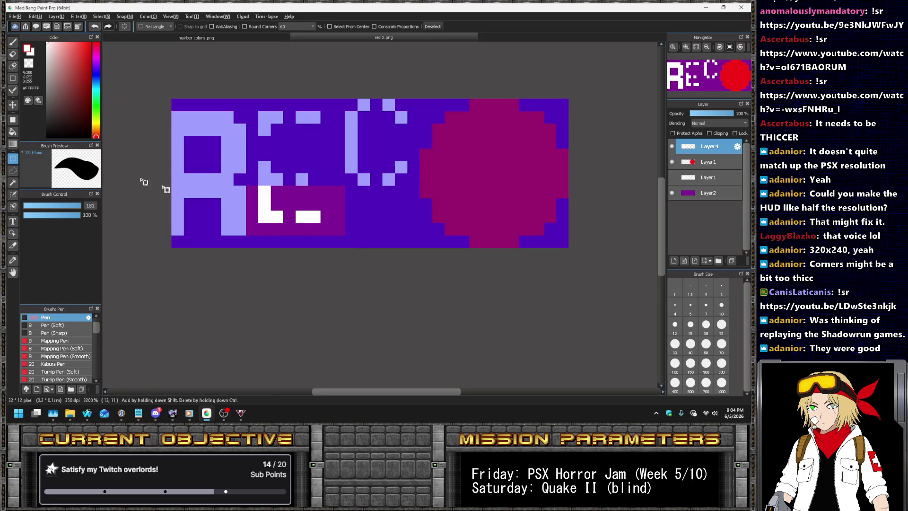
pyautogui.moveTo(279, 194); pyautogui.dragTo(279, 207)
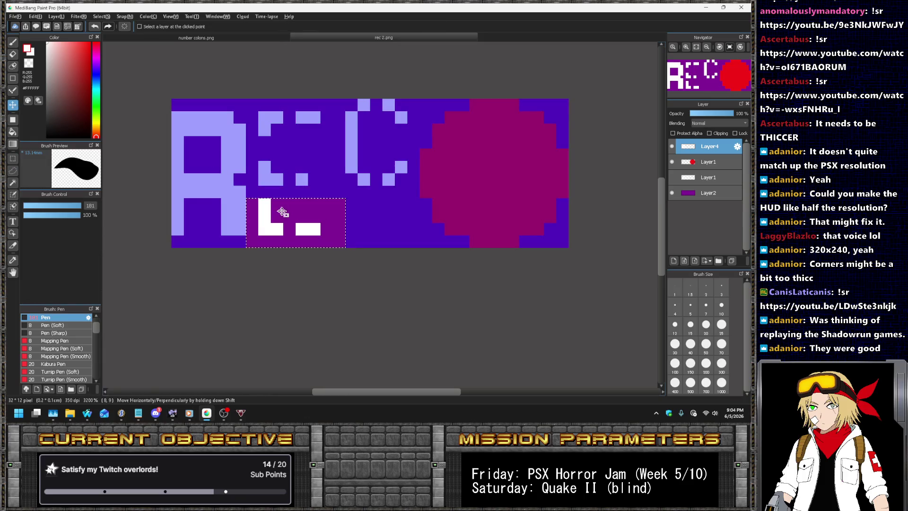
pyautogui.hotkey('ctrl', 'd')
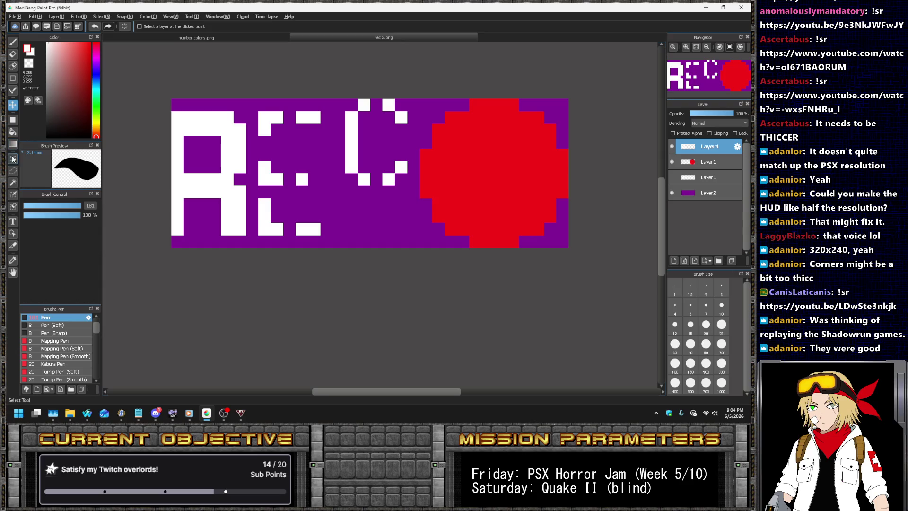
# - Move the middle strip of R and E up one pixel and erase the pixel at the R's right edge
pyautogui.click(13, 159)
pyautogui.moveTo(171, 173); pyautogui.dragTo(333, 199)
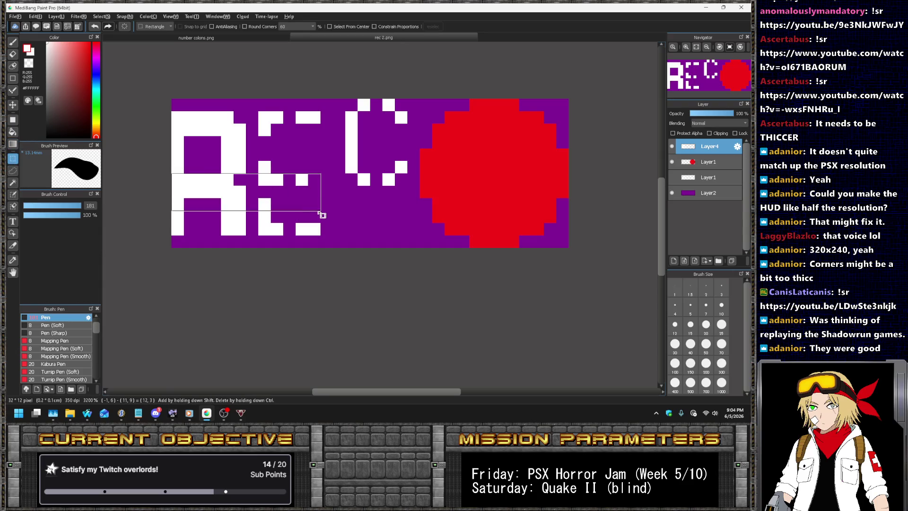
pyautogui.click(12, 104)
pyautogui.click(11, 104)
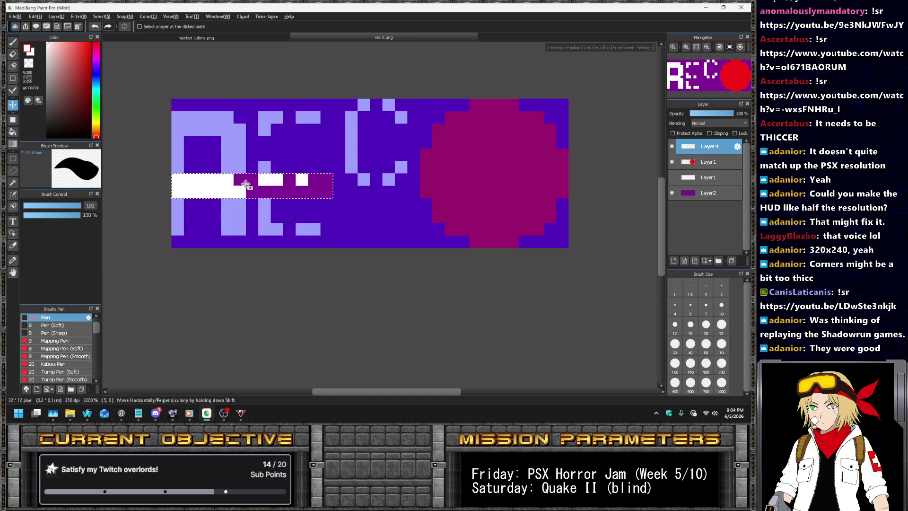
pyautogui.moveTo(246, 185); pyautogui.dragTo(246, 173)
pyautogui.press('e')
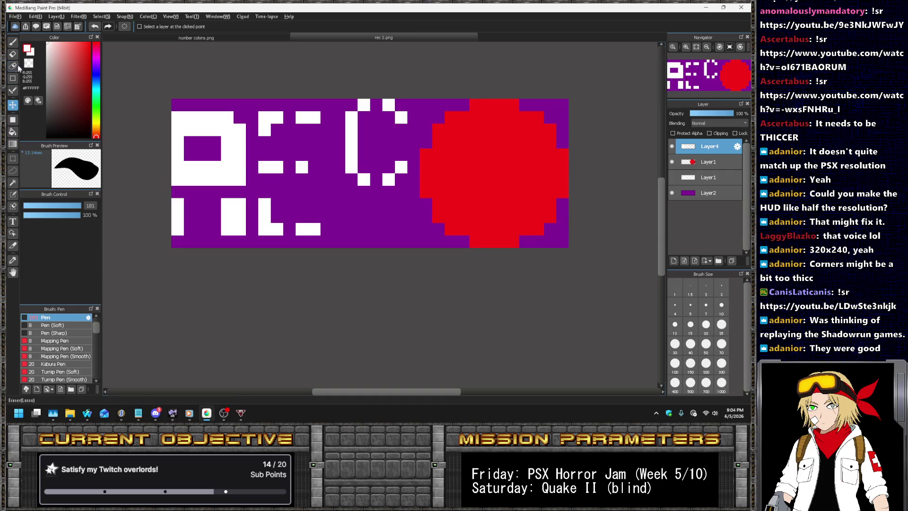
pyautogui.click(241, 167)
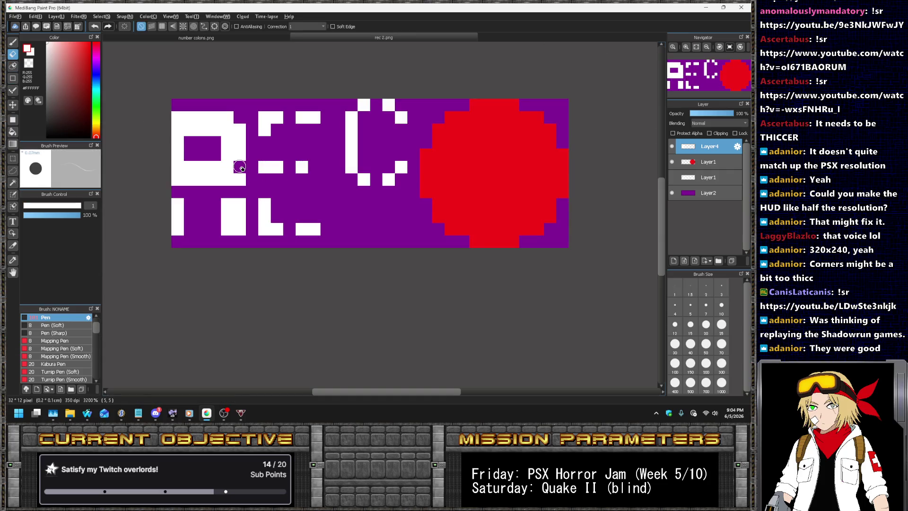
# - Reconnect the R to its lower block and extend its left column by one pixel
pyautogui.click(13, 91)
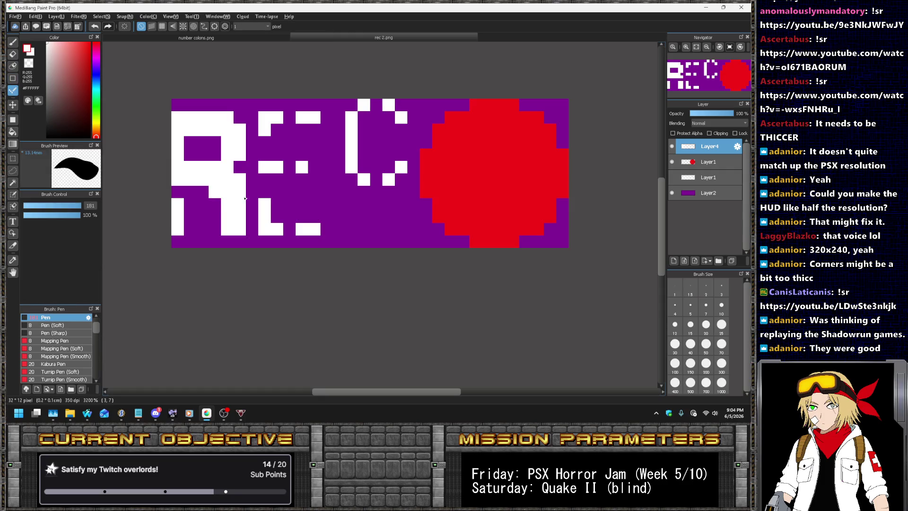
pyautogui.moveTo(246, 194); pyautogui.dragTo(228, 194)
pyautogui.click(178, 195)
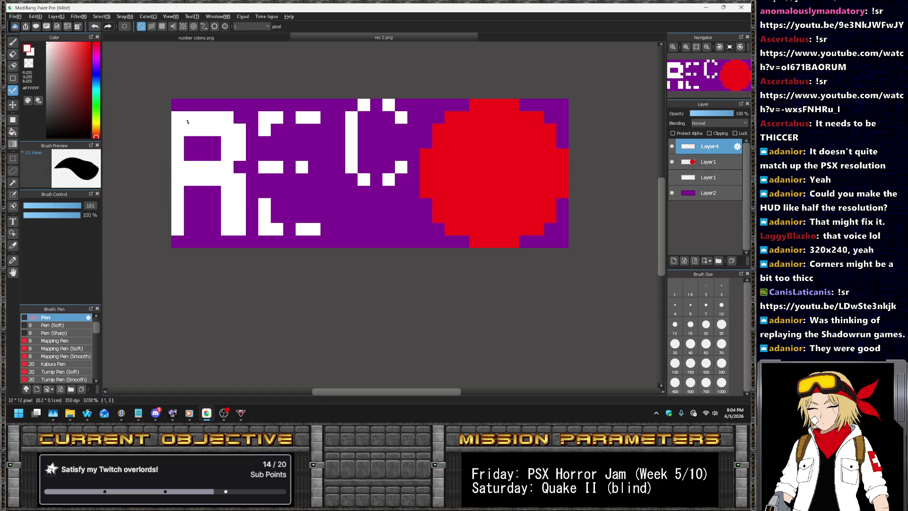
pyautogui.moveTo(183, 108); pyautogui.dragTo(231, 106)
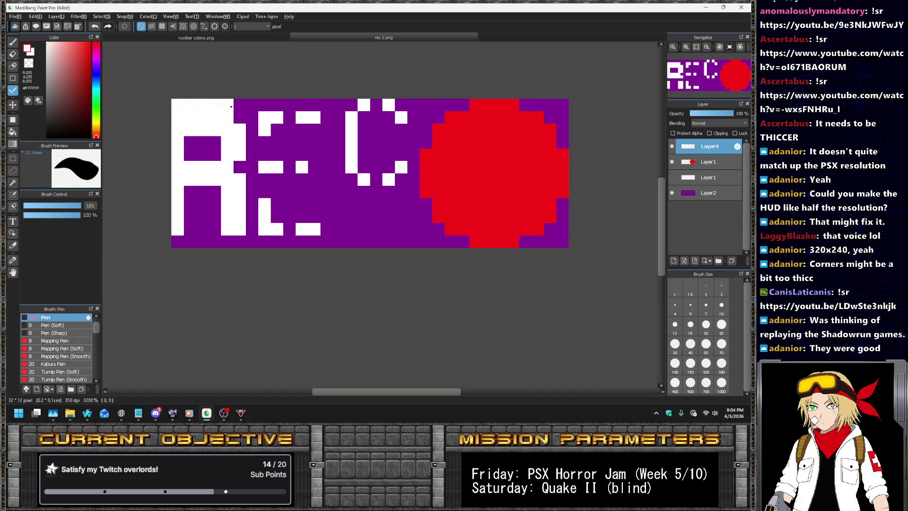
pyautogui.hotkey('ctrl', 'z')
pyautogui.moveTo(295, 108); pyautogui.dragTo(331, 108)
pyautogui.hotkey('ctrl', 'z')
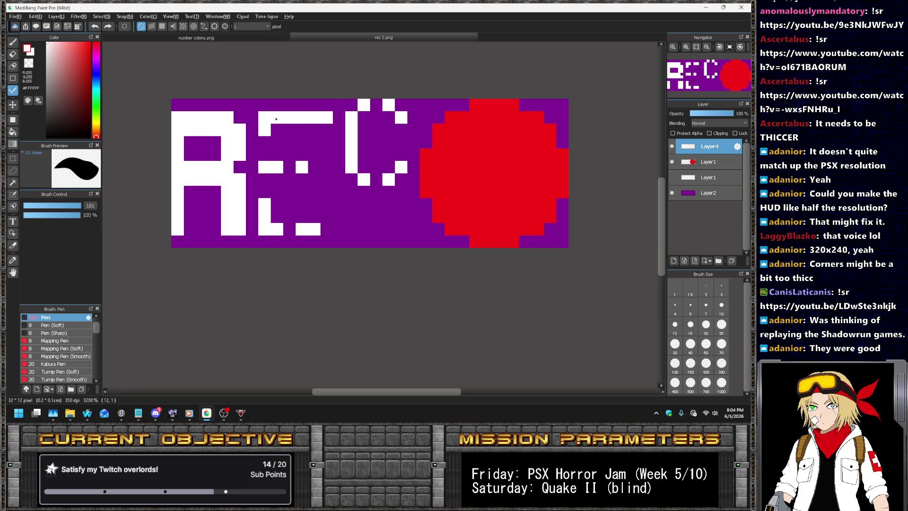
# - Thicken the E's left stroke, bottom bar and top bar in solid white
pyautogui.moveTo(273, 123); pyautogui.dragTo(317, 231)
pyautogui.moveTo(268, 202)
pyautogui.mouseDown()
pyautogui.moveTo(267, 153)
pyautogui.moveTo(315, 168)
pyautogui.moveTo(287, 180)
pyautogui.mouseUp()
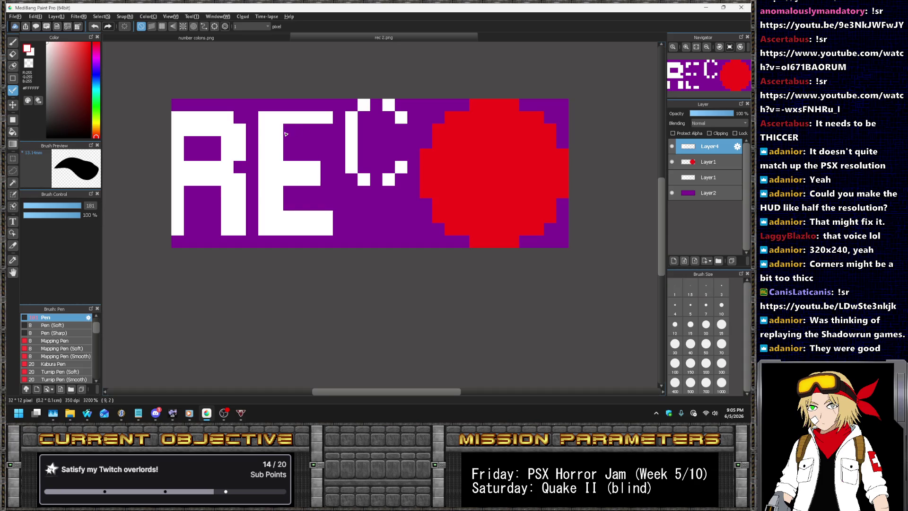
pyautogui.moveTo(285, 135); pyautogui.dragTo(325, 135)
pyautogui.scroll(-2, 335, 133)
pyautogui.scroll(2, 327, 133)
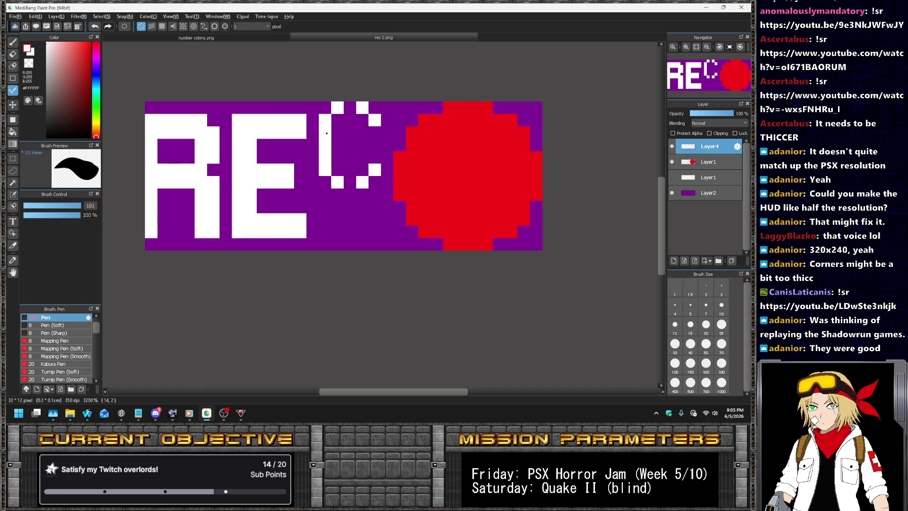
# - Rectangle-select the C letter ready to move it
pyautogui.click(13, 159)
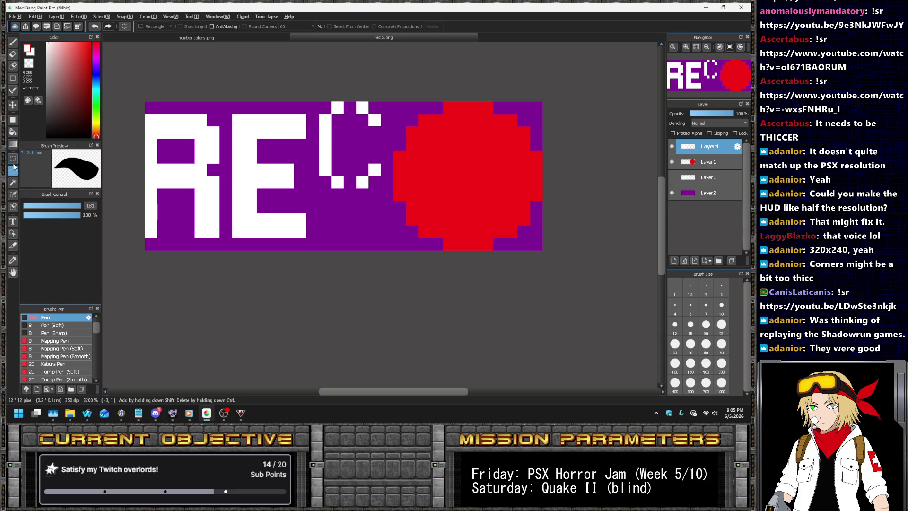
pyautogui.moveTo(319, 101); pyautogui.dragTo(381, 189)
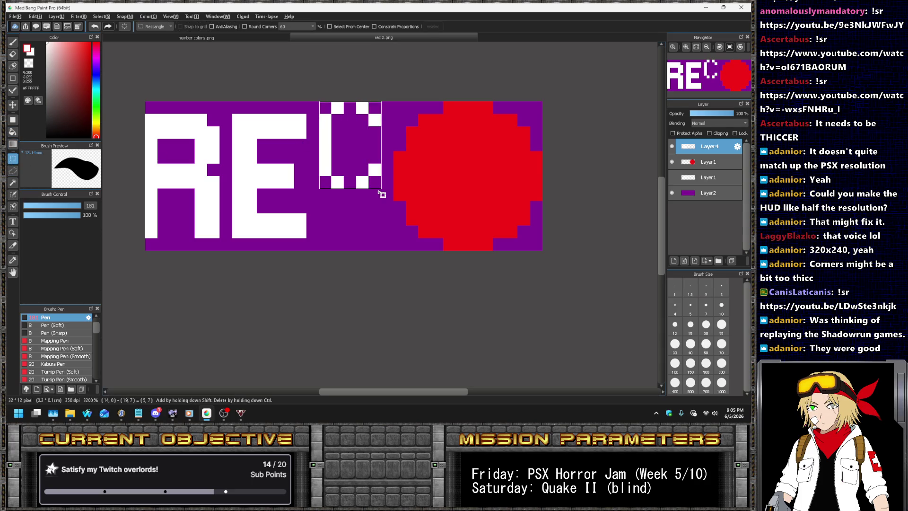
pyautogui.press('v')
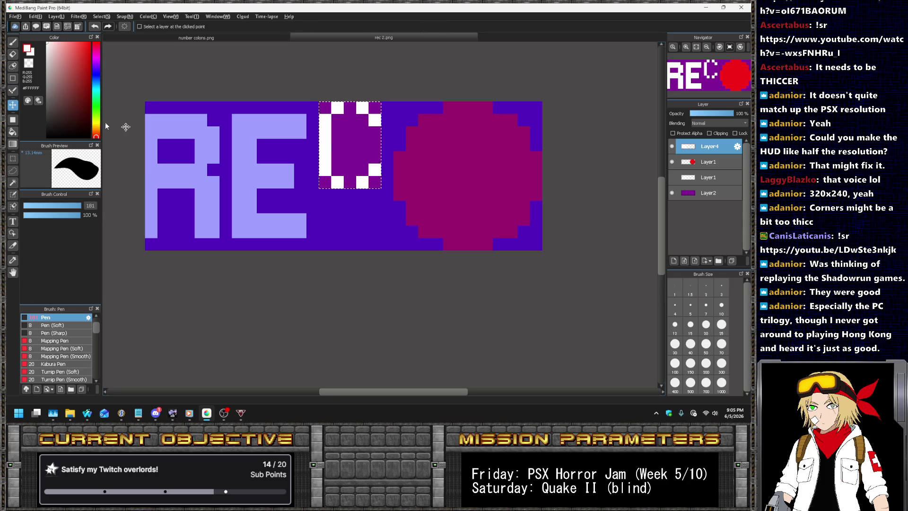
# - Drop the C three pixels and widen the canvas to 34×12, anchored right
pyautogui.moveTo(362, 140); pyautogui.dragTo(362, 177)
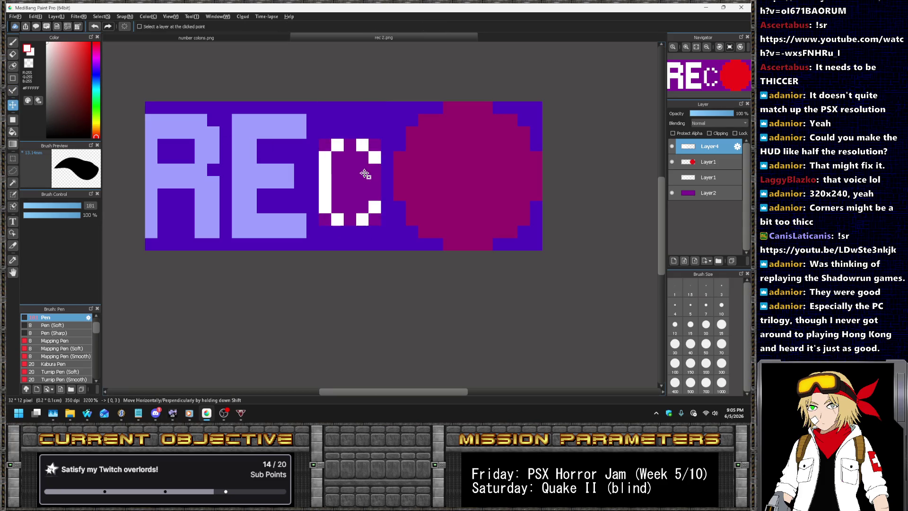
pyautogui.hotkey('ctrl', 'd')
pyautogui.click(36, 17)
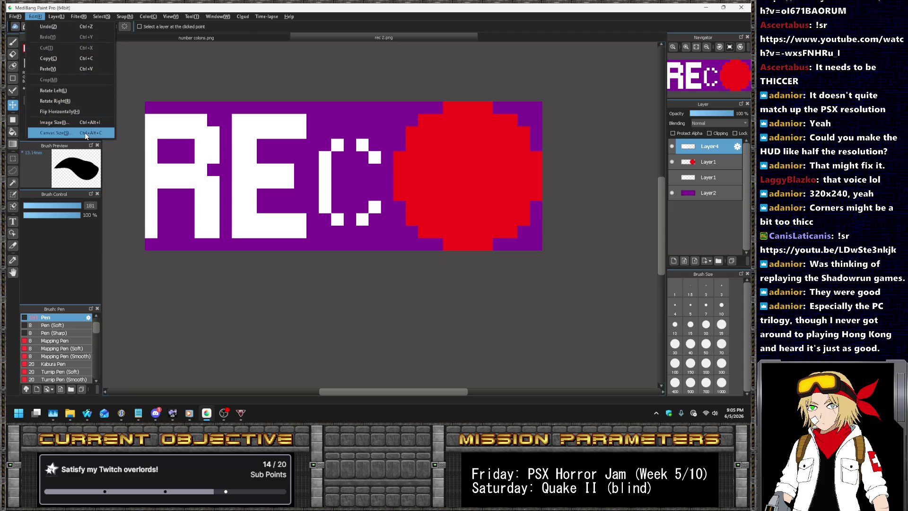
pyautogui.click(85, 133)
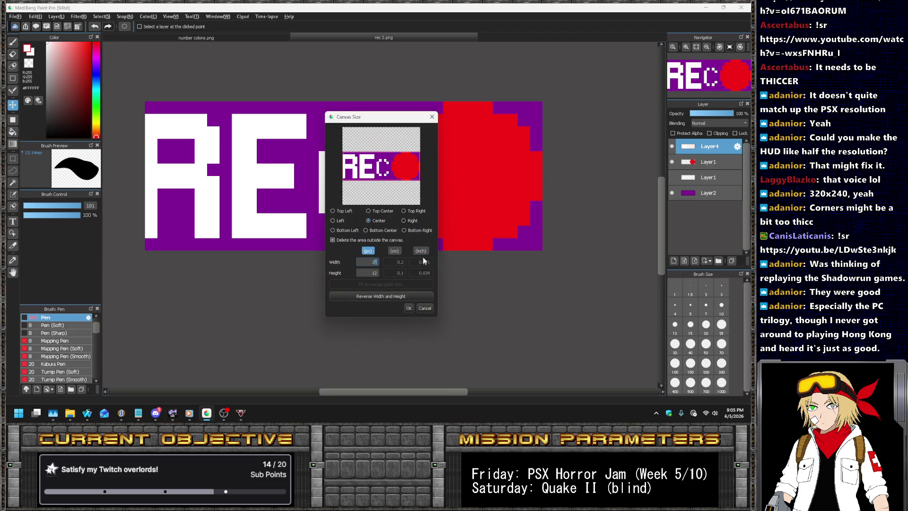
pyautogui.click(408, 220)
pyautogui.click(408, 308)
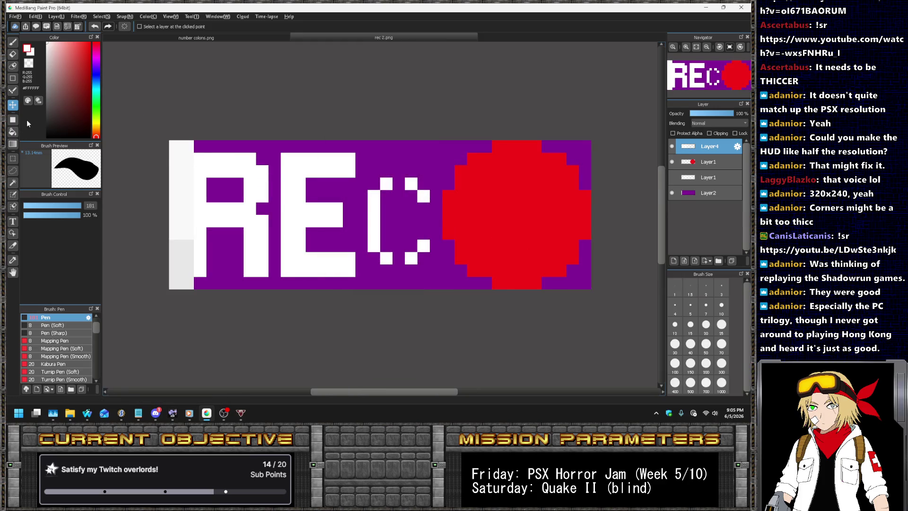
pyautogui.click(14, 95)
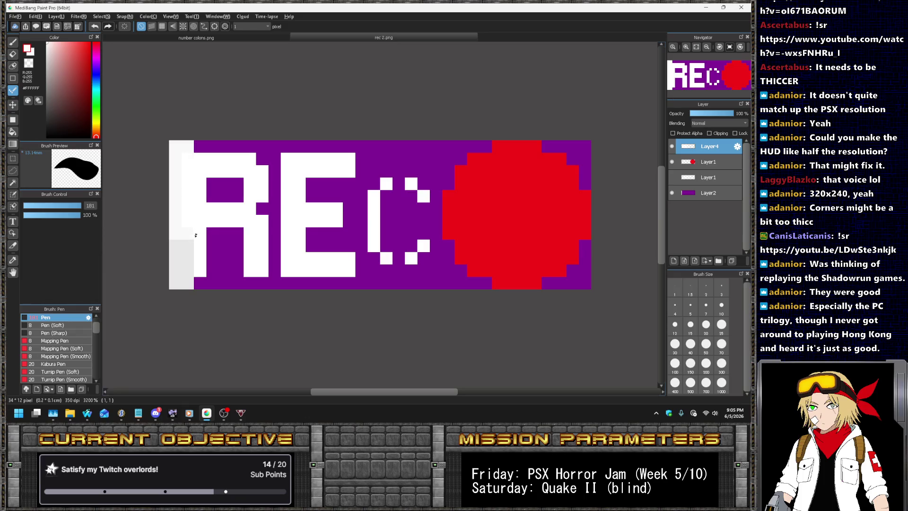
# - Extend the R's left stroke into the new column and shift the REC letters one pixel left
pyautogui.moveTo(195, 235); pyautogui.dragTo(192, 274)
pyautogui.click(12, 106)
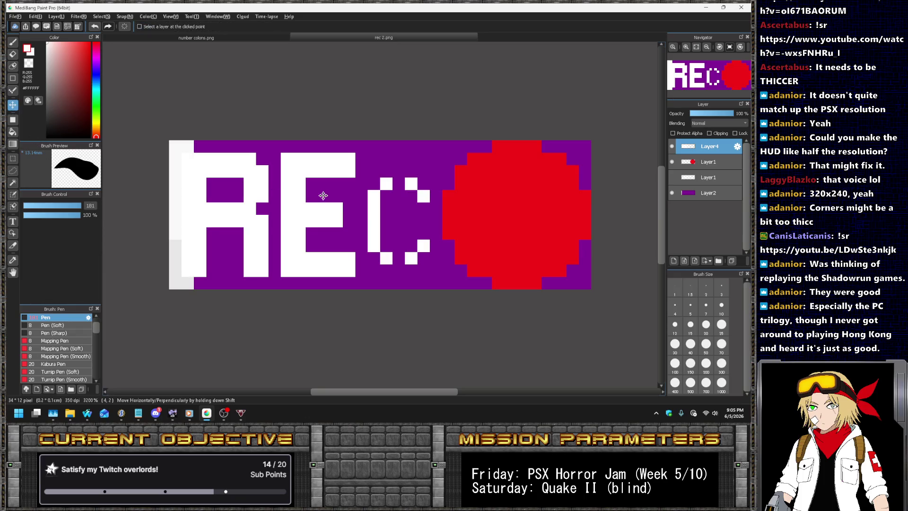
pyautogui.press('Left')
pyautogui.click(13, 90)
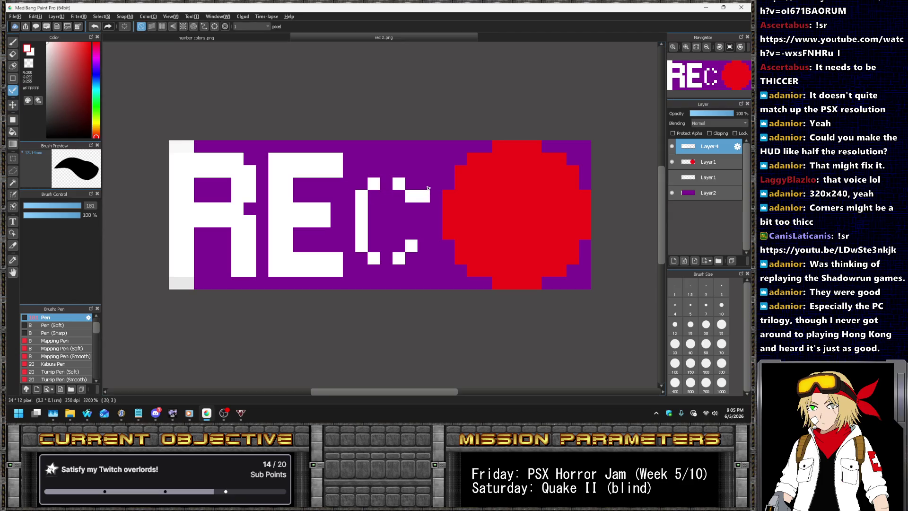
# - Draw the C's bottom edge and thicken its left edge in white
pyautogui.hotkey('ctrl', 'z')
pyautogui.click(411, 171)
pyautogui.moveTo(415, 158)
pyautogui.mouseDown()
pyautogui.moveTo(361, 158)
pyautogui.moveTo(364, 204)
pyautogui.mouseUp()
pyautogui.hotkey('ctrl', 'z')
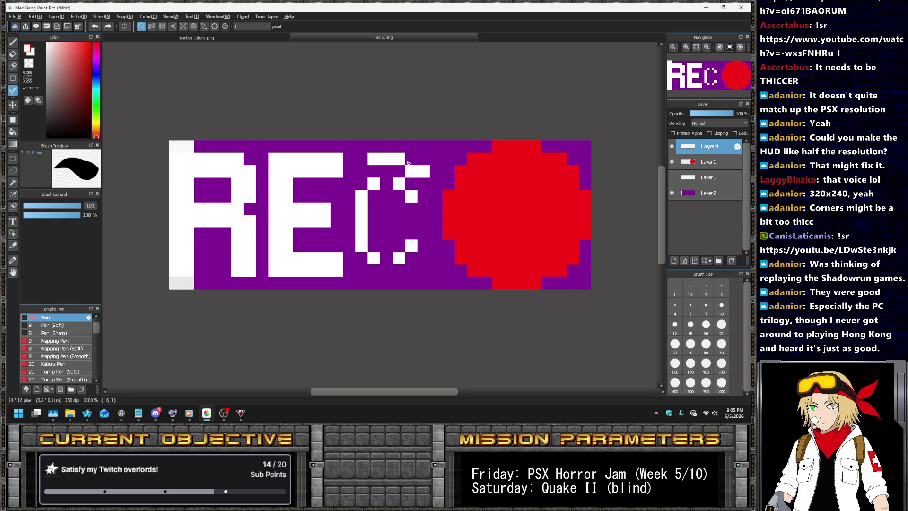
pyautogui.moveTo(372, 267)
pyautogui.mouseDown()
pyautogui.moveTo(409, 271)
pyautogui.moveTo(429, 261)
pyautogui.mouseUp()
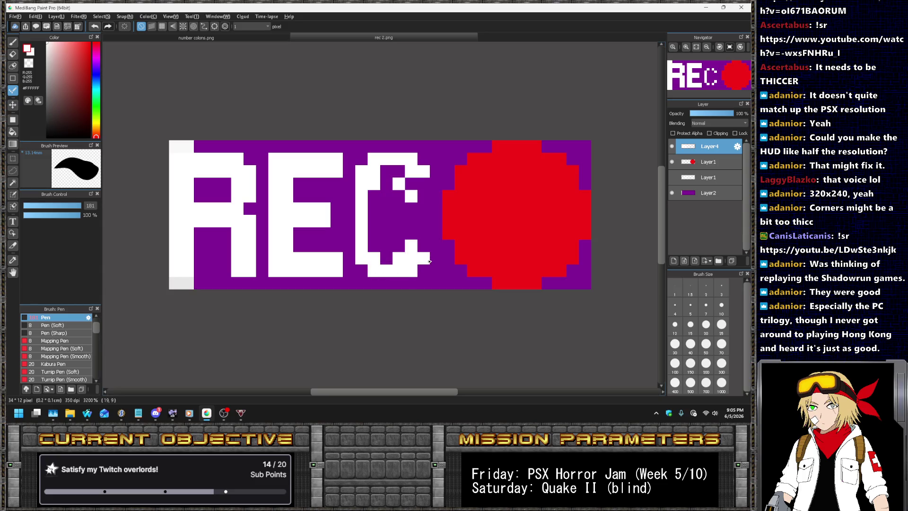
pyautogui.moveTo(374, 254); pyautogui.dragTo(377, 179)
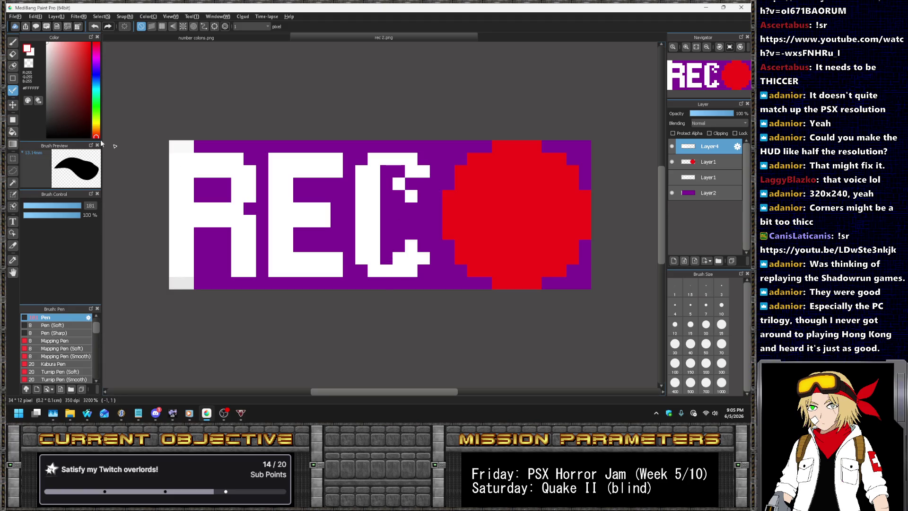
# - Erase stray pixels inside the C and fill its lower inner area white
pyautogui.click(13, 55)
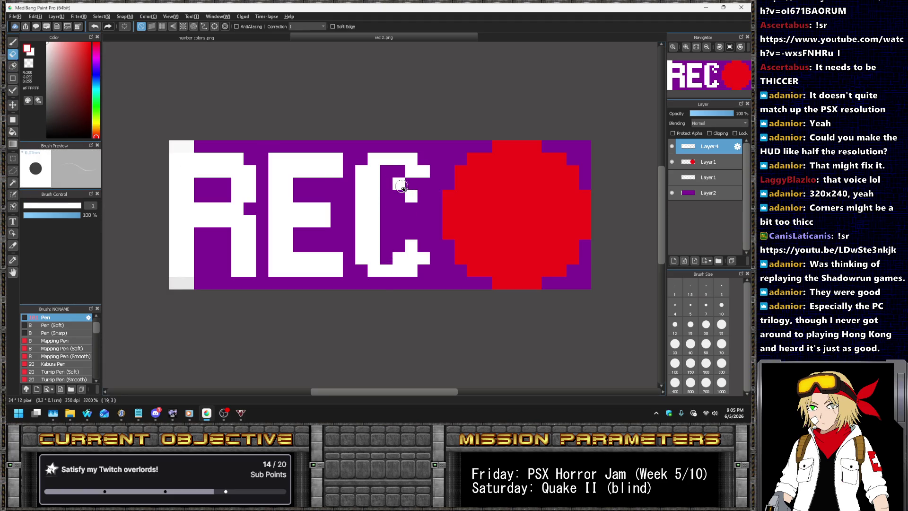
pyautogui.moveTo(402, 188); pyautogui.dragTo(399, 254)
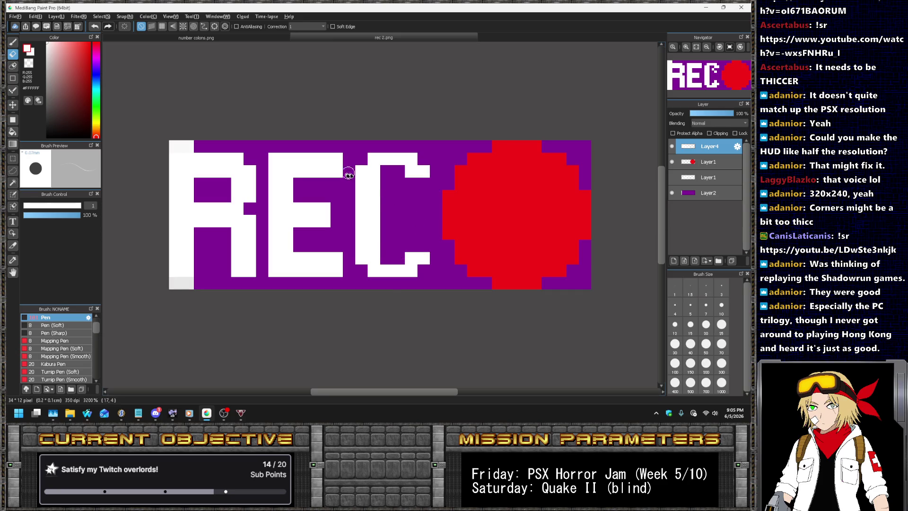
pyautogui.press('b')
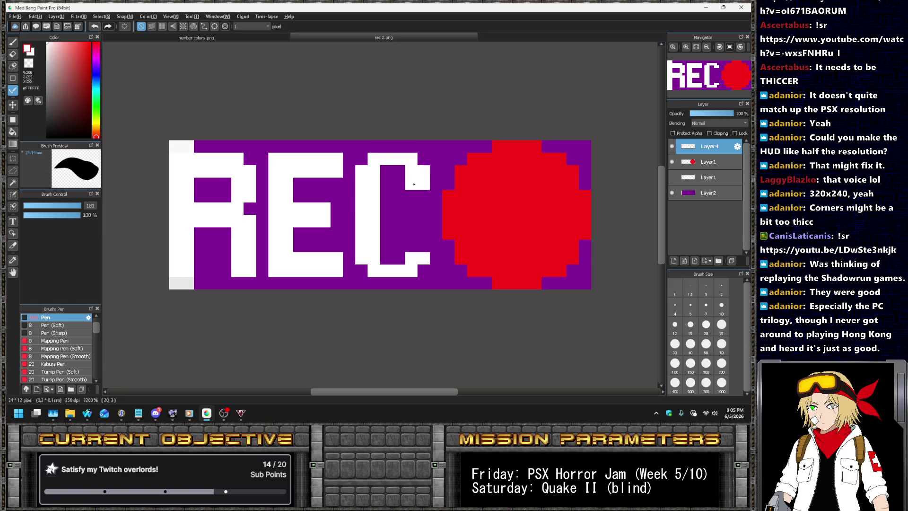
pyautogui.moveTo(383, 254); pyautogui.dragTo(419, 251)
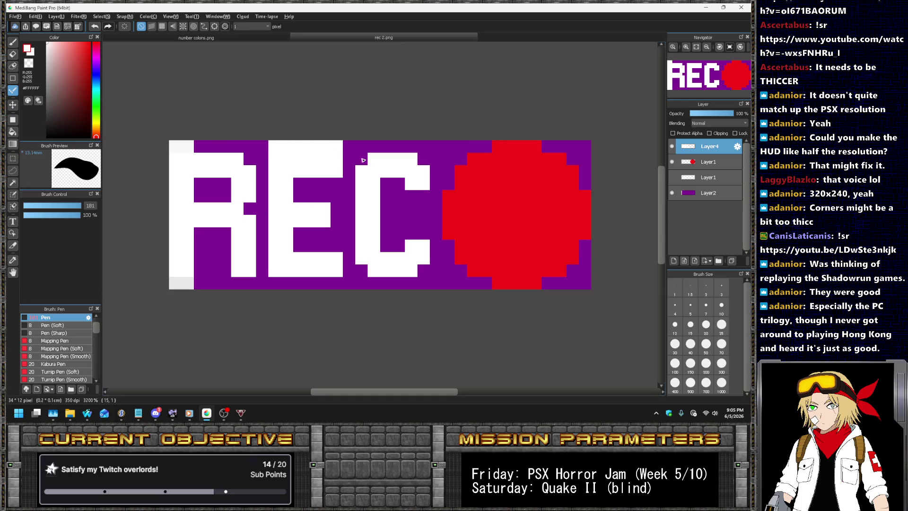
pyautogui.hotkey('ctrl', 'z')
pyautogui.moveTo(362, 147); pyautogui.dragTo(414, 150)
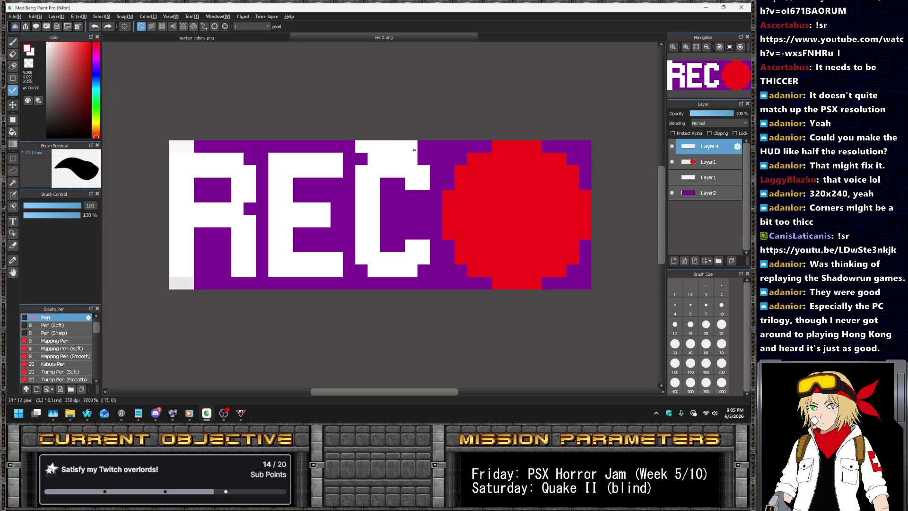
pyautogui.hotkey('ctrl', 'z')
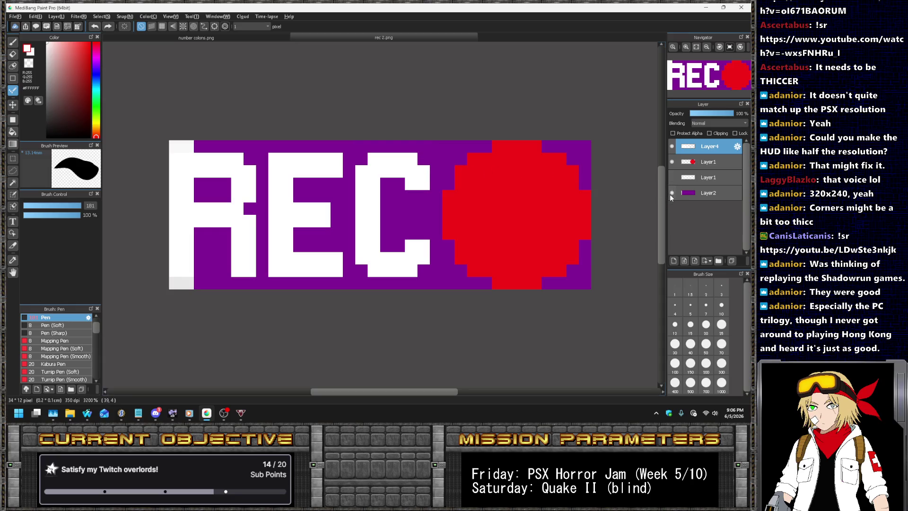
# - Hide the purple background layer and save the REC image as PNG 'rec 2.png'
pyautogui.click(671, 193)
pyautogui.scroll(-3, 428, 149)
pyautogui.scroll(-1, 487, 147)
pyautogui.scroll(3, 489, 146)
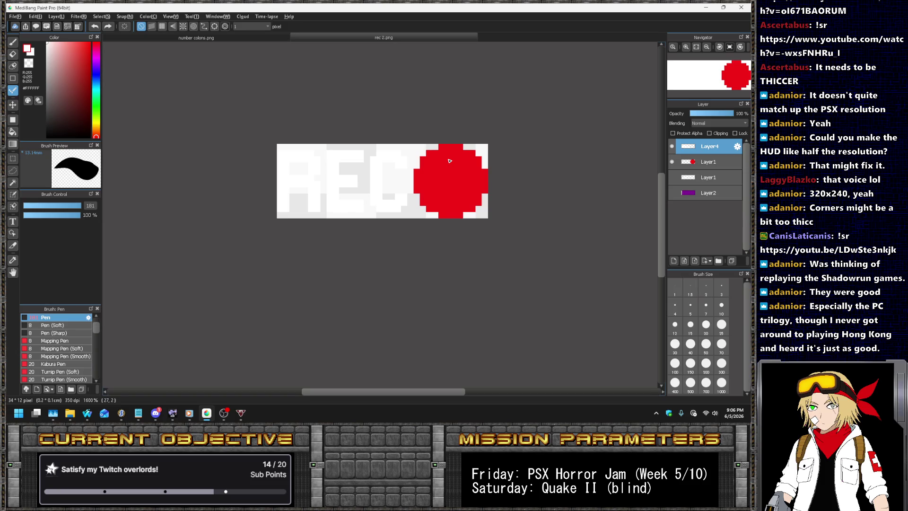
pyautogui.click(15, 16)
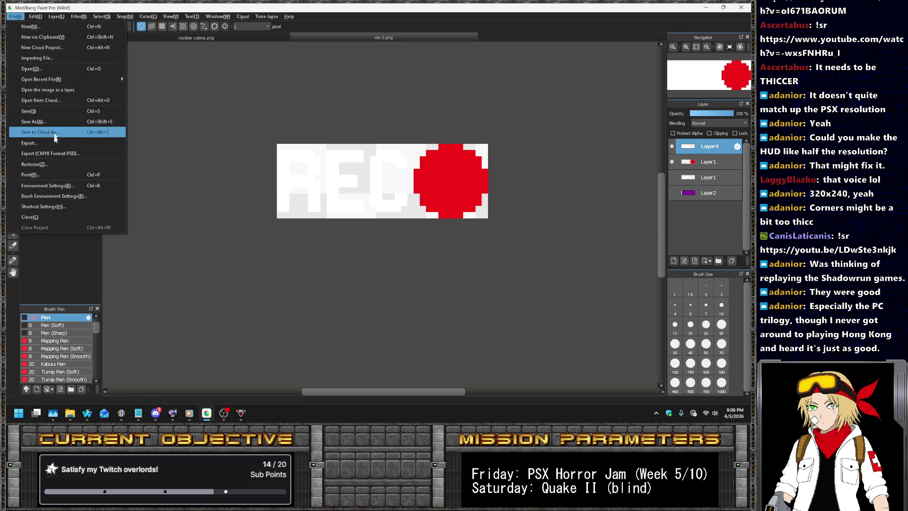
pyautogui.click(48, 122)
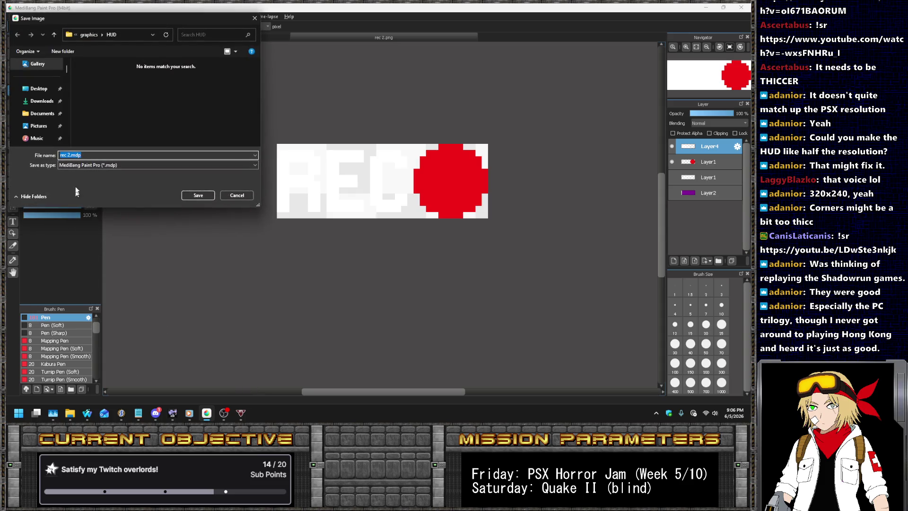
pyautogui.click(81, 165)
pyautogui.click(79, 173)
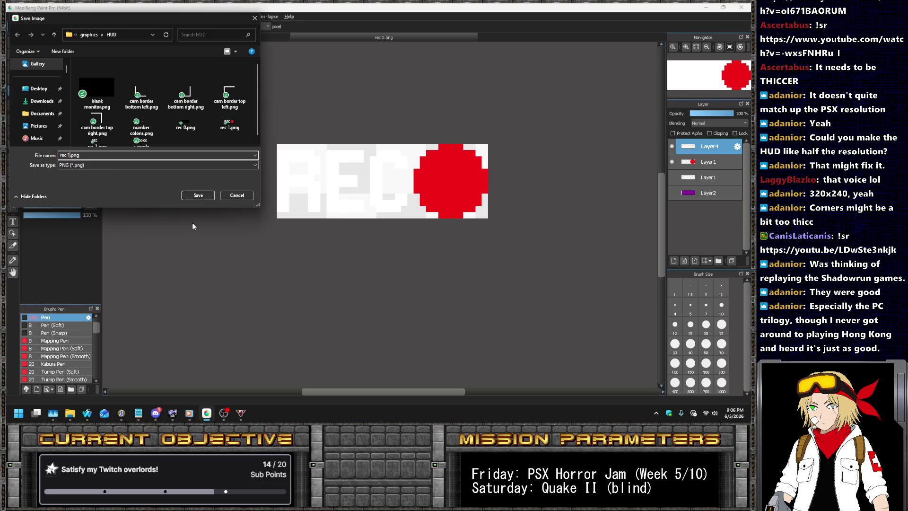
pyautogui.press('Return')
pyautogui.press('Return')
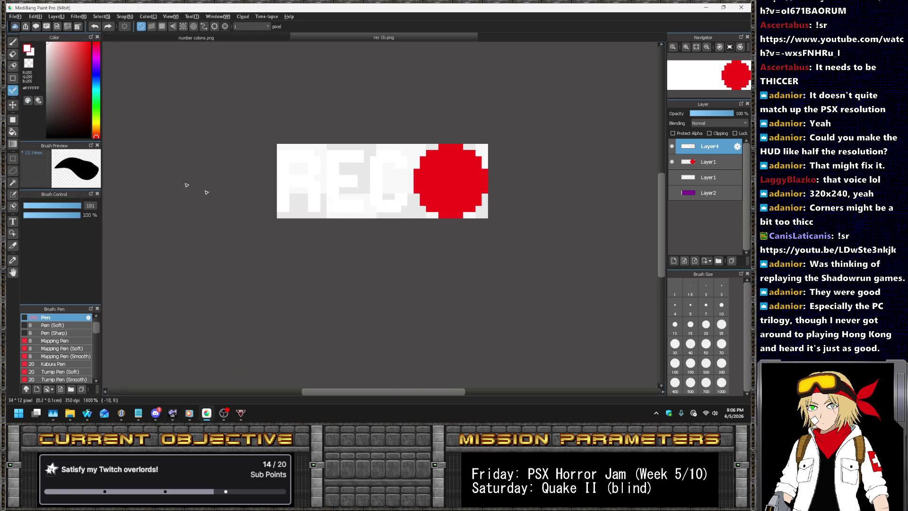
# - Cut the red dot onto its own new layer and hide that layer
pyautogui.click(12, 158)
pyautogui.click(709, 162)
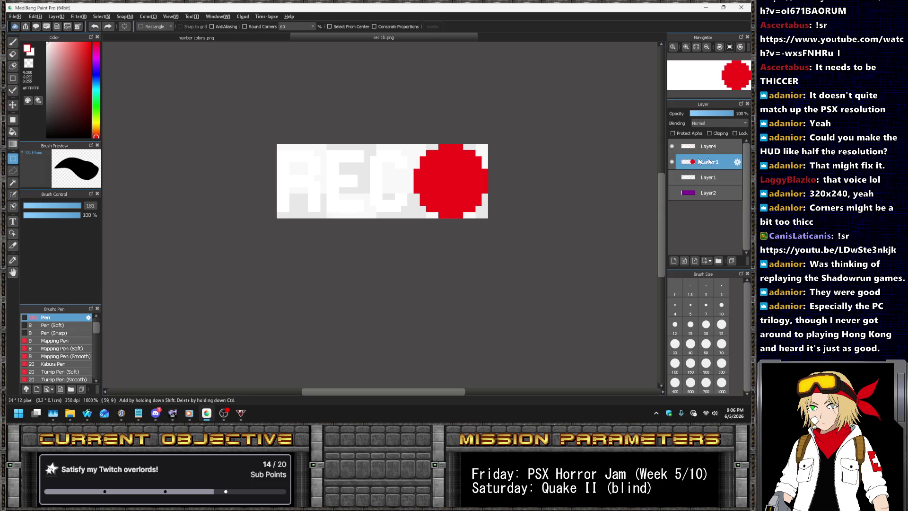
pyautogui.moveTo(415, 140); pyautogui.dragTo(542, 241)
pyautogui.press('Delete')
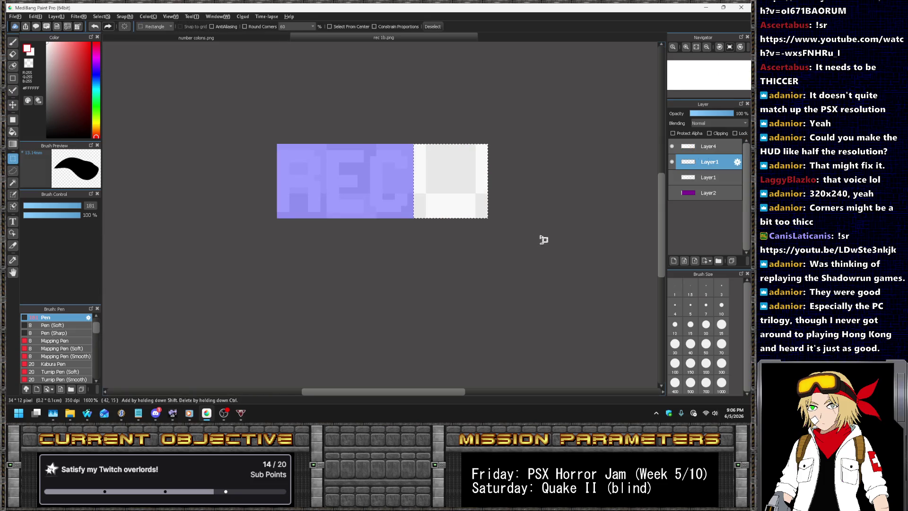
pyautogui.hotkey('ctrl', 'v')
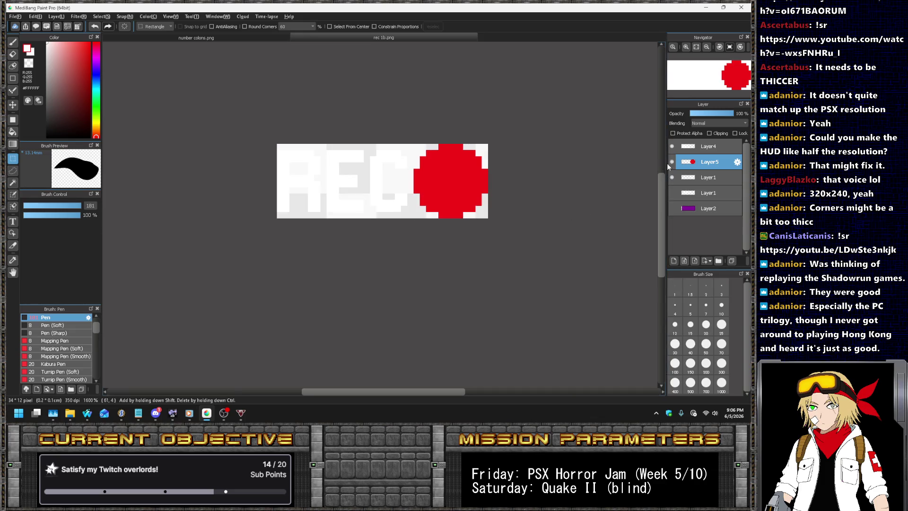
pyautogui.click(672, 162)
# - Save the dot-free image as PNG 'rec 2b.png'
pyautogui.click(16, 16)
pyautogui.click(47, 124)
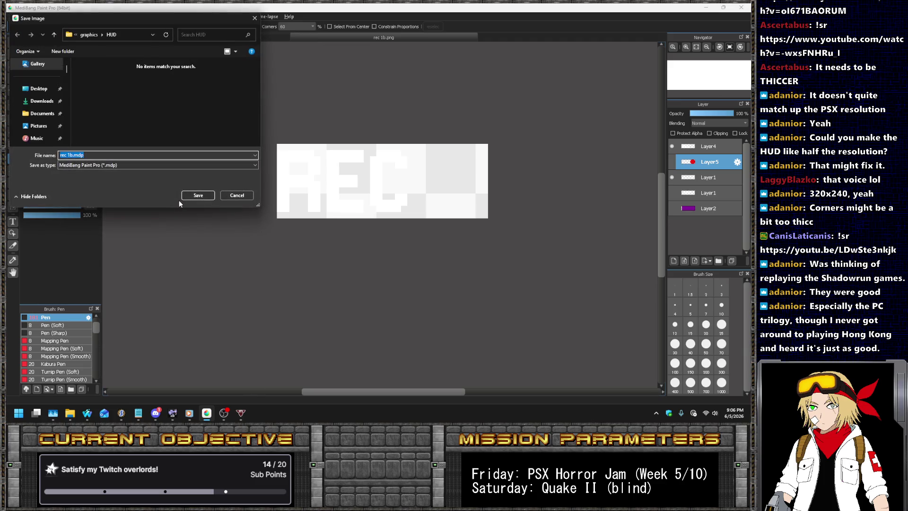
pyautogui.click(77, 165)
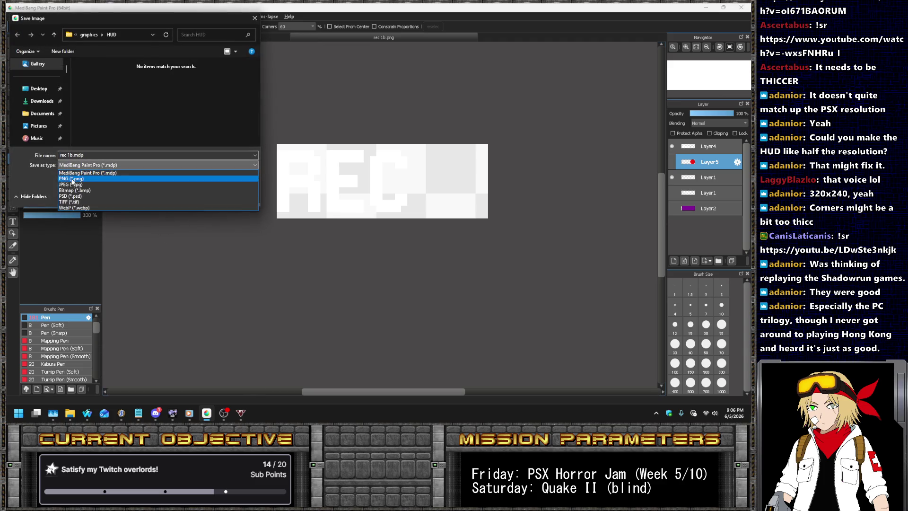
pyautogui.click(75, 182)
pyautogui.press('BackSpace')
pyautogui.write('2')
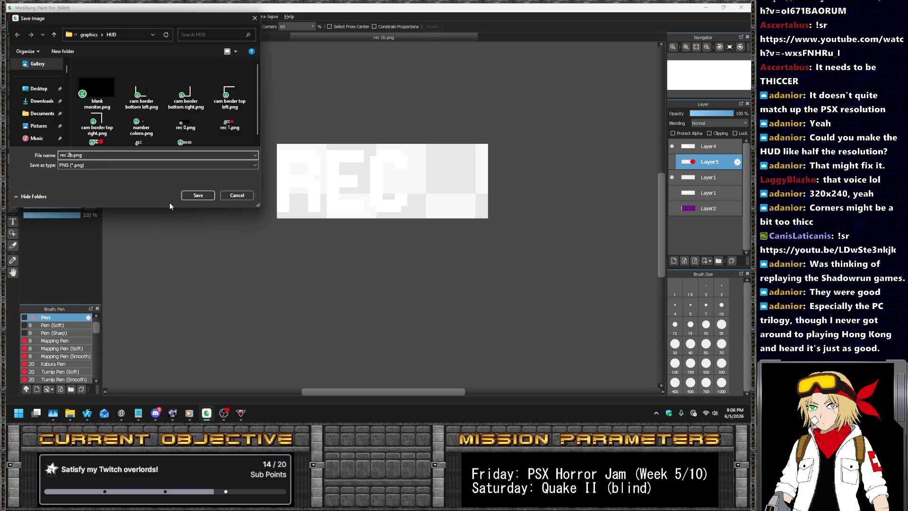
pyautogui.press('Return')
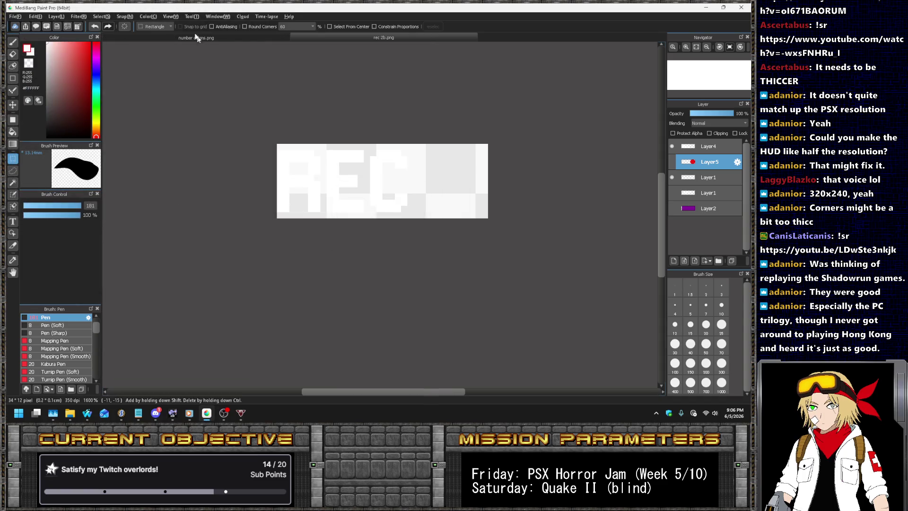
# - After glancing at the number colons canvas, widen the REC canvas to 35 pixels
pyautogui.click(196, 38)
pyautogui.click(32, 16)
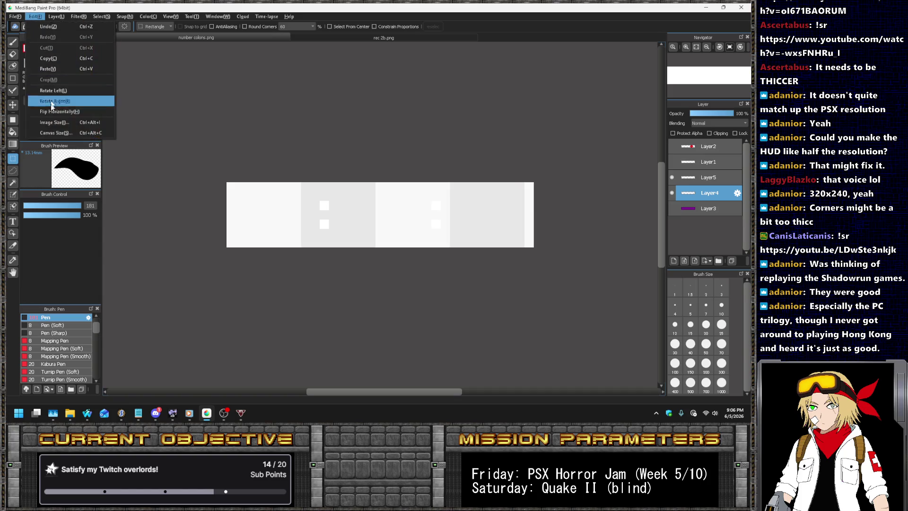
pyautogui.click(52, 132)
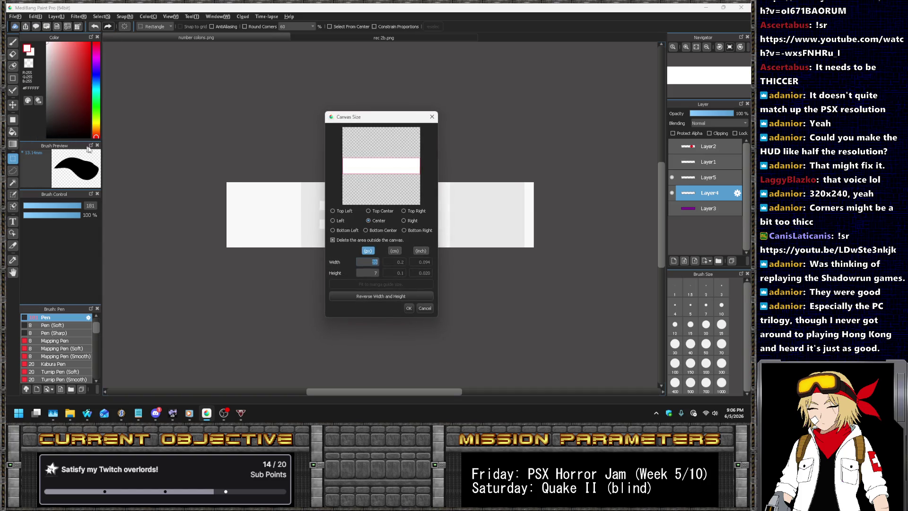
pyautogui.click(425, 309)
pyautogui.click(368, 36)
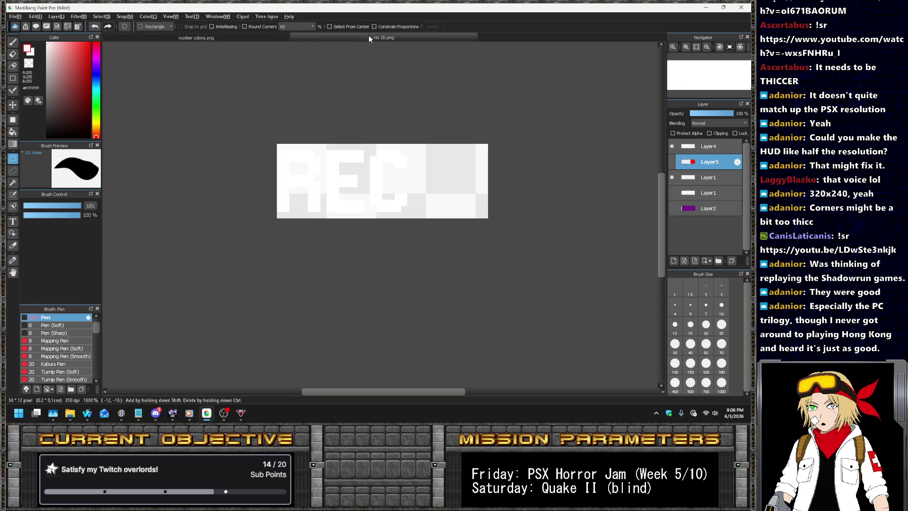
pyautogui.click(35, 17)
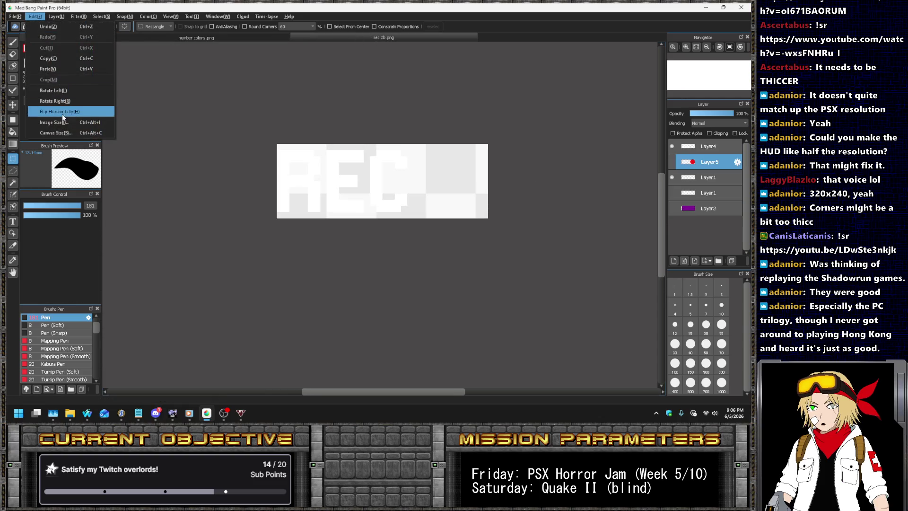
pyautogui.click(56, 16)
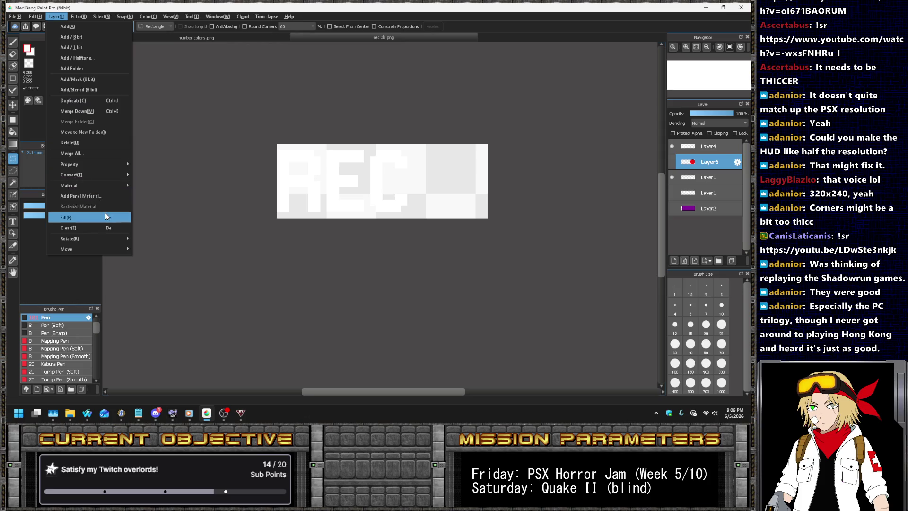
pyautogui.moveTo(36, 20)
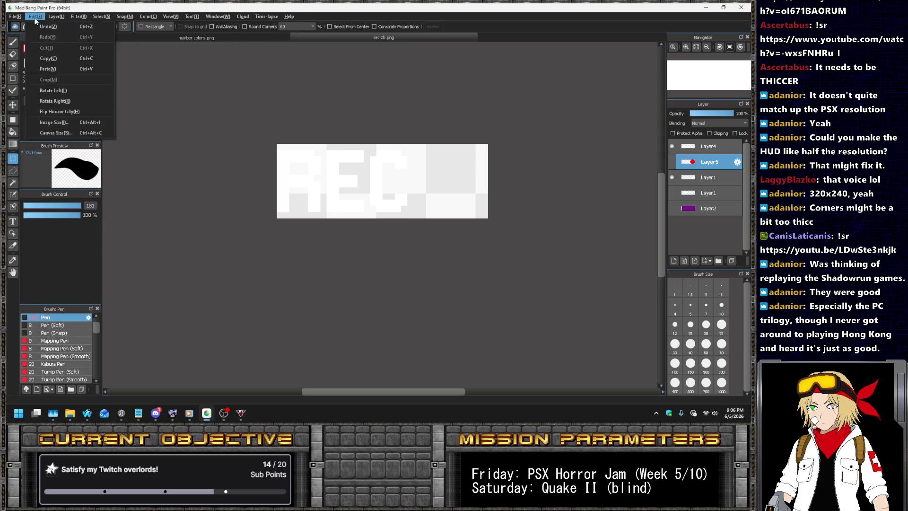
pyautogui.click(70, 132)
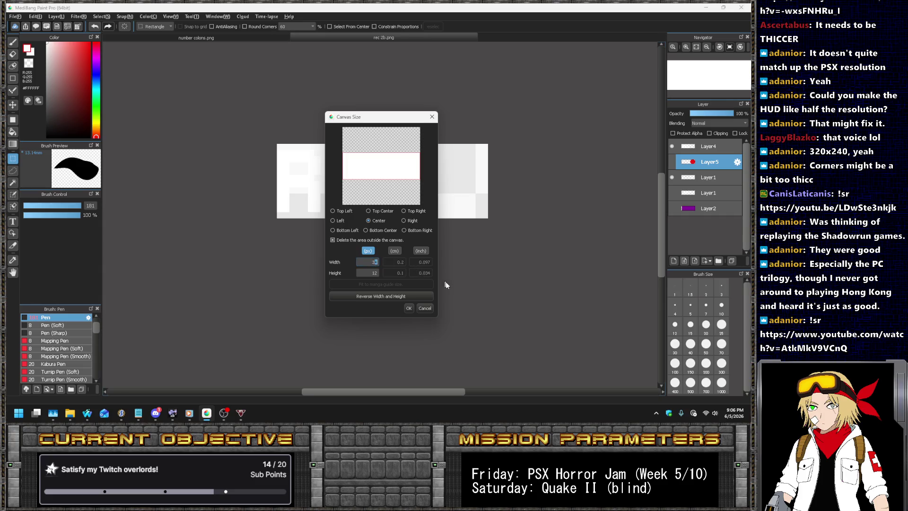
pyautogui.write('5')
pyautogui.click(408, 308)
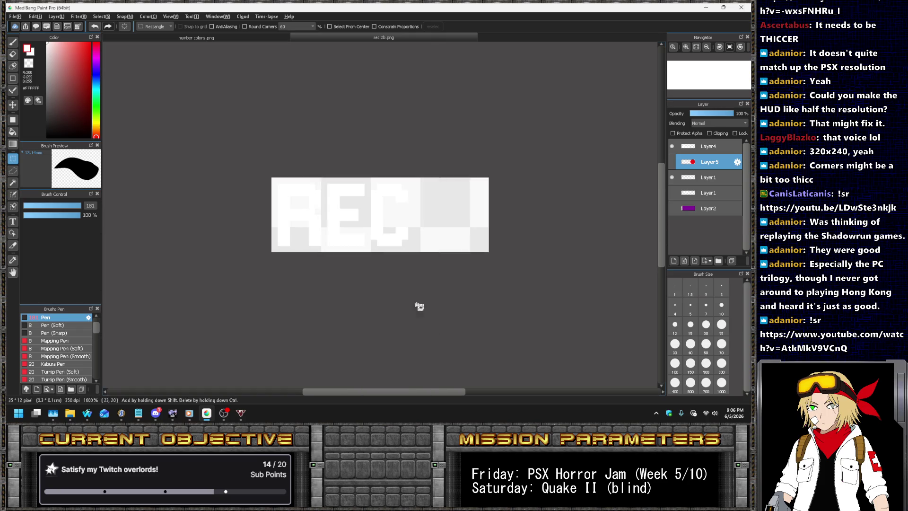
# - Show the red dot layer again and compare it with the REC lettering layer
pyautogui.click(672, 162)
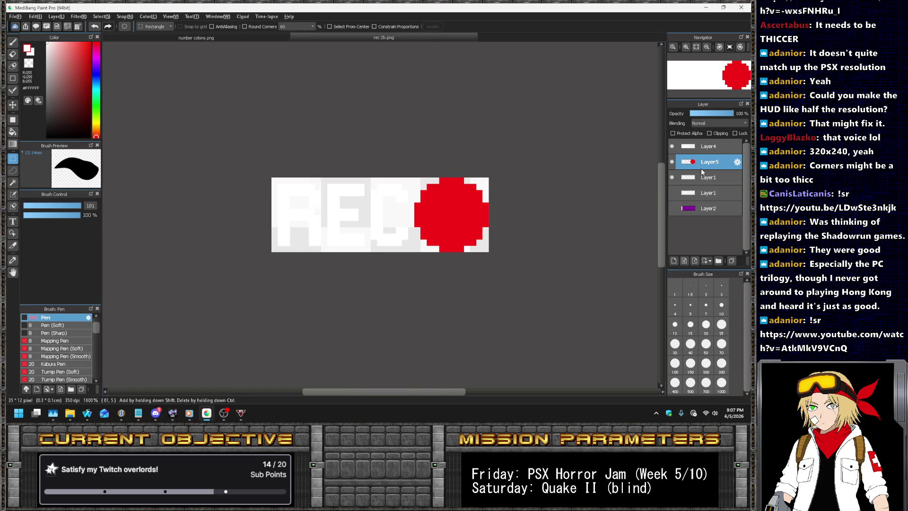
pyautogui.click(671, 147)
pyautogui.click(671, 147)
pyautogui.click(705, 146)
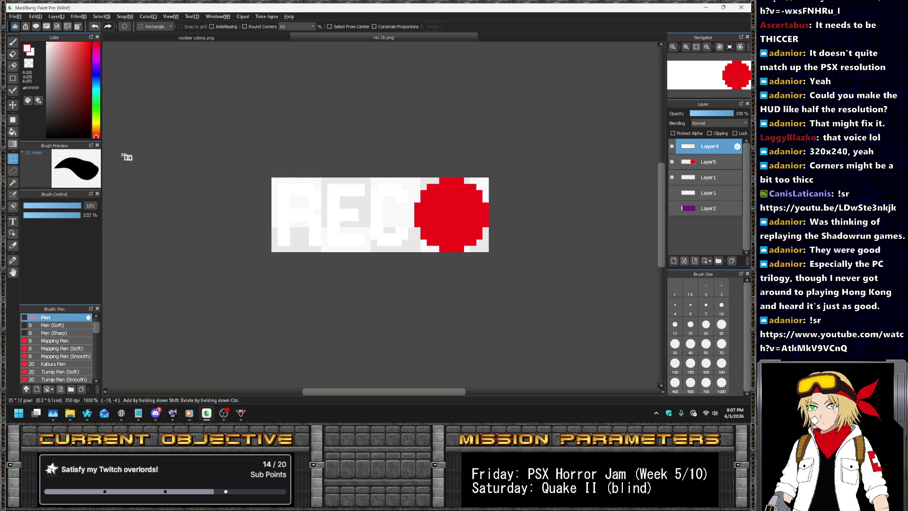
pyautogui.click(13, 105)
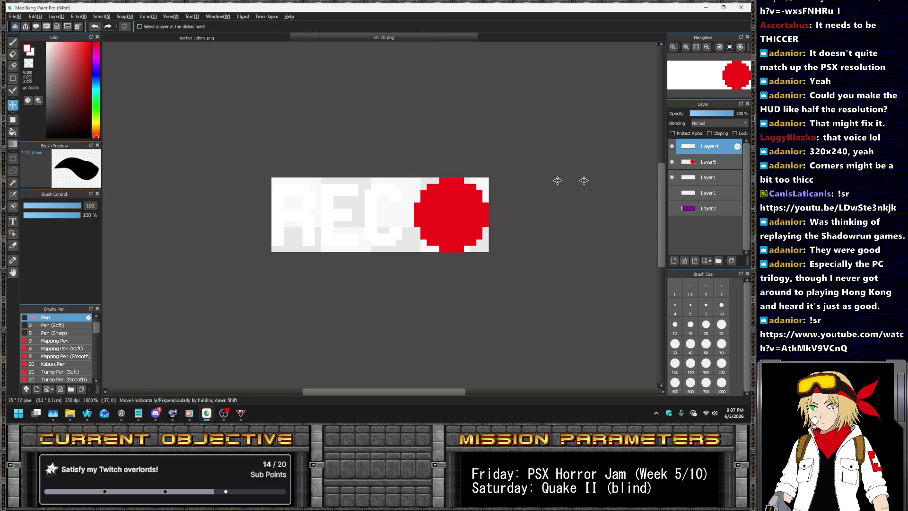
pyautogui.click(672, 161)
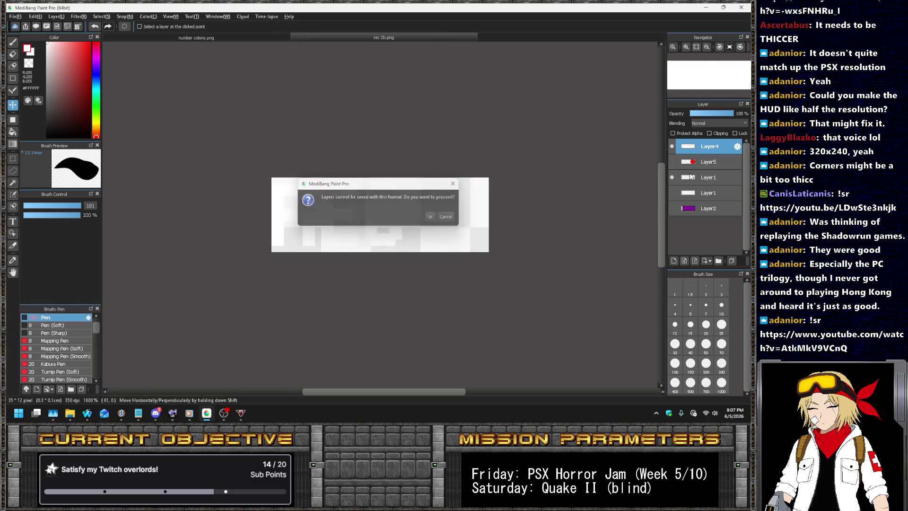
pyautogui.click(672, 161)
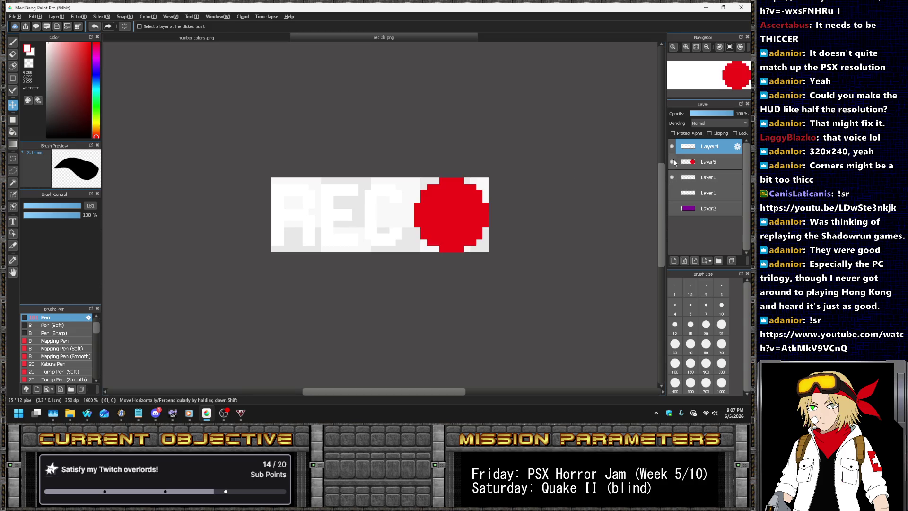
# - Save the image as a transparent PNG, replacing the existing 'rec 1b.png'
pyautogui.click(15, 16)
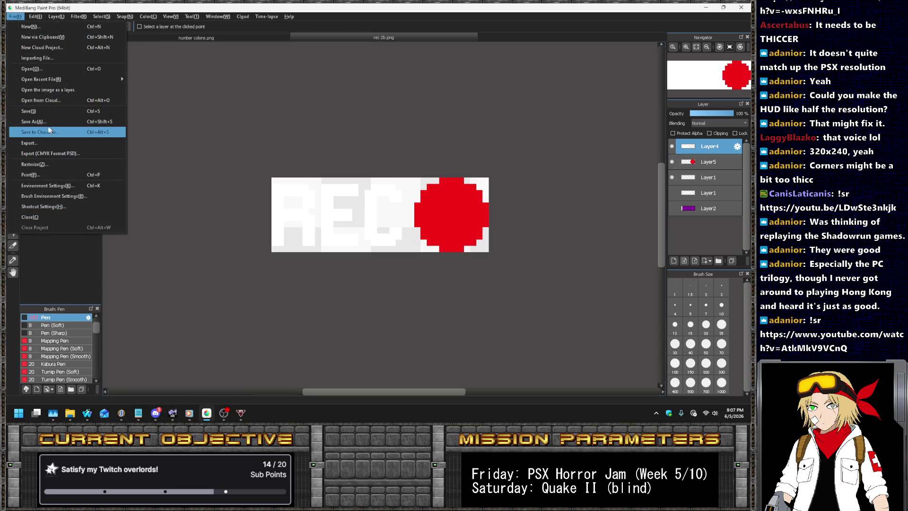
pyautogui.press('Escape')
pyautogui.hotkey('ctrl', 'shift', 's')
pyautogui.click(75, 165)
pyautogui.click(76, 178)
pyautogui.click(69, 155)
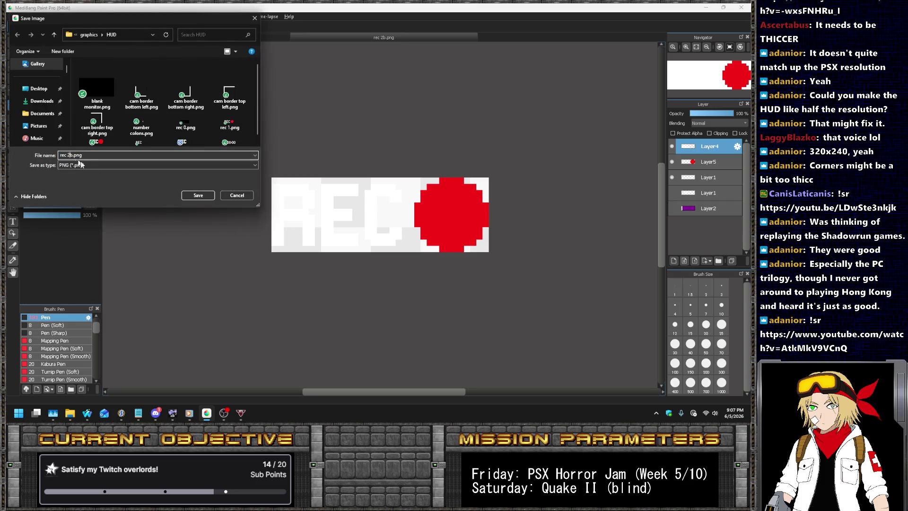
pyautogui.press('BackSpace')
pyautogui.write('1')
pyautogui.press('Return')
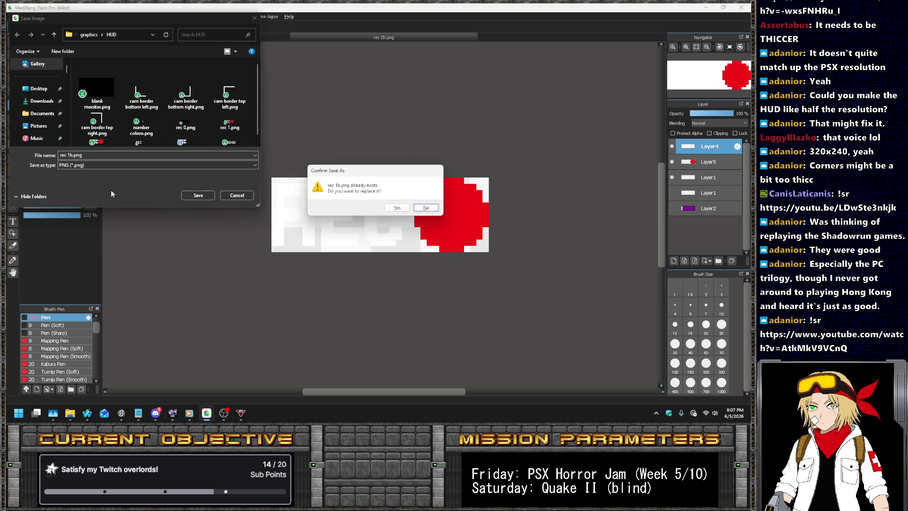
pyautogui.press('Return')
pyautogui.press('Return')
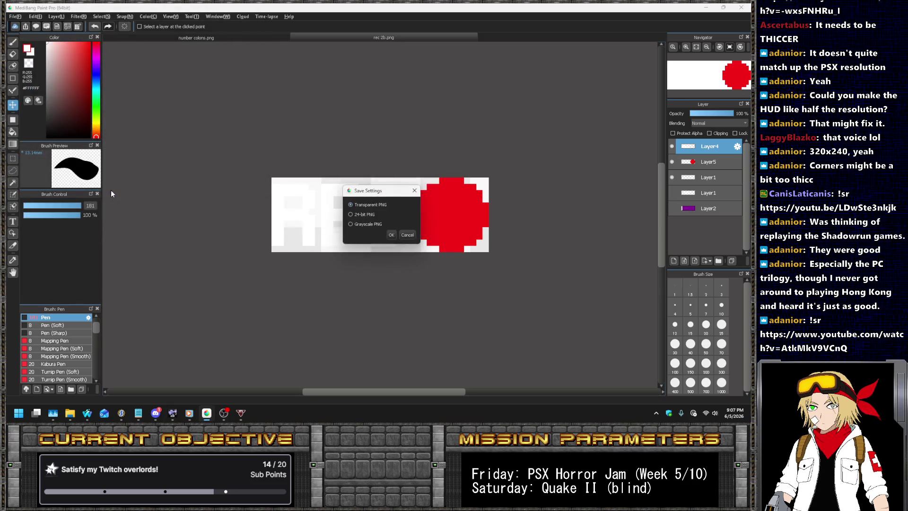
pyautogui.press('Return')
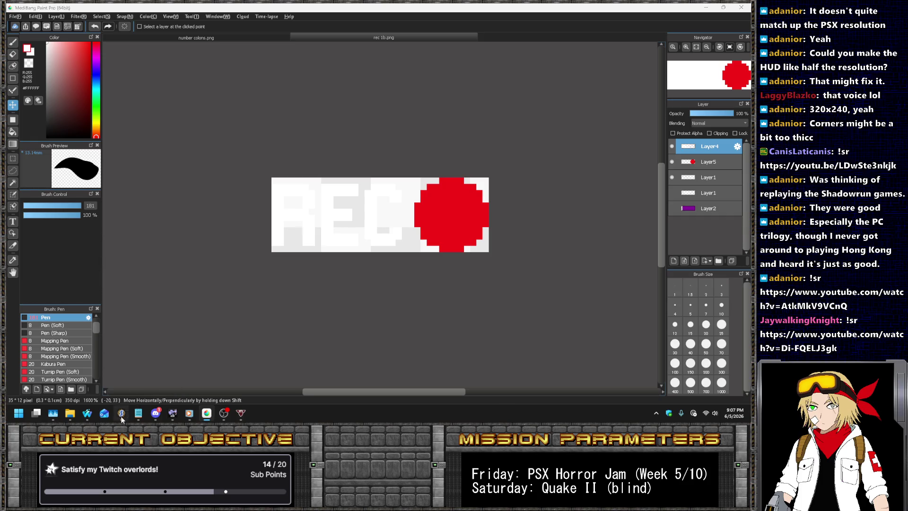
# - Confirm the REC canvas is 35×12 pixels, then return to line 17's 160 width in hud.zsc
pyautogui.click(121, 413)
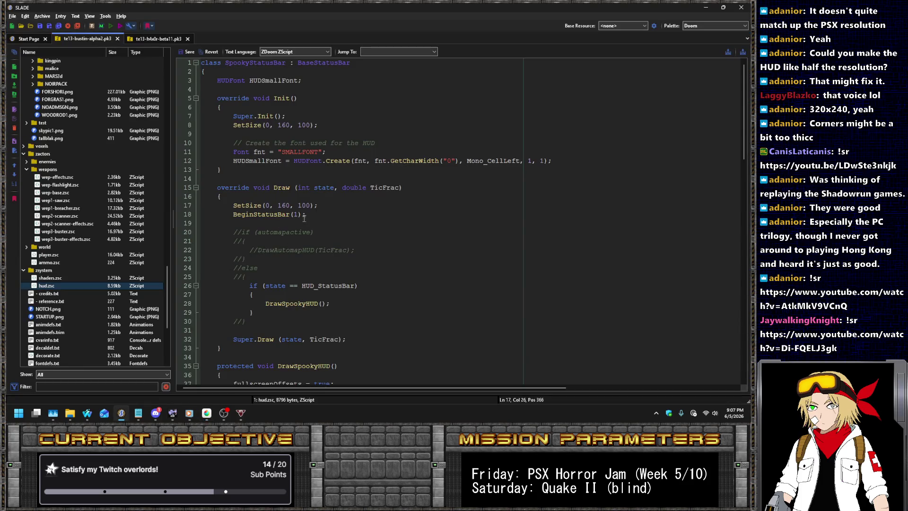
pyautogui.hotkey('alt', 'Tab')
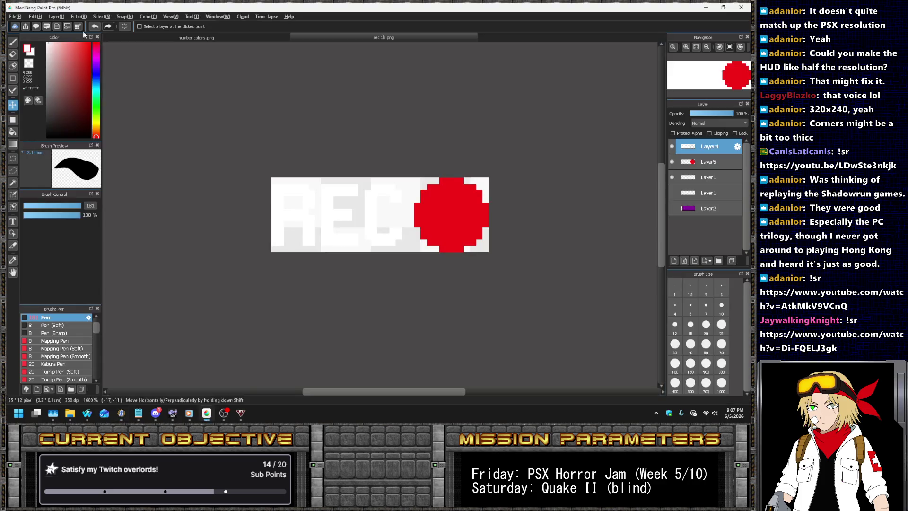
pyautogui.click(35, 16)
pyautogui.click(71, 135)
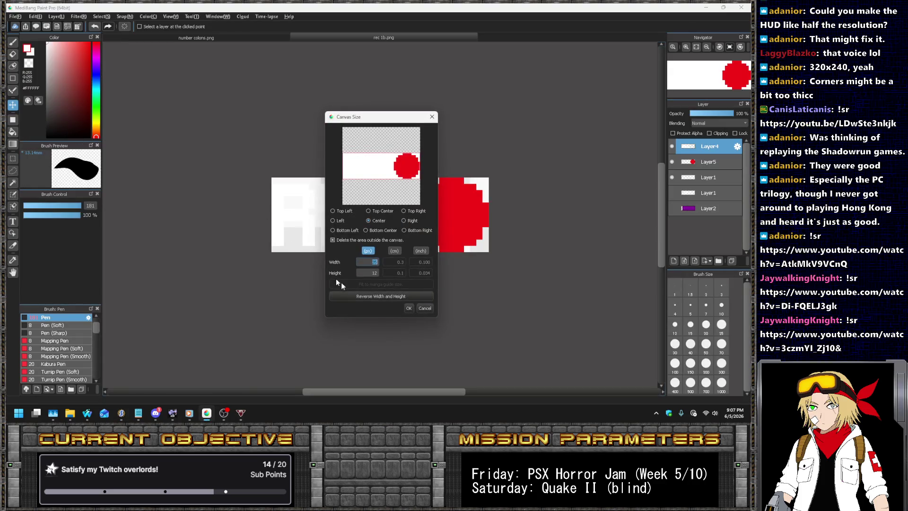
pyautogui.click(424, 308)
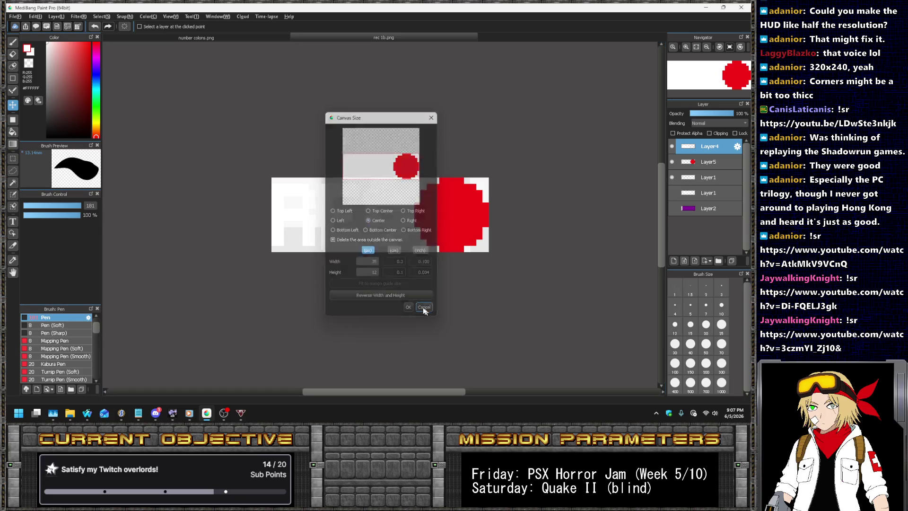
pyautogui.click(121, 413)
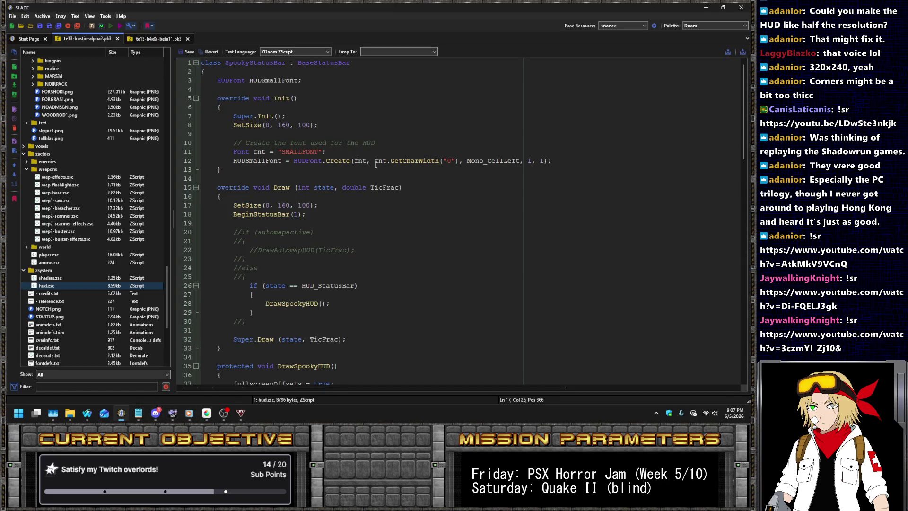
pyautogui.click(286, 203)
# - Change the hud.zsc SetSize values to 320, 200 on both lines
pyautogui.press('BackSpace')
pyautogui.press('BackSpace')
pyautogui.write('32')
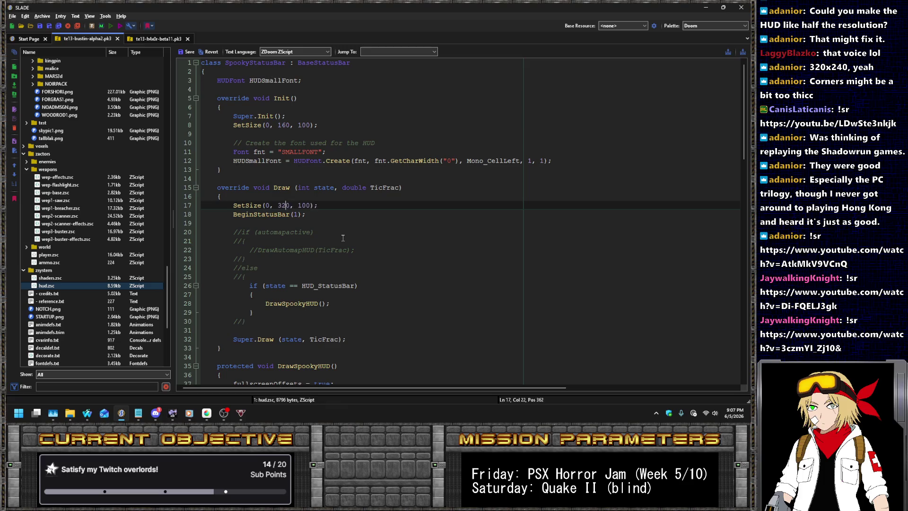
pyautogui.press('Delete')
pyautogui.write('2')
pyautogui.press('Left')
pyautogui.press('Up')
pyautogui.press('Up')
pyautogui.press('Up')
pyautogui.press('Up')
pyautogui.press('Up')
pyautogui.press('Up')
pyautogui.press('Up')
pyautogui.press('Up')
pyautogui.press('Delete')
pyautogui.write('2')
pyautogui.press('Left')
pyautogui.press('Left')
pyautogui.press('Left')
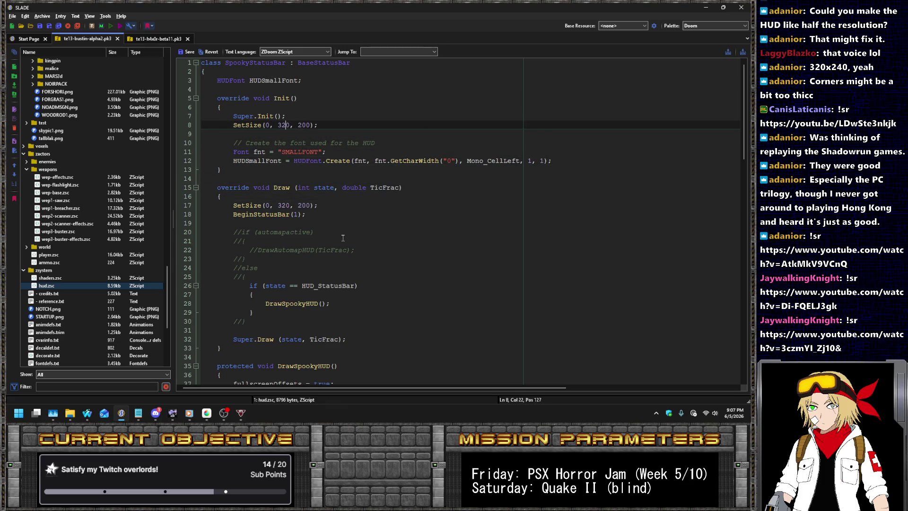
# - Set the HUD_NSMP vertical offset on line 51 to 21
pyautogui.scroll(-7, 359, 228)
pyautogui.scroll(-2, 378, 217)
pyautogui.scroll(-2, 378, 215)
pyautogui.click(379, 214)
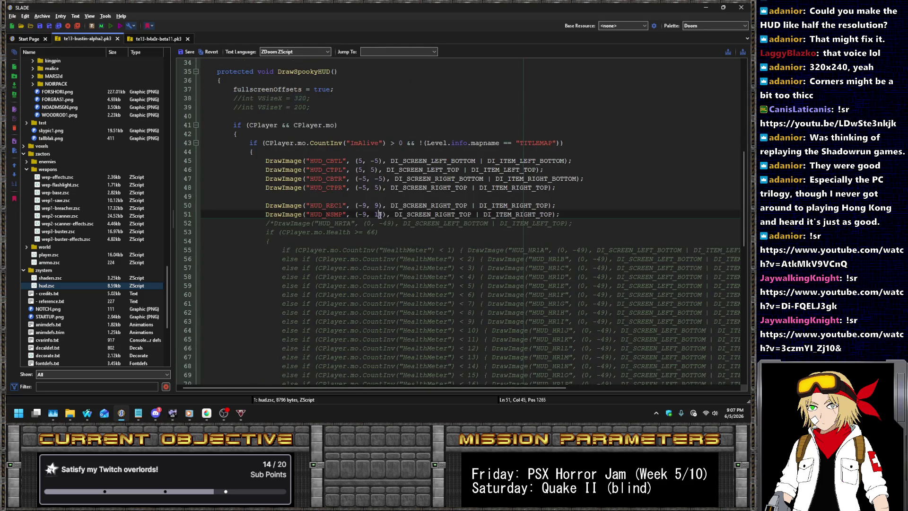
pyautogui.write('21')
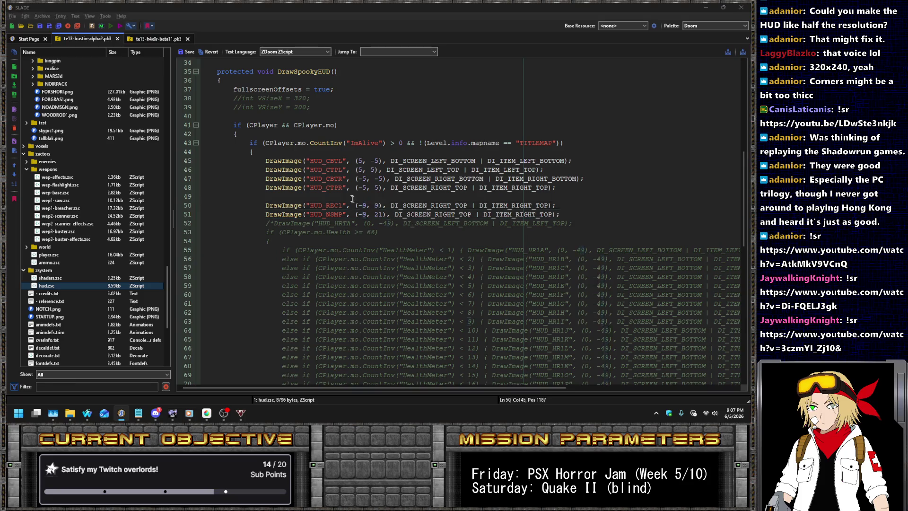
# - Check the canvas sizes of the REC and number colons images in MediBang without resizing
pyautogui.hotkey('alt', 'Tab')
pyautogui.click(35, 16)
pyautogui.click(74, 127)
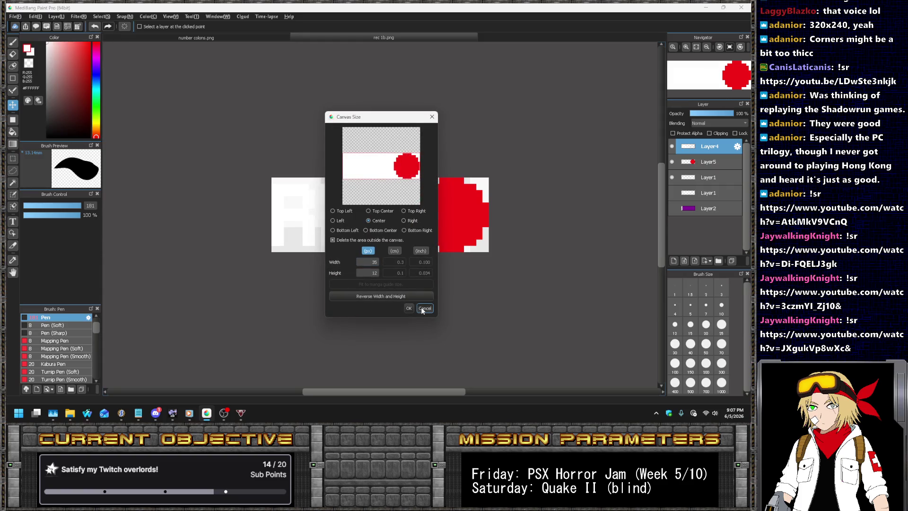
pyautogui.click(425, 308)
pyautogui.click(197, 38)
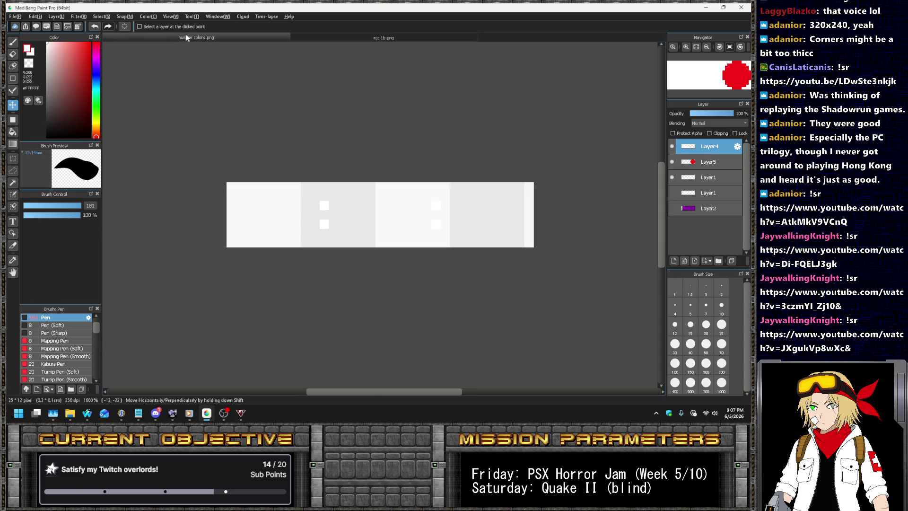
pyautogui.click(36, 16)
pyautogui.click(57, 133)
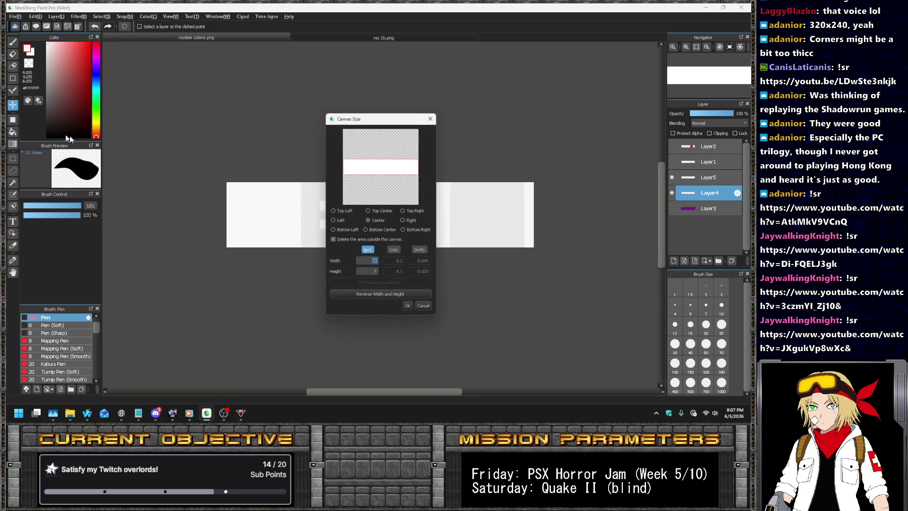
pyautogui.click(421, 309)
pyautogui.hotkey('alt', 'Tab')
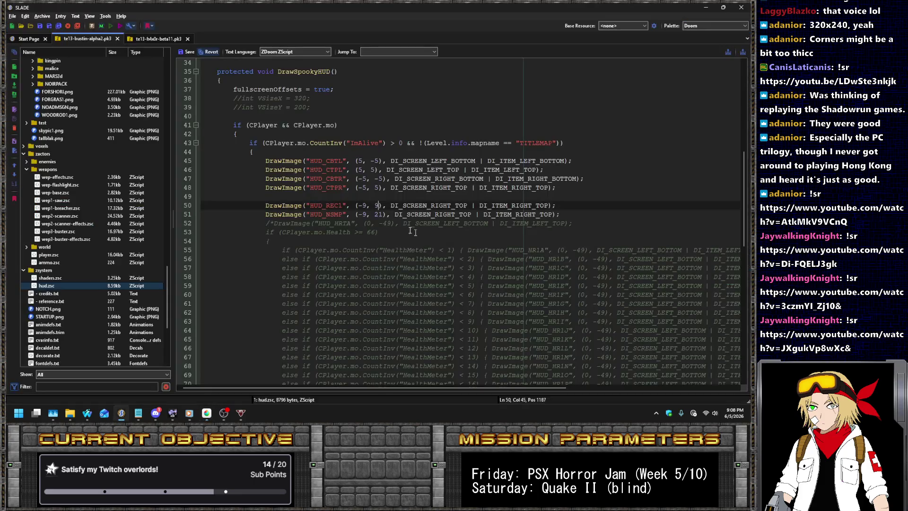
# - Change the HUD_NSMP x offset on line 51 from -9 to -10
pyautogui.click(363, 214)
pyautogui.press('Right')
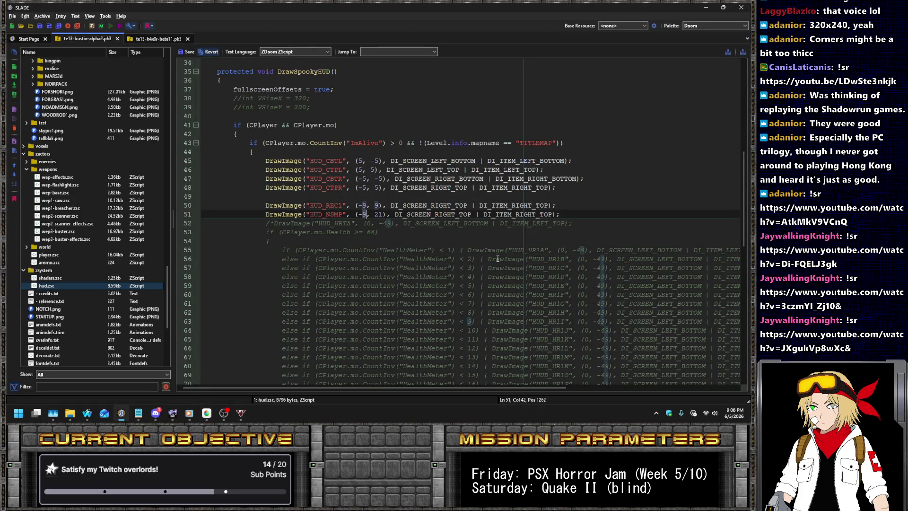
pyautogui.press('BackSpace')
pyautogui.write('10')
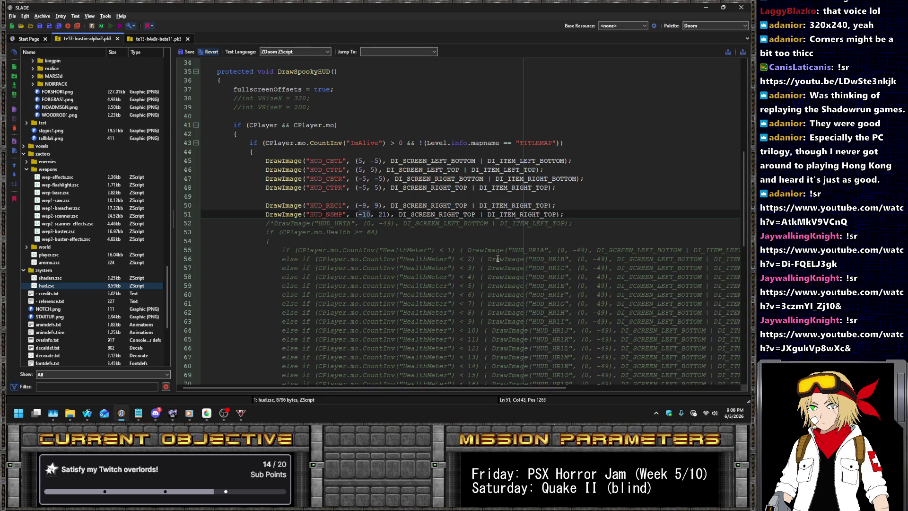
pyautogui.scroll(5, 119, 211)
pyautogui.scroll(10, 120, 212)
pyautogui.scroll(8, 118, 210)
pyautogui.scroll(3, 118, 211)
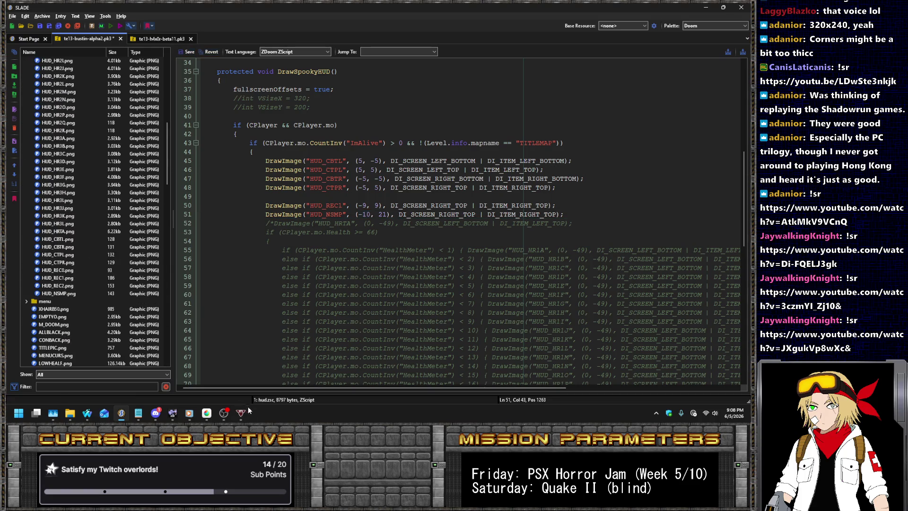
pyautogui.click(206, 413)
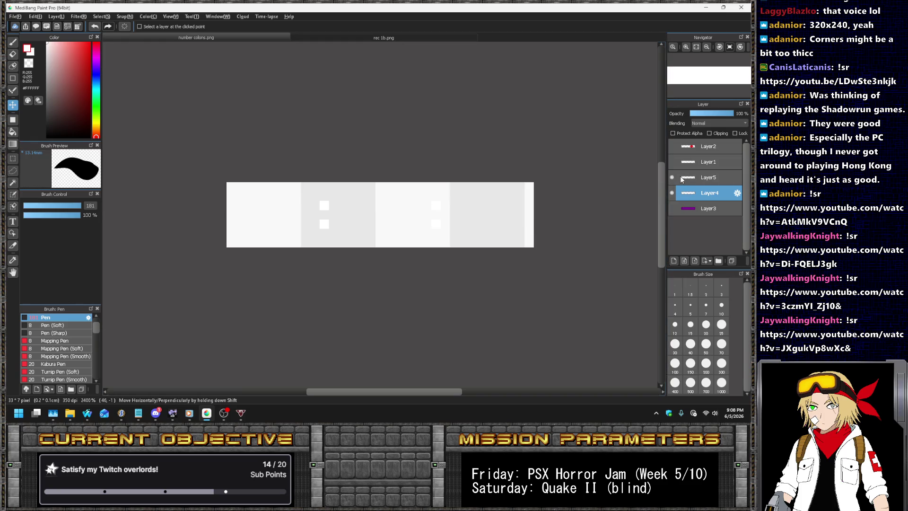
# - In rec 1b.png, hide both the red dot and the REC text layers
pyautogui.click(410, 37)
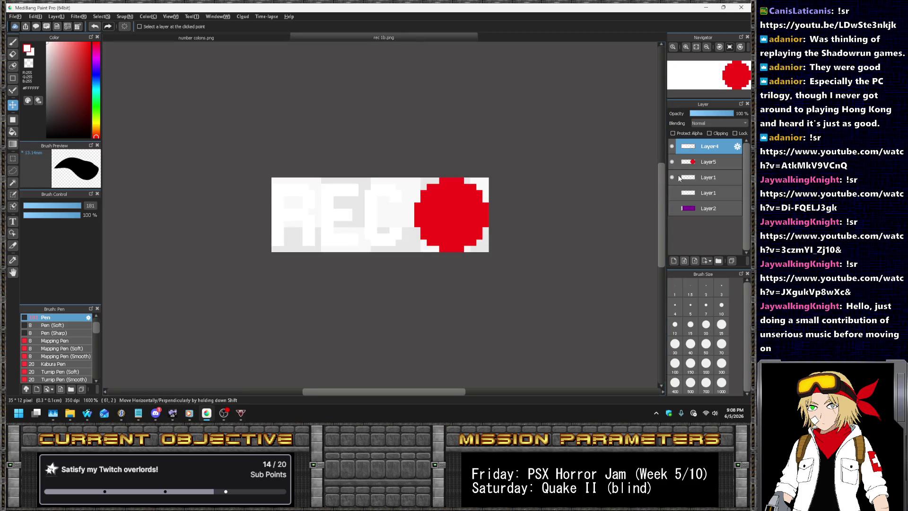
pyautogui.click(672, 162)
pyautogui.click(672, 146)
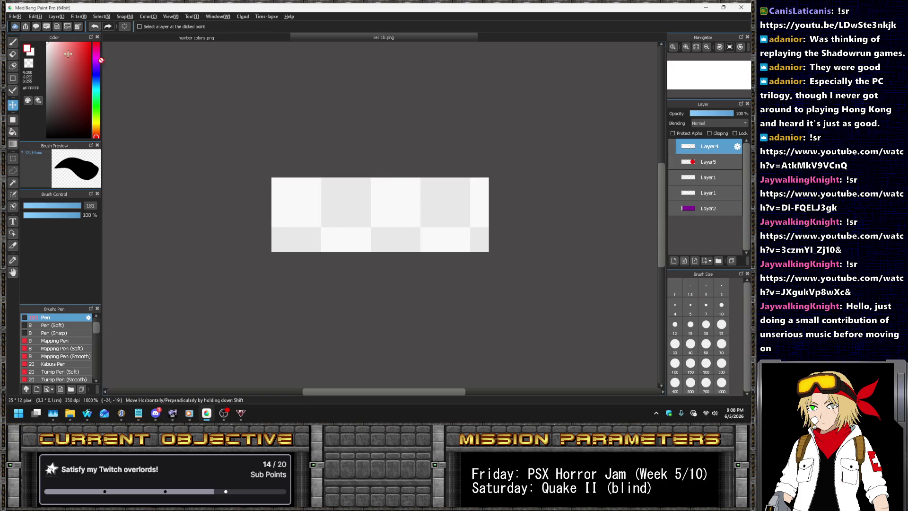
# - Save the blank image over rec 0.png as a transparent PNG without layers
pyautogui.click(21, 16)
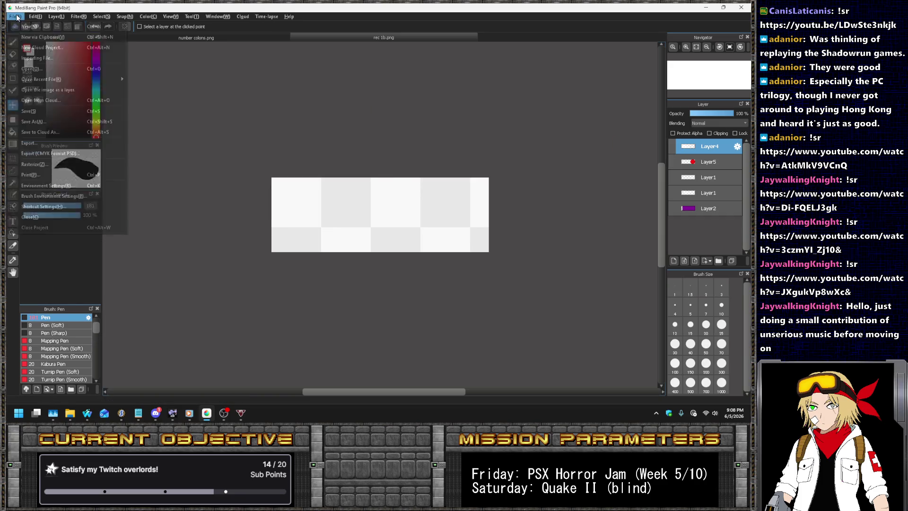
pyautogui.click(52, 120)
pyautogui.click(71, 165)
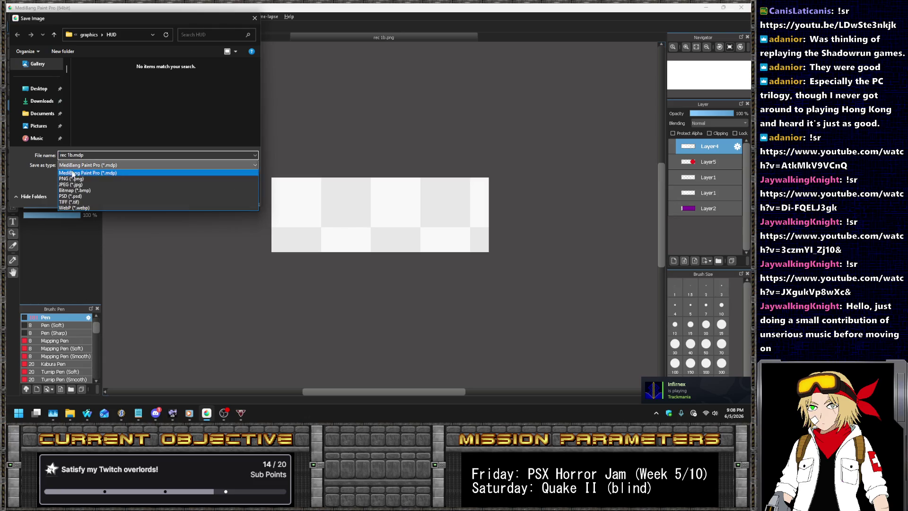
pyautogui.click(69, 178)
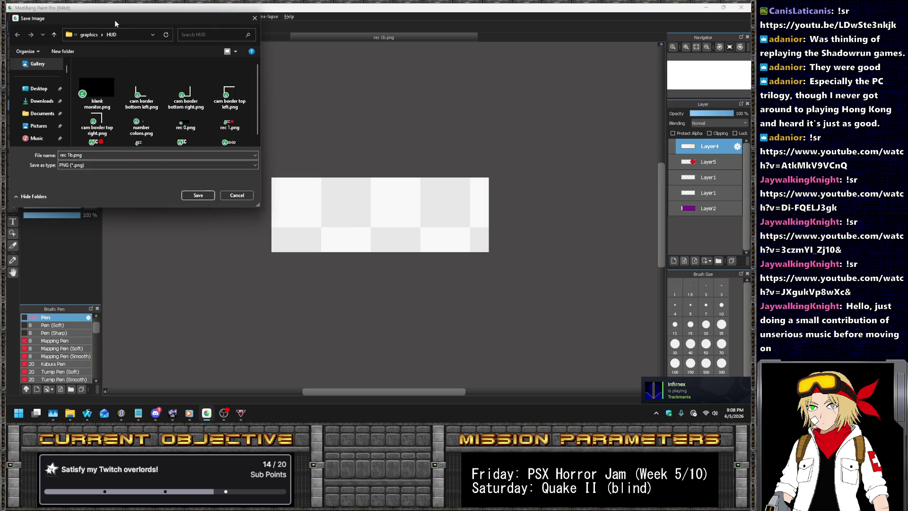
pyautogui.doubleClick(115, 20)
pyautogui.doubleClick(351, 90)
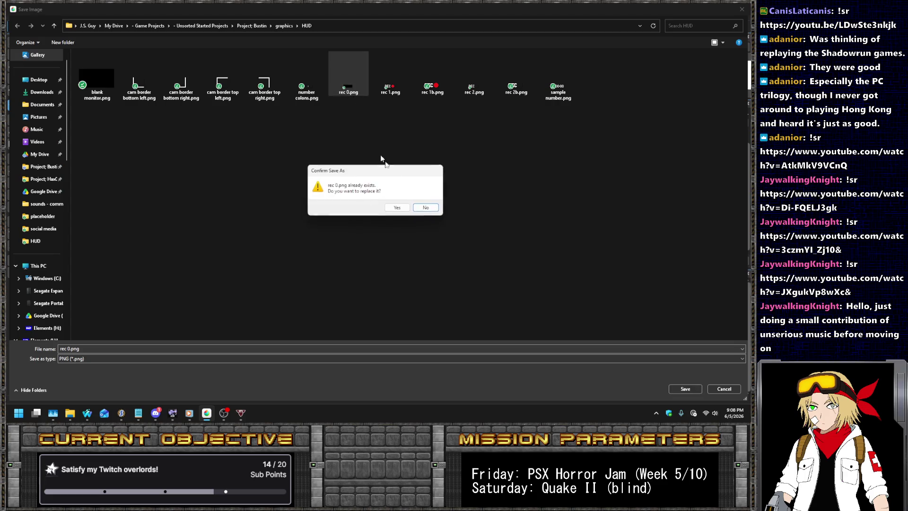
pyautogui.click(397, 208)
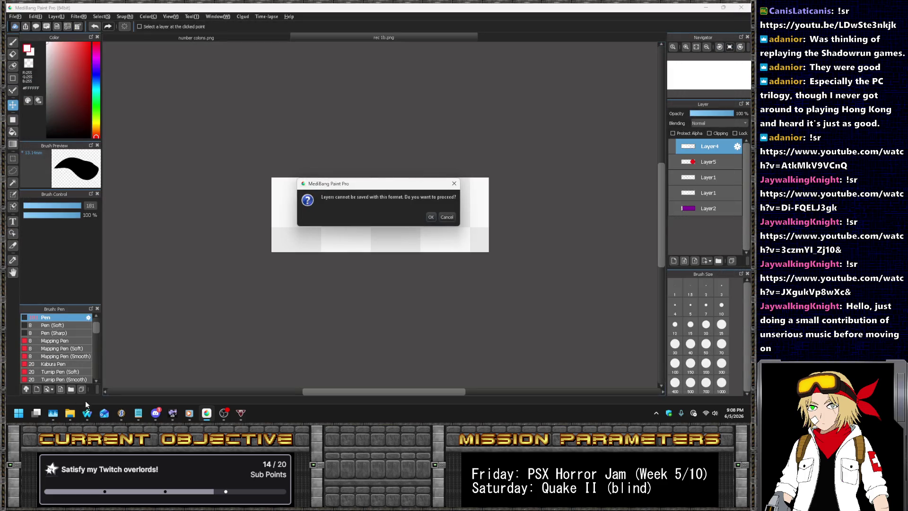
pyautogui.click(431, 217)
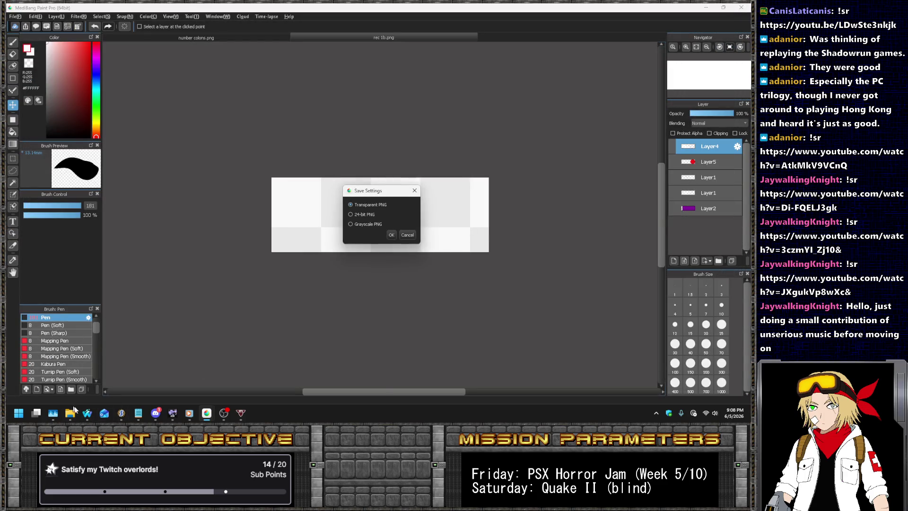
pyautogui.click(391, 235)
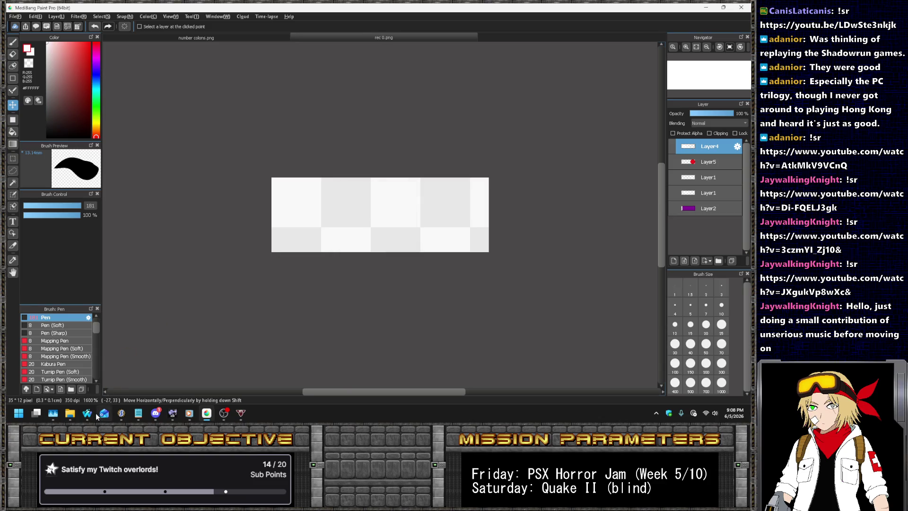
pyautogui.moveTo(95, 414)
pyautogui.click(125, 376)
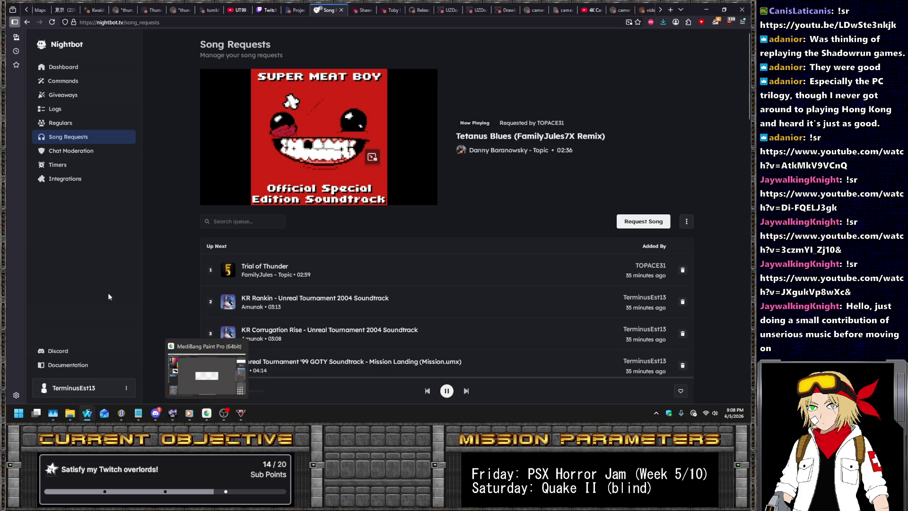
# - Return to SLADE and put the cursor on empty line 49 of hud.zsc
pyautogui.click(121, 413)
pyautogui.click(389, 194)
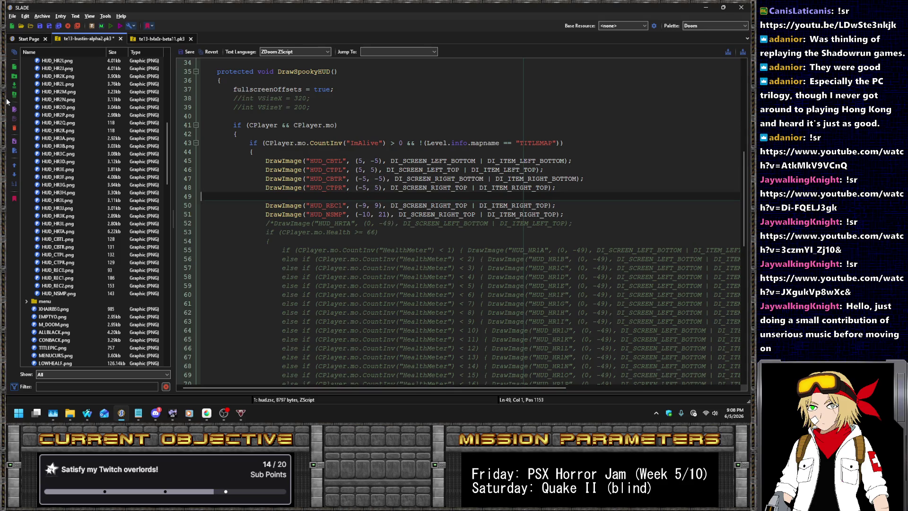
# - Open the 91×40 HUD_HR3I.png graphic entry from SLADE's entry list
pyautogui.hotkey('alt', 'Tab')
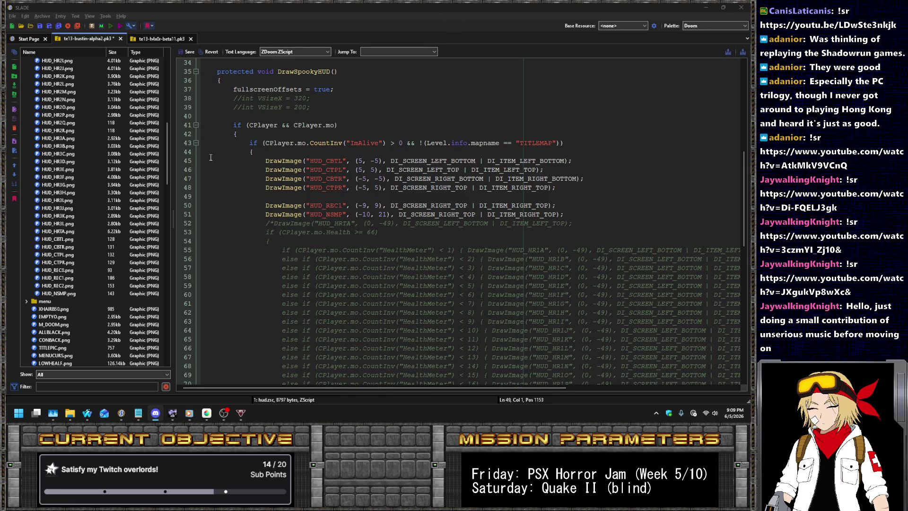
pyautogui.click(120, 198)
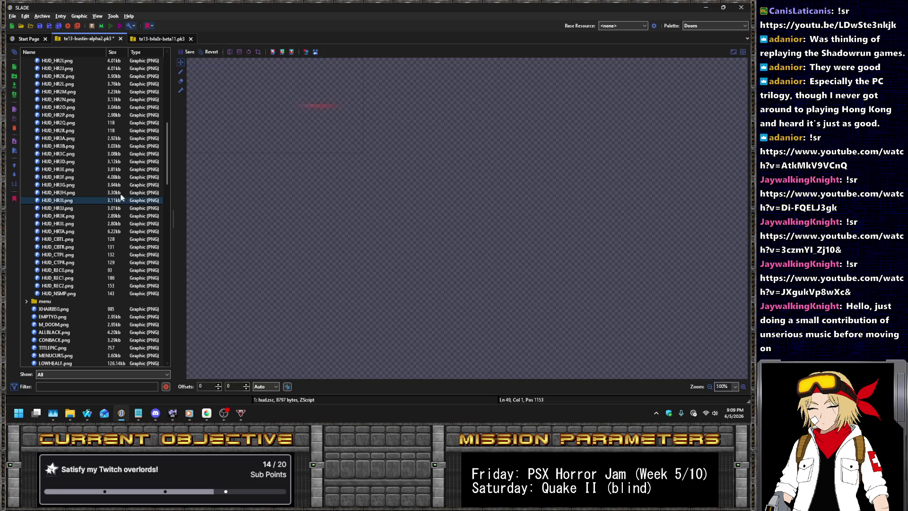
# - Import rec 0.png, rec 1b.png and rec 2 over the HUD_REC0–HUD_REC2 entries
pyautogui.scroll(-2, 78, 226)
pyautogui.click(71, 224)
pyautogui.keyDown('shift'); pyautogui.click(73, 239); pyautogui.keyUp('shift')
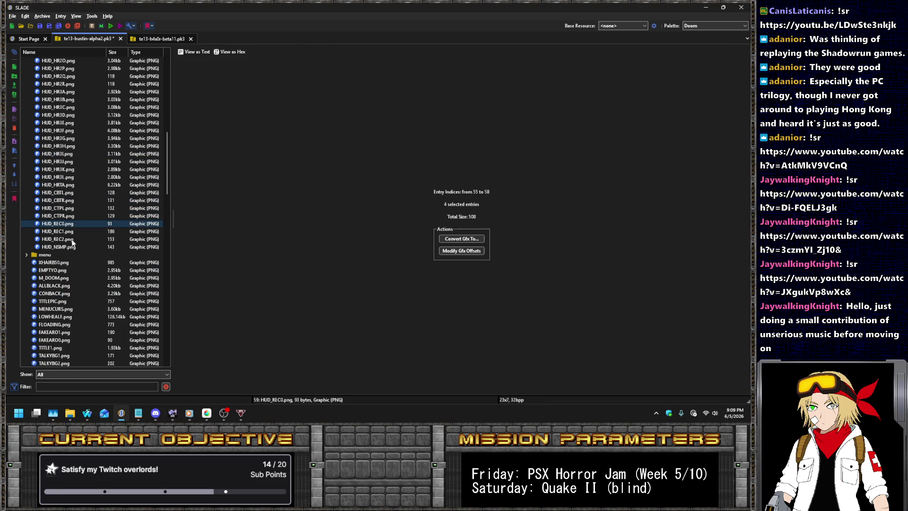
pyautogui.rightClick(73, 240)
pyautogui.click(94, 304)
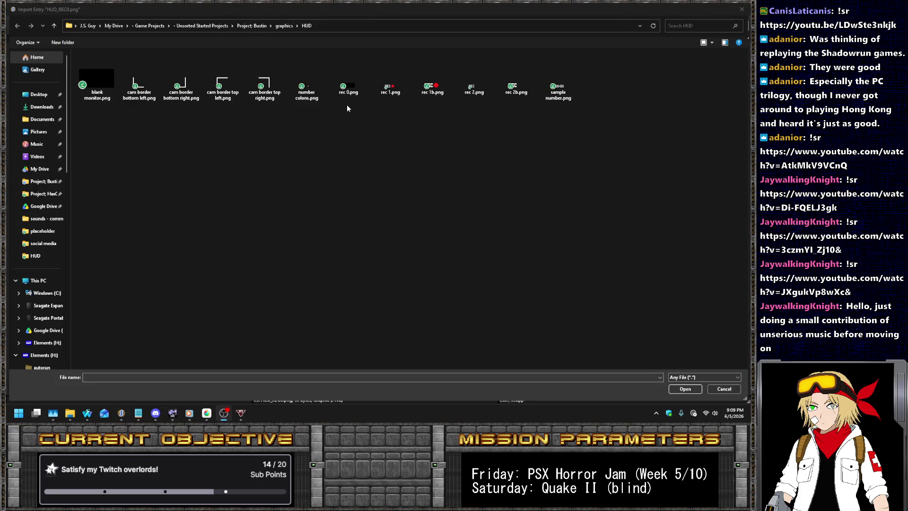
pyautogui.click(345, 76)
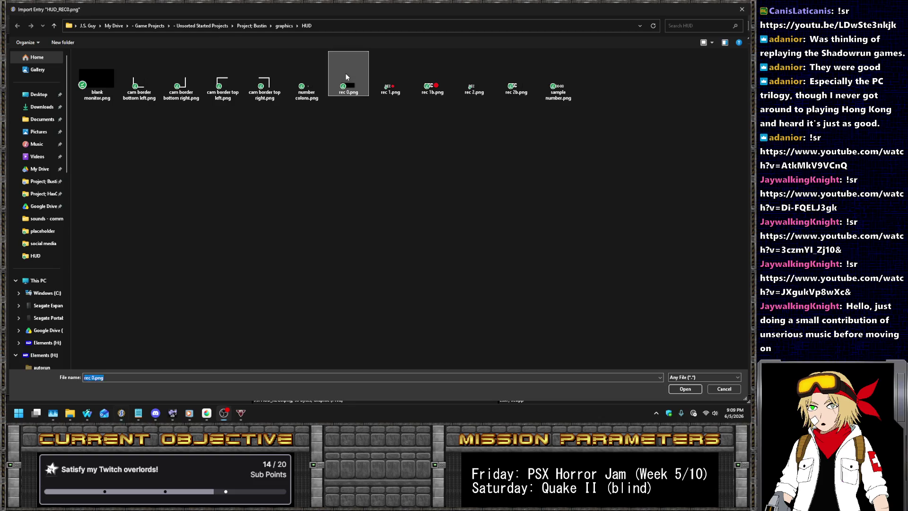
pyautogui.doubleClick(345, 73)
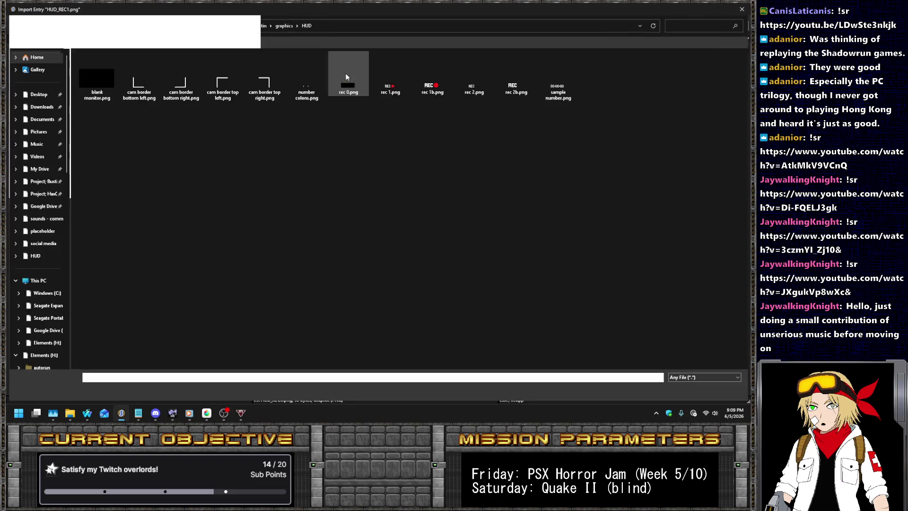
pyautogui.doubleClick(436, 85)
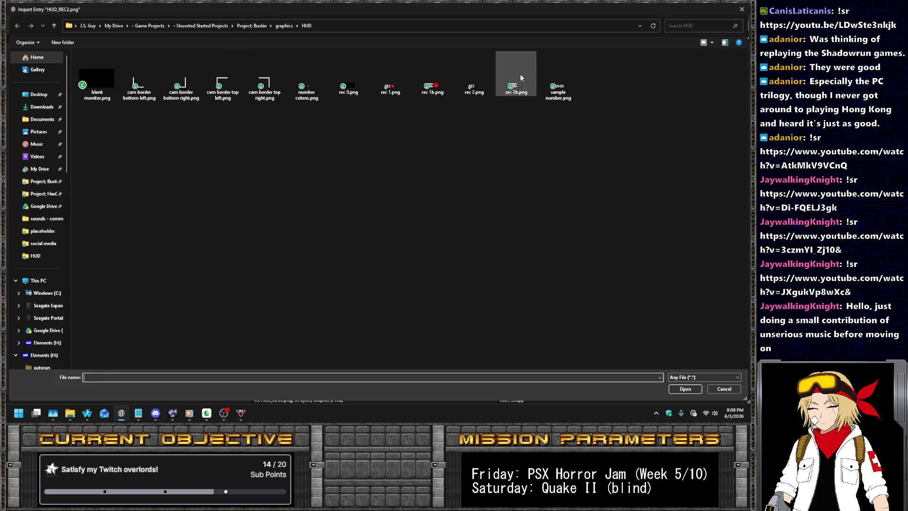
pyautogui.doubleClick(509, 82)
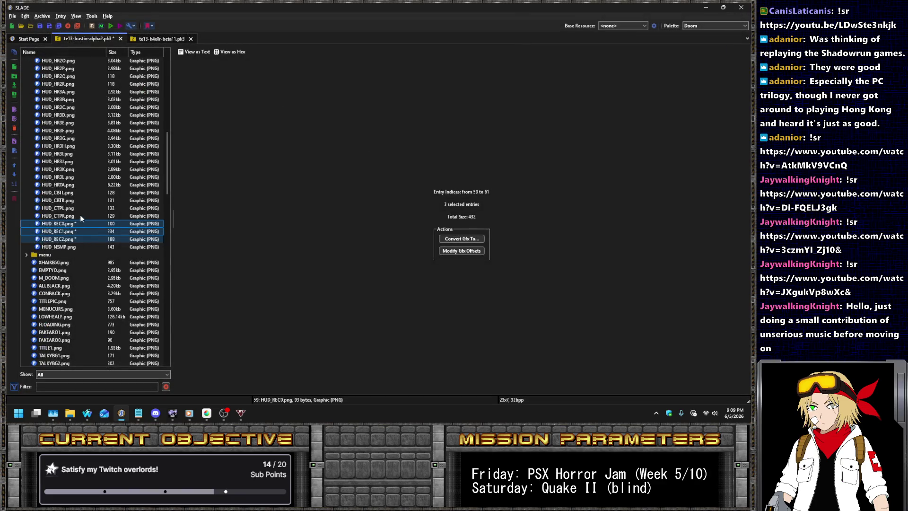
# - Preview the new REC graphics along with the HUD_CTPR and HUD_CTPL corner graphics
pyautogui.click(75, 223)
pyautogui.press('Down')
pyautogui.press('Down')
pyautogui.press('Up')
pyautogui.press('Down')
pyautogui.press('Up')
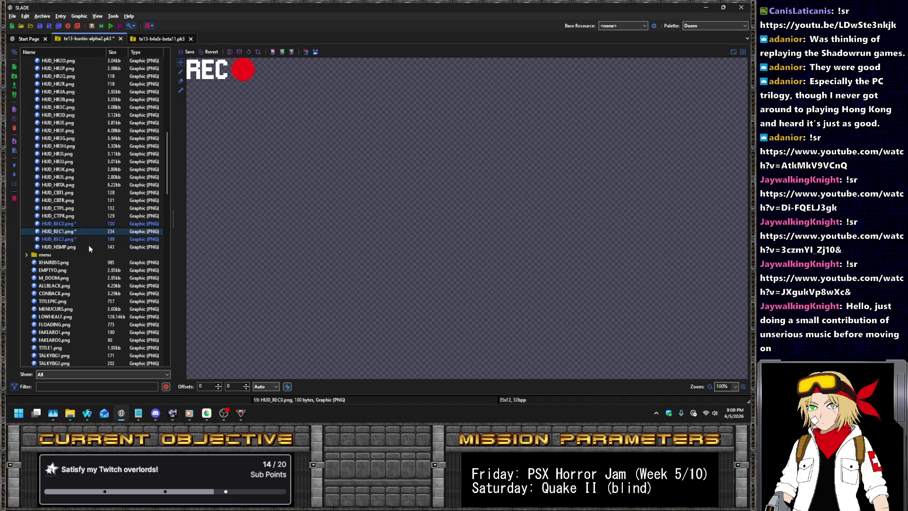
pyautogui.press('Up')
pyautogui.press('Up')
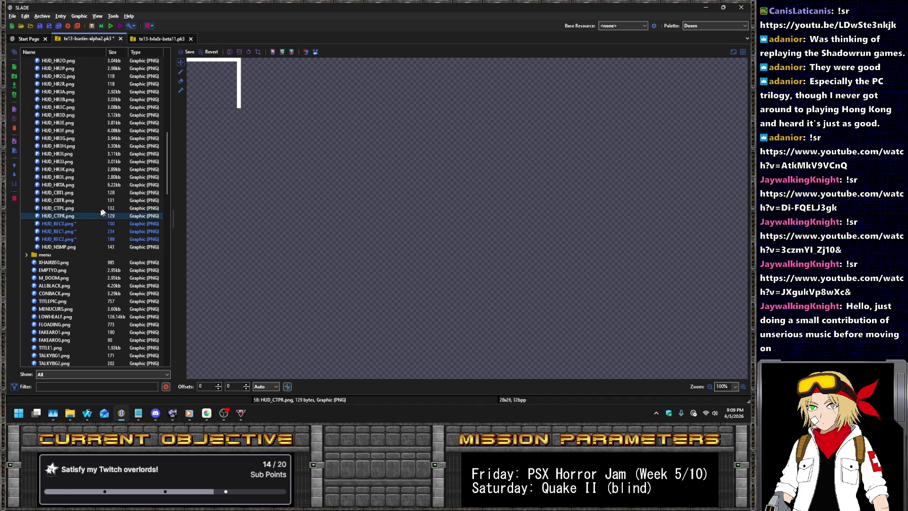
pyautogui.click(70, 208)
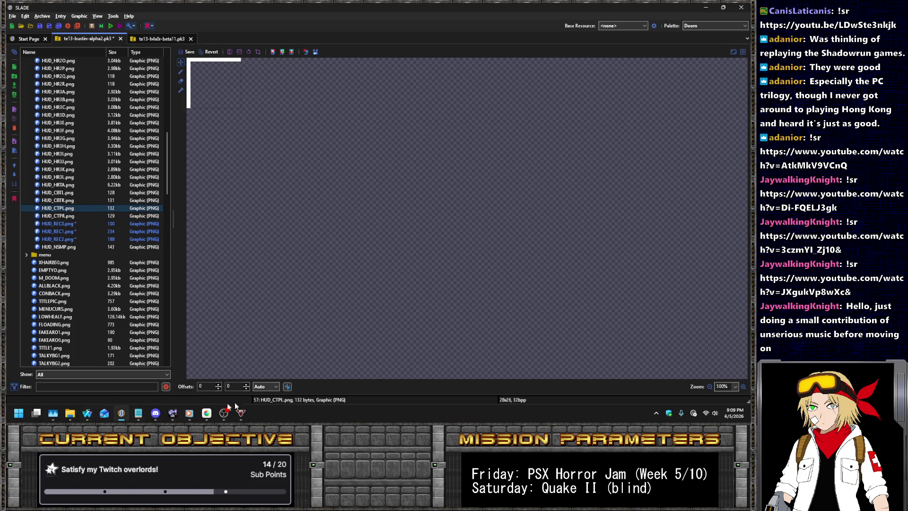
pyautogui.click(206, 413)
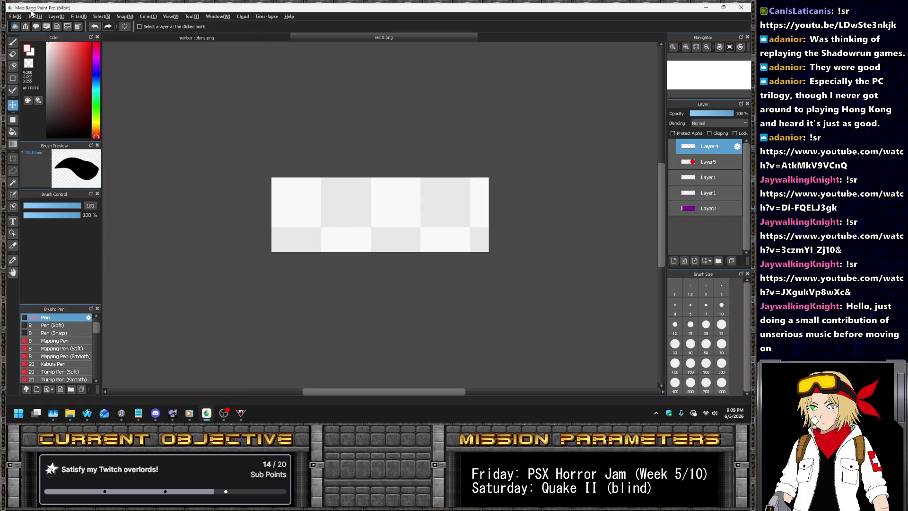
# - Open the four cam border PNGs: bottom left, bottom right, top left and top right
pyautogui.click(15, 16)
pyautogui.press('Escape')
pyautogui.click(37, 67)
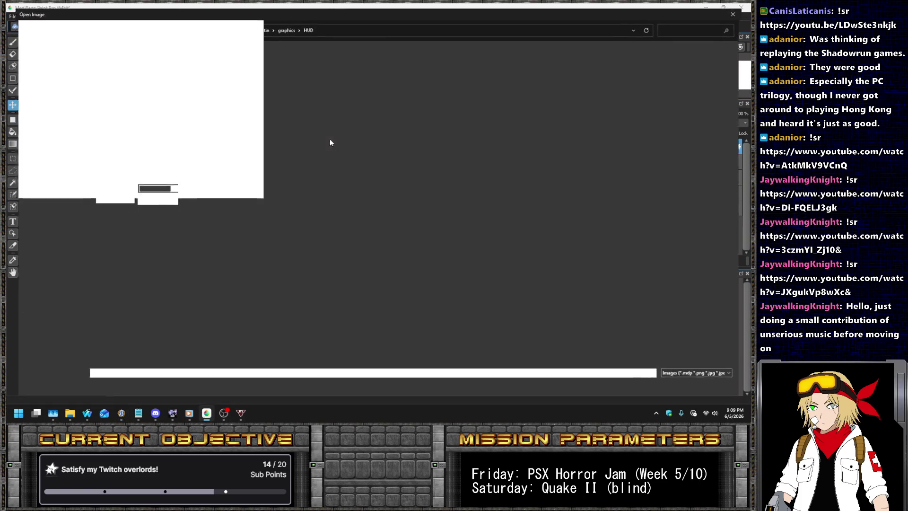
pyautogui.doubleClick(182, 15)
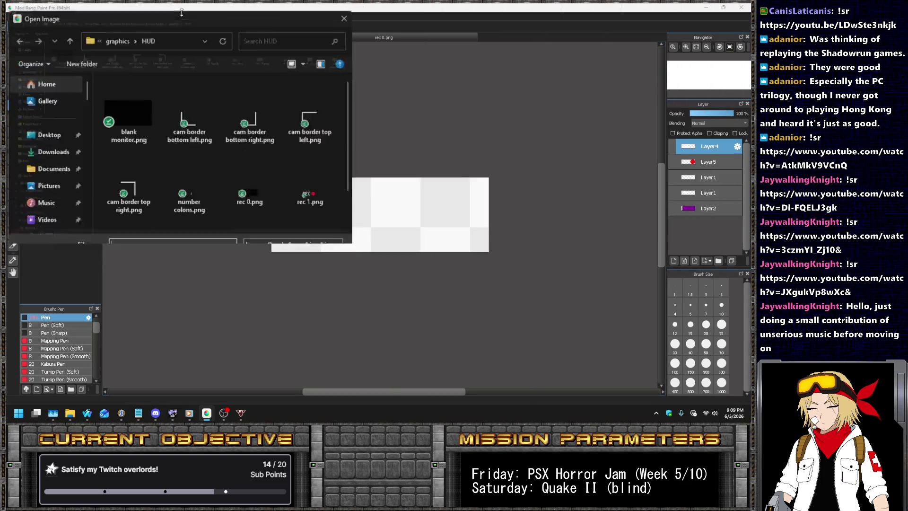
pyautogui.doubleClick(142, 92)
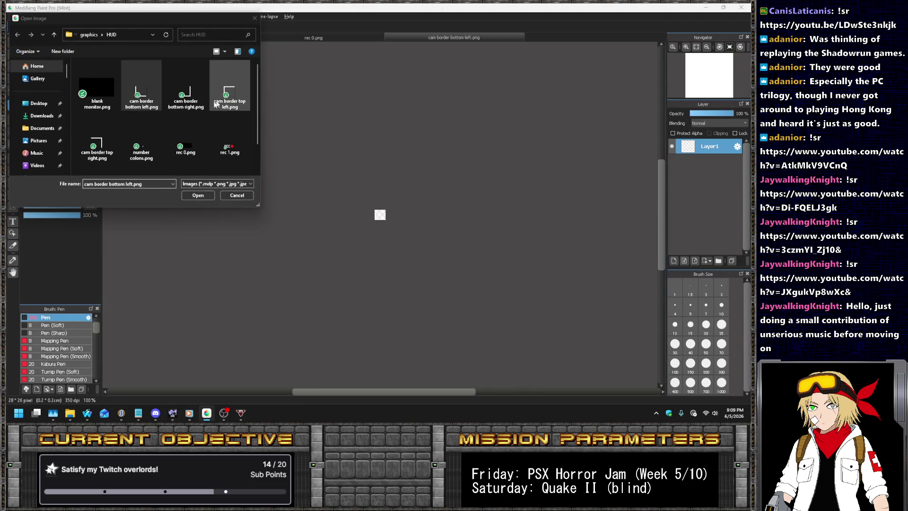
pyautogui.doubleClick(186, 92)
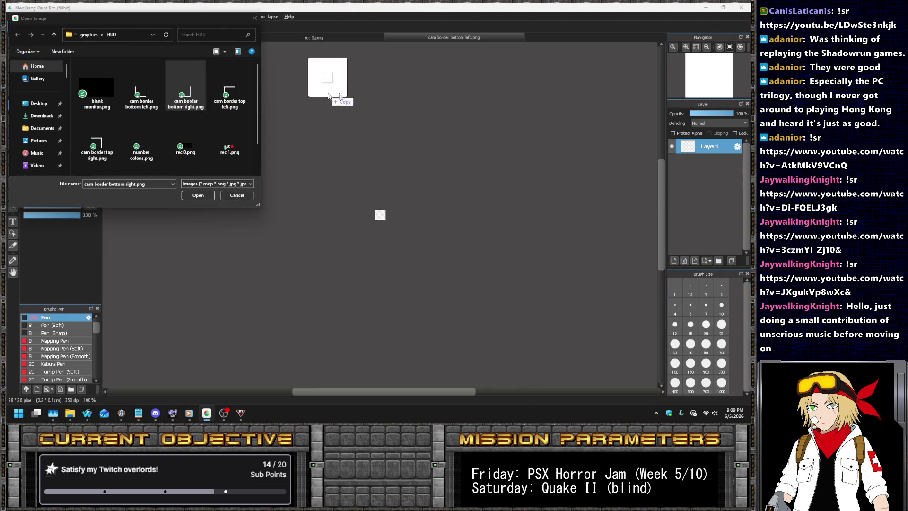
pyautogui.doubleClick(230, 92)
pyautogui.doubleClick(86, 148)
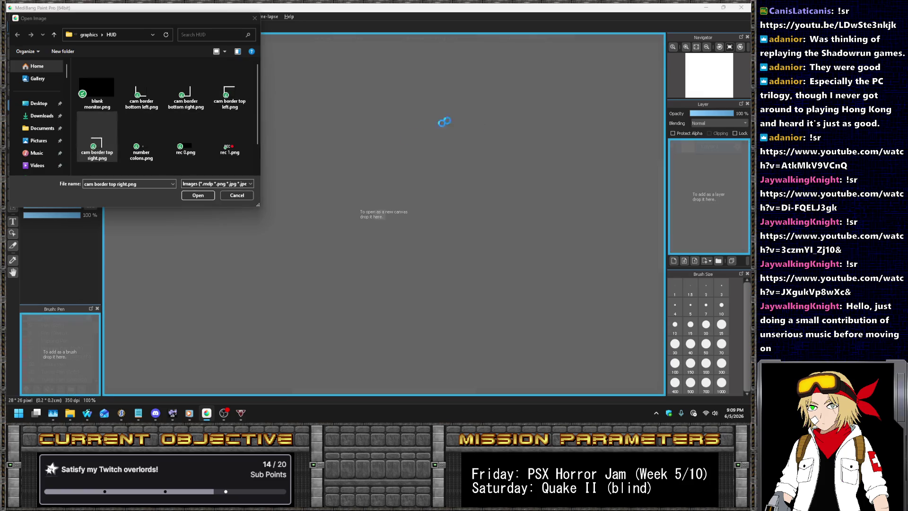
pyautogui.click(229, 196)
# - Resize the bottom-left cam border canvas to 42×40 pixels
pyautogui.click(299, 40)
pyautogui.click(36, 16)
pyautogui.click(62, 129)
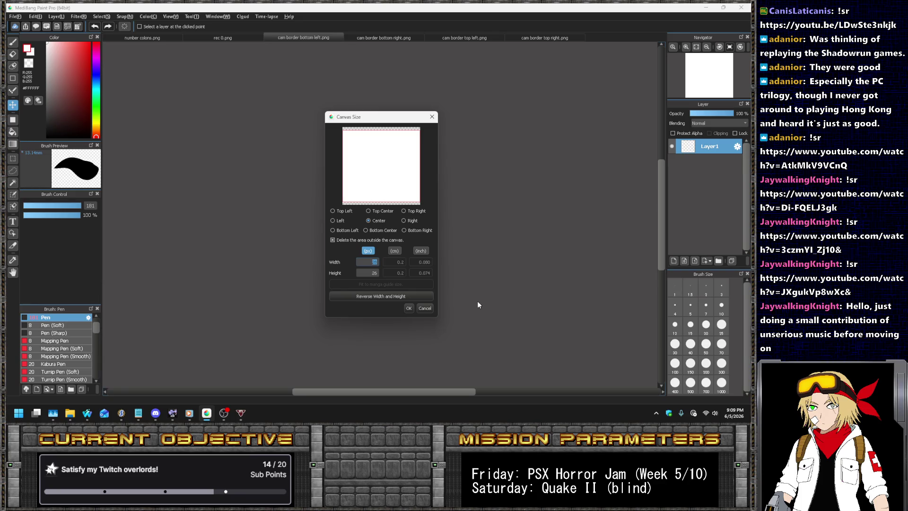
pyautogui.write('32')
pyautogui.press('BackSpace')
pyautogui.press('BackSpace')
pyautogui.write('42')
pyautogui.press('Tab')
pyautogui.write('40')
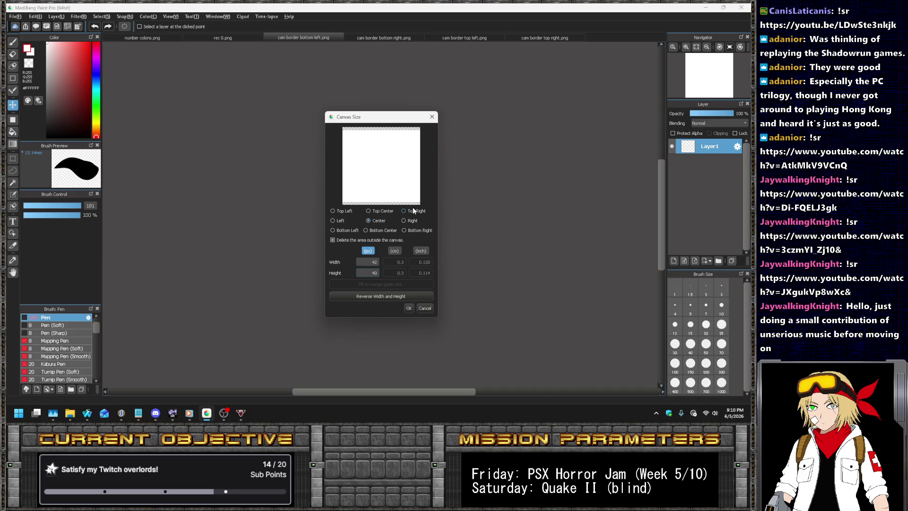
pyautogui.click(408, 309)
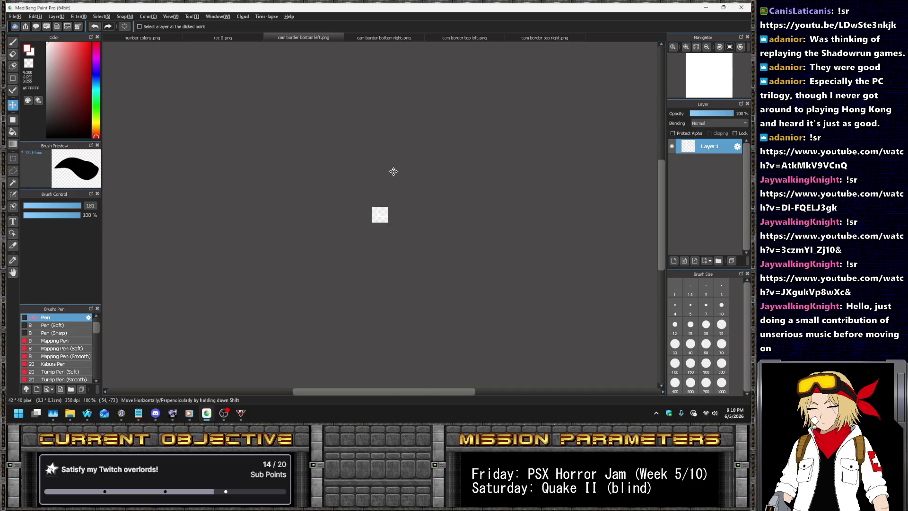
# - Shift the white corner down-left and pen white strips along the left and bottom edges
pyautogui.scroll(5, 393, 172)
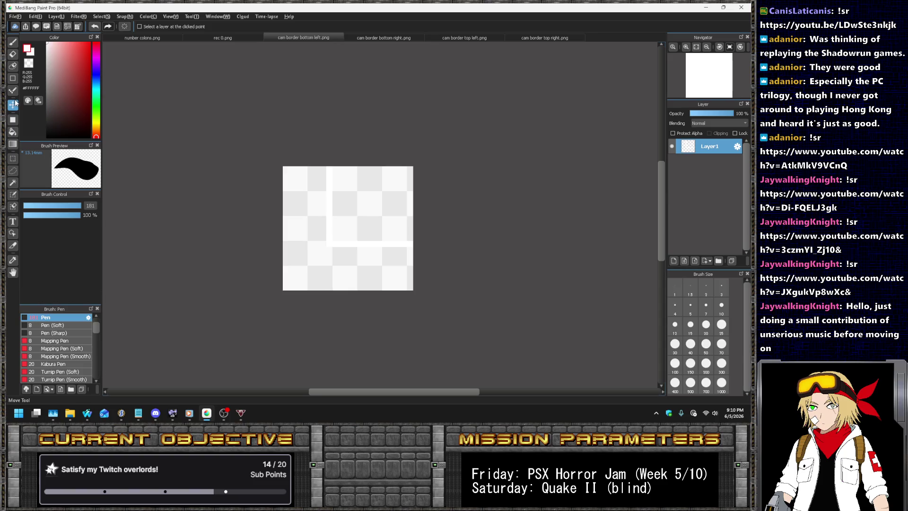
pyautogui.scroll(1, 333, 232)
pyautogui.moveTo(351, 237); pyautogui.dragTo(263, 323)
pyautogui.click(12, 90)
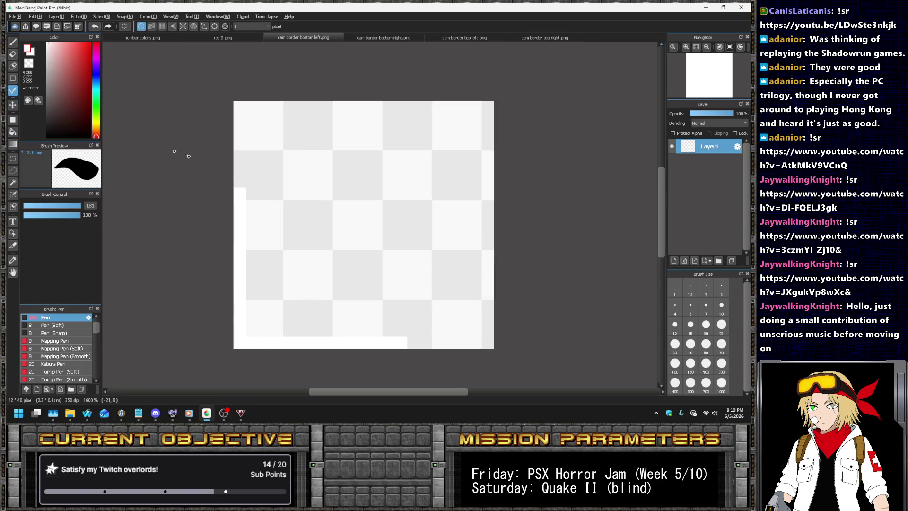
pyautogui.scroll(1, 238, 199)
pyautogui.scroll(1, 242, 165)
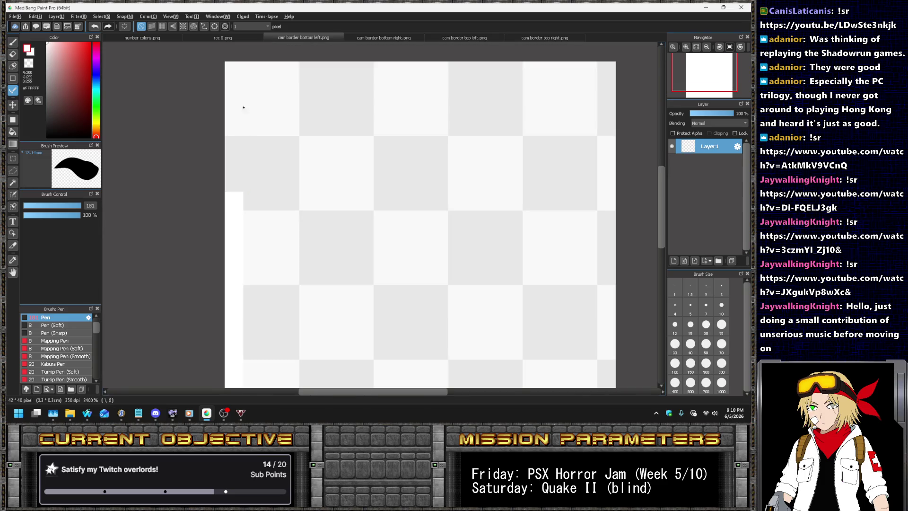
pyautogui.moveTo(241, 112)
pyautogui.mouseDown()
pyautogui.moveTo(229, 188)
pyautogui.moveTo(229, 95)
pyautogui.mouseUp()
pyautogui.scroll(-2, 232, 63)
pyautogui.scroll(2, 322, 182)
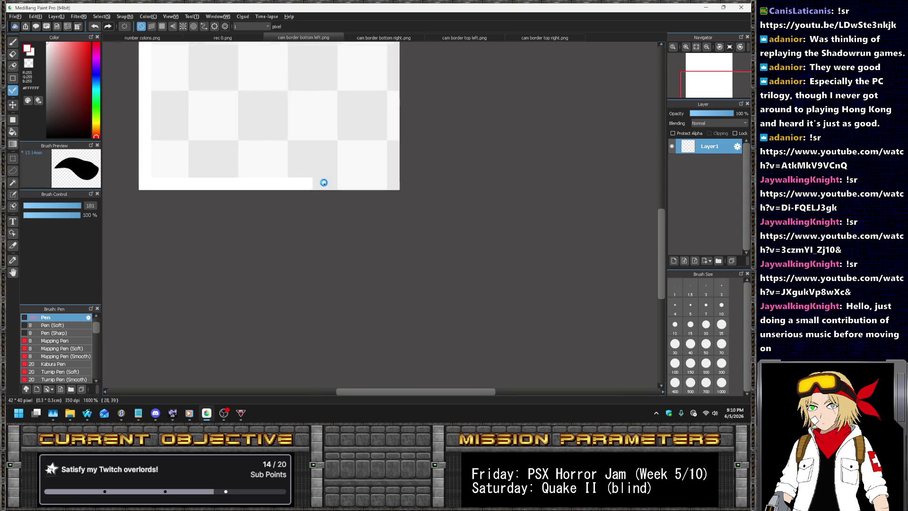
pyautogui.moveTo(307, 180); pyautogui.dragTo(437, 175)
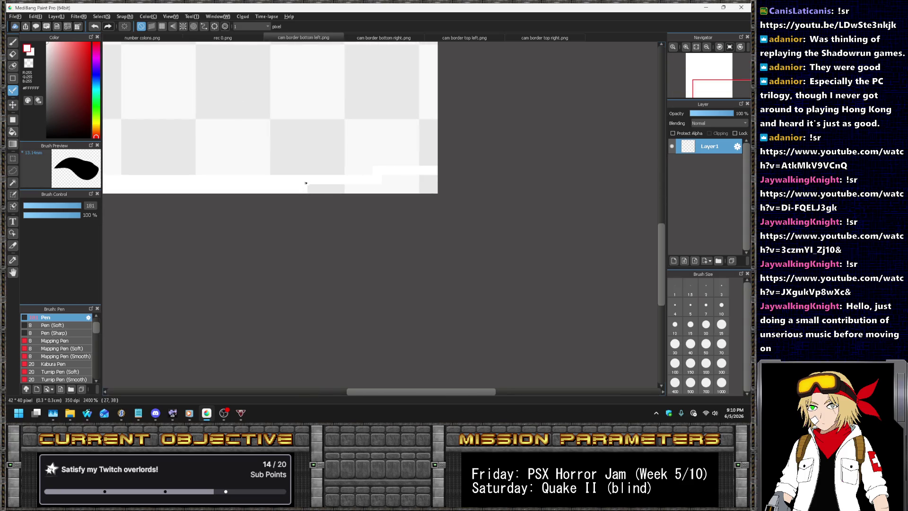
pyautogui.hotkey('ctrl', 'z')
pyautogui.moveTo(305, 180)
pyautogui.mouseDown()
pyautogui.moveTo(436, 181)
pyautogui.moveTo(280, 190)
pyautogui.mouseUp()
pyautogui.click(121, 413)
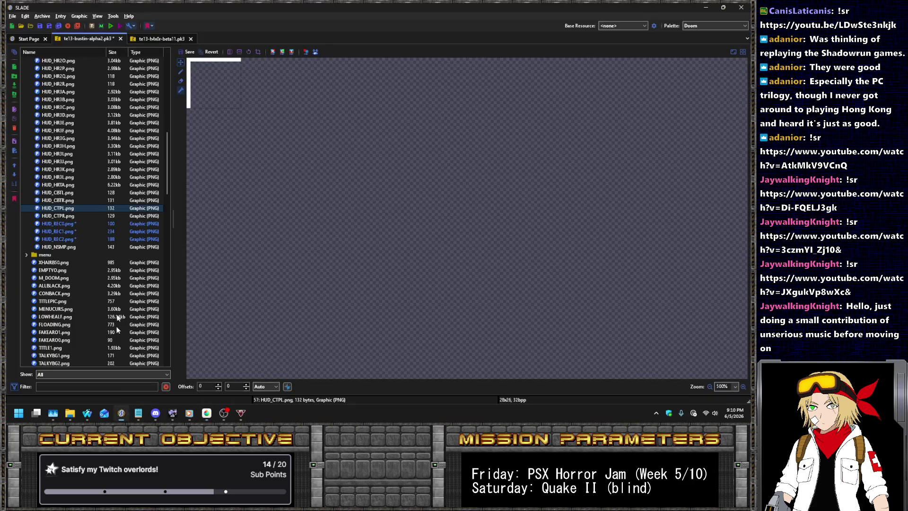
# - Save the archive and launch a test run in UZDoom
pyautogui.click(88, 187)
pyautogui.hotkey('ctrl', 's')
pyautogui.hotkey('ctrl', 'shift', 'r')
pyautogui.press('Return')
pyautogui.press('Return')
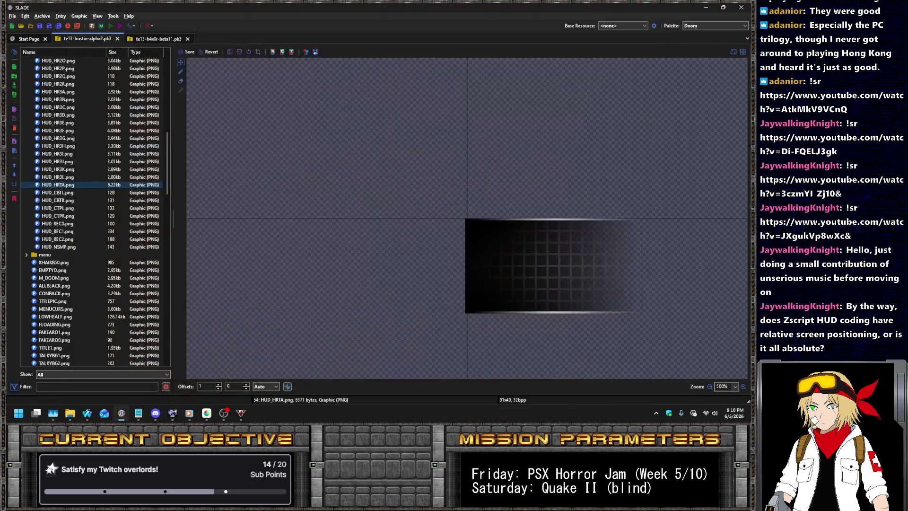
# - Scroll down the entry list to zsystem and open hud.zsc
pyautogui.scroll(-5, 95, 212)
pyautogui.scroll(-10, 116, 206)
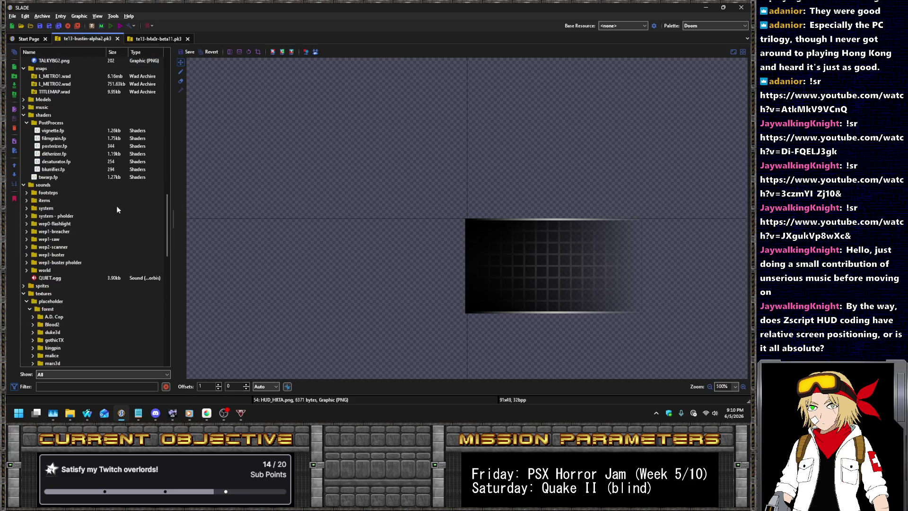
pyautogui.scroll(-2, 76, 231)
pyautogui.scroll(-2, 79, 250)
pyautogui.scroll(-2, 79, 265)
pyautogui.scroll(-3, 66, 289)
pyautogui.click(46, 309)
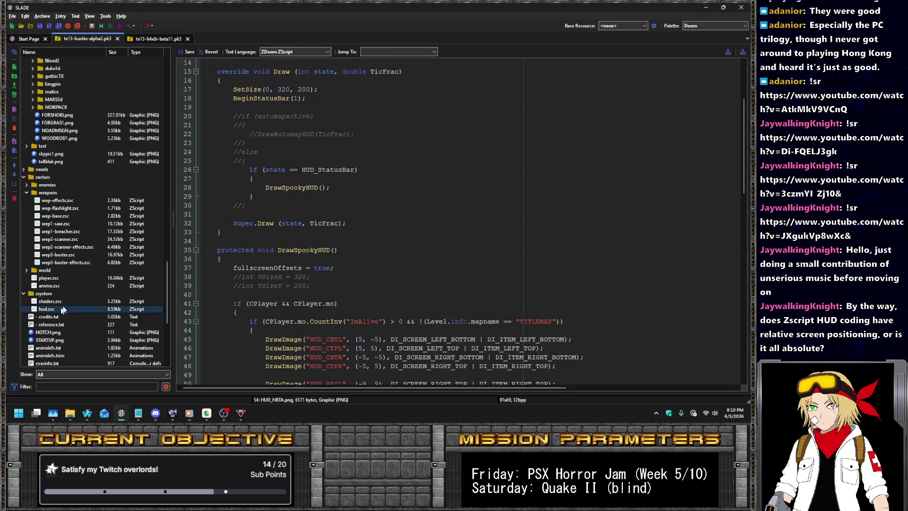
# - Change the HUD_NSMP y offset on line 51 from 21 to 22
pyautogui.scroll(-5, 331, 218)
pyautogui.scroll(-5, 337, 215)
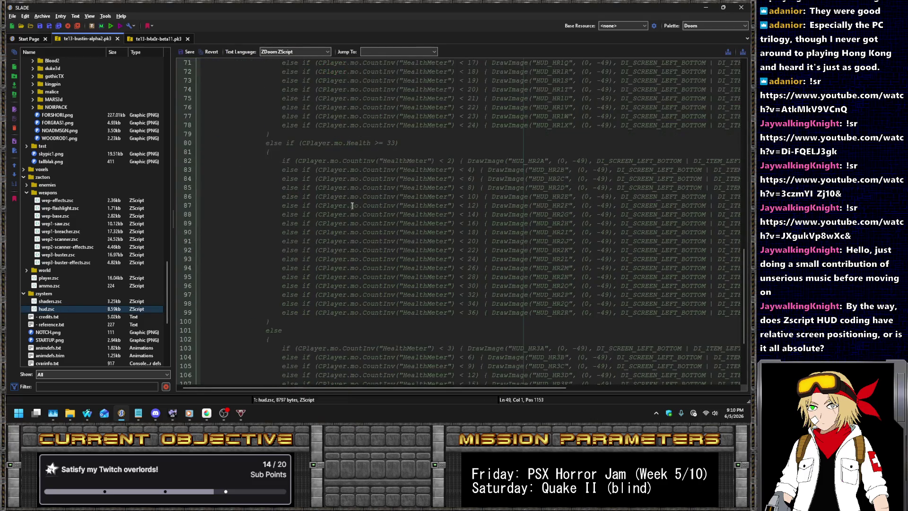
pyautogui.scroll(2, 369, 189)
pyautogui.click(379, 179)
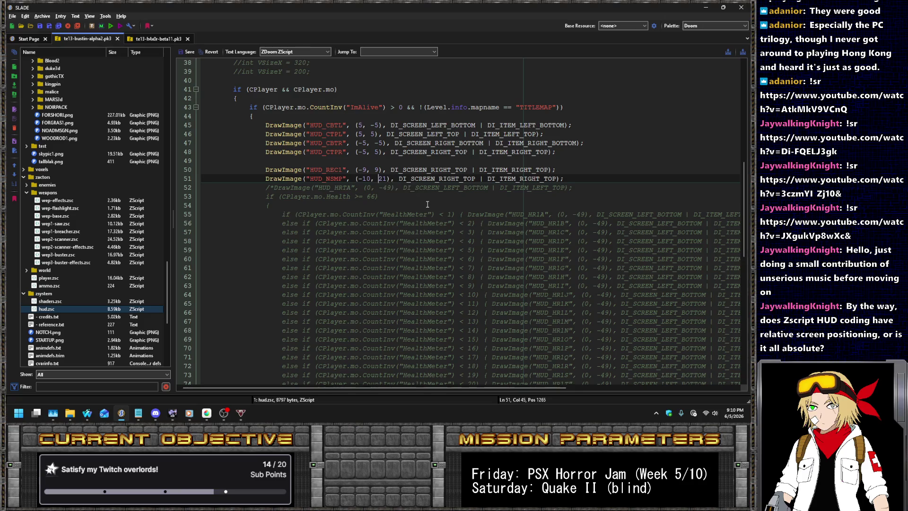
pyautogui.write('22')
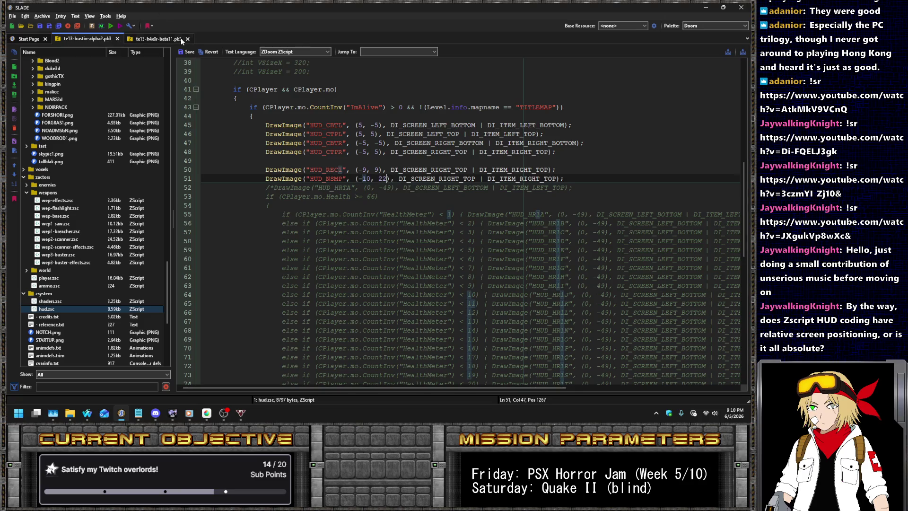
# - Save hud.zsc and the archive, then start a UZDoom test run
pyautogui.click(186, 53)
pyautogui.hotkey('ctrl', 's')
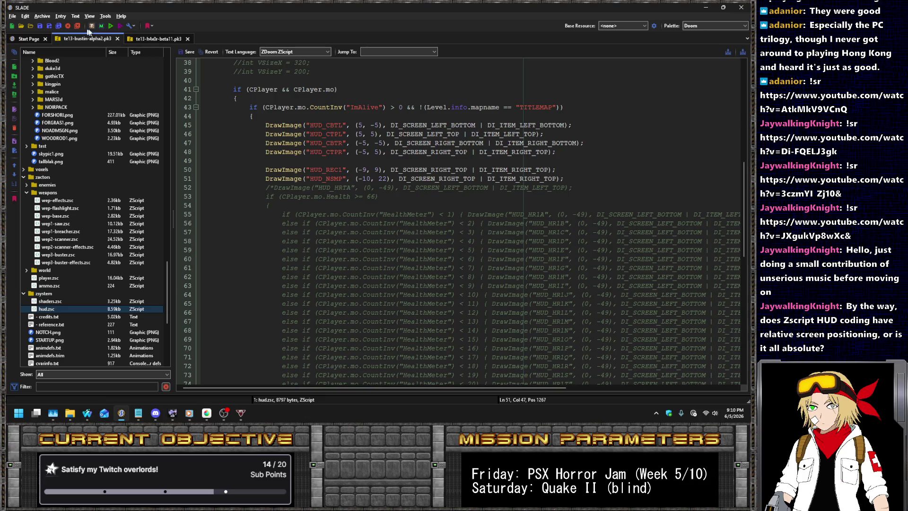
pyautogui.click(111, 26)
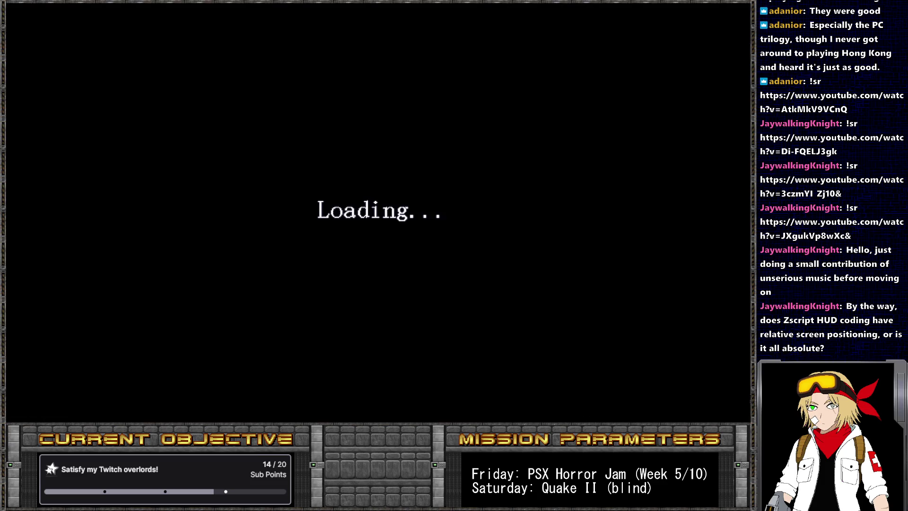
# - Start a new game, walk the corridor to check the REC camera frame, then leave the game
pyautogui.press('Return')
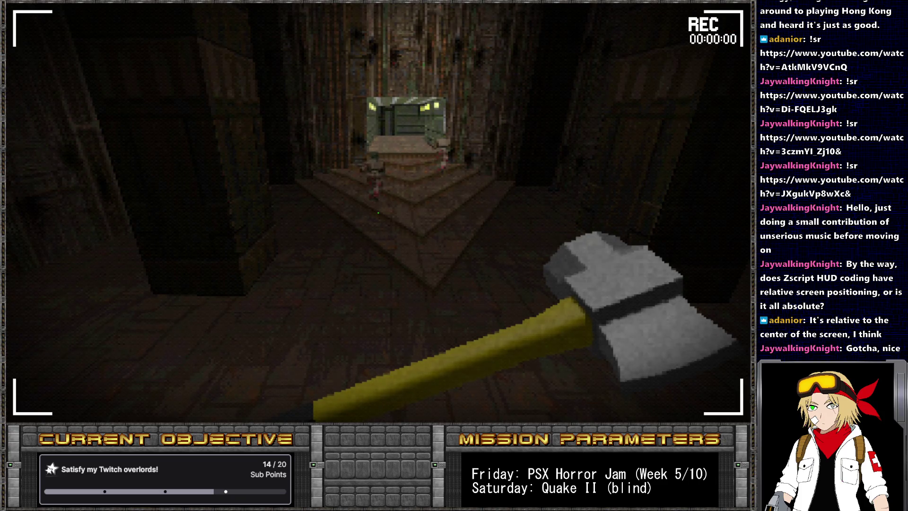
pyautogui.press('s')
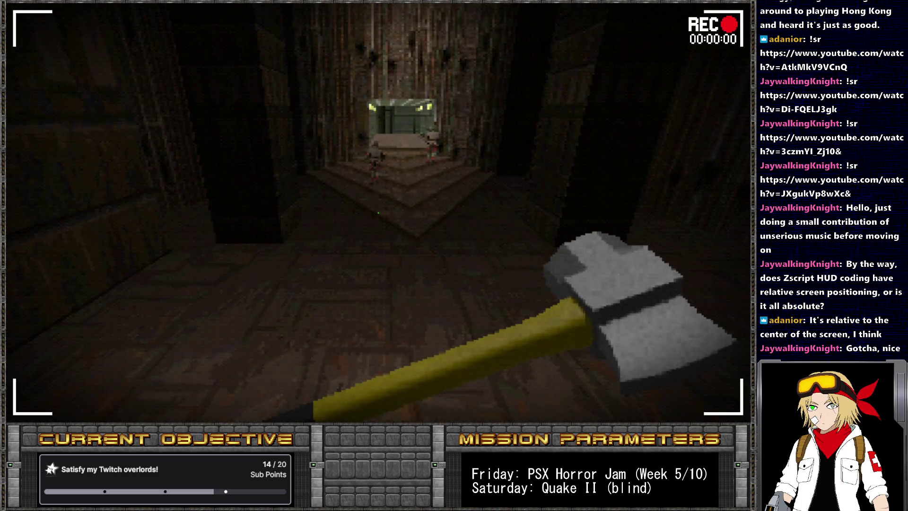
pyautogui.press('w')
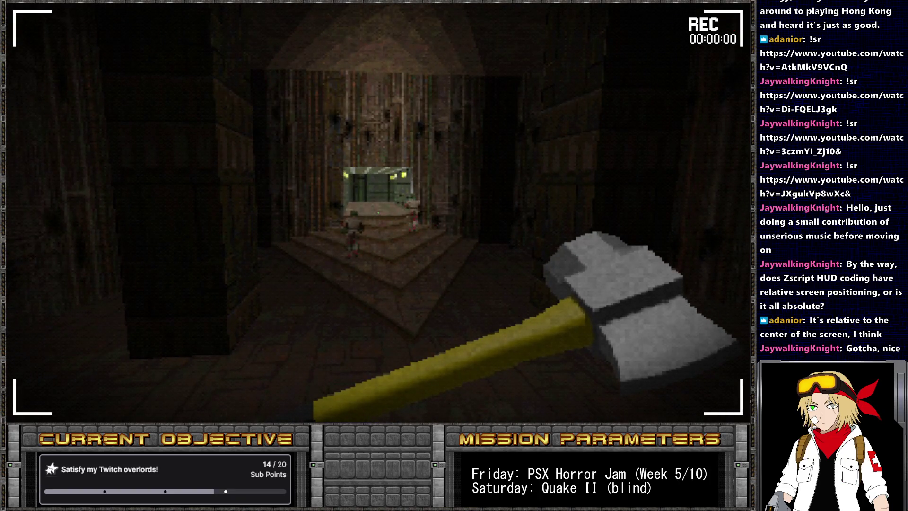
pyautogui.hotkey('alt', 'Tab')
# - Change the HUD_NSMP x offset on line 51 to -11
pyautogui.click(371, 178)
pyautogui.press('BackSpace')
pyautogui.write('1')
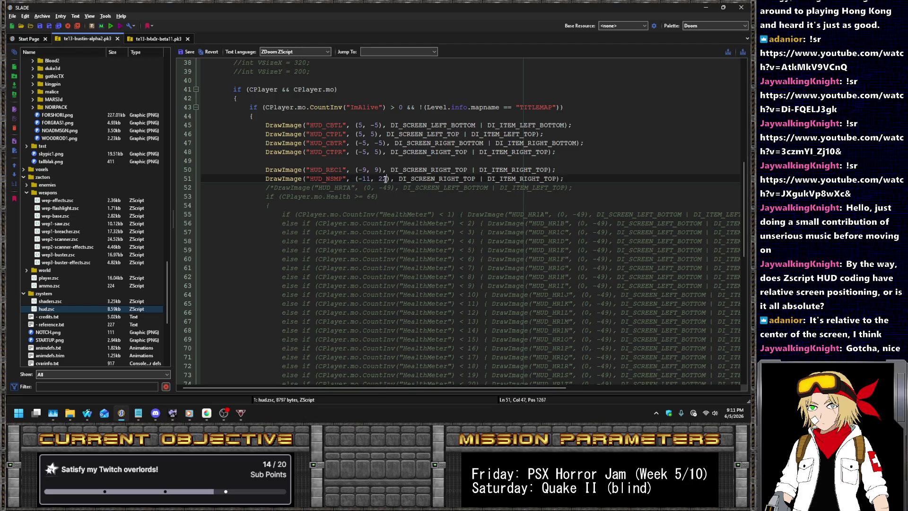
# - Save hud.zsc and run the archive with UZDoom
pyautogui.click(188, 53)
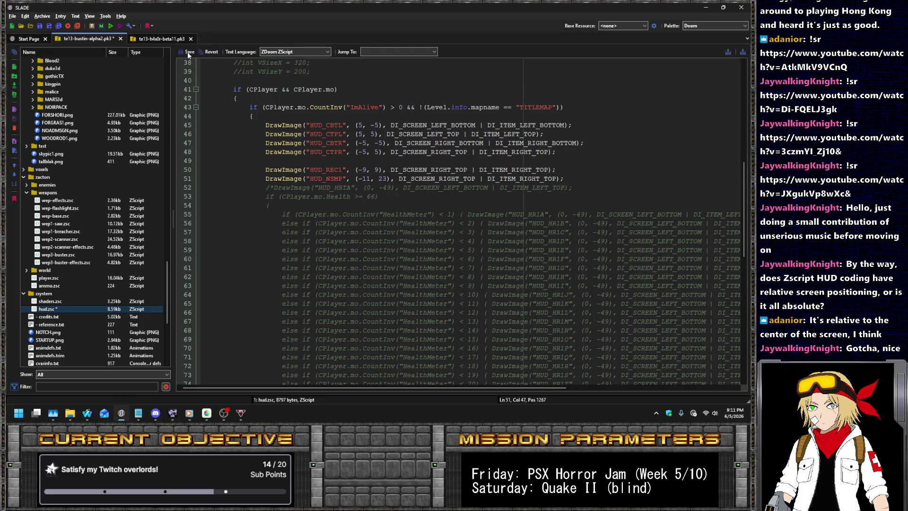
pyautogui.click(110, 25)
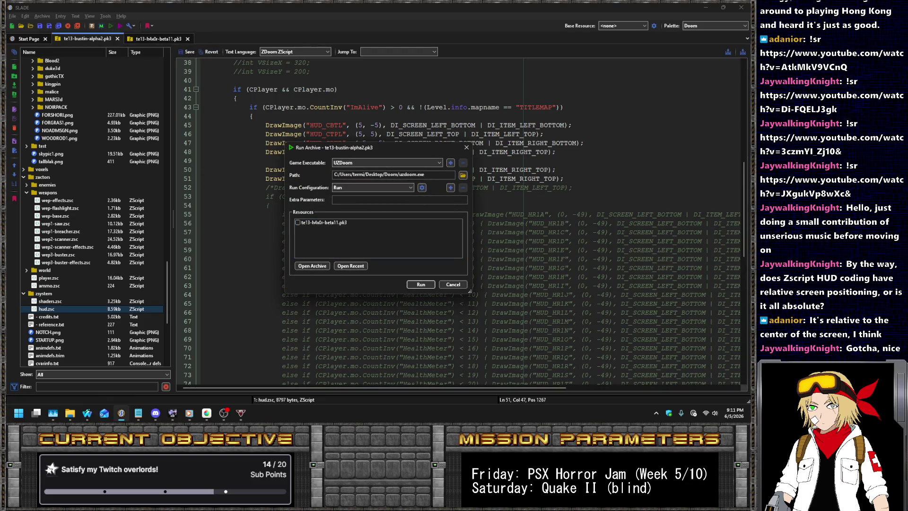
pyautogui.click(429, 286)
pyautogui.press('Return')
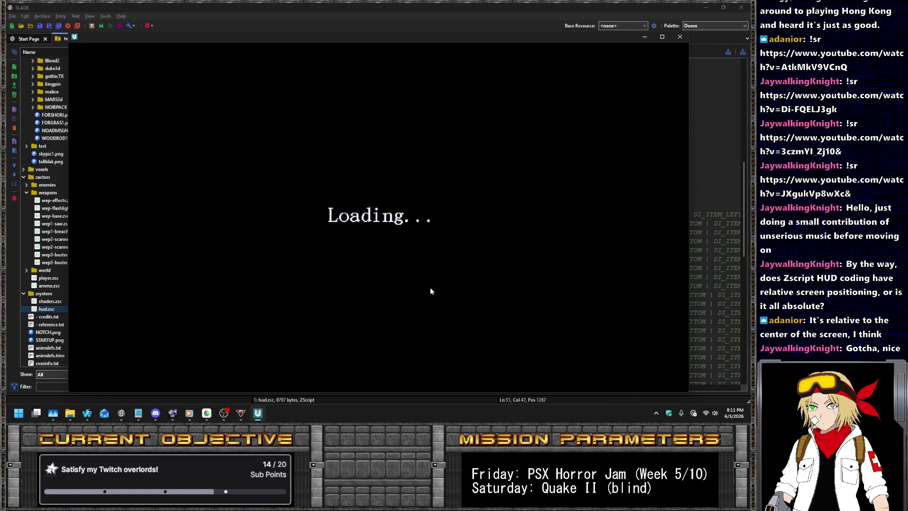
# - Start an episode, view the moved REC overlay and 00:00:00 timer, then quit UZDoom with Alt+F4
pyautogui.press('Return')
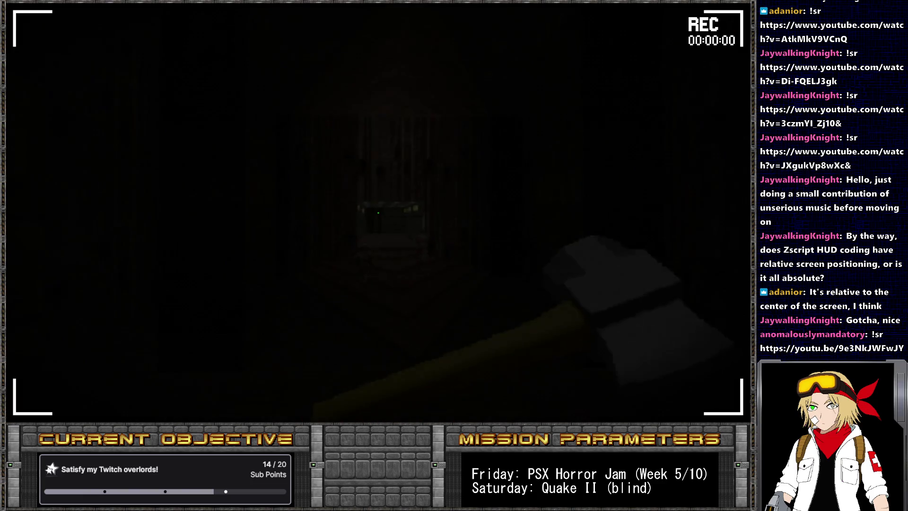
pyautogui.moveTo(379, 212)
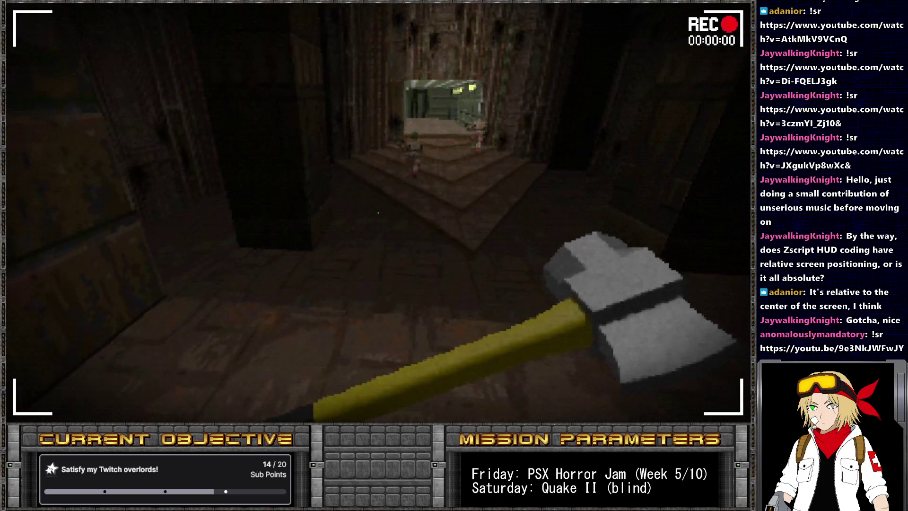
pyautogui.hotkey('alt', 'F4')
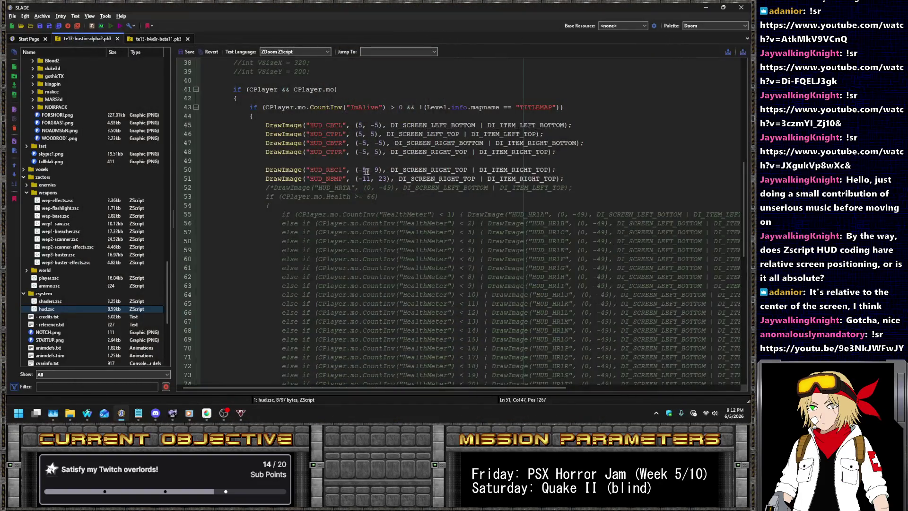
# - Restore the HUD_NSMP x offset to -10, save, relaunch UZDoom and start a new game
pyautogui.click(367, 178)
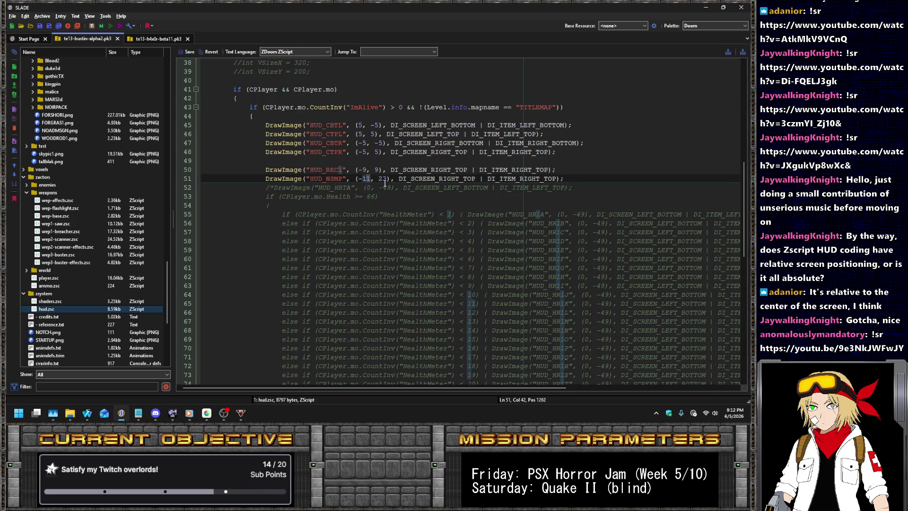
pyautogui.write('0')
pyautogui.press('Delete')
pyautogui.write('0')
pyautogui.click(115, 26)
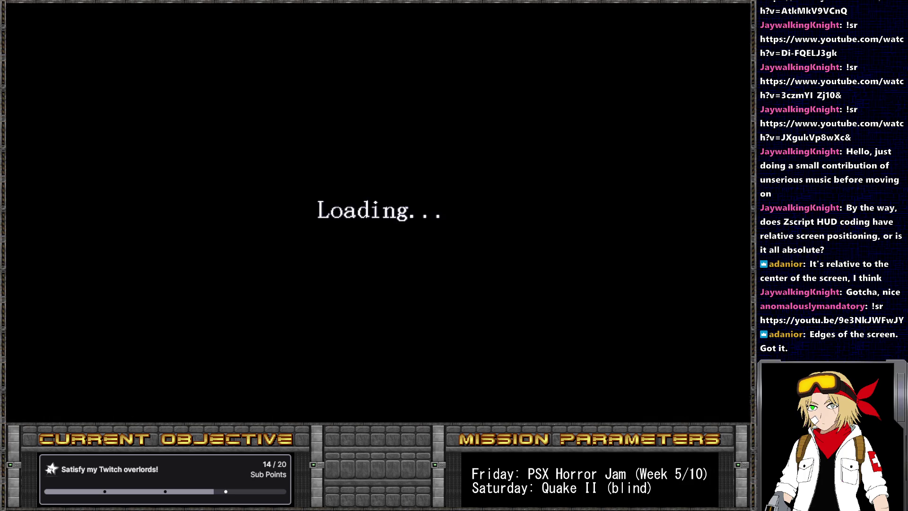
pyautogui.press('Return')
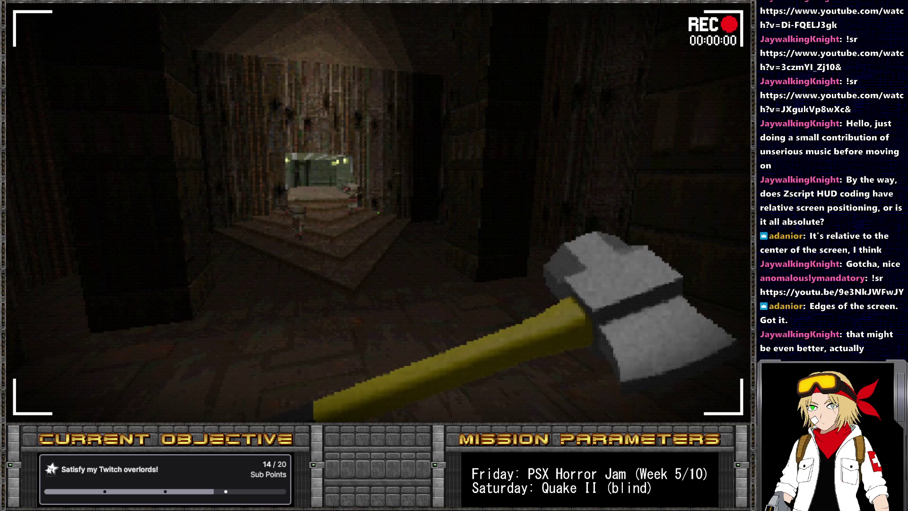
# - Advance down the corridor and attack the soldiers with the axe
pyautogui.press('w')
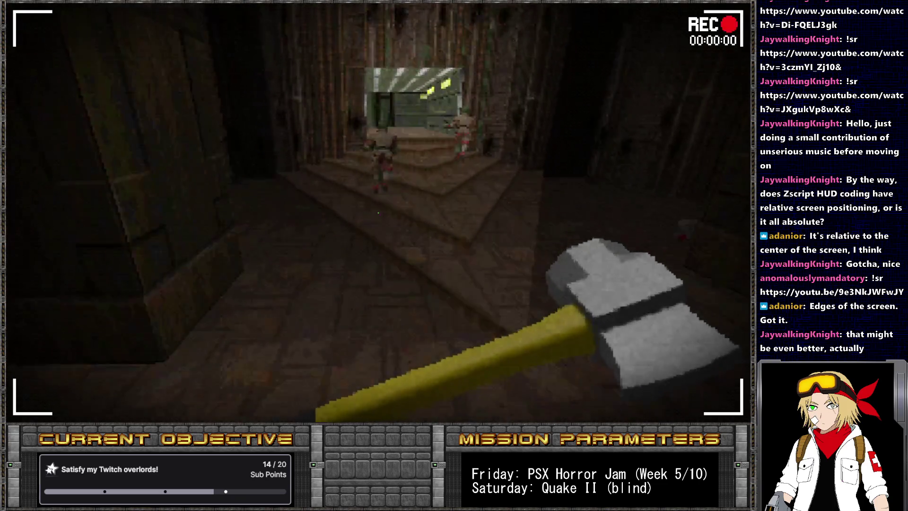
pyautogui.press('2')
pyautogui.press('1')
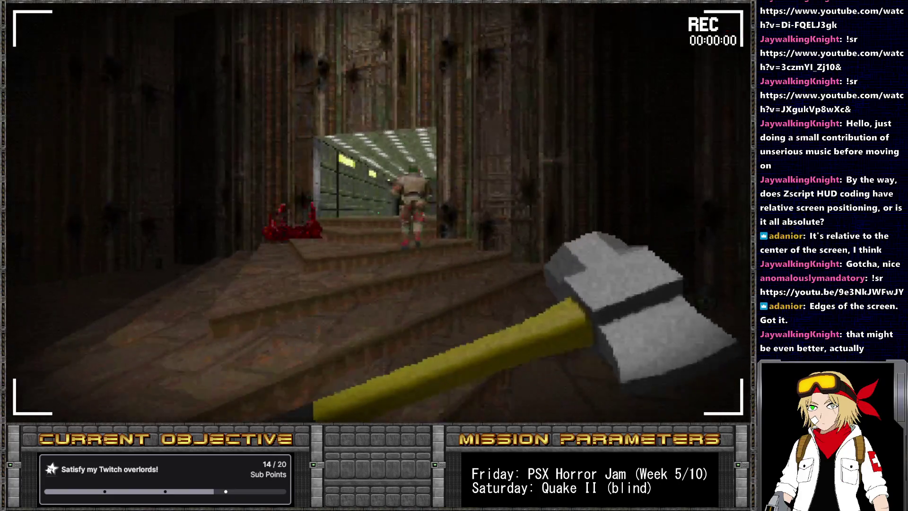
pyautogui.click(378, 213)
# - Explore the rooms and stairs, collecting the armor bonus and two clips
pyautogui.press('w')
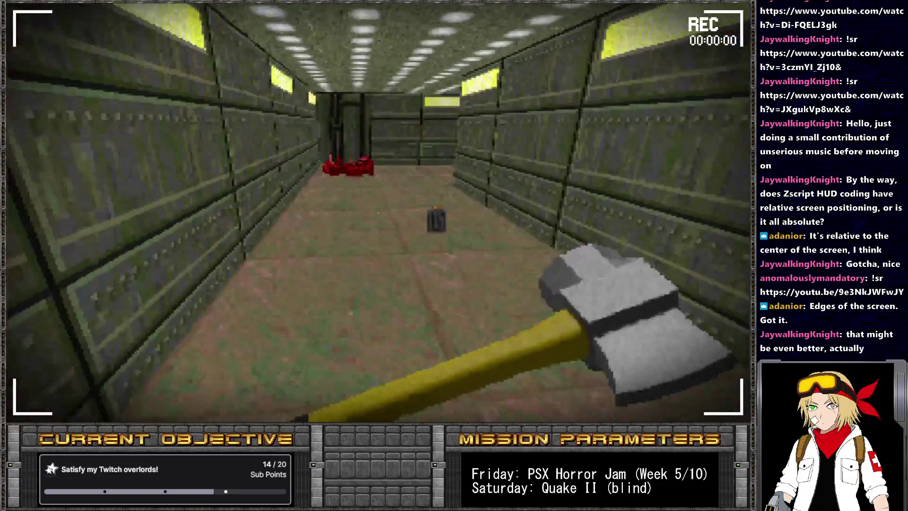
pyautogui.press('w')
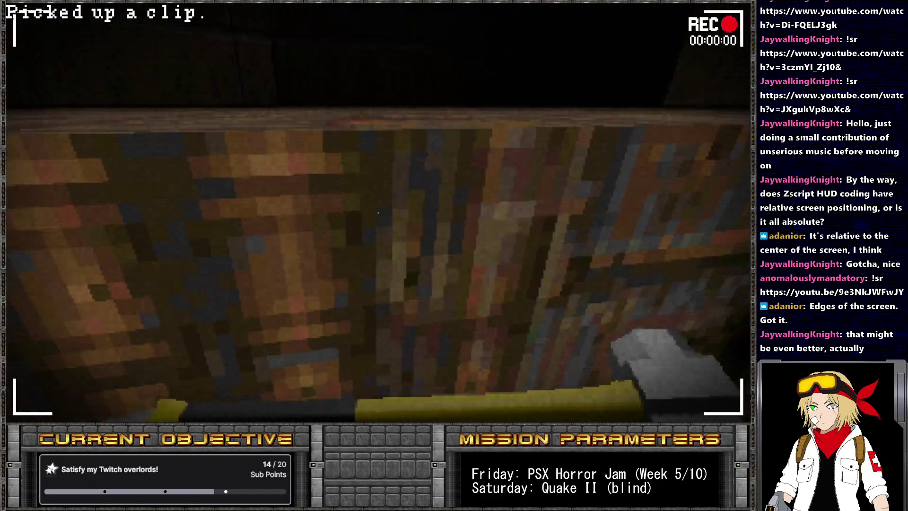
pyautogui.press('w')
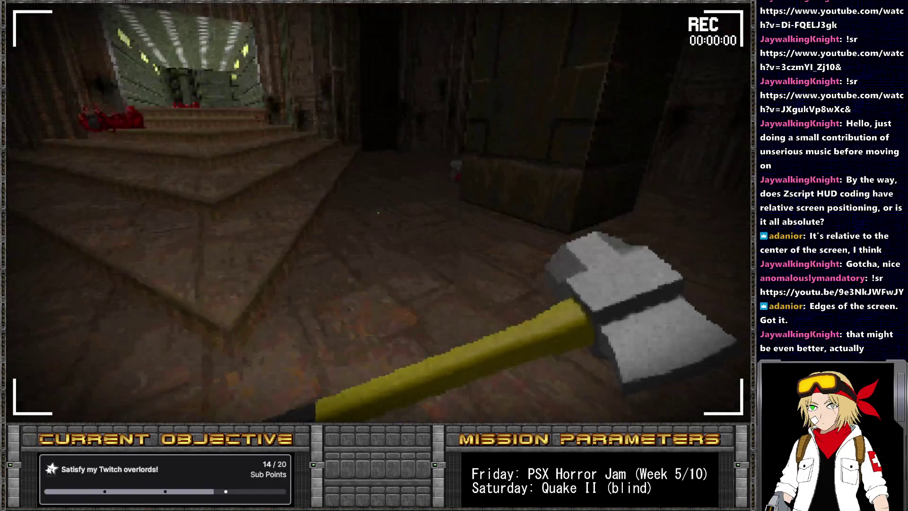
pyautogui.press('w')
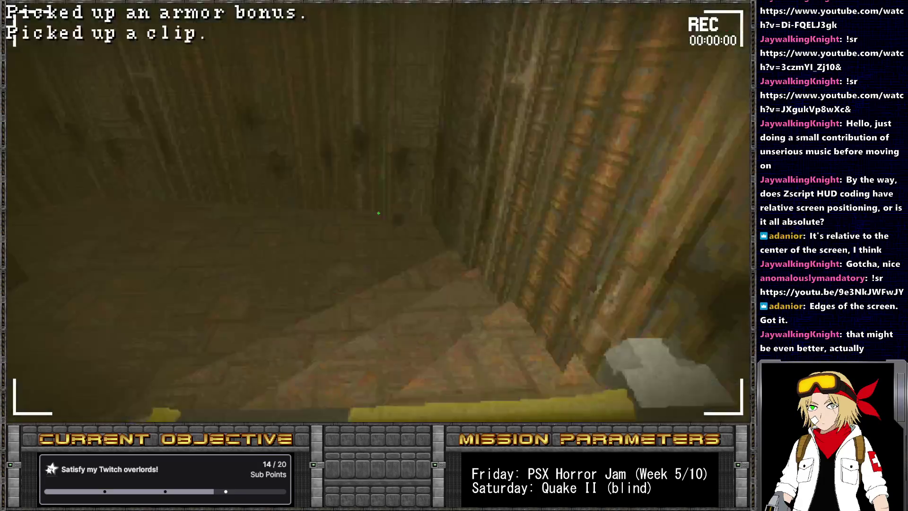
pyautogui.press('w')
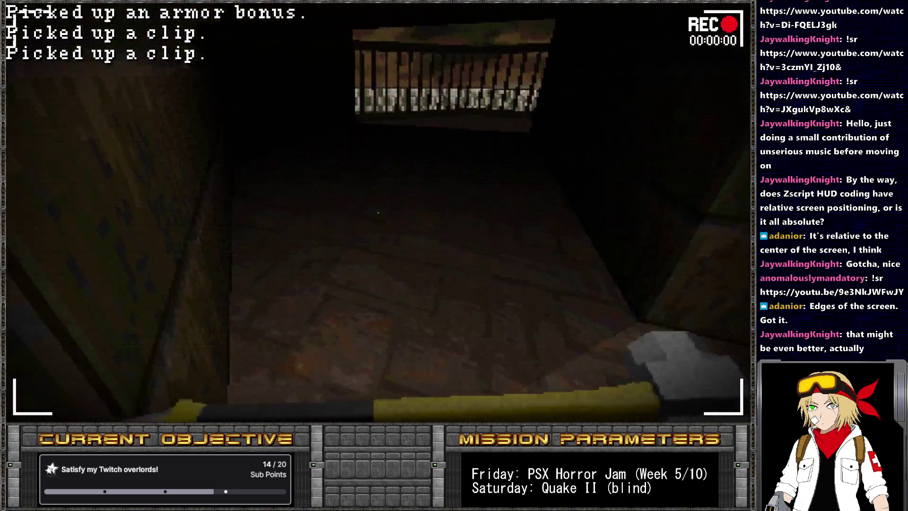
pyautogui.press('w')
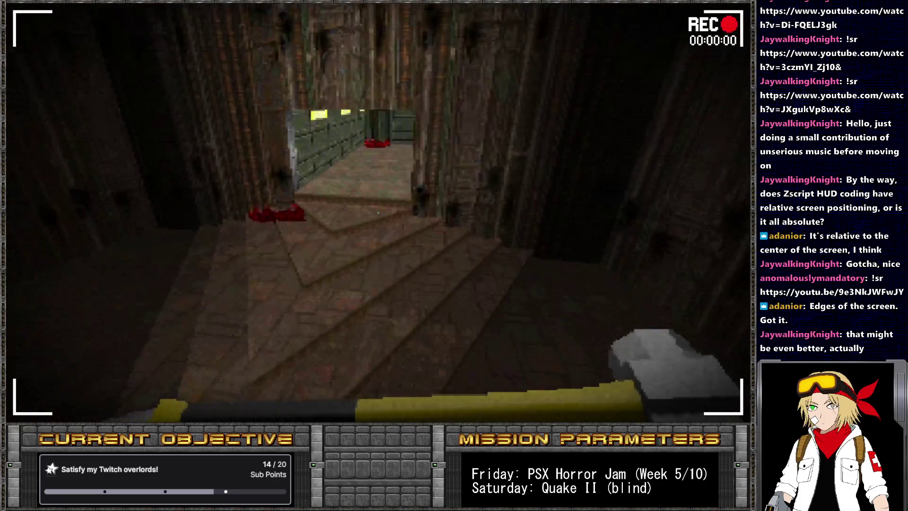
pyautogui.press('w')
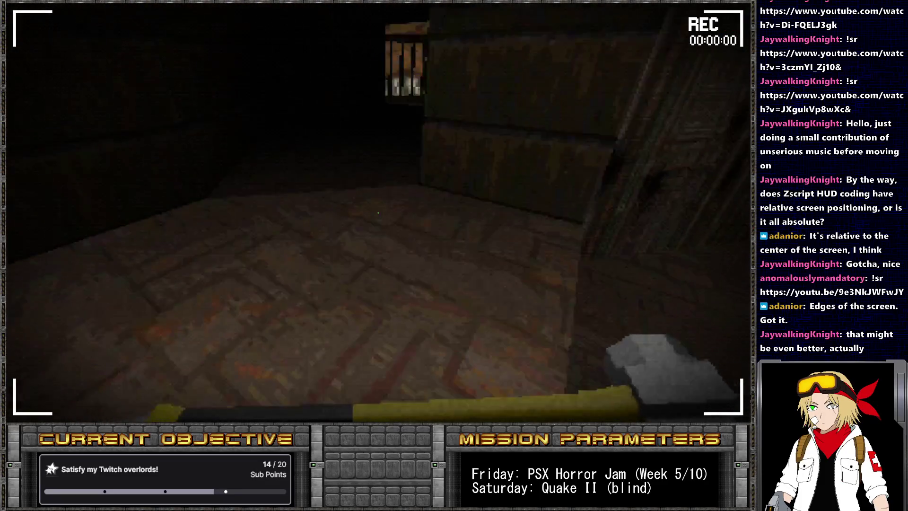
pyautogui.press('w')
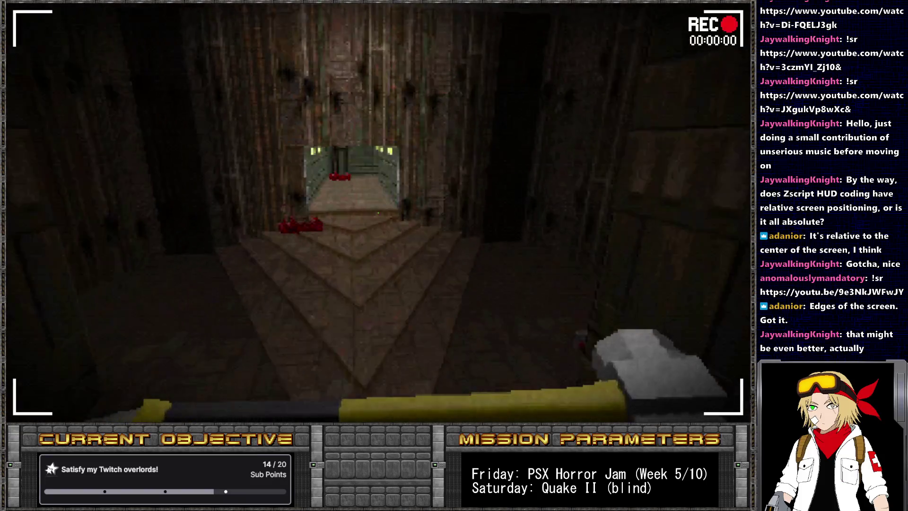
pyautogui.press('s')
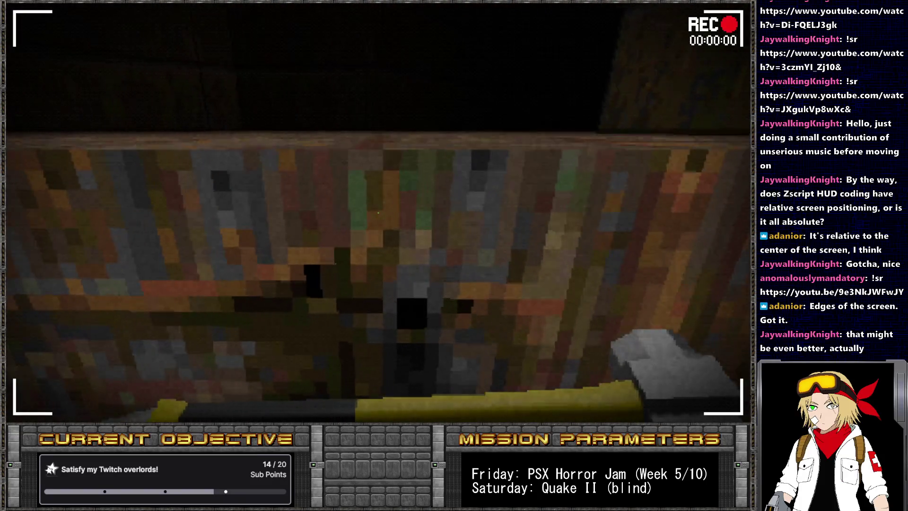
pyautogui.press('w')
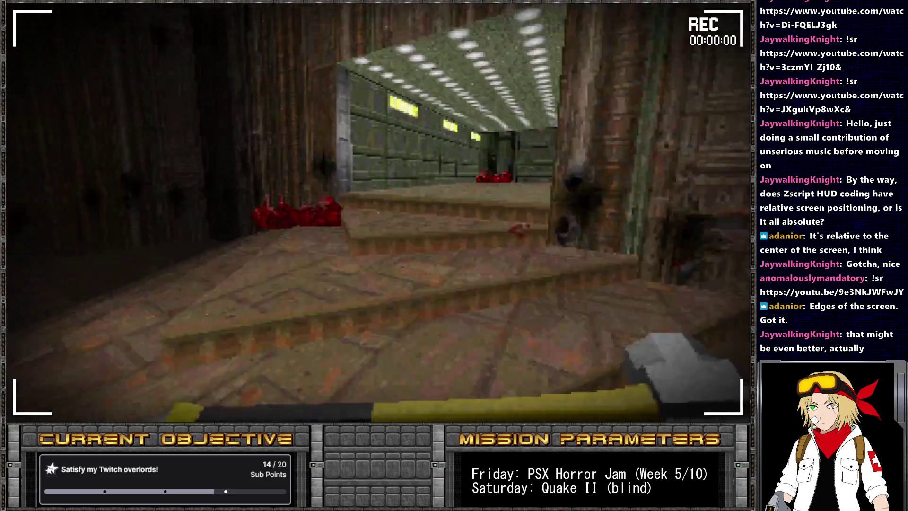
pyautogui.press('s')
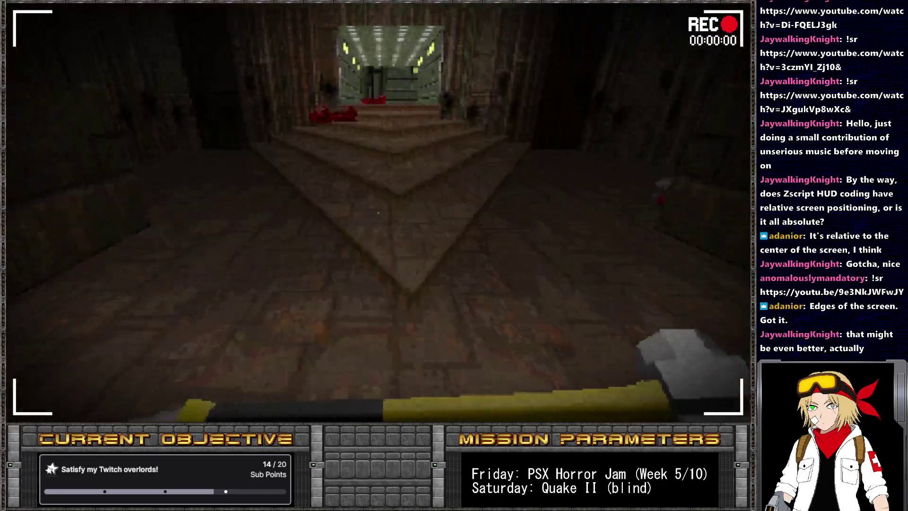
pyautogui.press('w')
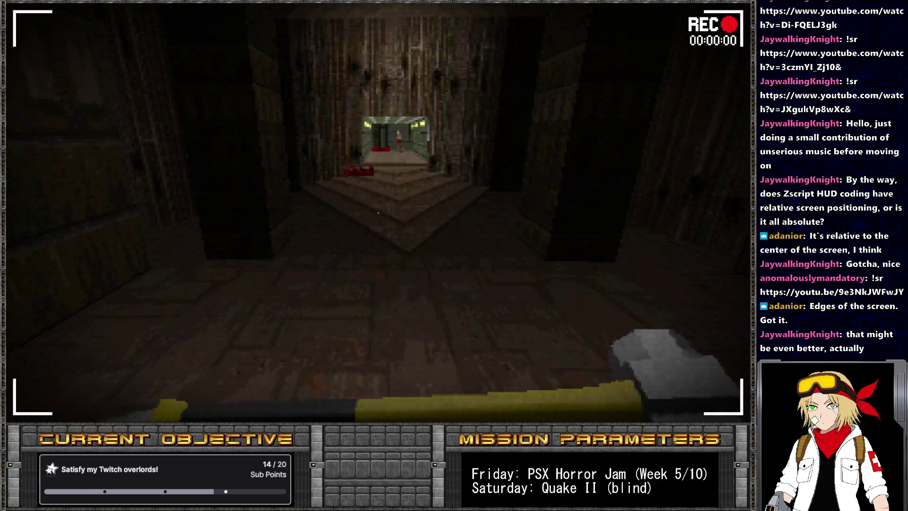
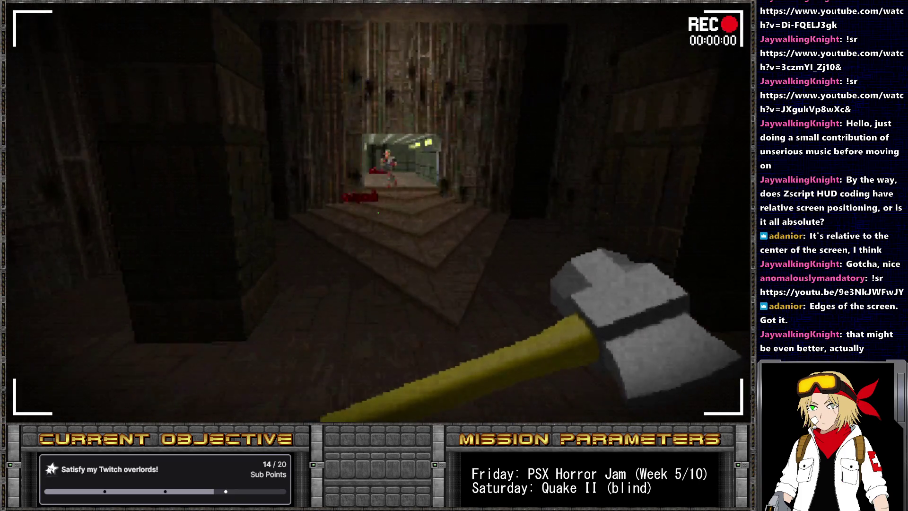
pyautogui.press('w')
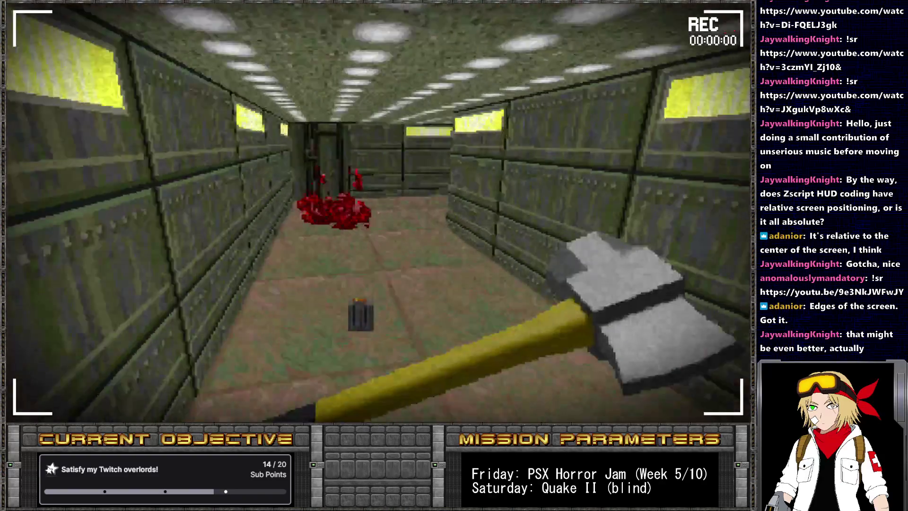
# - Walk up into the green hallway and back in GZDoom, then switch to hud.zsc in SLADE
pyautogui.press('s')
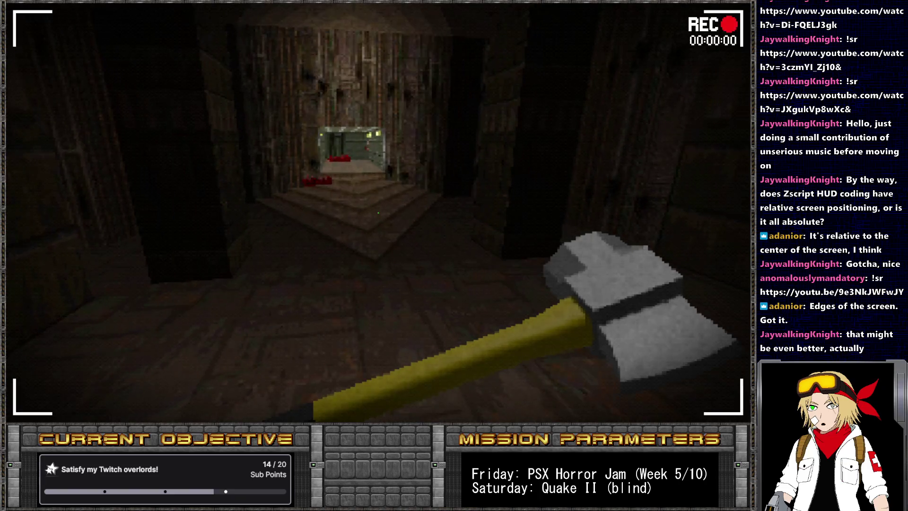
pyautogui.hotkey('alt', 'Tab')
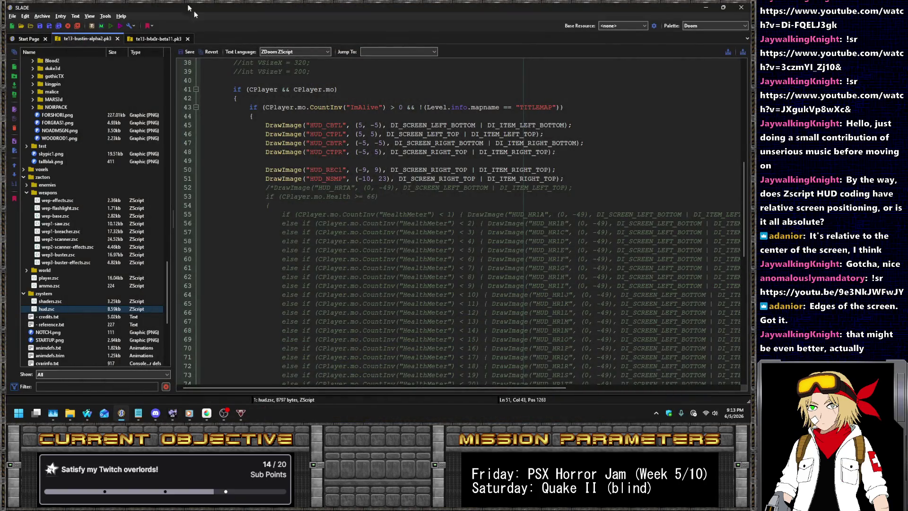
# - Close all the cam border image tabs in MediBang without saving them
pyautogui.click(206, 413)
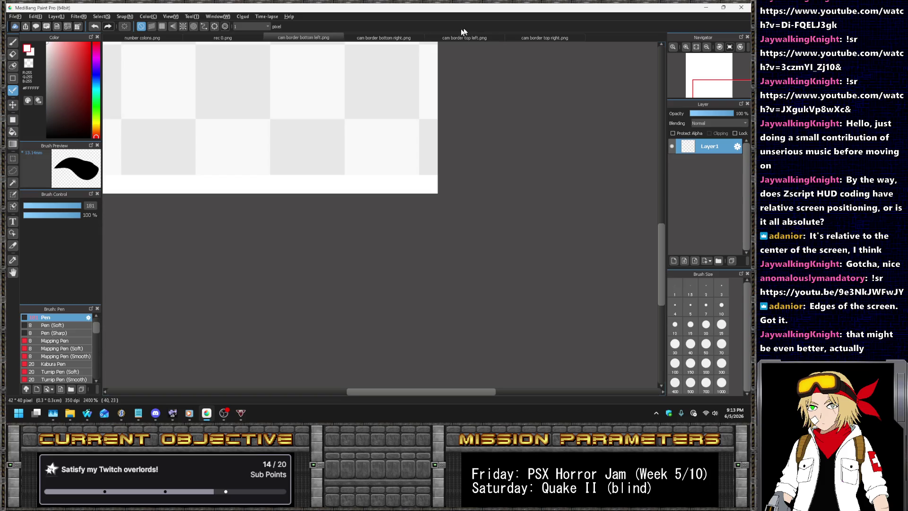
pyautogui.click(340, 38)
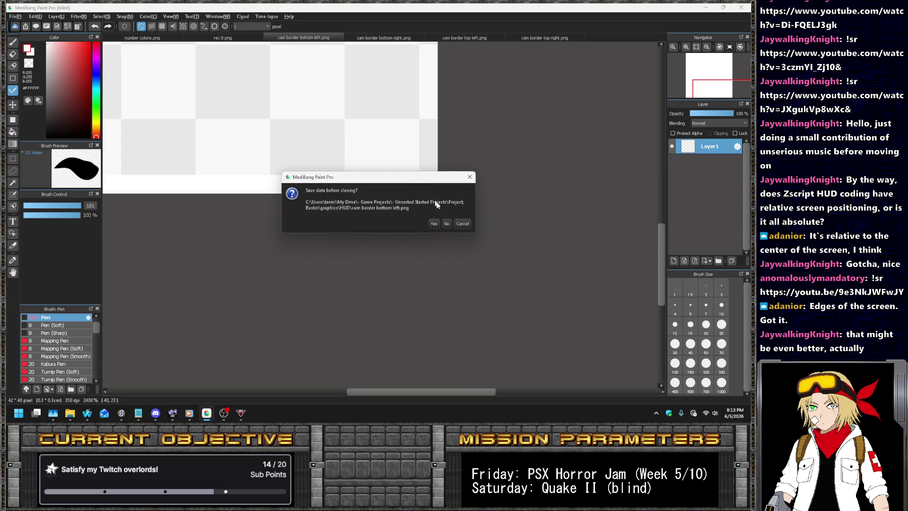
pyautogui.click(446, 224)
pyautogui.click(371, 37)
pyautogui.click(425, 38)
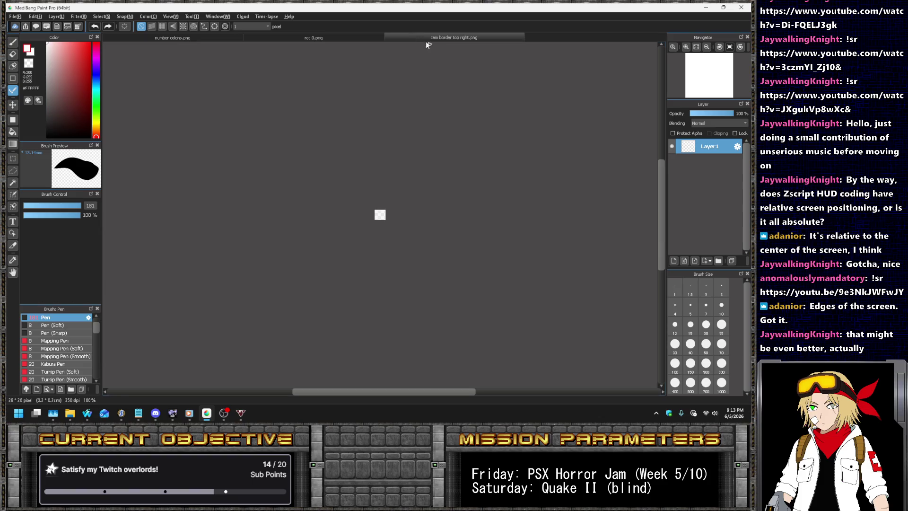
pyautogui.click(440, 42)
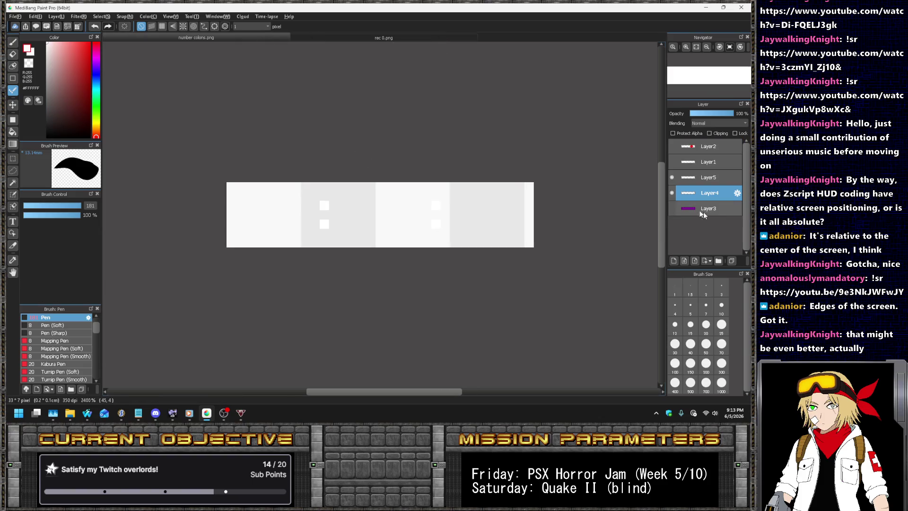
# - Show the purple background layer, briefly checking the REC: and colon layers
pyautogui.click(673, 208)
pyautogui.click(671, 161)
pyautogui.click(672, 161)
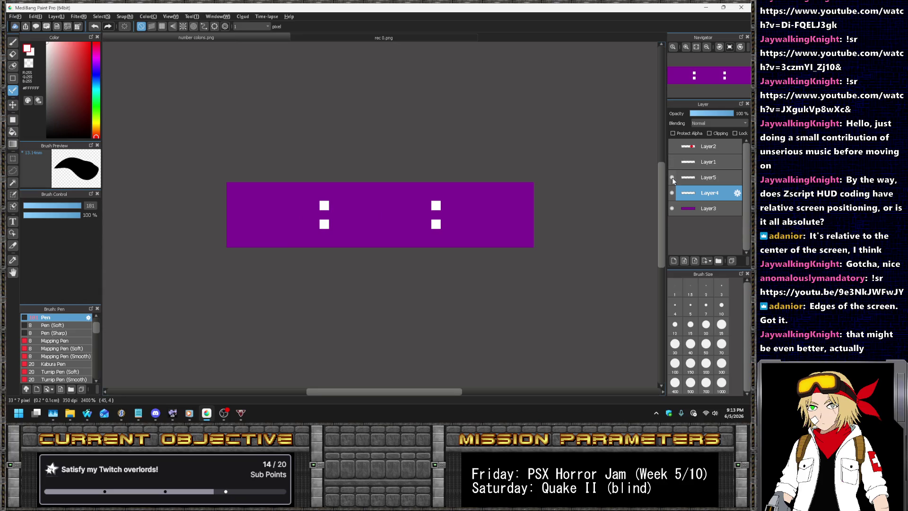
pyautogui.click(670, 193)
pyautogui.click(672, 193)
# - Copy the right-hand 00 digits onto a new layer and move them to the strip's left end
pyautogui.moveTo(450, 251); pyautogui.dragTo(604, 183)
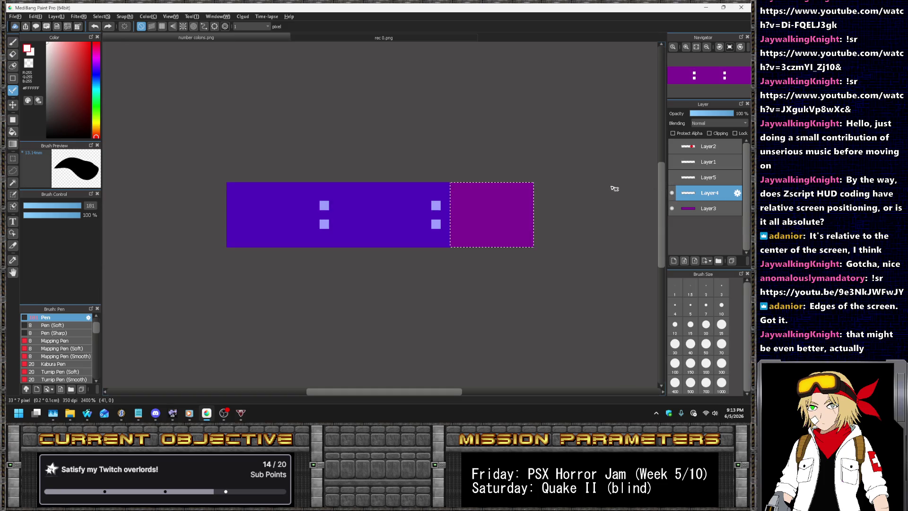
pyautogui.hotkey('ctrl', 'c')
pyautogui.hotkey('ctrl', 'v')
pyautogui.hotkey('ctrl', 'd')
pyautogui.click(13, 104)
pyautogui.moveTo(486, 204)
pyautogui.mouseDown()
pyautogui.moveTo(263, 193)
pyautogui.moveTo(262, 203)
pyautogui.mouseUp()
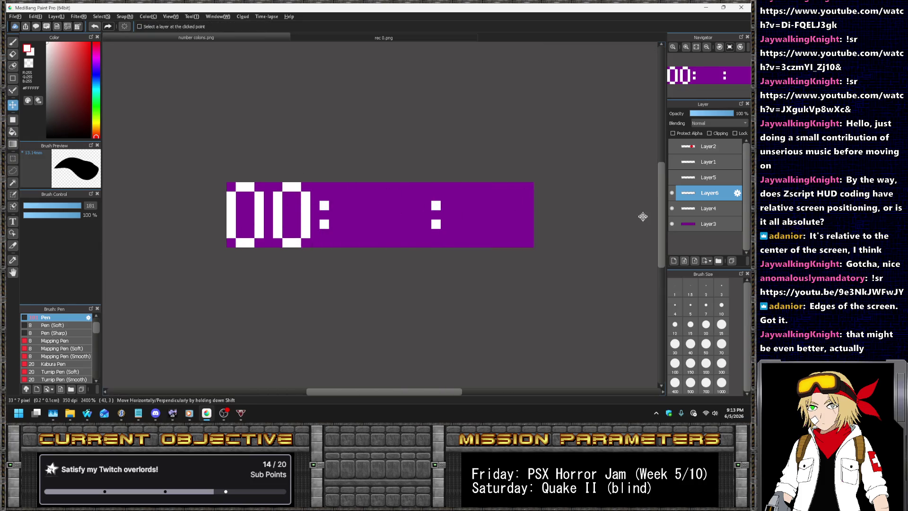
# - Erase part of the second 0 and draw a white pixel 1 in its place
pyautogui.click(12, 90)
pyautogui.click(10, 53)
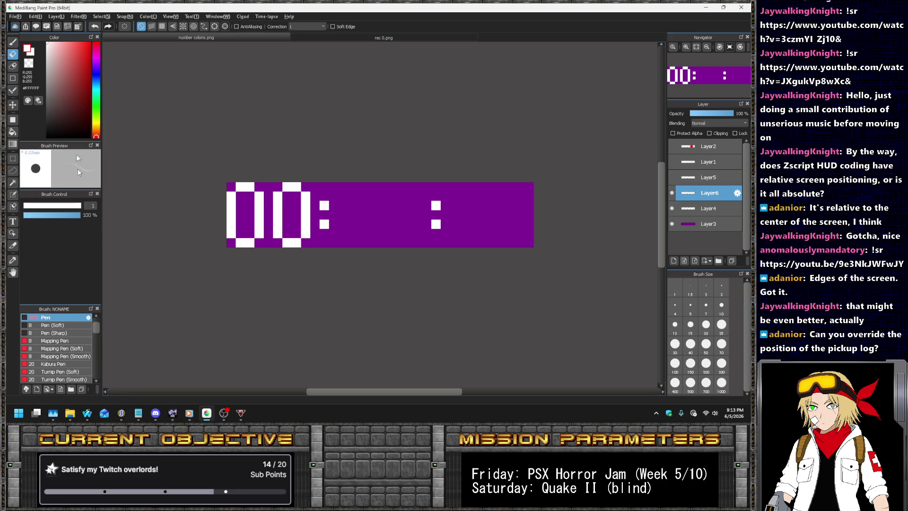
pyautogui.moveTo(278, 193)
pyautogui.mouseDown()
pyautogui.moveTo(279, 225)
pyautogui.moveTo(306, 211)
pyautogui.mouseUp()
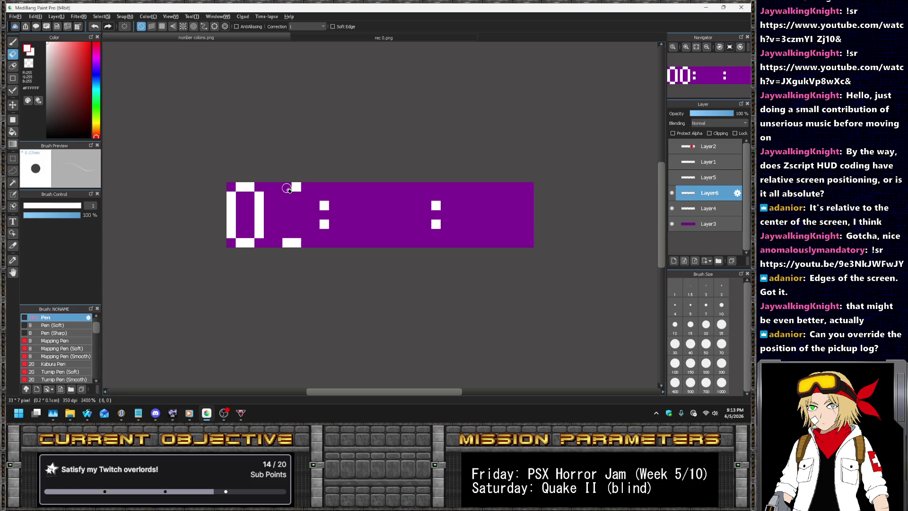
pyautogui.press('b')
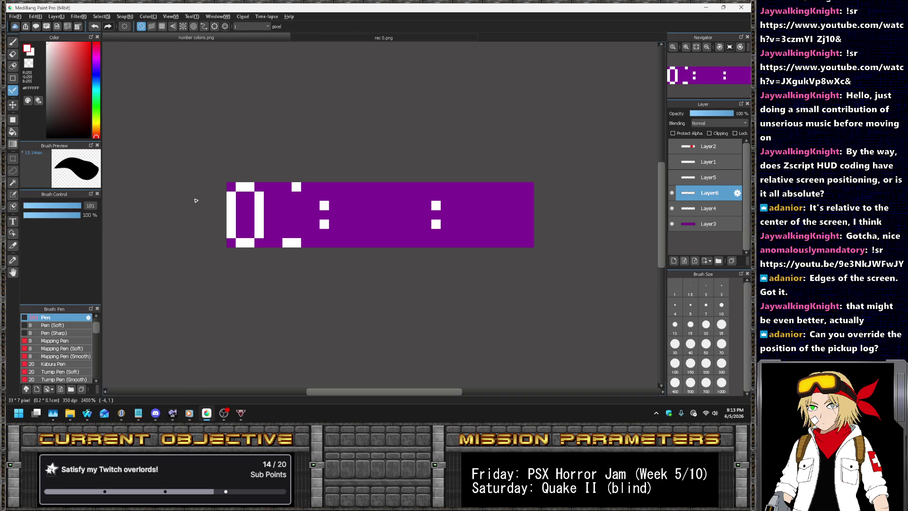
pyautogui.click(387, 246)
pyautogui.moveTo(362, 236); pyautogui.dragTo(338, 121)
pyautogui.scroll(-3, 327, 136)
pyautogui.scroll(-3, 326, 136)
pyautogui.scroll(4, 331, 135)
pyautogui.scroll(1, 344, 134)
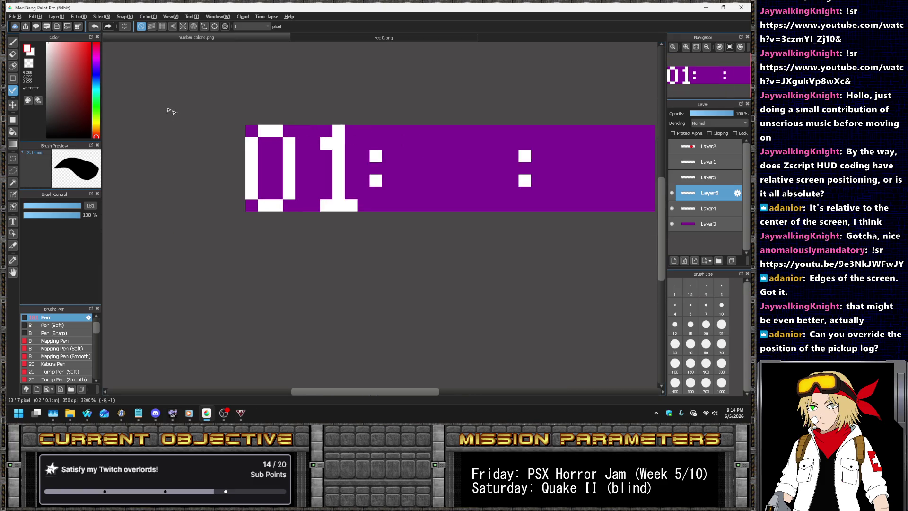
# - Paste another 00 on a new layer right after 01 and hide the colon layer
pyautogui.hotkey('ctrl', 'v')
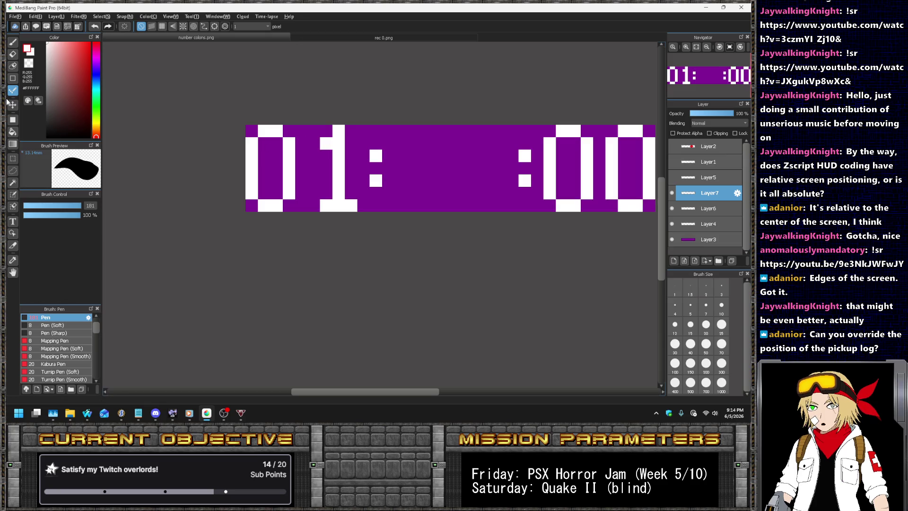
pyautogui.click(13, 107)
pyautogui.moveTo(577, 161); pyautogui.dragTo(403, 162)
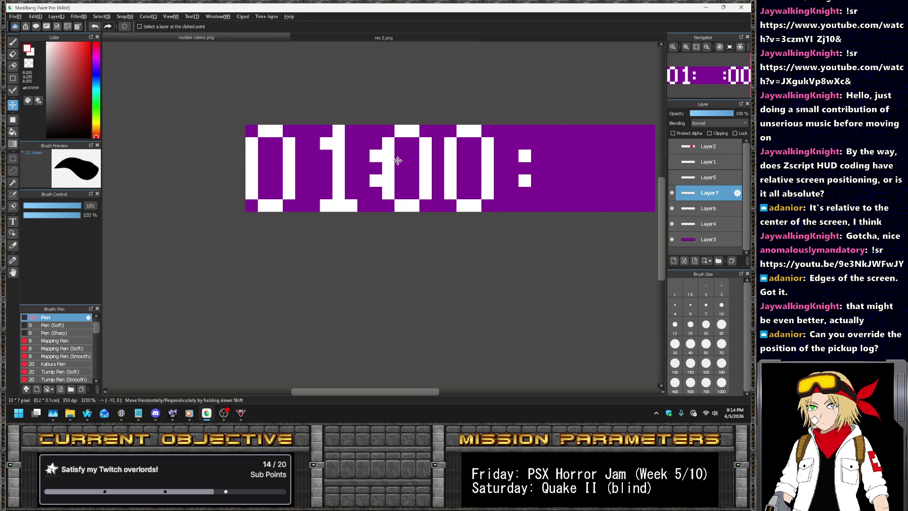
pyautogui.click(671, 208)
pyautogui.click(672, 208)
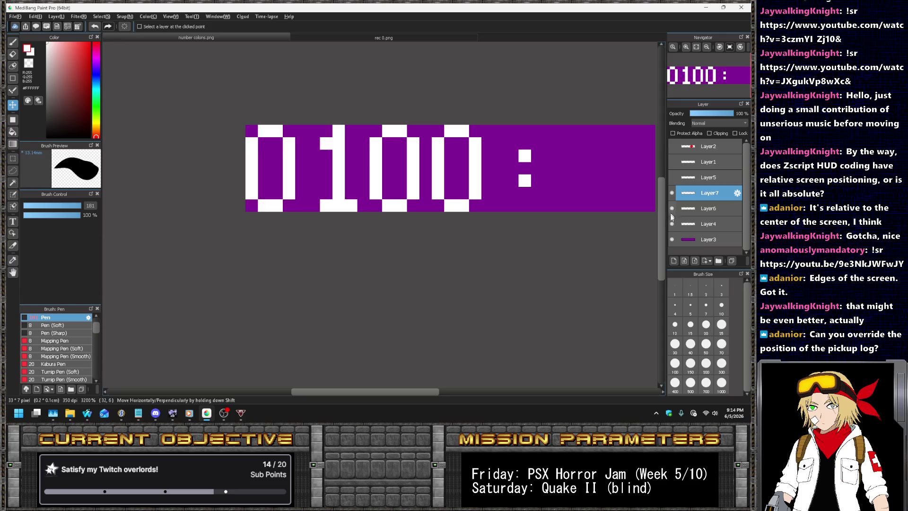
pyautogui.click(672, 224)
# - Copy that 00 onto another new layer and move it right of 0100
pyautogui.scroll(-2, 282, 161)
pyautogui.scroll(2, 323, 154)
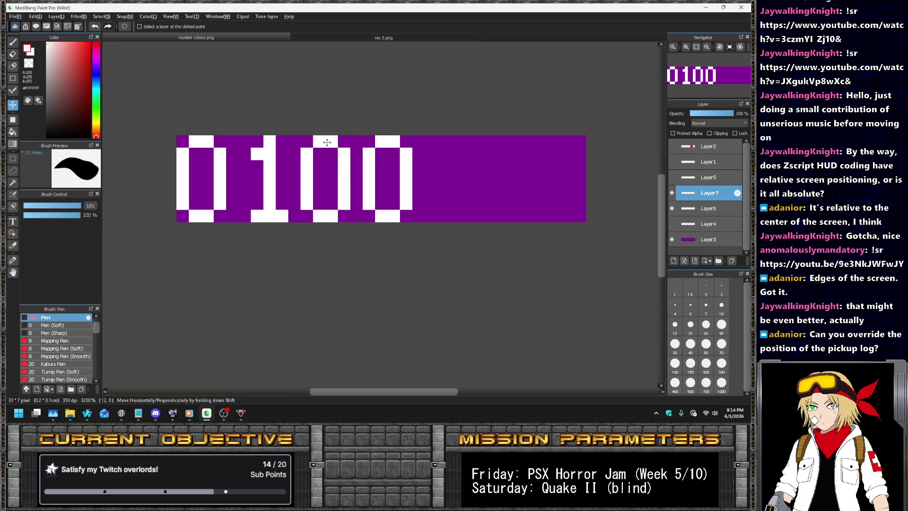
pyautogui.hotkey('ctrl', 'c')
pyautogui.hotkey('ctrl', 'v')
pyautogui.moveTo(557, 183); pyautogui.dragTo(508, 183)
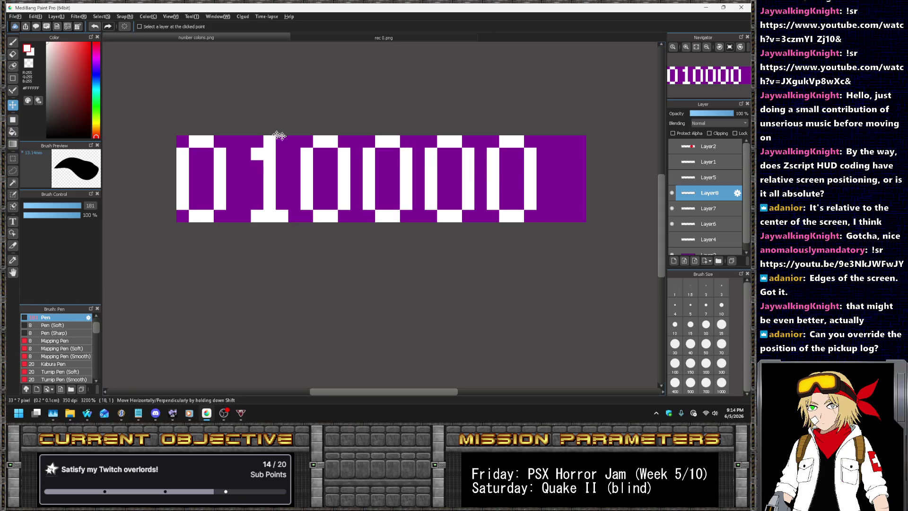
# - Crop the canvas to 43×7 pixels anchored on the left via Canvas Size
pyautogui.click(35, 16)
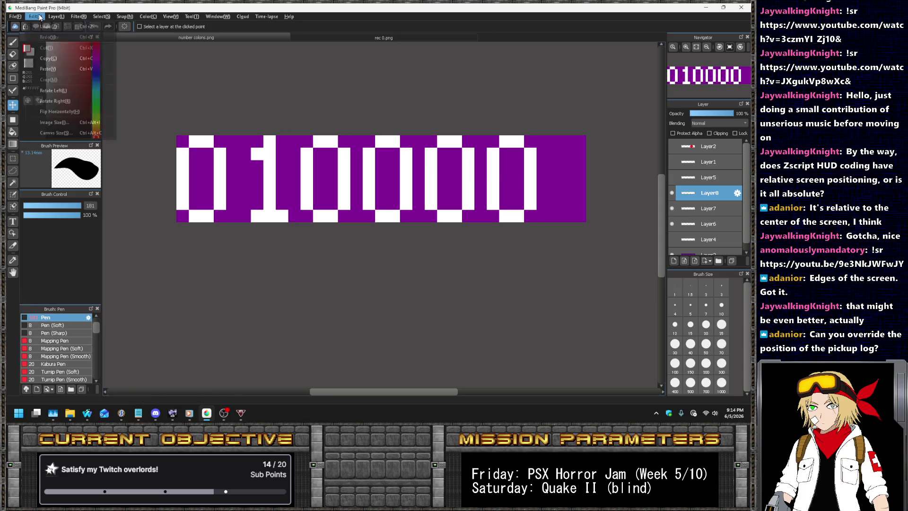
pyautogui.click(69, 132)
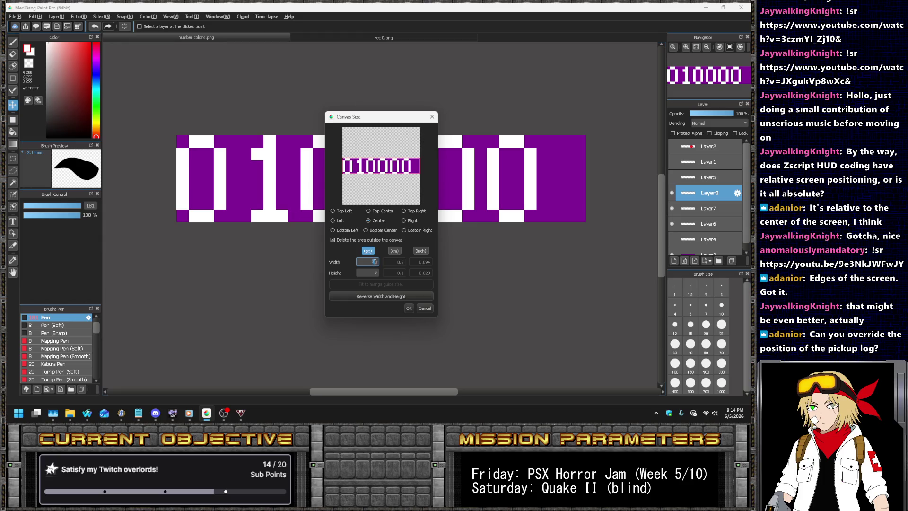
pyautogui.click(409, 308)
pyautogui.scroll(-1, 709, 241)
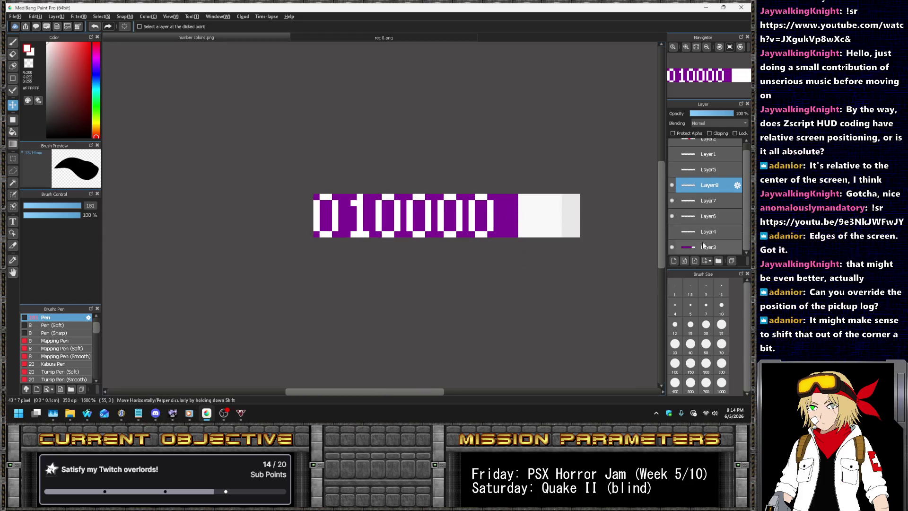
# - Bucket-fill the white leftover area with the strip's purple on the background layer
pyautogui.click(708, 246)
pyautogui.click(13, 134)
pyautogui.keyDown('alt'); pyautogui.click(512, 217); pyautogui.keyUp('alt')
pyautogui.click(531, 212)
# - Reposition the trailing 00 digits, merge them down onto the 01 layer, and reopen Canvas Size
pyautogui.click(695, 185)
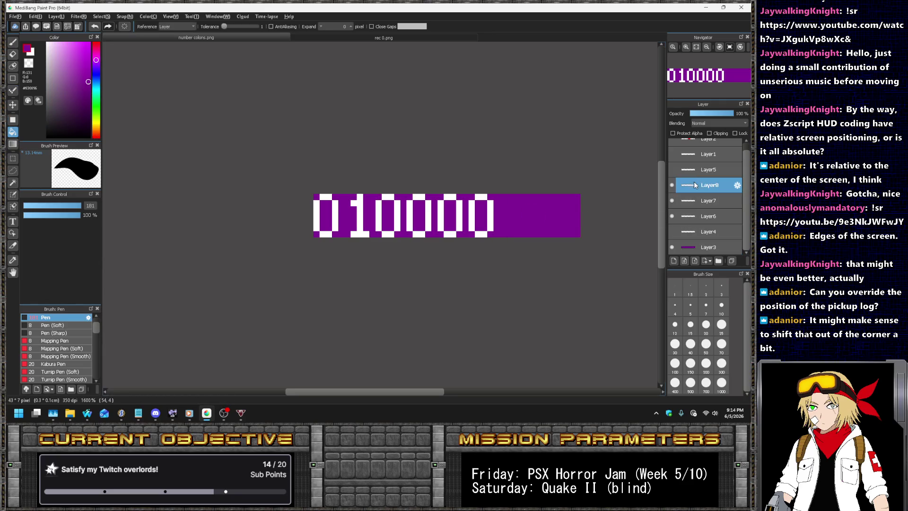
pyautogui.click(672, 216)
pyautogui.click(671, 216)
pyautogui.hotkey('ctrl', 'e')
pyautogui.hotkey('ctrl', 'e')
pyautogui.click(672, 193)
pyautogui.hotkey('ctrl', 'z')
pyautogui.click(13, 105)
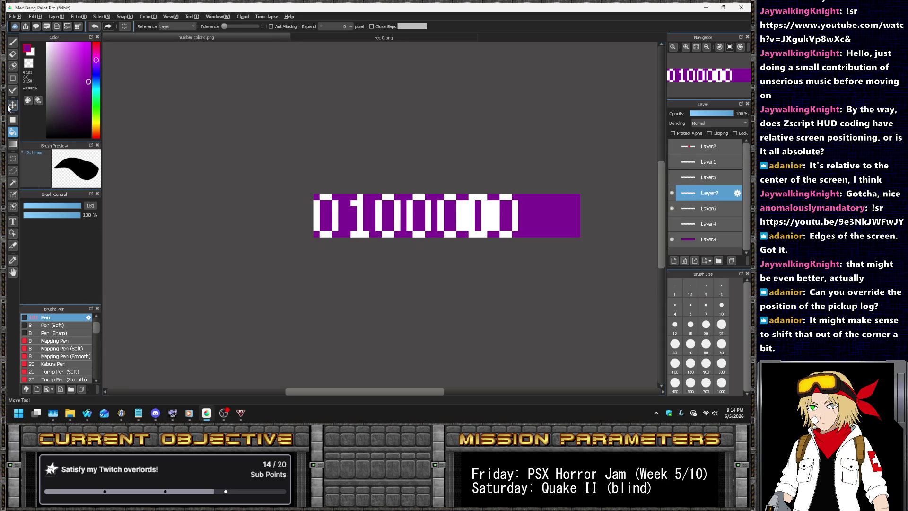
pyautogui.moveTo(473, 190); pyautogui.dragTo(466, 187)
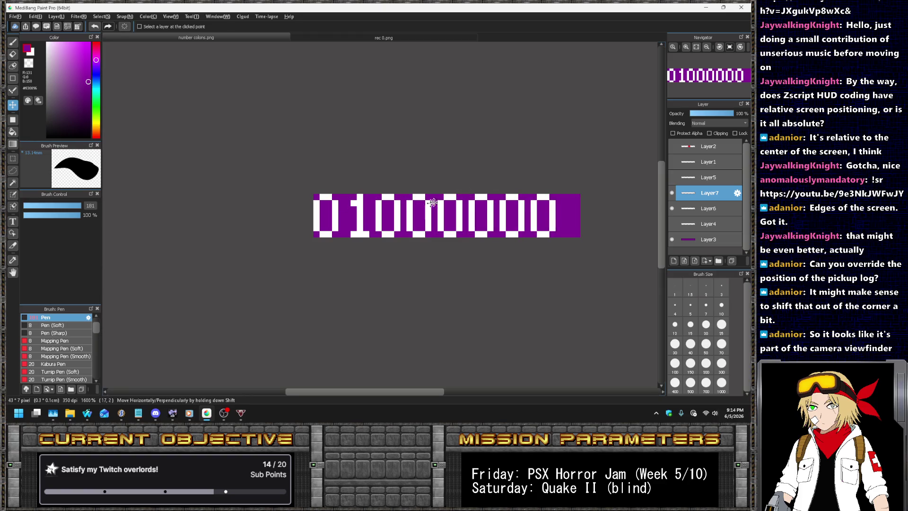
pyautogui.hotkey('ctrl', 'e')
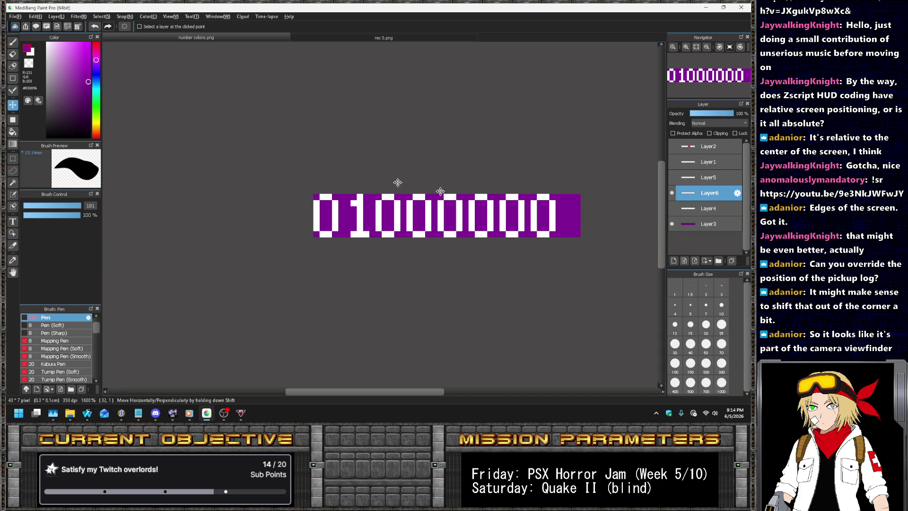
pyautogui.click(35, 16)
pyautogui.click(75, 134)
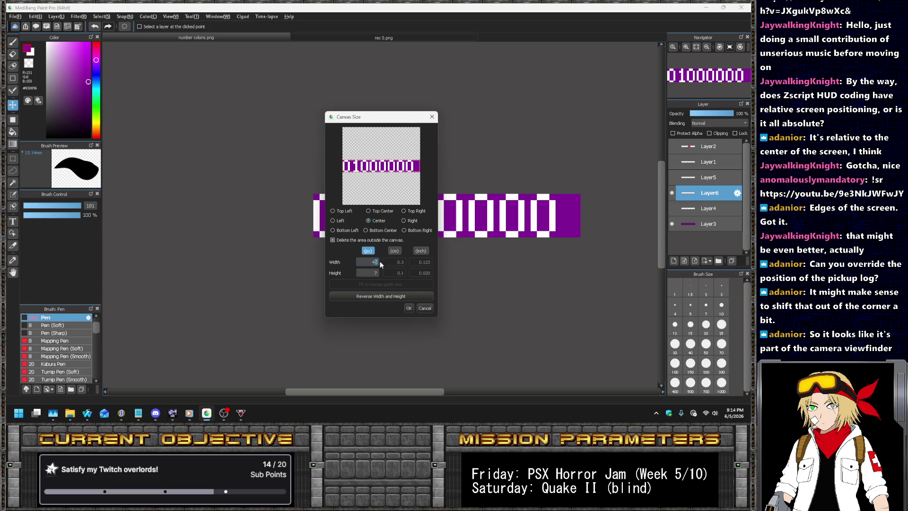
# - Paste another copy of the digits further right and widen the canvas to 50×7, keeping outside areas
pyautogui.click(410, 309)
pyautogui.hotkey('ctrl', 'v')
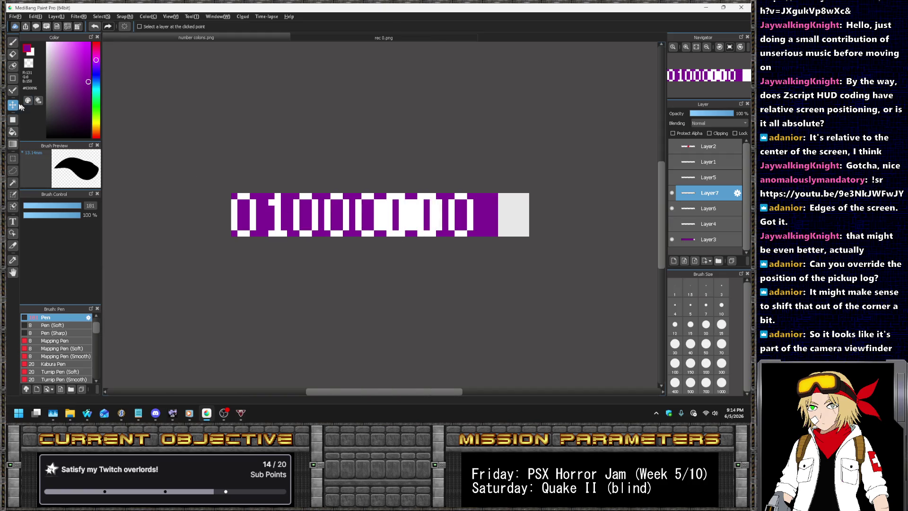
pyautogui.moveTo(447, 179); pyautogui.dragTo(569, 186)
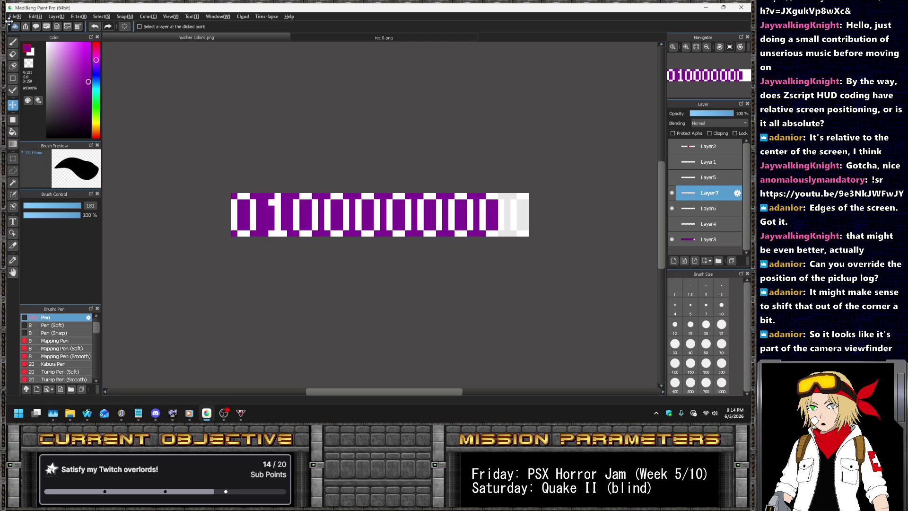
pyautogui.click(34, 17)
pyautogui.click(79, 135)
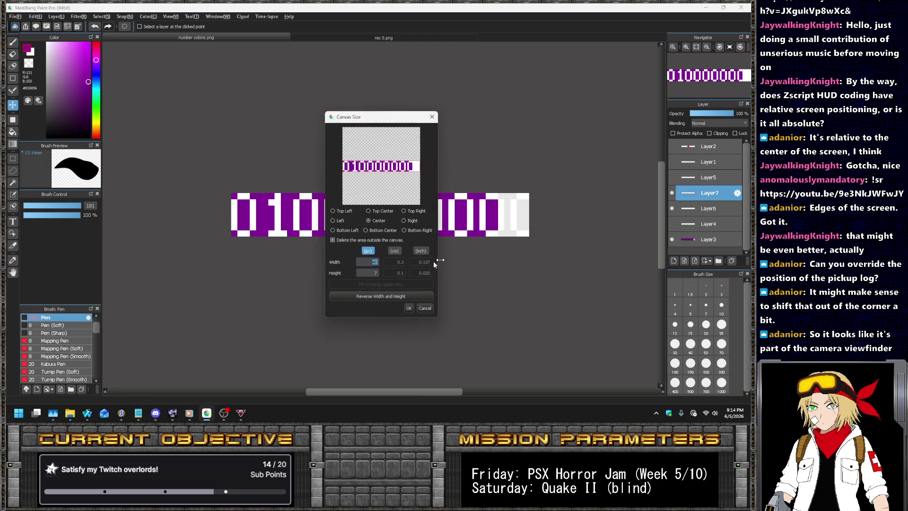
pyautogui.write('50')
pyautogui.click(337, 241)
pyautogui.click(410, 308)
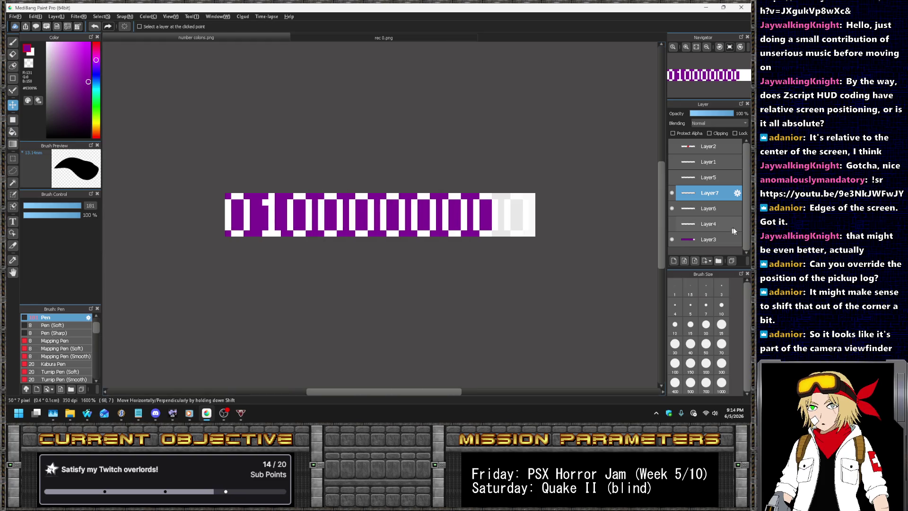
# - Fill the new right end purple on Layer3 and delete the spare Layer7
pyautogui.click(697, 241)
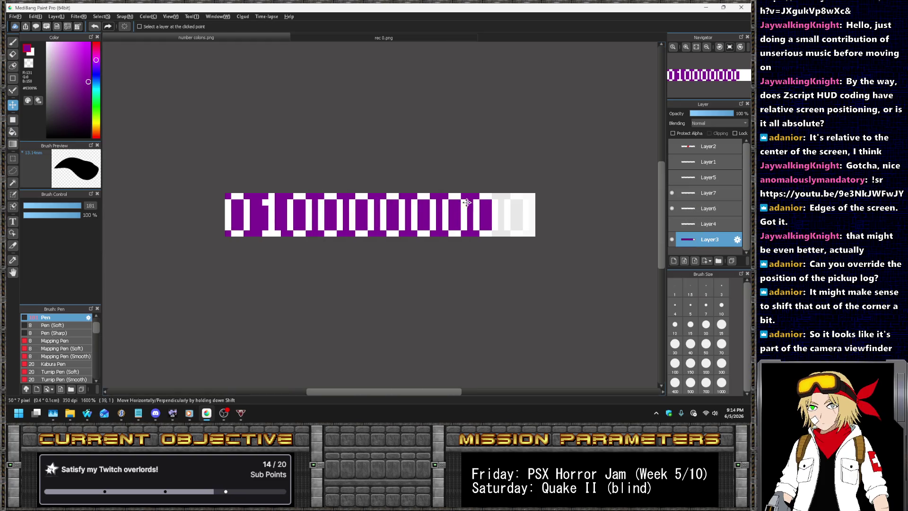
pyautogui.press('g')
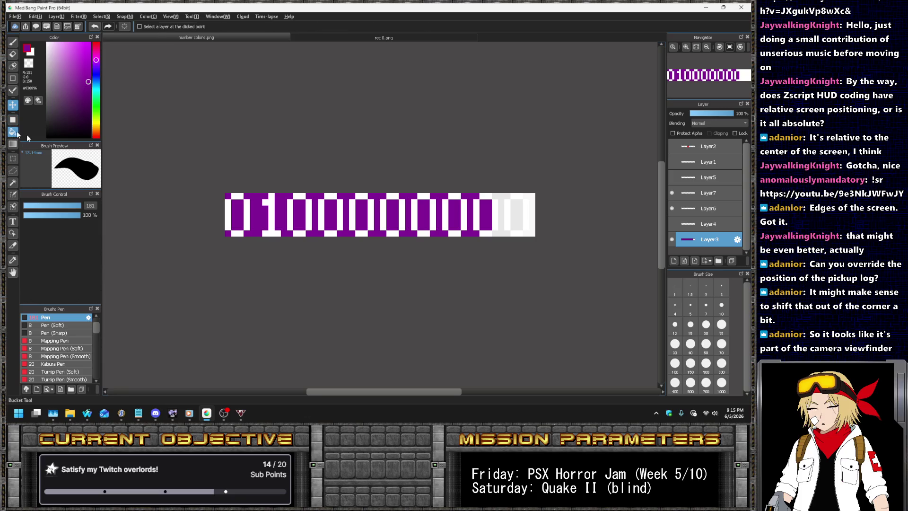
pyautogui.click(504, 196)
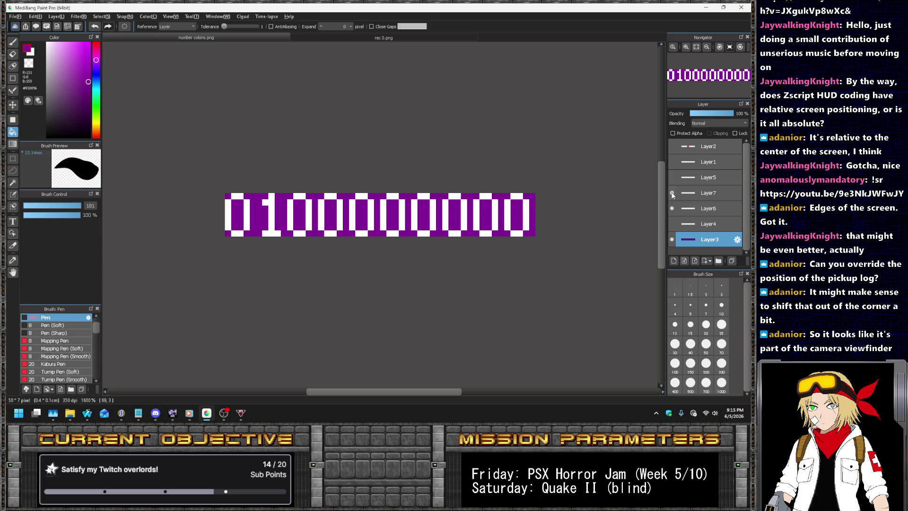
pyautogui.click(691, 193)
pyautogui.press('Delete')
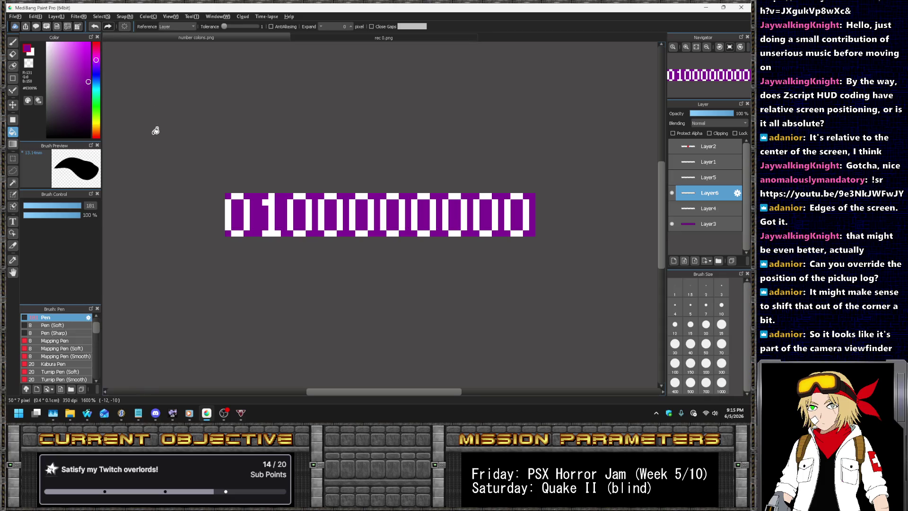
# - Erase the white pixels of the third digit to start reshaping it
pyautogui.scroll(2, 265, 182)
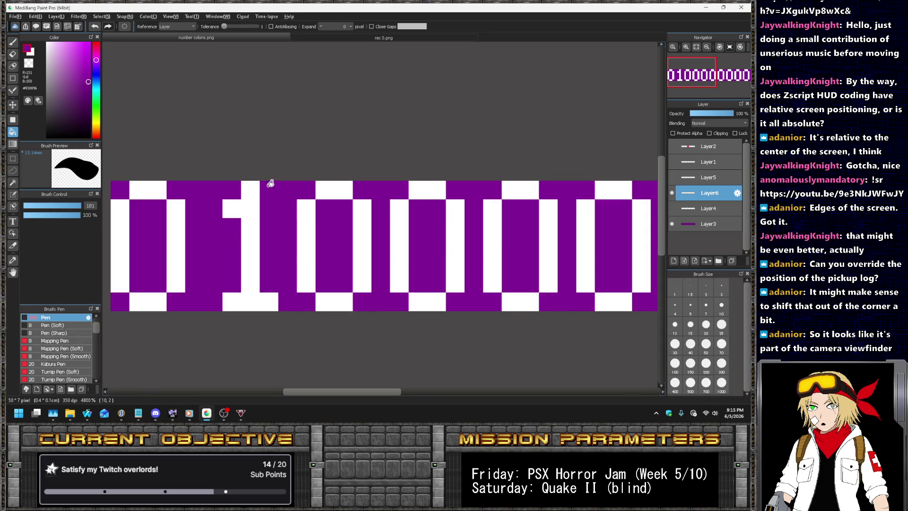
pyautogui.scroll(-1, 257, 151)
pyautogui.scroll(2, 218, 105)
pyautogui.press('e')
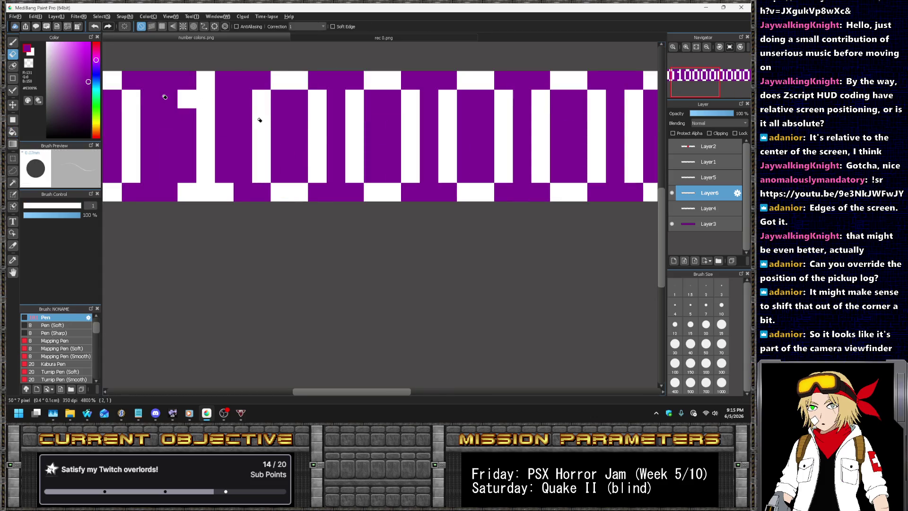
pyautogui.moveTo(264, 125)
pyautogui.mouseDown()
pyautogui.moveTo(320, 173)
pyautogui.moveTo(314, 127)
pyautogui.mouseUp()
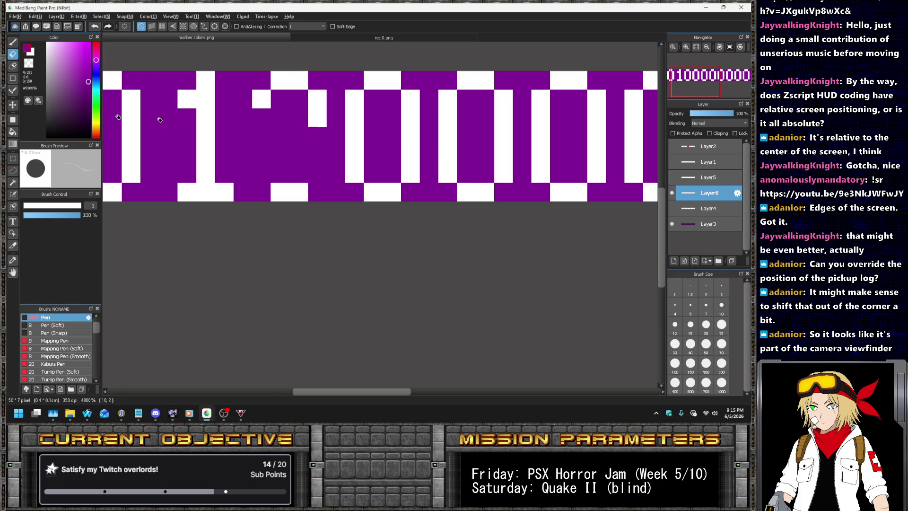
# - Paint the third digit into a white pixel 2, including its diagonal and bottom row
pyautogui.click(12, 89)
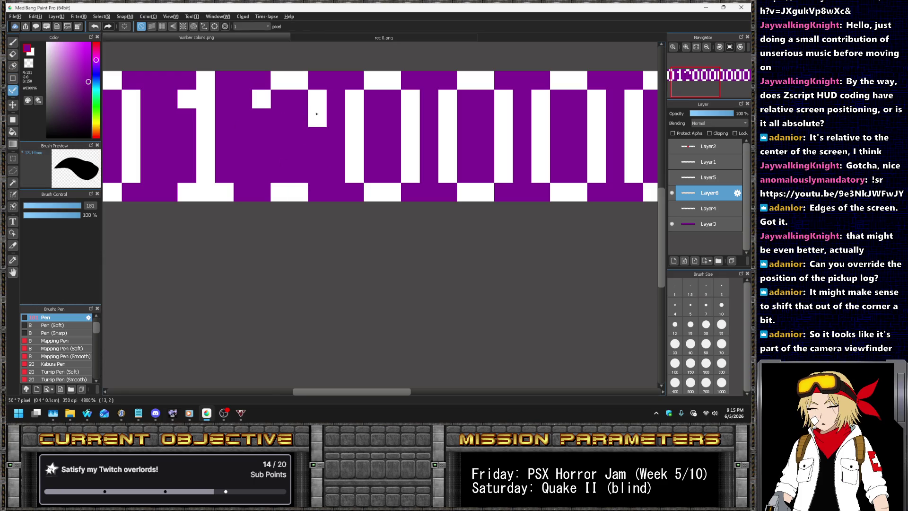
pyautogui.keyDown('alt'); pyautogui.click(318, 116); pyautogui.keyUp('alt')
pyautogui.click(300, 144)
pyautogui.click(286, 155)
pyautogui.moveTo(261, 173); pyautogui.dragTo(261, 192)
pyautogui.click(316, 191)
pyautogui.scroll(-1, 322, 179)
pyautogui.scroll(1, 350, 167)
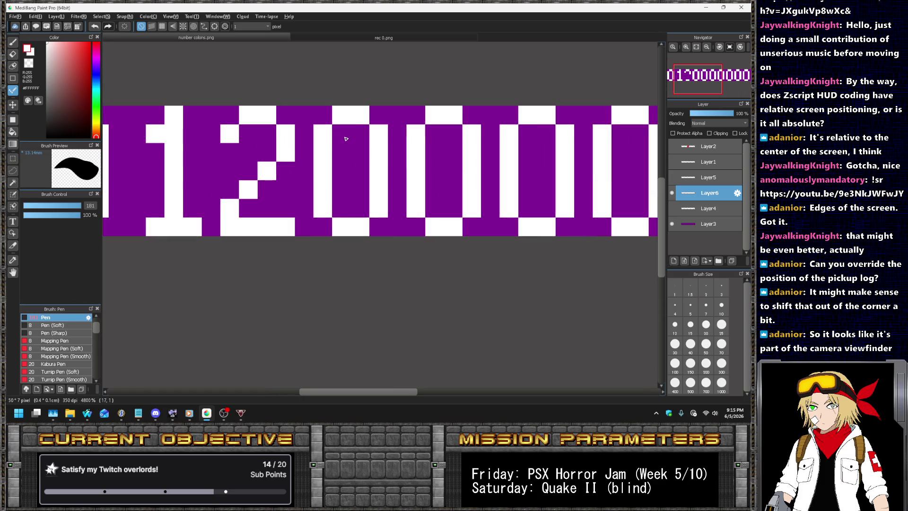
# - Erase and repaint pixels of the fourth digit to turn it into a 3
pyautogui.click(13, 53)
pyautogui.moveTo(310, 152)
pyautogui.mouseDown()
pyautogui.moveTo(325, 166)
pyautogui.moveTo(320, 190)
pyautogui.moveTo(379, 171)
pyautogui.moveTo(368, 171)
pyautogui.mouseUp()
pyautogui.click(12, 90)
pyautogui.scroll(-3, 377, 174)
pyautogui.scroll(4, 377, 173)
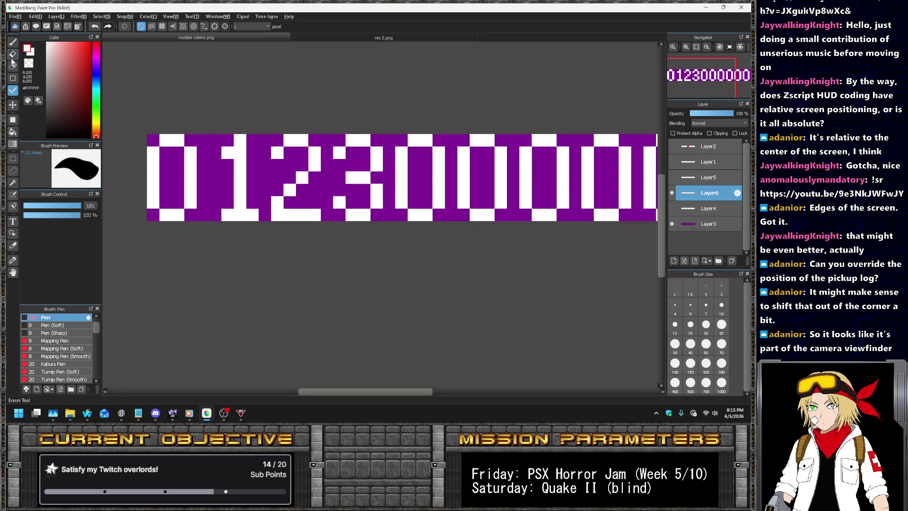
# - Erase the fifth digit's top-left corner and paint the diagonal stroke of a 4
pyautogui.press('e')
pyautogui.click(414, 140)
pyautogui.click(401, 153)
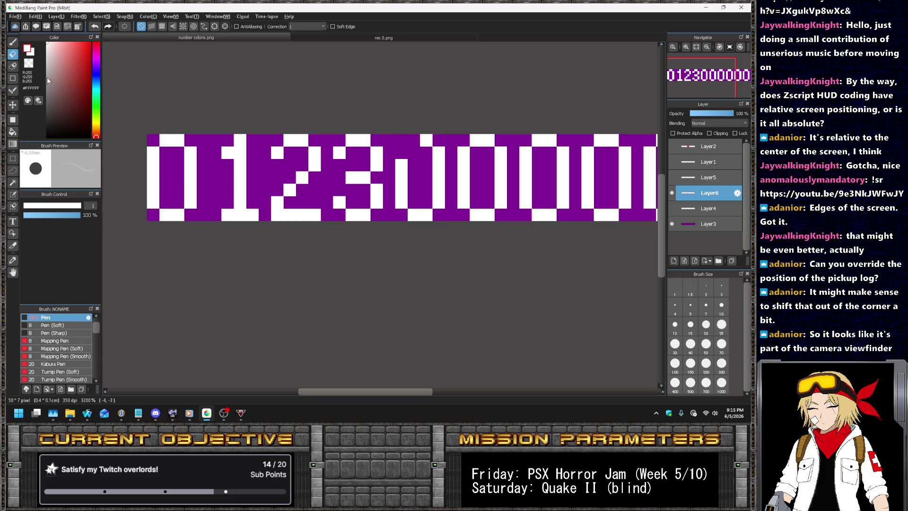
pyautogui.click(13, 91)
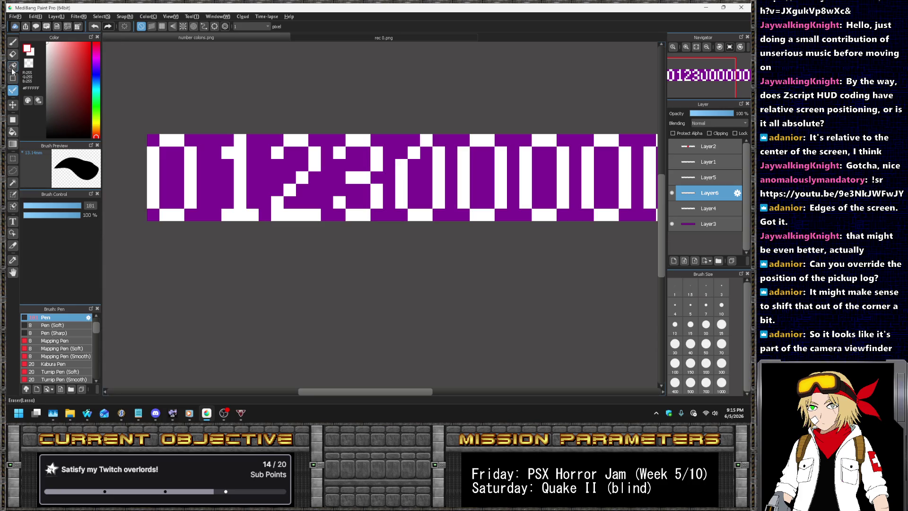
pyautogui.press('e')
pyautogui.moveTo(422, 141); pyautogui.dragTo(401, 165)
pyautogui.press('e')
pyautogui.click(439, 141)
pyautogui.click(426, 153)
pyautogui.click(413, 167)
pyautogui.moveTo(413, 183)
pyautogui.mouseDown()
pyautogui.moveTo(428, 180)
pyautogui.moveTo(438, 140)
pyautogui.mouseUp()
# - Rework the fifth digit's top, add the 4's crossbar and trim its left stroke
pyautogui.press('e')
pyautogui.press('e')
pyautogui.moveTo(402, 202); pyautogui.dragTo(432, 135)
pyautogui.click(13, 90)
pyautogui.click(401, 152)
pyautogui.click(401, 141)
pyautogui.click(451, 153)
pyautogui.hotkey('ctrl', 'z')
pyautogui.click(438, 141)
pyautogui.moveTo(414, 178)
pyautogui.mouseDown()
pyautogui.moveTo(428, 178)
pyautogui.moveTo(425, 215)
pyautogui.mouseUp()
pyautogui.click(13, 54)
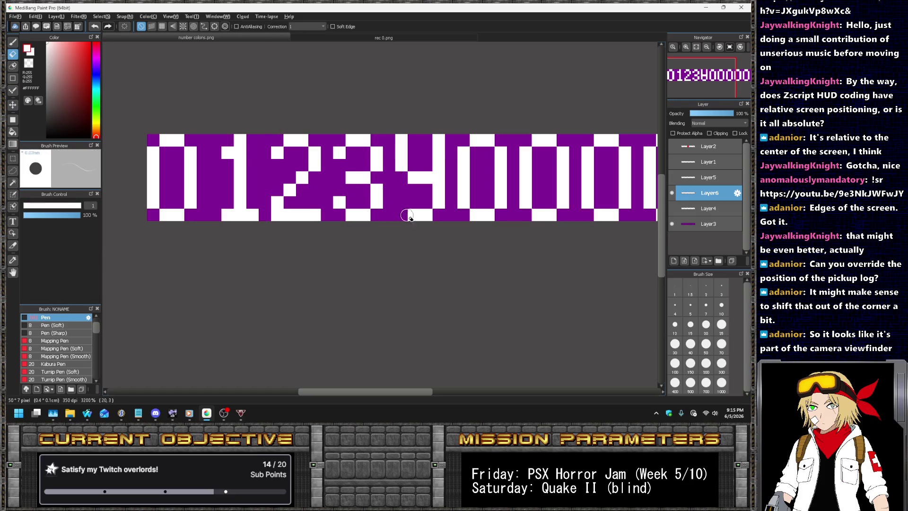
pyautogui.click(14, 90)
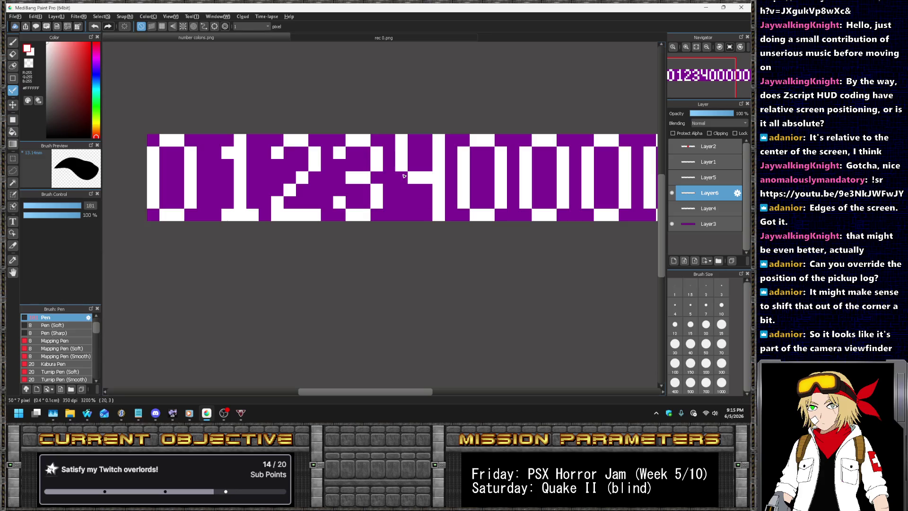
pyautogui.scroll(-4, 404, 176)
pyautogui.scroll(-2, 404, 176)
pyautogui.scroll(6, 311, 178)
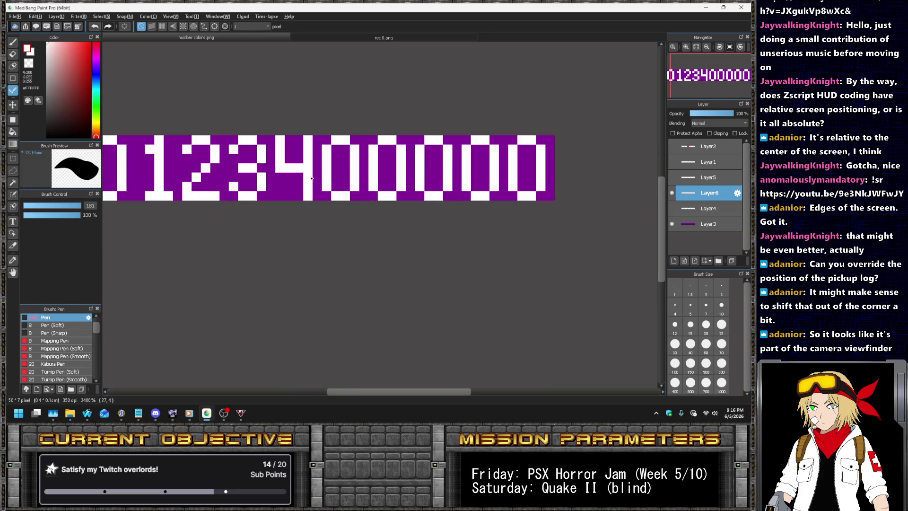
pyautogui.press('e')
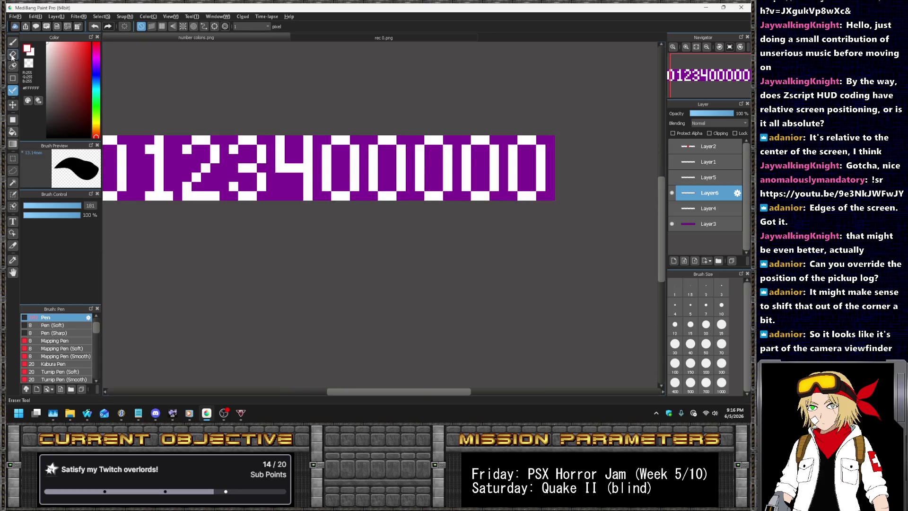
pyautogui.moveTo(346, 159); pyautogui.dragTo(355, 163)
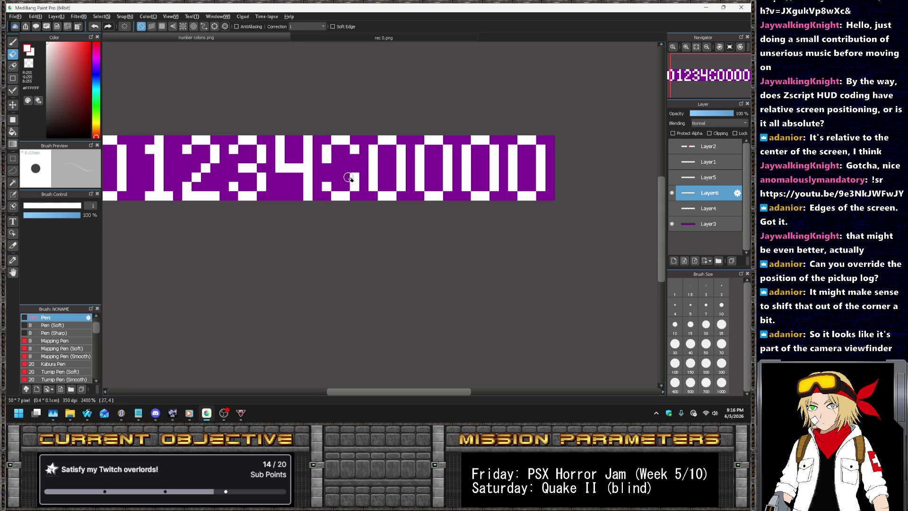
pyautogui.click(12, 90)
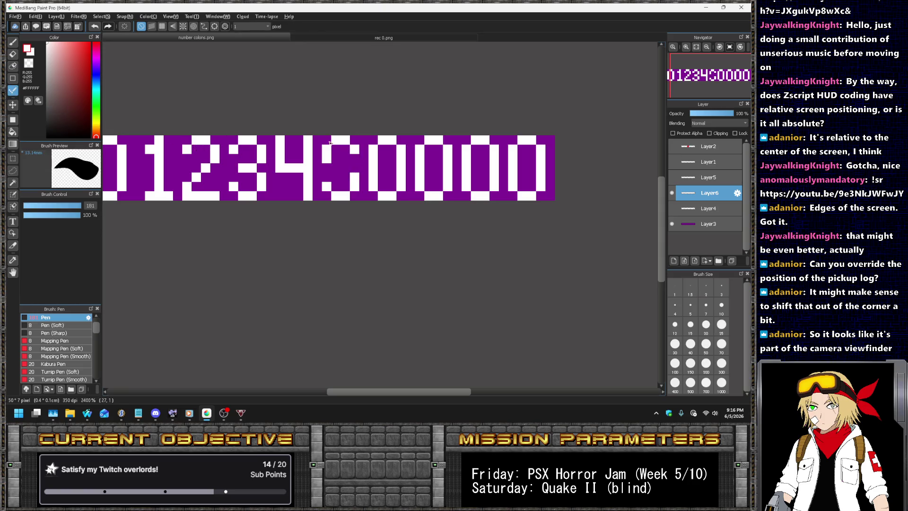
pyautogui.moveTo(325, 165); pyautogui.dragTo(357, 167)
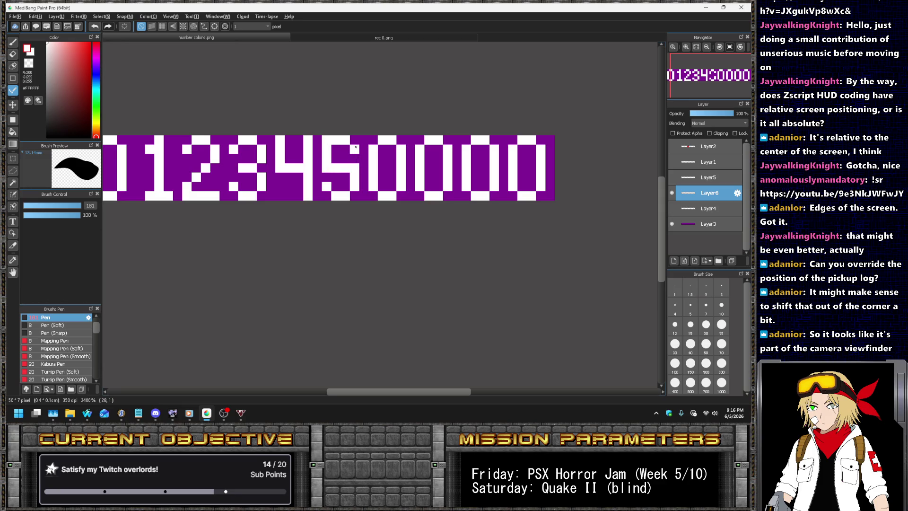
pyautogui.scroll(-3, 373, 137)
pyautogui.scroll(1, 355, 135)
pyautogui.scroll(1, 337, 133)
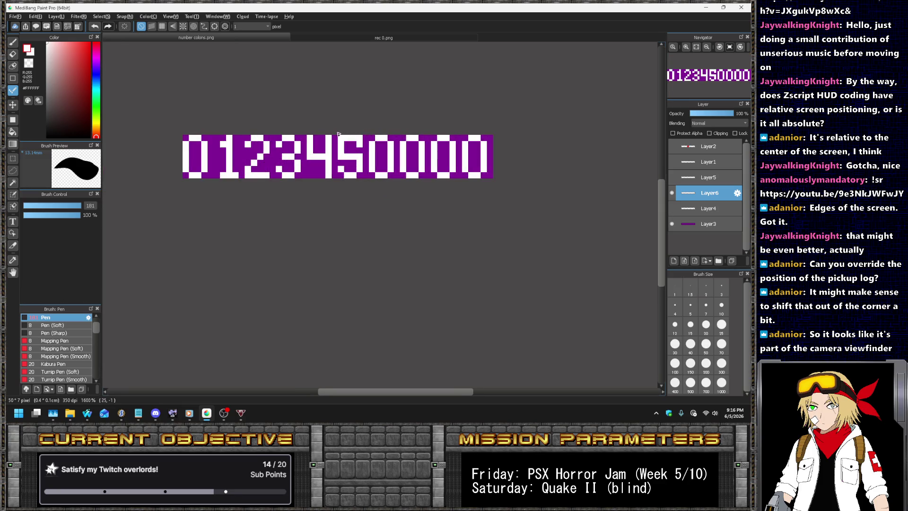
pyautogui.scroll(1, 354, 155)
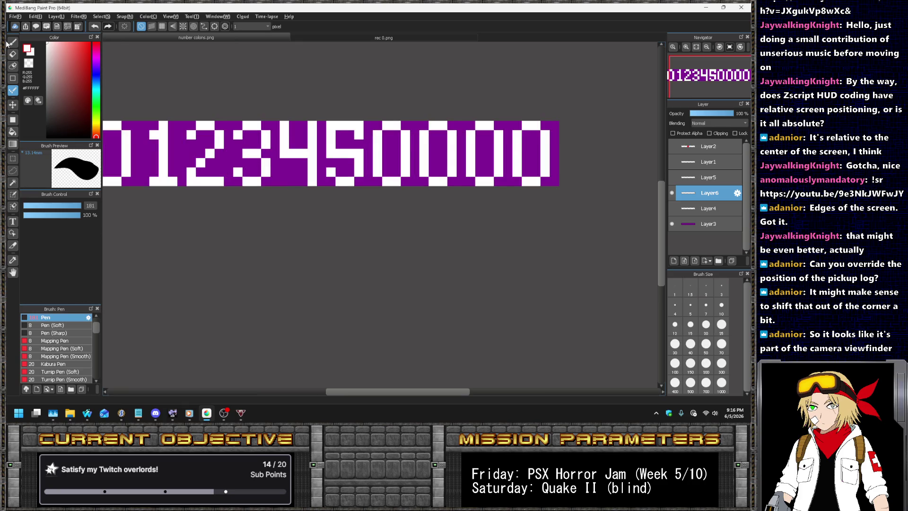
pyautogui.click(12, 54)
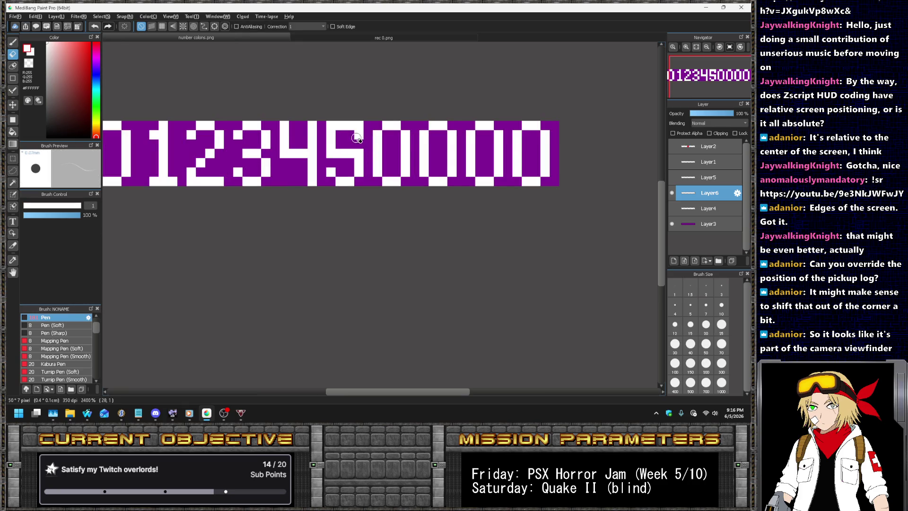
pyautogui.scroll(-1, 358, 136)
pyautogui.scroll(3, 363, 126)
pyautogui.moveTo(367, 122)
pyautogui.mouseDown()
pyautogui.moveTo(363, 166)
pyautogui.moveTo(396, 152)
pyautogui.mouseUp()
pyautogui.click(12, 93)
pyautogui.click(372, 166)
pyautogui.hotkey('ctrl', 'z')
pyautogui.click(364, 125)
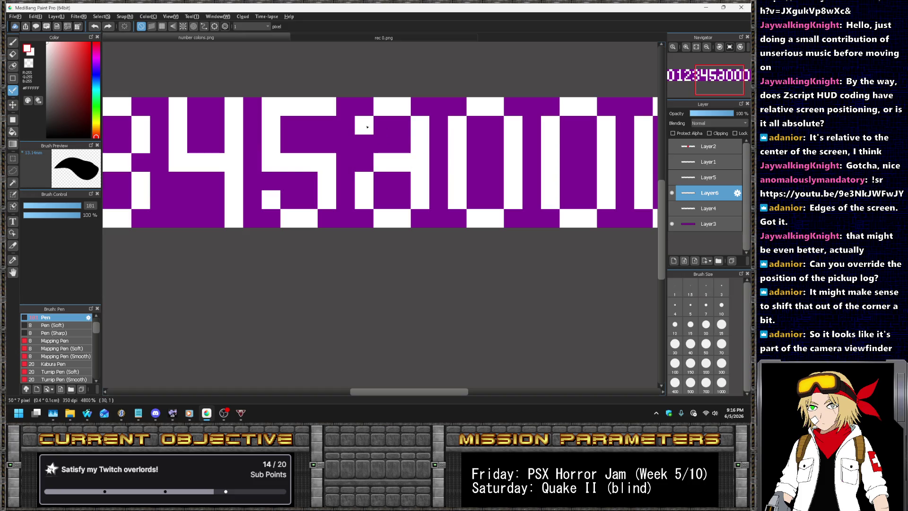
pyautogui.scroll(-4, 388, 133)
pyautogui.scroll(-3, 425, 114)
pyautogui.scroll(2, 435, 108)
pyautogui.scroll(5, 436, 108)
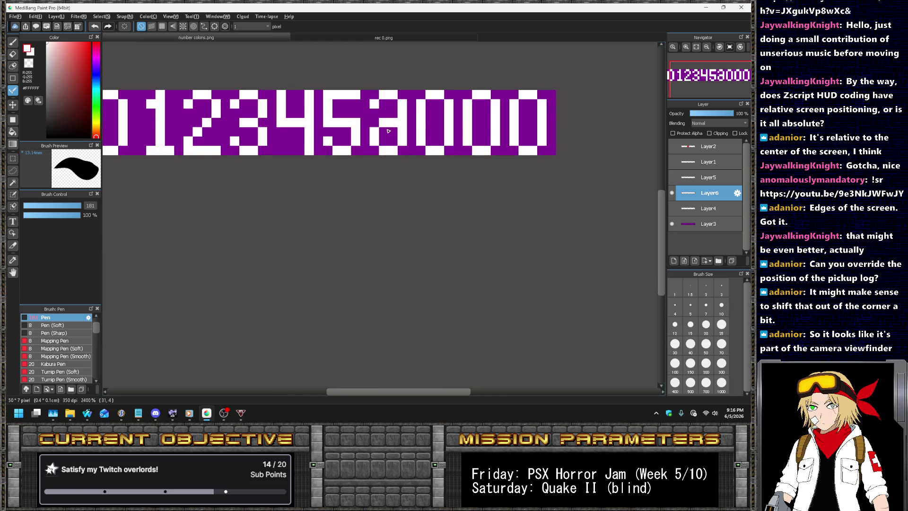
pyautogui.scroll(1, 396, 114)
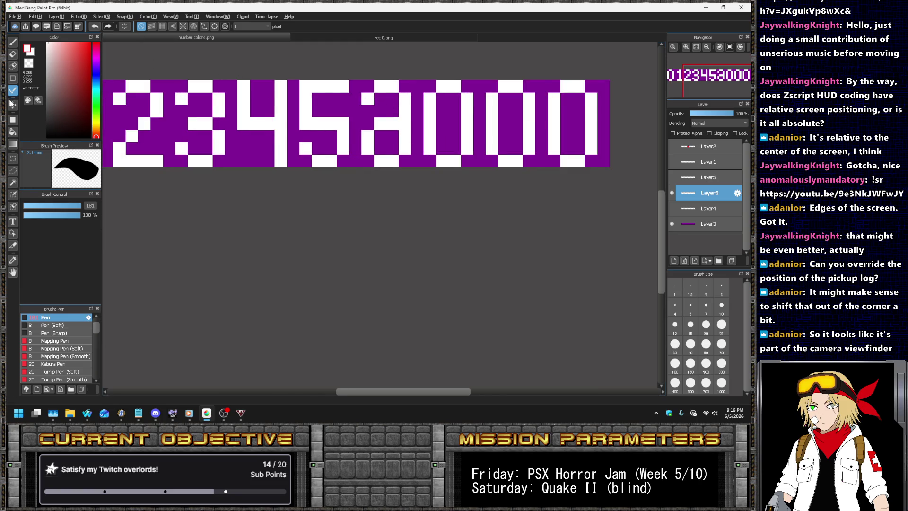
pyautogui.scroll(-3, 478, 158)
pyautogui.scroll(-3, 483, 158)
pyautogui.scroll(1, 484, 152)
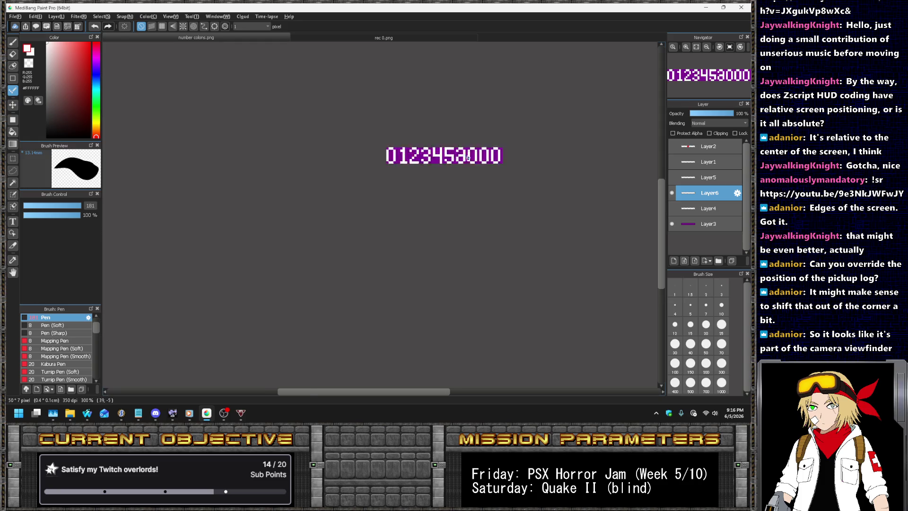
pyautogui.scroll(4, 473, 149)
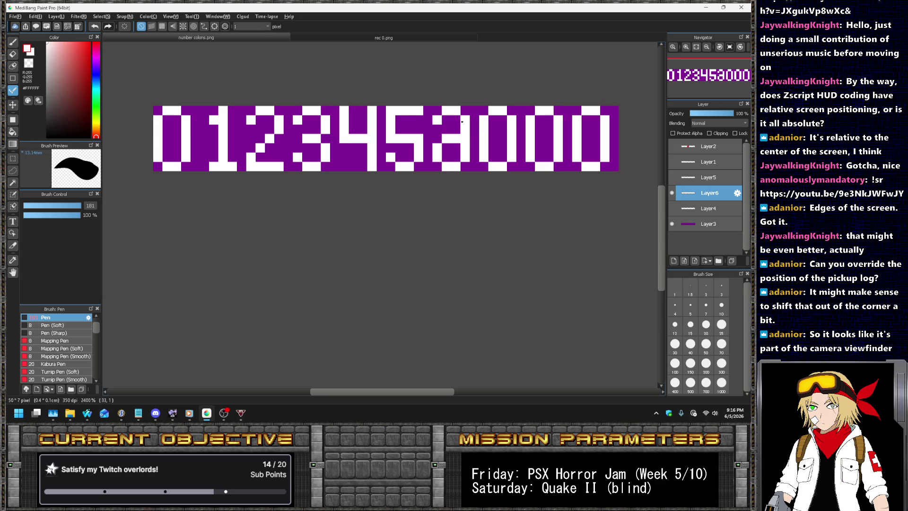
pyautogui.click(12, 53)
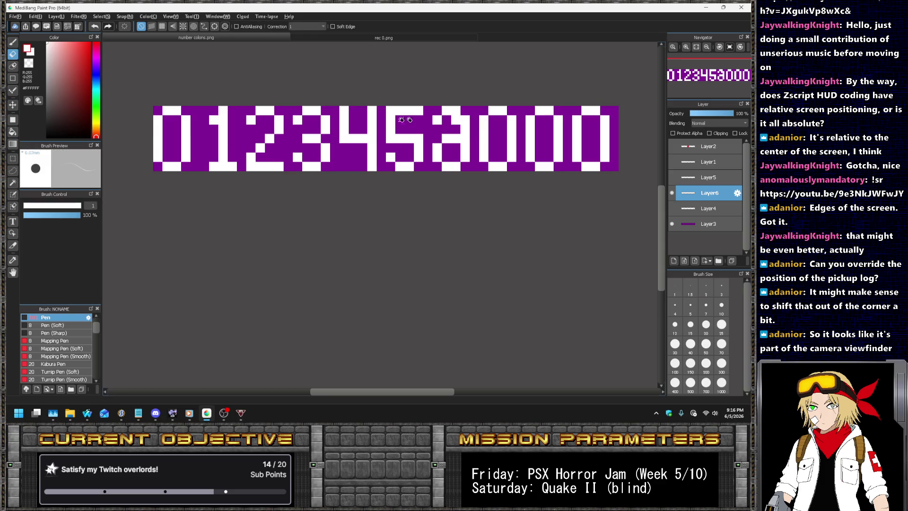
# - Erase the top of the 'a' glyph and paint white pixels to turn it into a 6
pyautogui.click(456, 114)
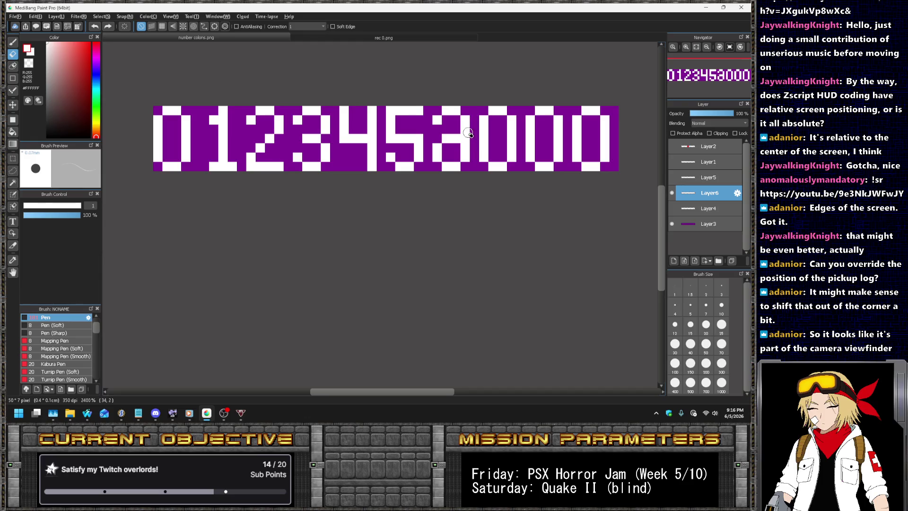
pyautogui.scroll(1, 471, 121)
pyautogui.moveTo(470, 121)
pyautogui.mouseDown()
pyautogui.moveTo(403, 96)
pyautogui.moveTo(400, 104)
pyautogui.mouseUp()
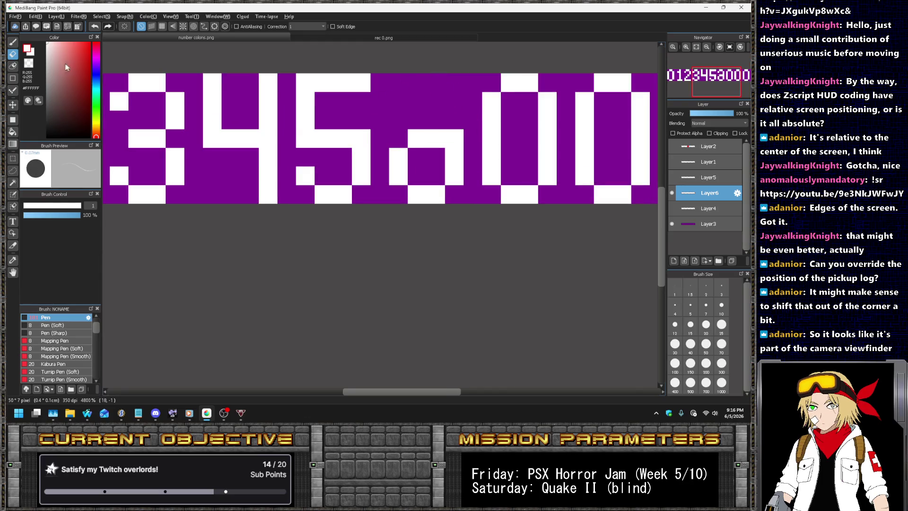
pyautogui.press('b')
pyautogui.moveTo(403, 141)
pyautogui.mouseDown()
pyautogui.moveTo(398, 101)
pyautogui.moveTo(436, 82)
pyautogui.moveTo(454, 101)
pyautogui.mouseUp()
pyautogui.scroll(-3, 352, 110)
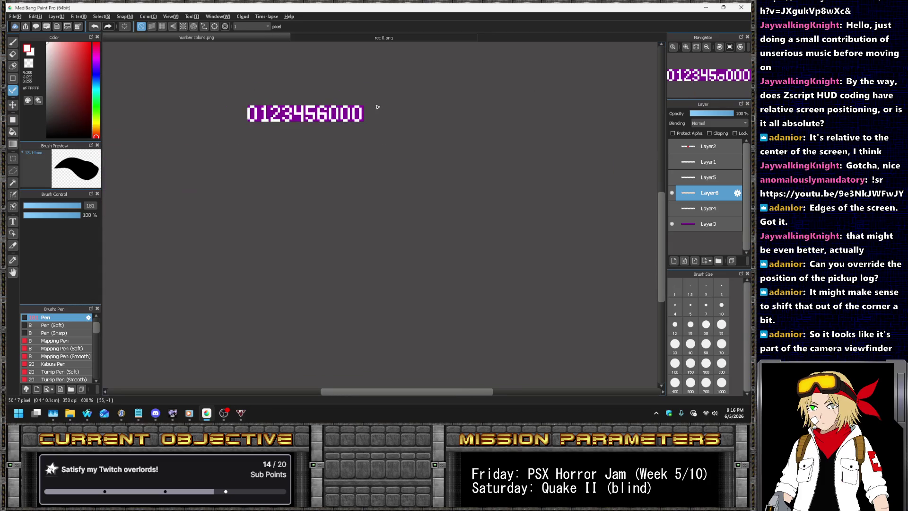
pyautogui.scroll(2, 369, 104)
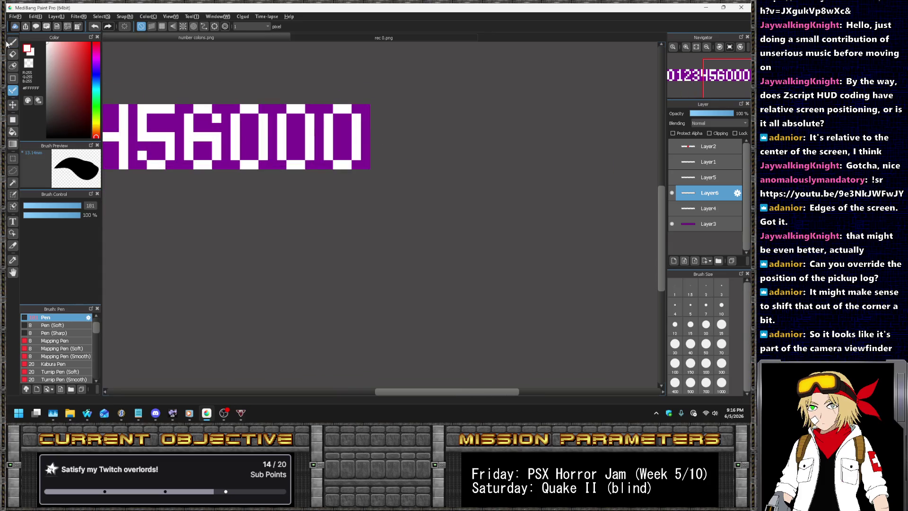
# - Erase both sides of the 0 after the 6 and paint a vertical stem to form a 7
pyautogui.click(13, 53)
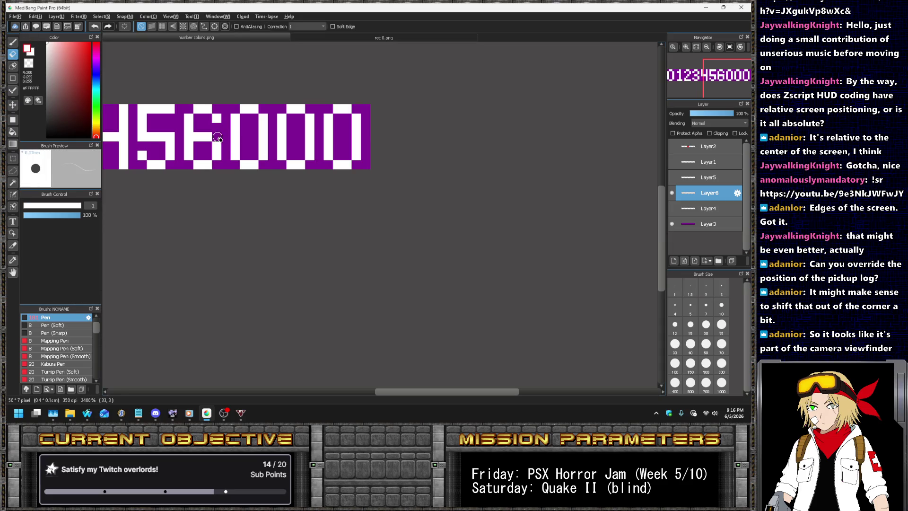
pyautogui.scroll(-3, 257, 118)
pyautogui.scroll(-2, 330, 74)
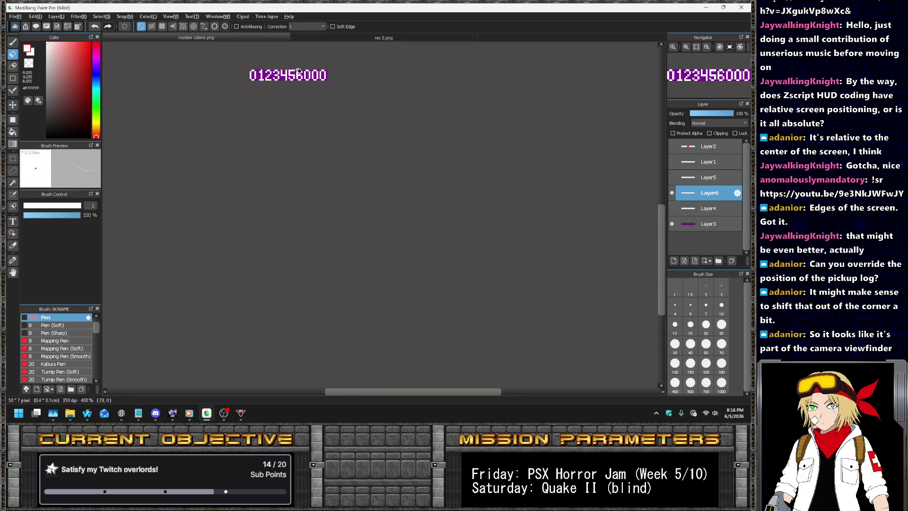
pyautogui.scroll(4, 299, 71)
pyautogui.scroll(1, 284, 88)
pyautogui.moveTo(279, 94); pyautogui.dragTo(278, 116)
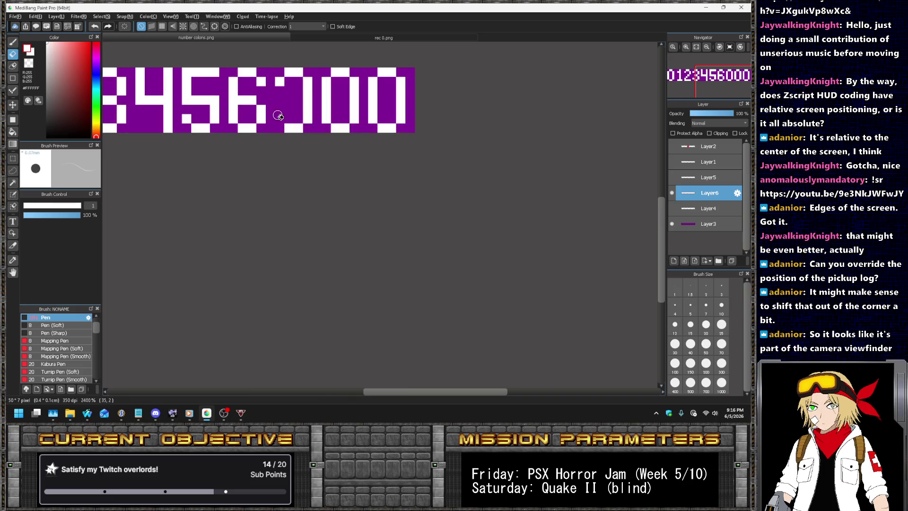
pyautogui.moveTo(308, 88); pyautogui.dragTo(299, 121)
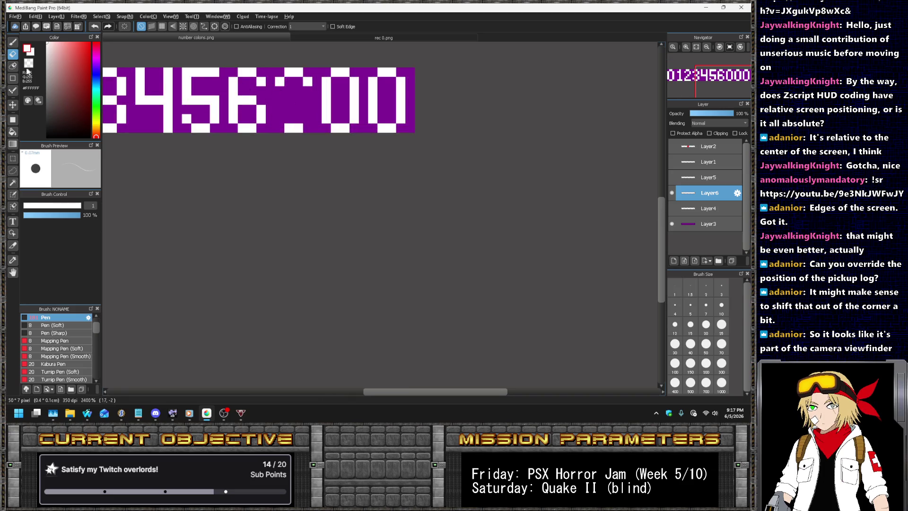
pyautogui.click(13, 90)
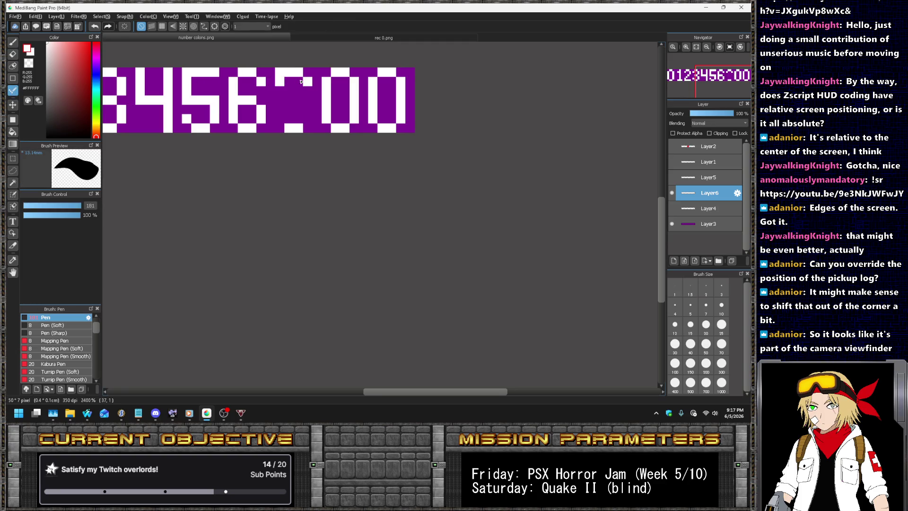
pyautogui.moveTo(289, 113); pyautogui.dragTo(279, 131)
# - Alternate Eraser and Pen to finish the 8 and 9, then bring the Nightbot page forward
pyautogui.click(16, 56)
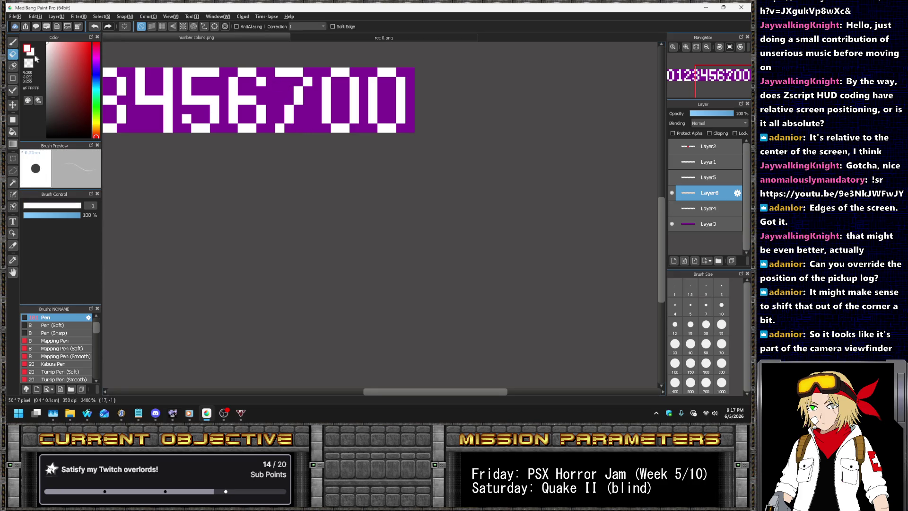
pyautogui.click(18, 90)
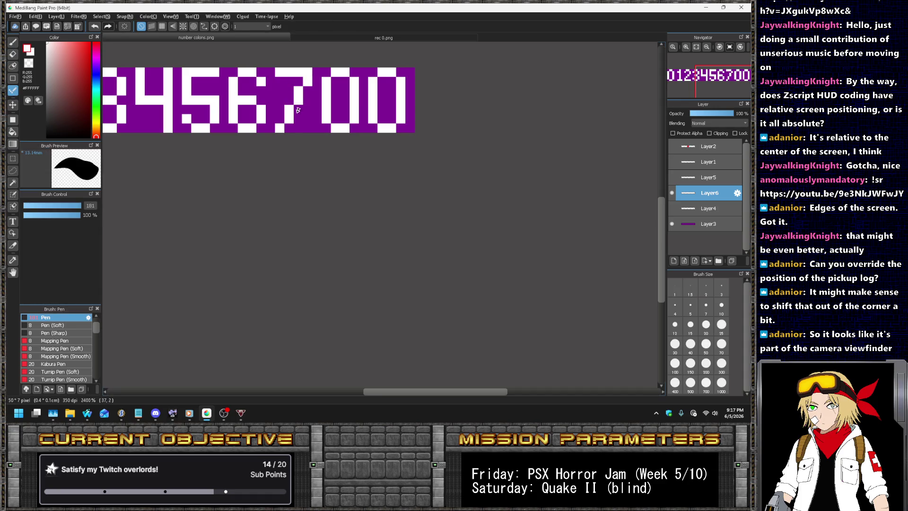
pyautogui.press('e')
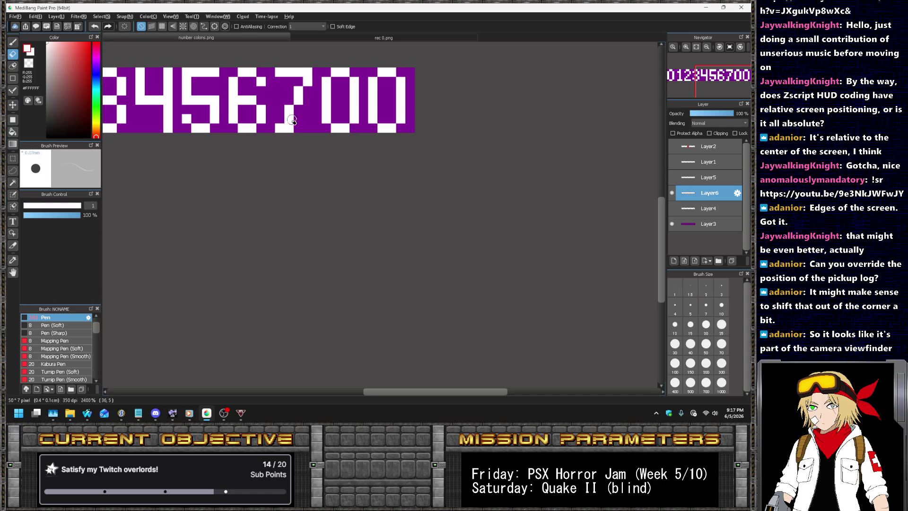
pyautogui.press('b')
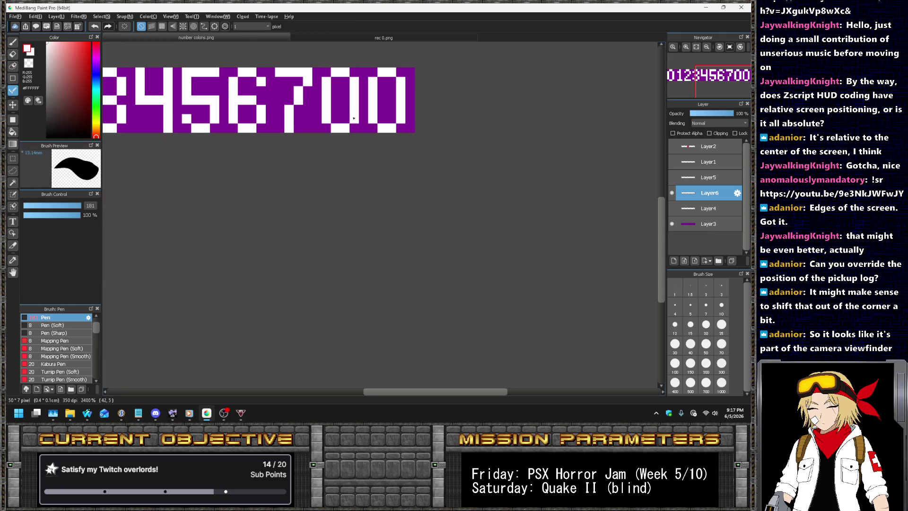
pyautogui.click(13, 54)
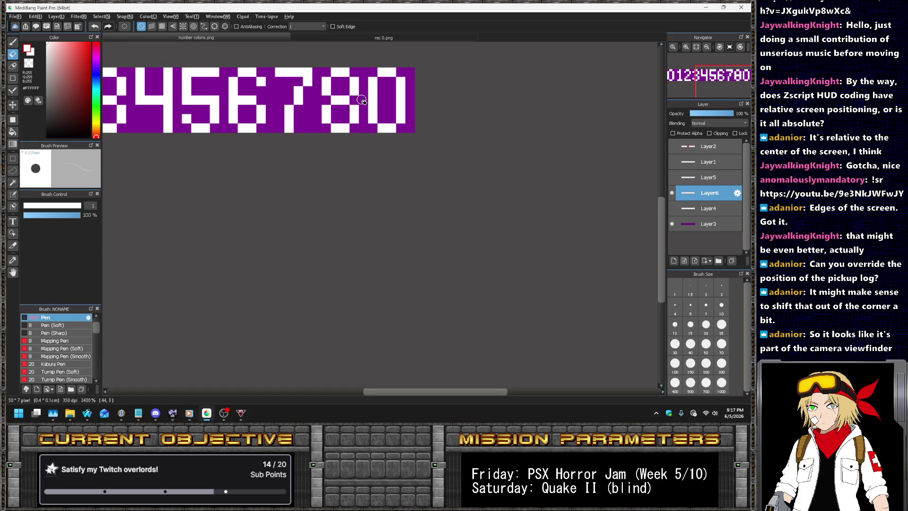
pyautogui.click(13, 90)
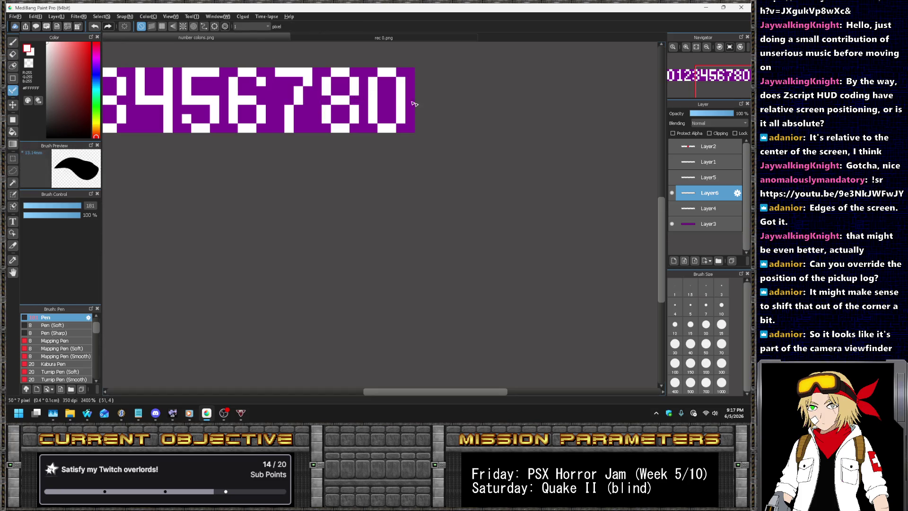
pyautogui.press('e')
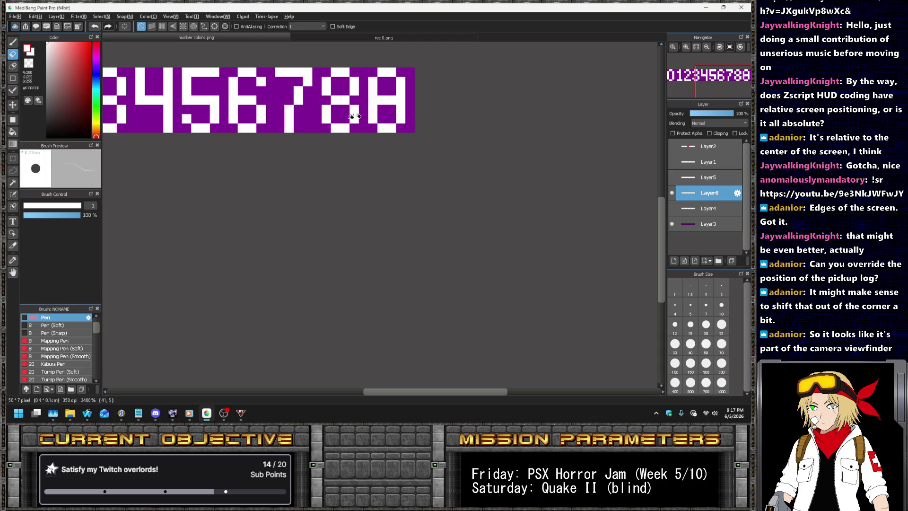
pyautogui.scroll(-5, 374, 103)
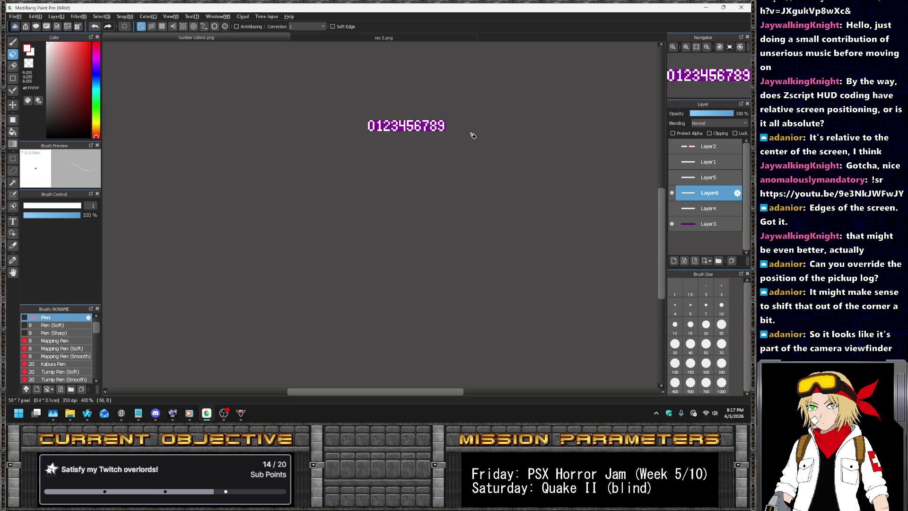
pyautogui.scroll(3, 462, 123)
pyautogui.scroll(1, 462, 123)
pyautogui.scroll(-3, 501, 125)
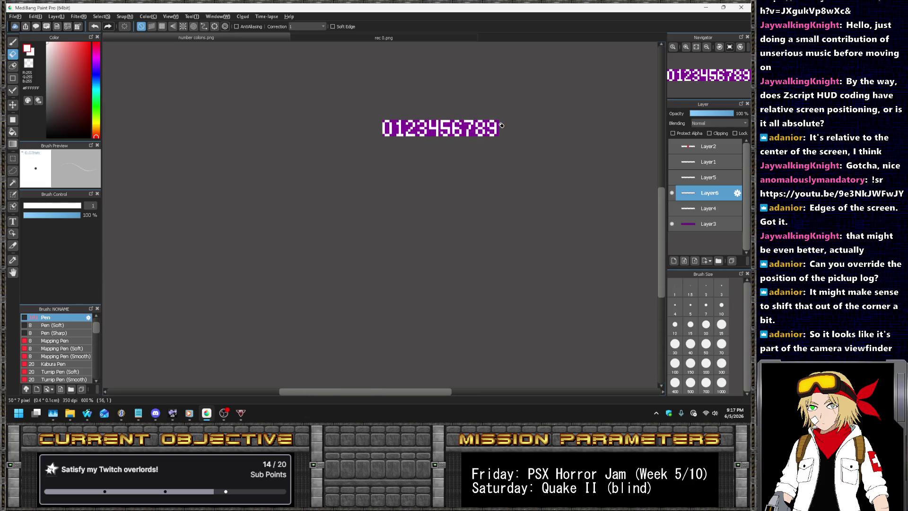
pyautogui.scroll(3, 496, 100)
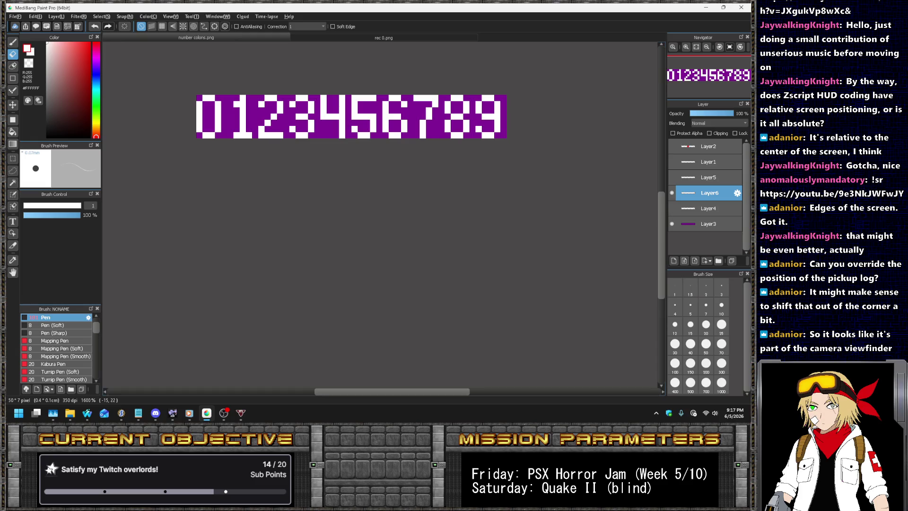
pyautogui.hotkey('alt', 'Tab')
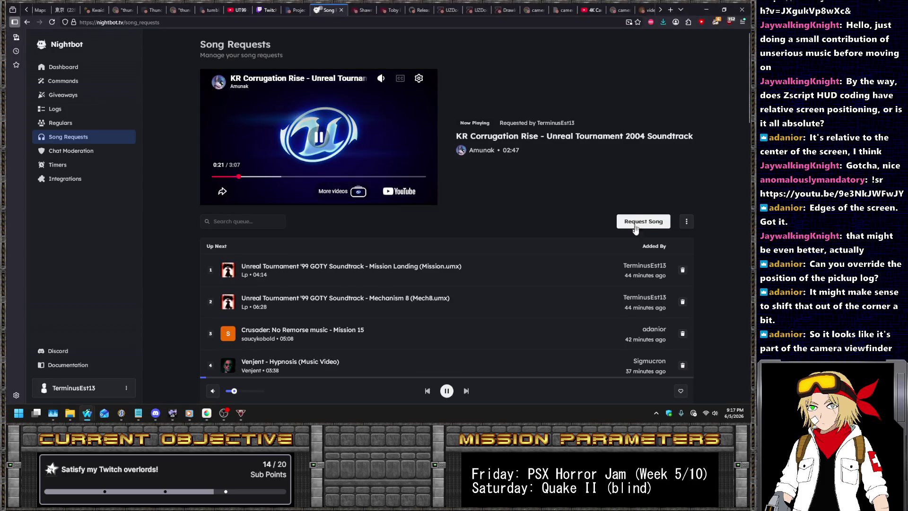
# - Request the song 'unreal conduit' in Nightbot and check the queue
pyautogui.click(615, 225)
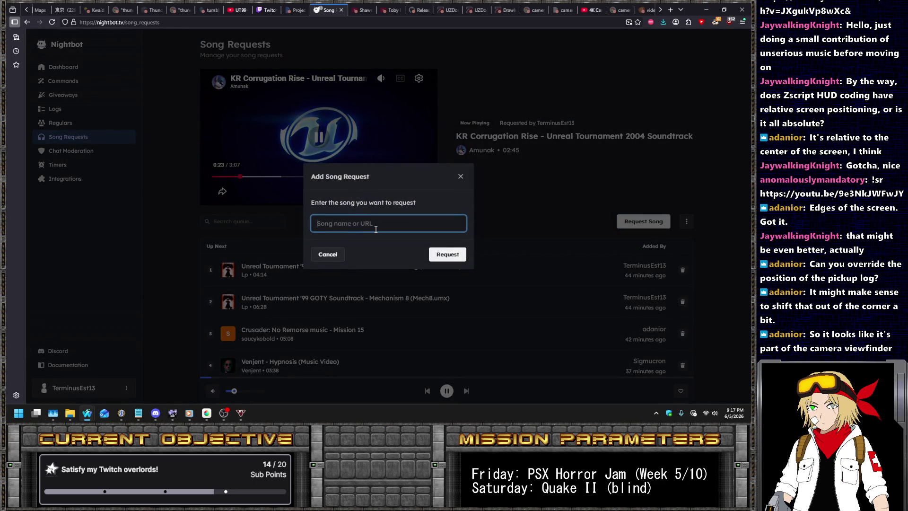
pyautogui.write('unreal tournament')
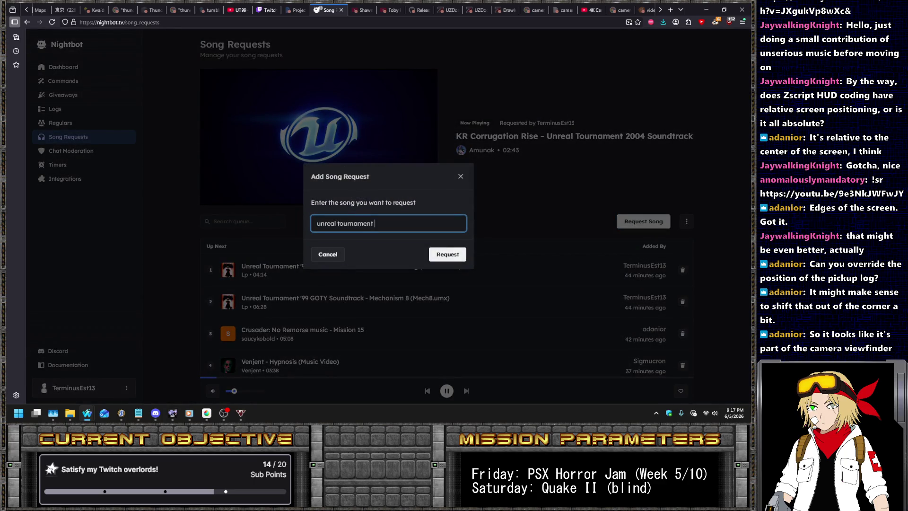
pyautogui.write(' conduit')
pyautogui.press('Return')
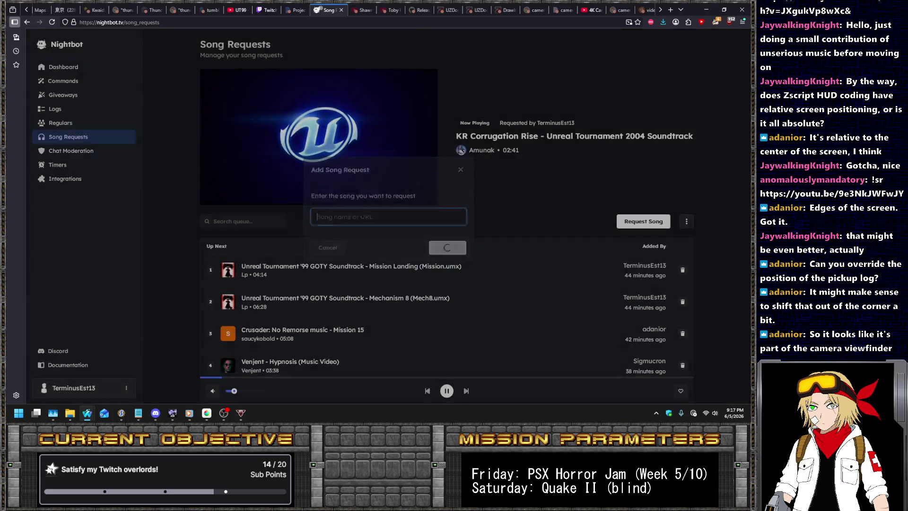
pyautogui.scroll(-4, 718, 185)
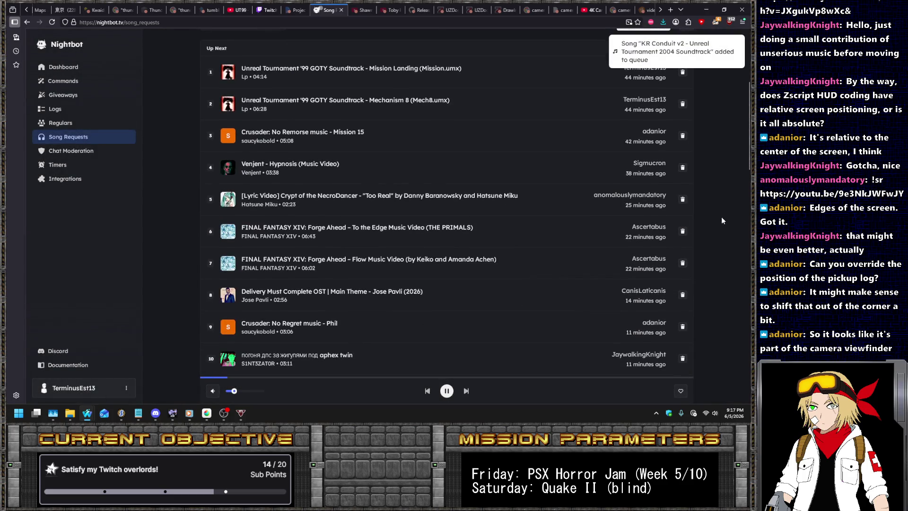
pyautogui.scroll(-2, 722, 216)
pyautogui.scroll(-2, 671, 241)
pyautogui.scroll(6, 671, 241)
pyautogui.scroll(3, 630, 223)
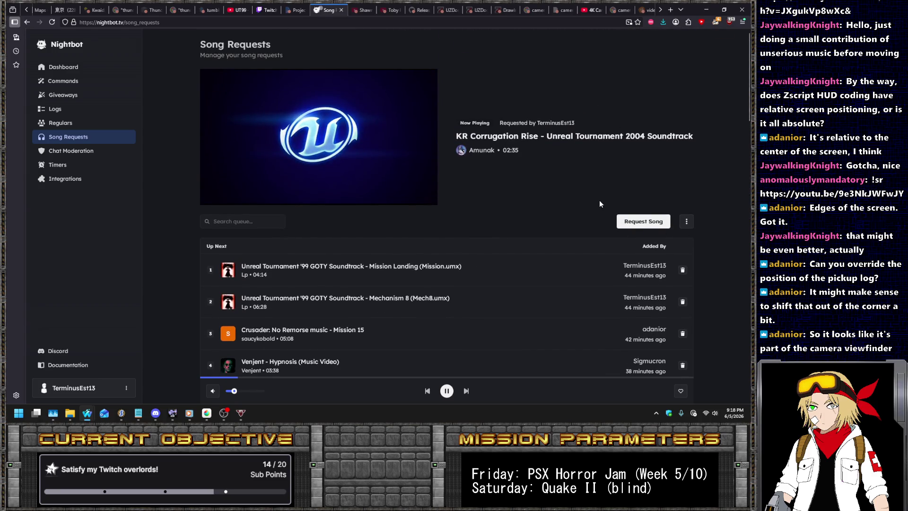
# - Queue the Unreal Tournament 3 track Defector, correcting the search text to 'detor'
pyautogui.click(629, 223)
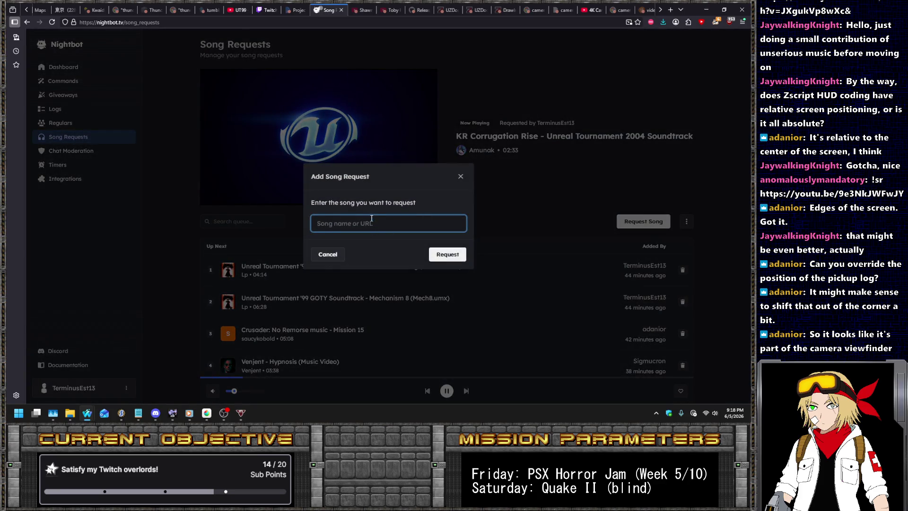
pyautogui.write('unreal touranment 3 conduit')
pyautogui.press('Return')
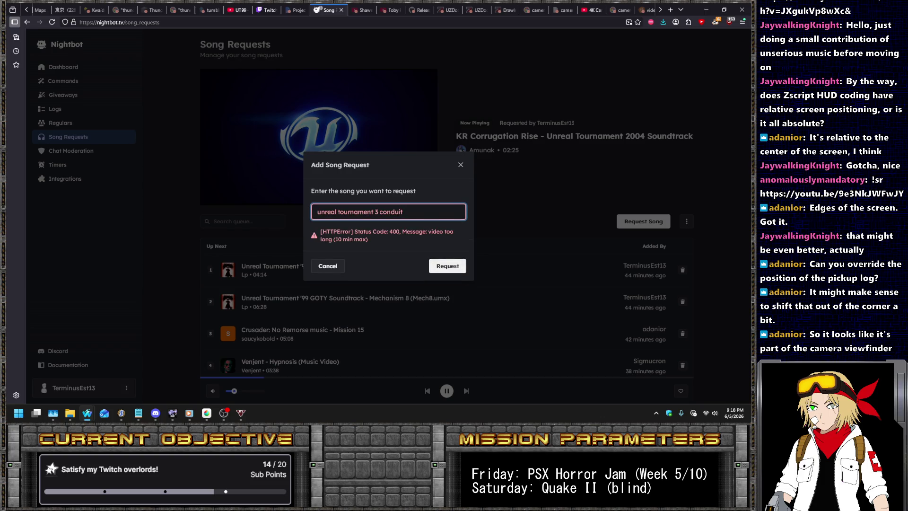
pyautogui.hotkey('ctrl', 'BackSpace')
pyautogui.write('detor')
pyautogui.press('Return')
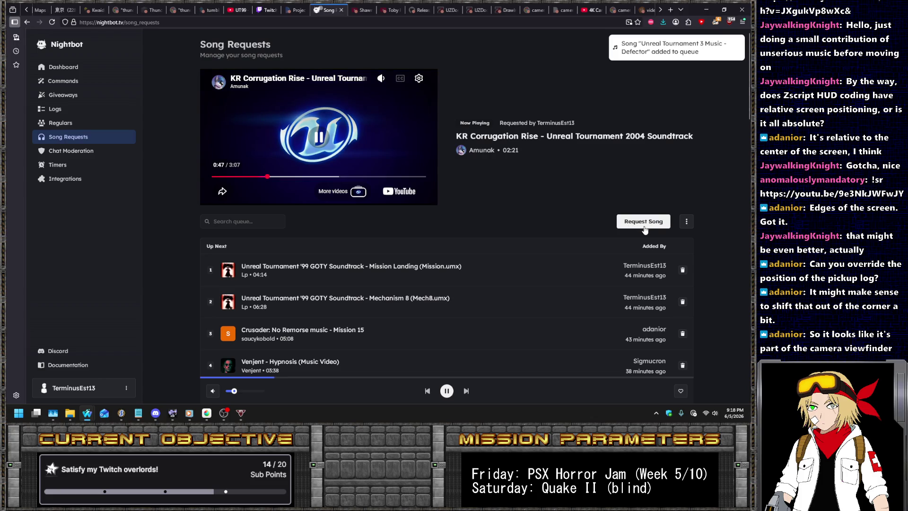
# - Queue 'unreal championship 2 axon ost' and scroll through the updated queue
pyautogui.click(644, 224)
pyautogui.write('unrea')
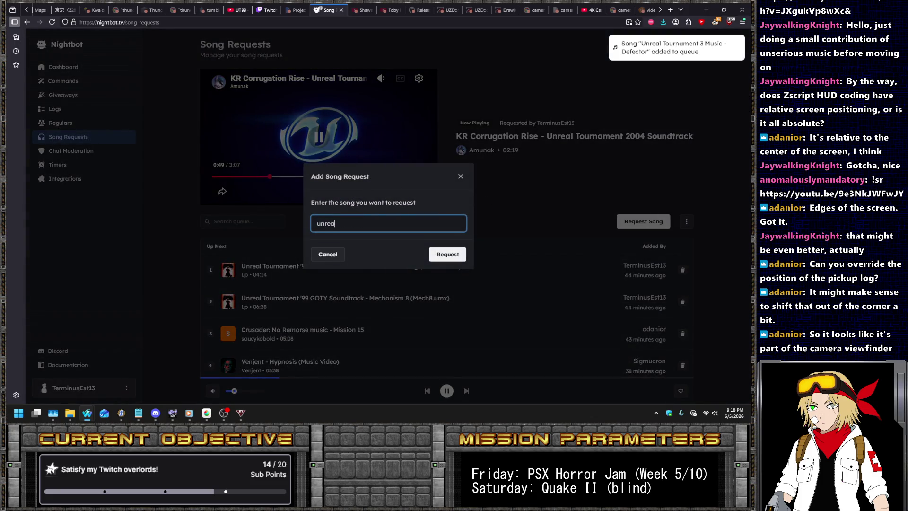
pyautogui.write('l championship 2 ')
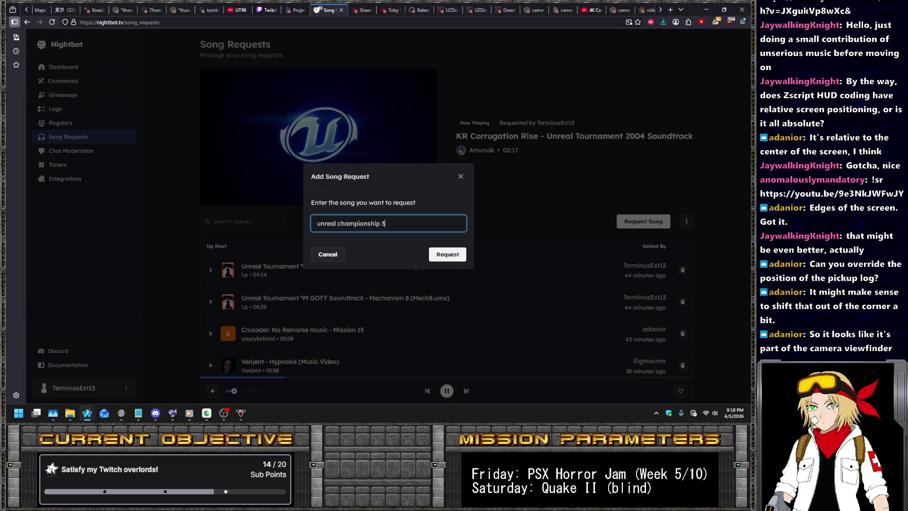
pyautogui.write('axon ost')
pyautogui.press('Return')
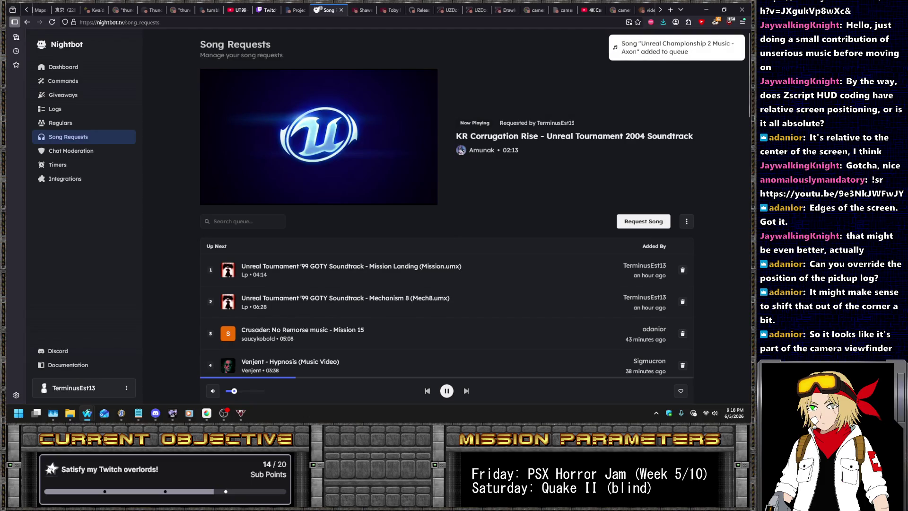
pyautogui.scroll(-4, 591, 178)
pyautogui.scroll(-1, 592, 175)
pyautogui.scroll(-2, 589, 174)
pyautogui.scroll(-2, 586, 174)
pyautogui.scroll(5, 584, 173)
# - Select the 0 digit, hide the purple background layer, and create a new image from it
pyautogui.scroll(4, 584, 173)
pyautogui.hotkey('alt', 'Tab')
pyautogui.scroll(-3, 371, 193)
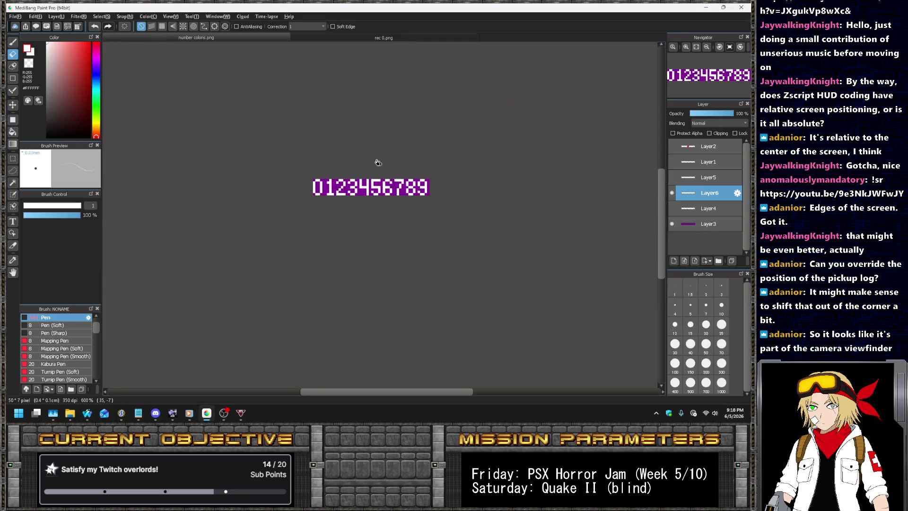
pyautogui.scroll(4, 371, 179)
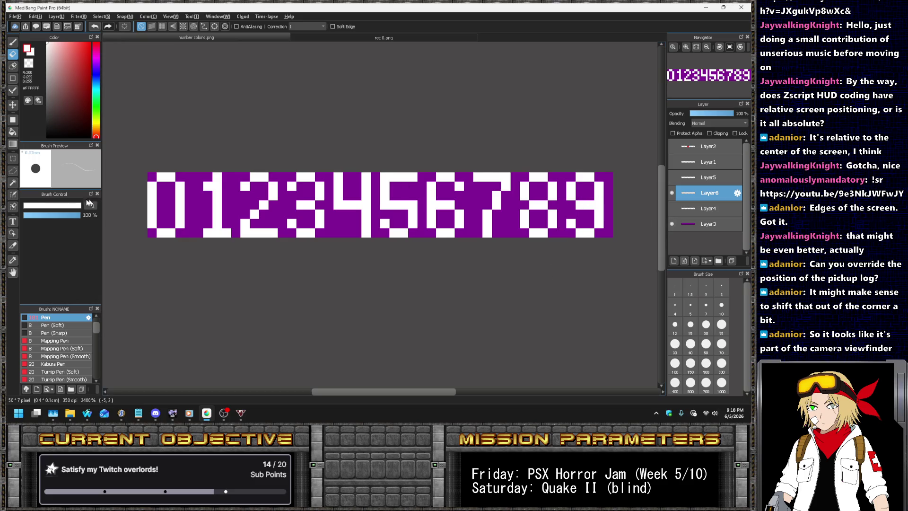
pyautogui.click(13, 159)
pyautogui.moveTo(149, 174); pyautogui.dragTo(185, 238)
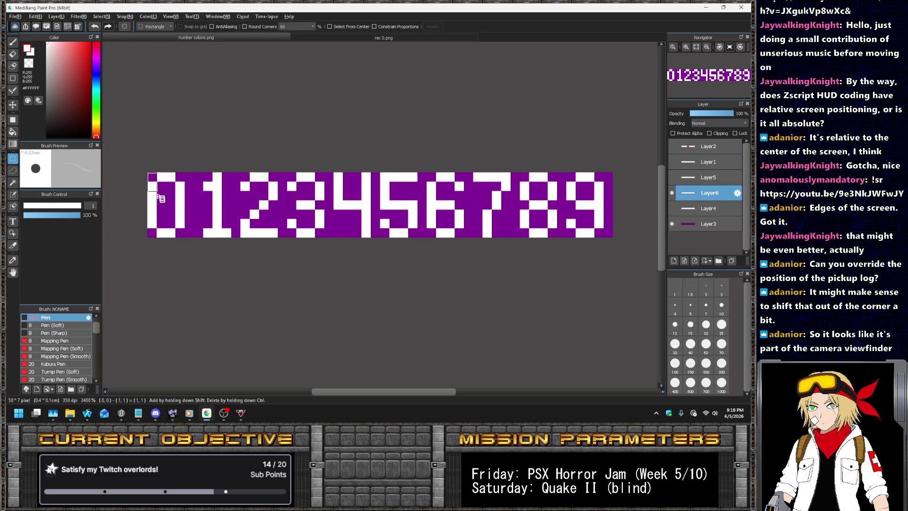
pyautogui.click(672, 224)
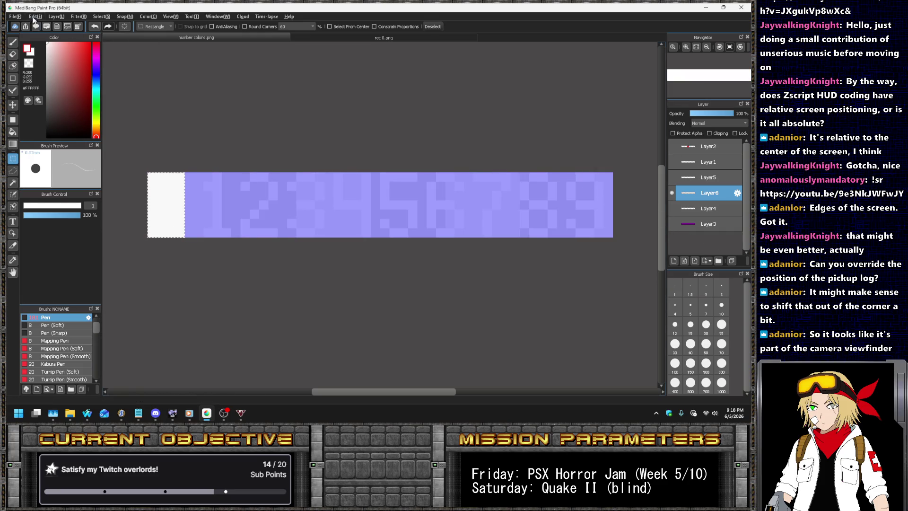
pyautogui.click(15, 16)
pyautogui.click(34, 35)
# - Copy the 1 and 2 digits onto new layers in the Untitled image
pyautogui.click(157, 37)
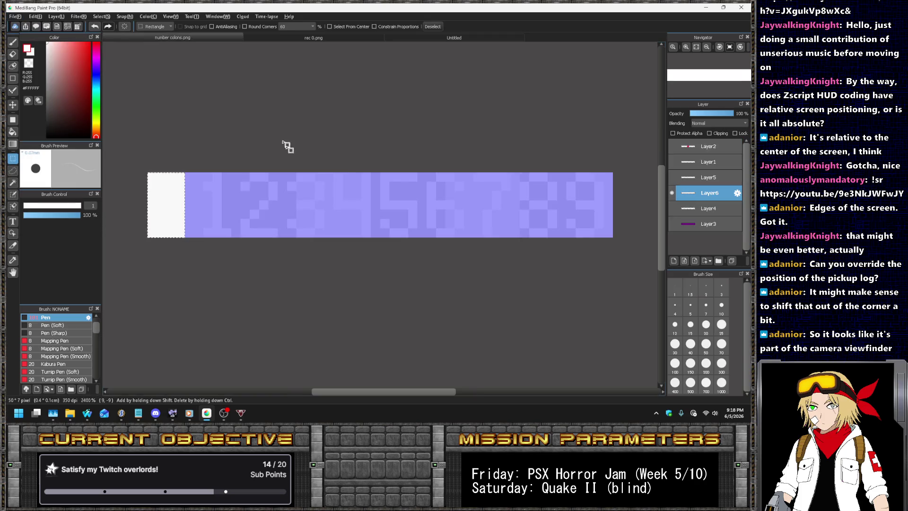
pyautogui.moveTo(169, 173); pyautogui.dragTo(224, 263)
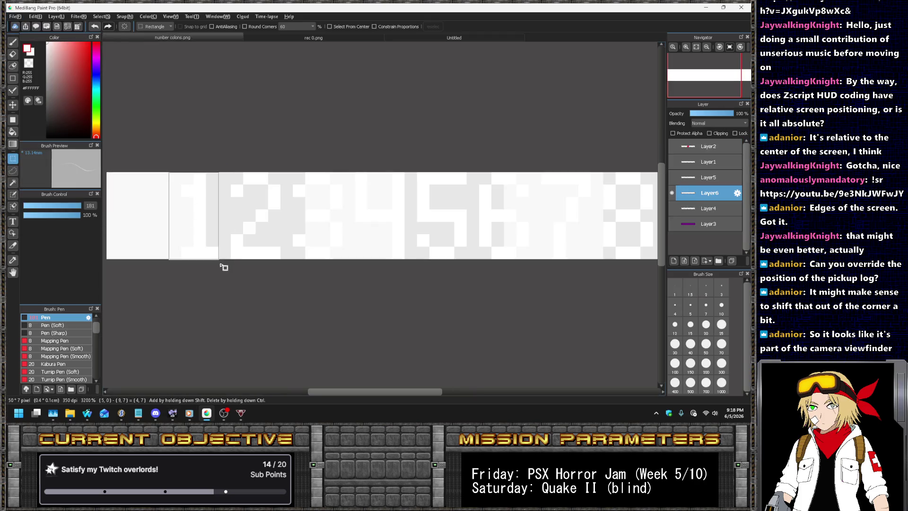
pyautogui.click(417, 38)
pyautogui.hotkey('ctrl', 'v')
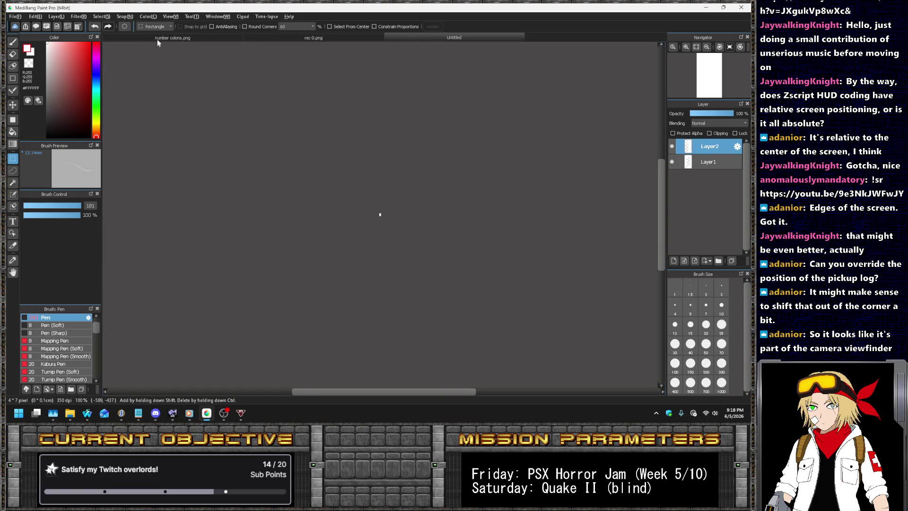
pyautogui.click(174, 37)
pyautogui.moveTo(217, 158); pyautogui.dragTo(289, 284)
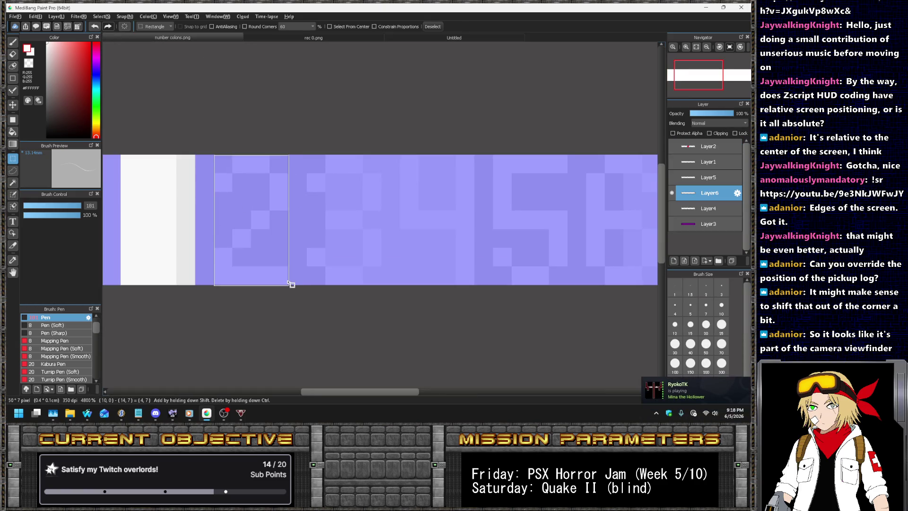
pyautogui.hotkey('ctrl', 'c')
pyautogui.click(426, 38)
pyautogui.hotkey('ctrl', 'v')
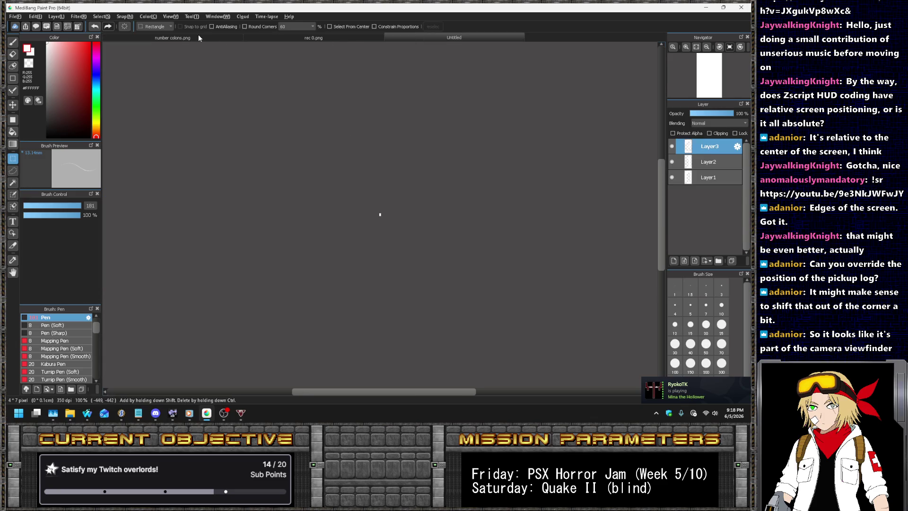
# - Select the 5 digit and paste it onto a new layer in Untitled
pyautogui.click(198, 38)
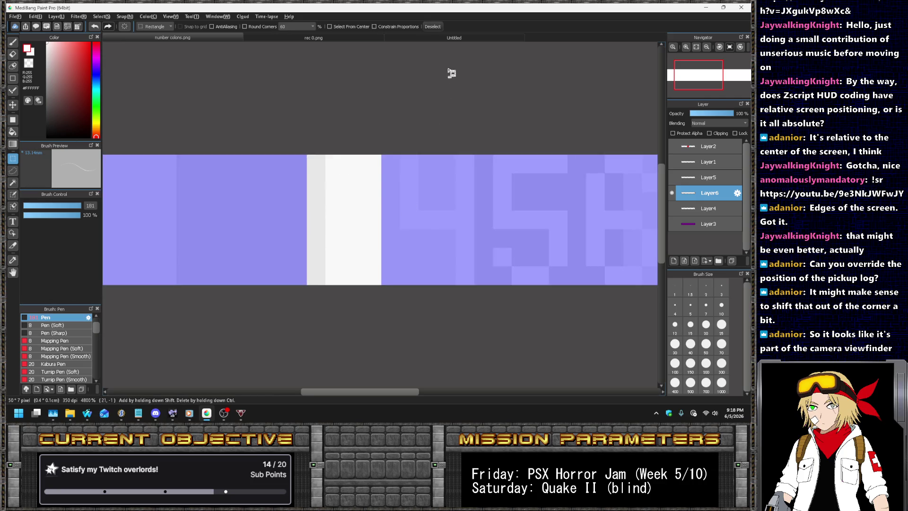
pyautogui.click(429, 39)
pyautogui.click(213, 39)
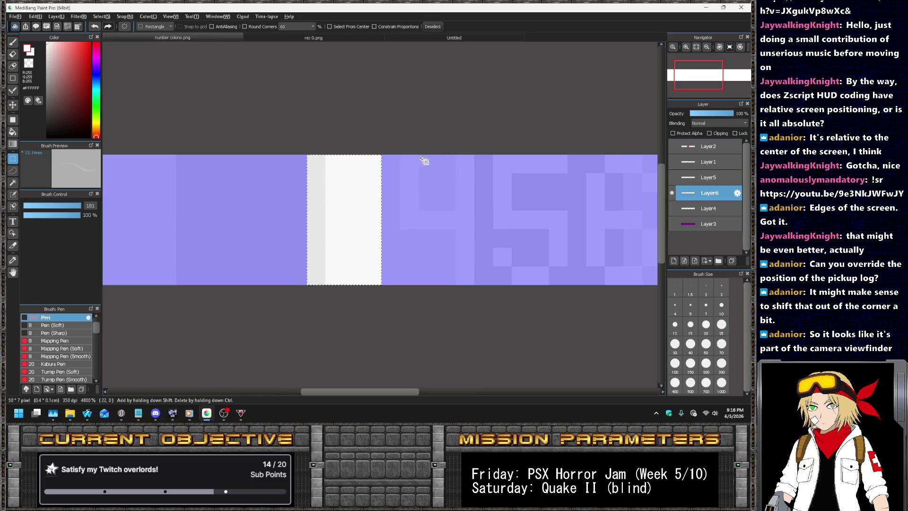
pyautogui.moveTo(406, 161); pyautogui.dragTo(473, 289)
pyautogui.click(468, 35)
pyautogui.click(195, 38)
pyautogui.moveTo(395, 140); pyautogui.dragTo(469, 261)
pyautogui.hotkey('ctrl', 'c')
pyautogui.click(451, 39)
pyautogui.hotkey('ctrl', 'v')
# - Select and cut the next digit blocks from number colons.png
pyautogui.click(163, 39)
pyautogui.moveTo(457, 124); pyautogui.dragTo(556, 297)
pyautogui.hotkey('ctrl', 'x')
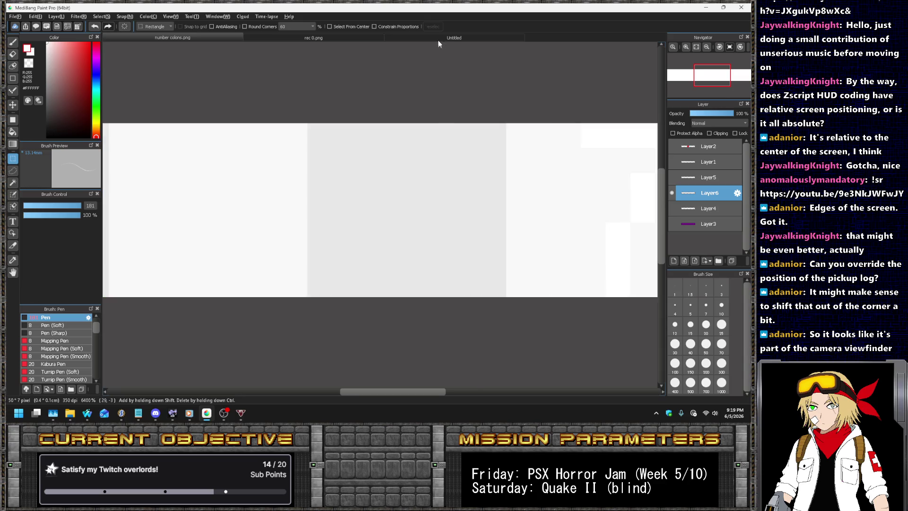
pyautogui.click(438, 41)
pyautogui.click(172, 37)
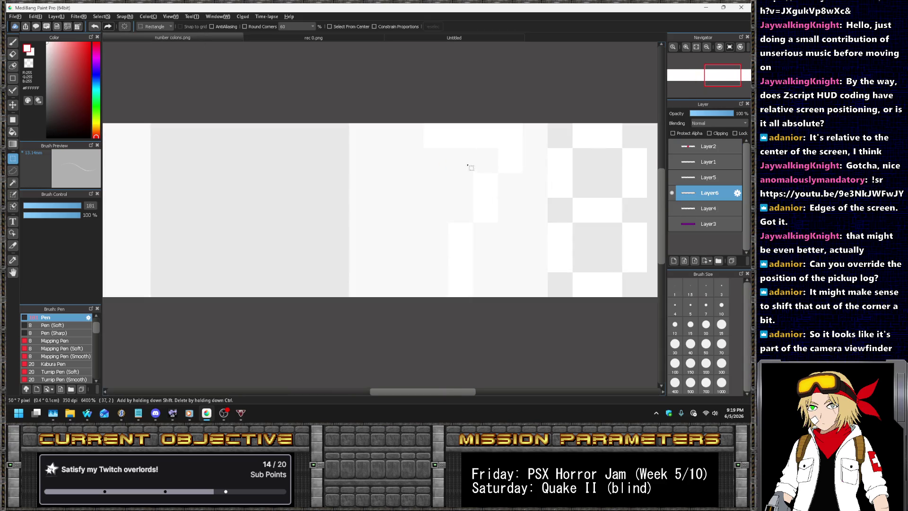
pyautogui.moveTo(428, 129); pyautogui.dragTo(524, 293)
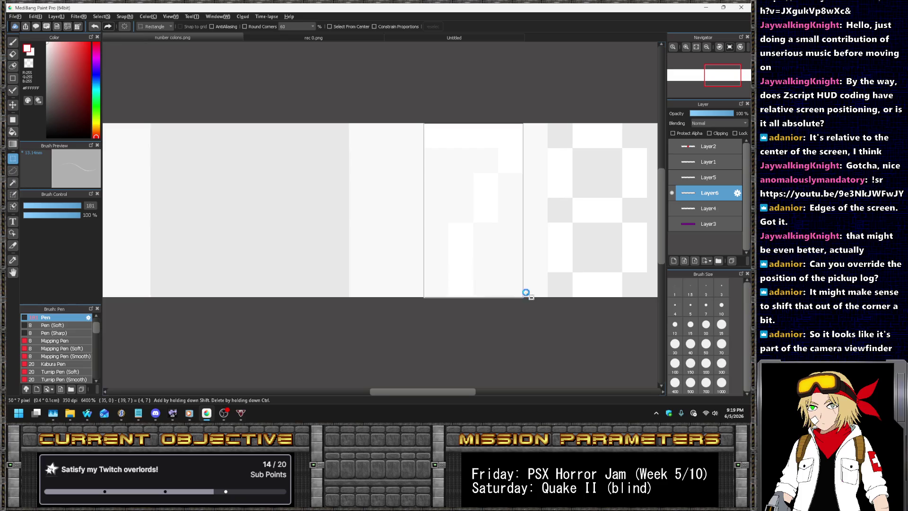
pyautogui.click(396, 40)
pyautogui.click(185, 36)
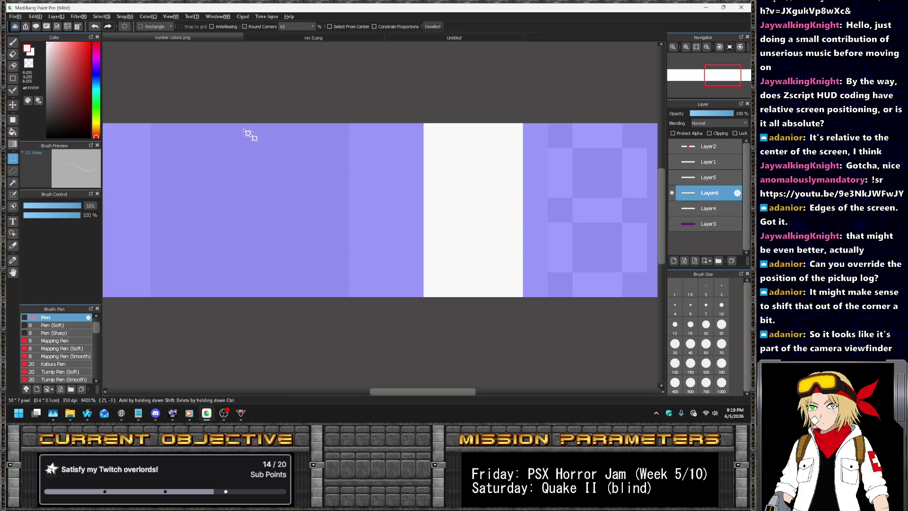
# - Select the remaining digits and paste the 9 onto a new layer in Untitled
pyautogui.scroll(-1, 248, 134)
pyautogui.moveTo(302, 109); pyautogui.dragTo(381, 236)
pyautogui.click(411, 41)
pyautogui.click(208, 40)
pyautogui.click(401, 112)
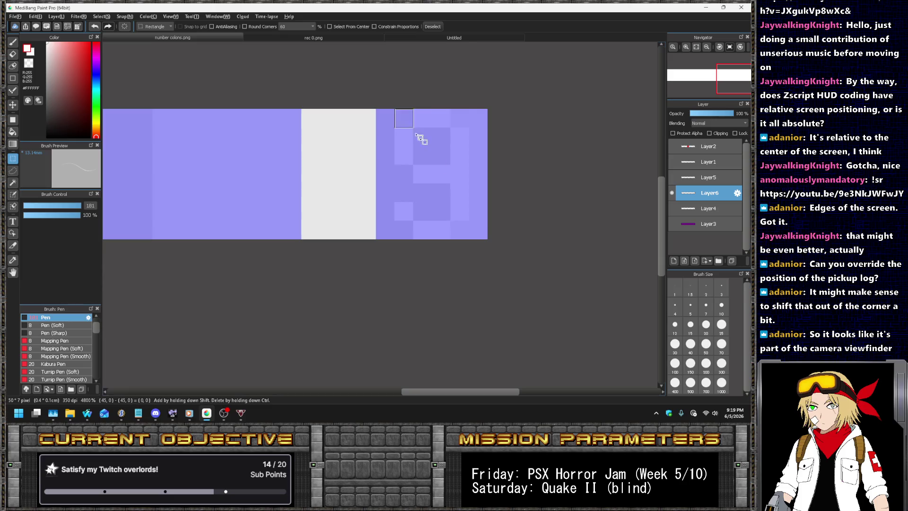
pyautogui.moveTo(416, 134); pyautogui.dragTo(477, 239)
pyautogui.click(405, 39)
pyautogui.hotkey('ctrl', 'v')
# - Hide the upper digit layers to check the 0, then open a maximized Save As dialog
pyautogui.scroll(5, 351, 252)
pyautogui.scroll(5, 375, 260)
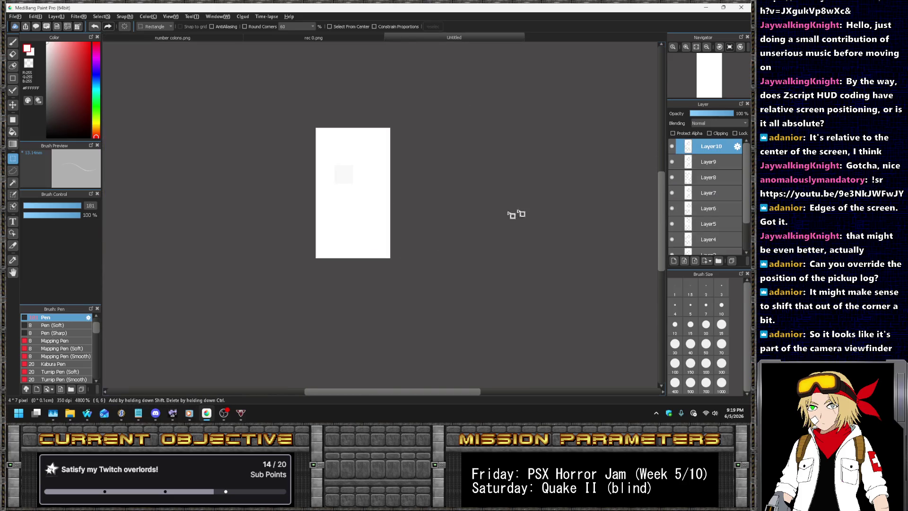
pyautogui.scroll(-3, 690, 206)
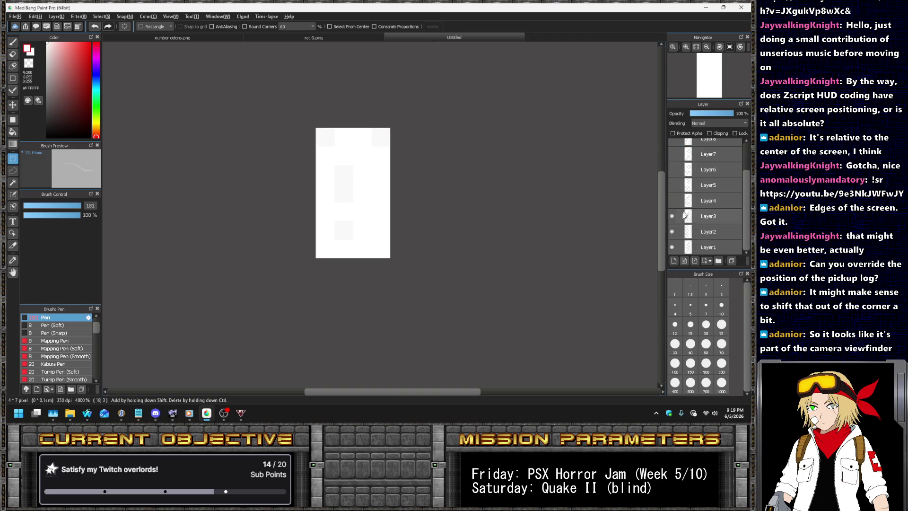
pyautogui.click(672, 232)
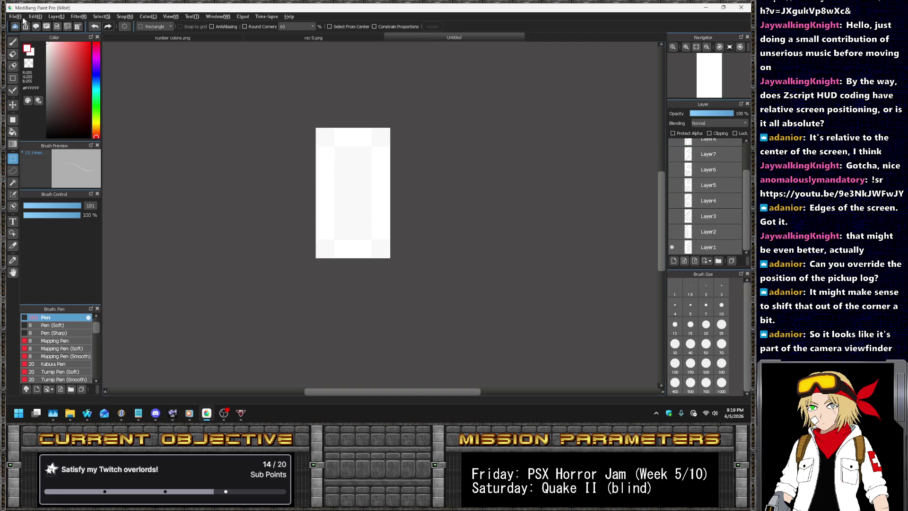
pyautogui.click(15, 16)
pyautogui.click(65, 121)
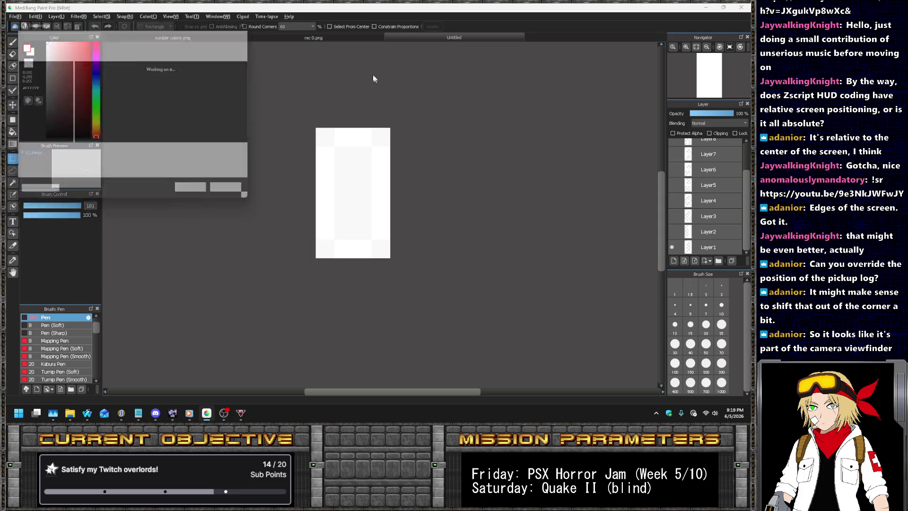
pyautogui.doubleClick(147, 18)
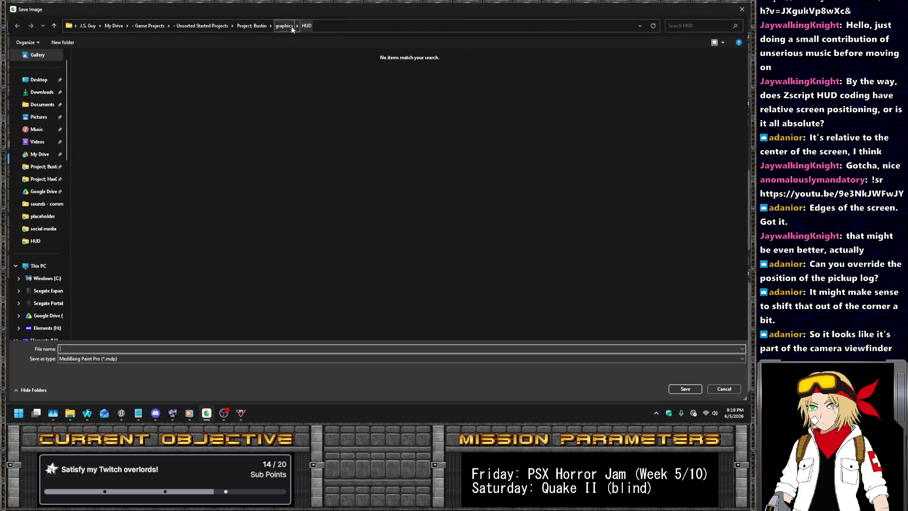
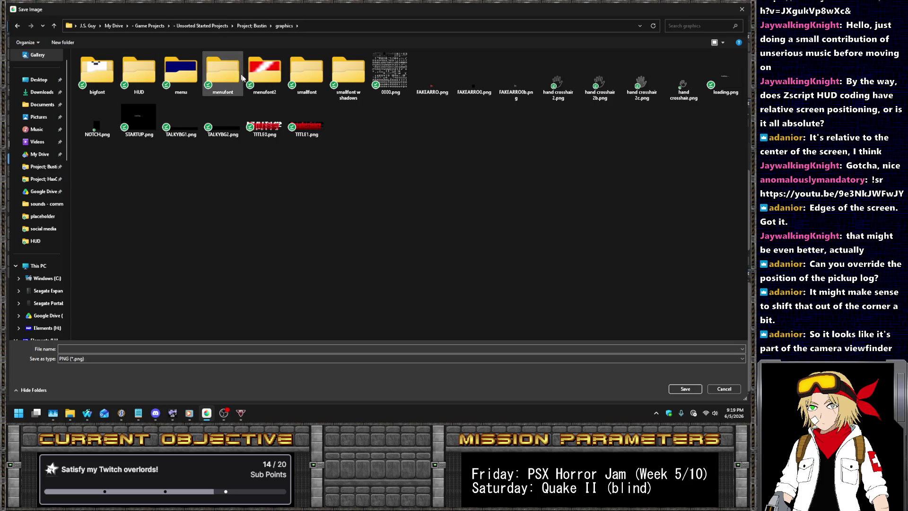
# - Create a new folder named timerfont inside graphics and open it
pyautogui.rightClick(425, 171)
pyautogui.moveTo(512, 278)
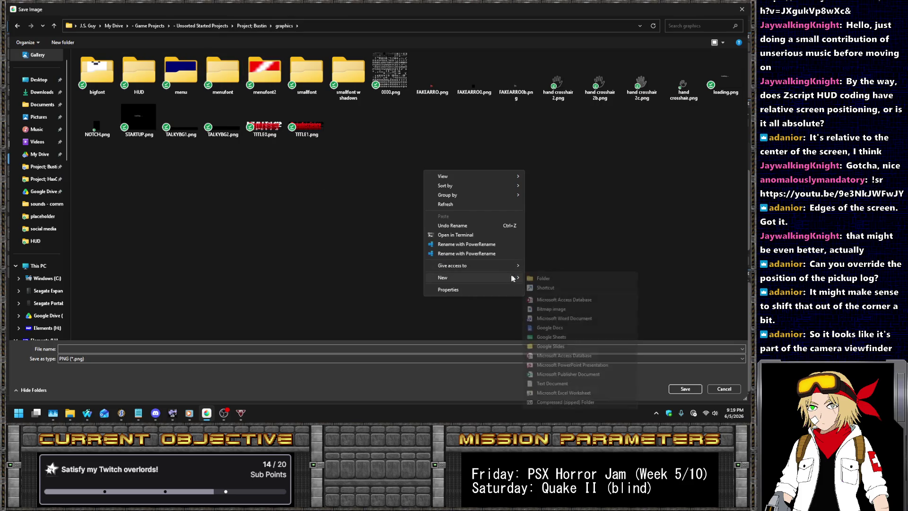
pyautogui.click(551, 280)
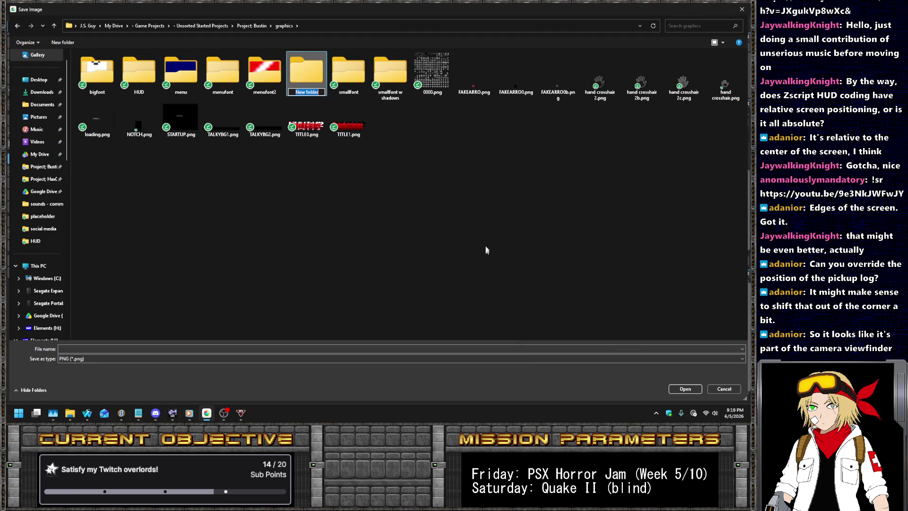
pyautogui.write('timerfont')
pyautogui.press('Return')
pyautogui.press('Return')
pyautogui.click(82, 347)
# - Save the first digit glyph into timerfont as FCAMERN0.png
pyautogui.doubleClick(286, 7)
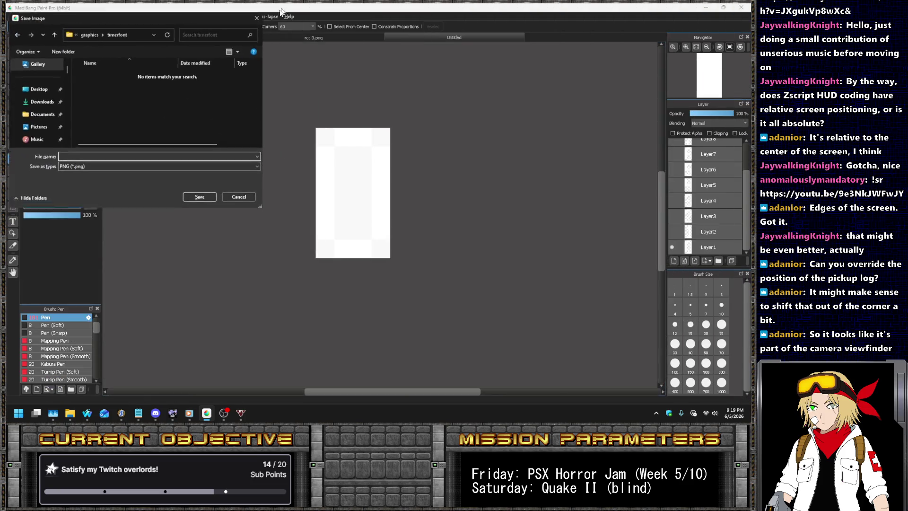
pyautogui.doubleClick(175, 22)
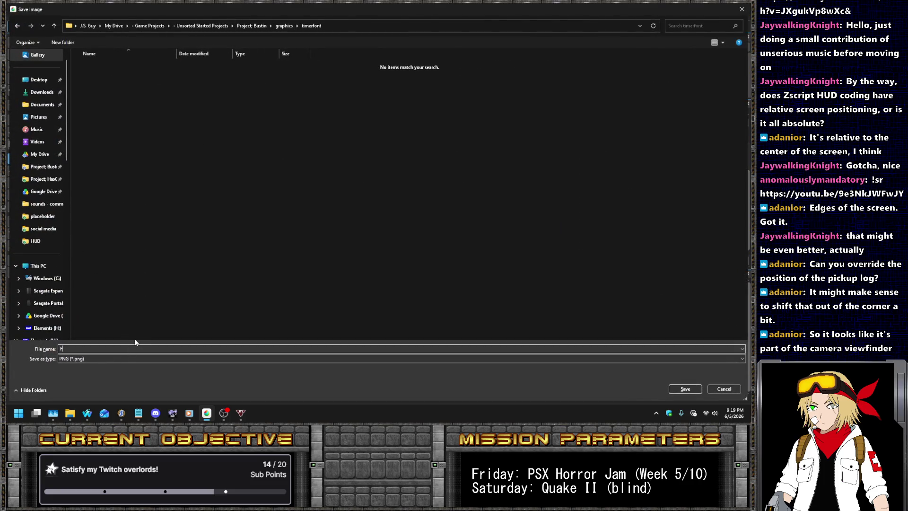
pyautogui.write('CAM')
pyautogui.hotkey('ctrl', 'a')
pyautogui.press('Return')
pyautogui.press('Return')
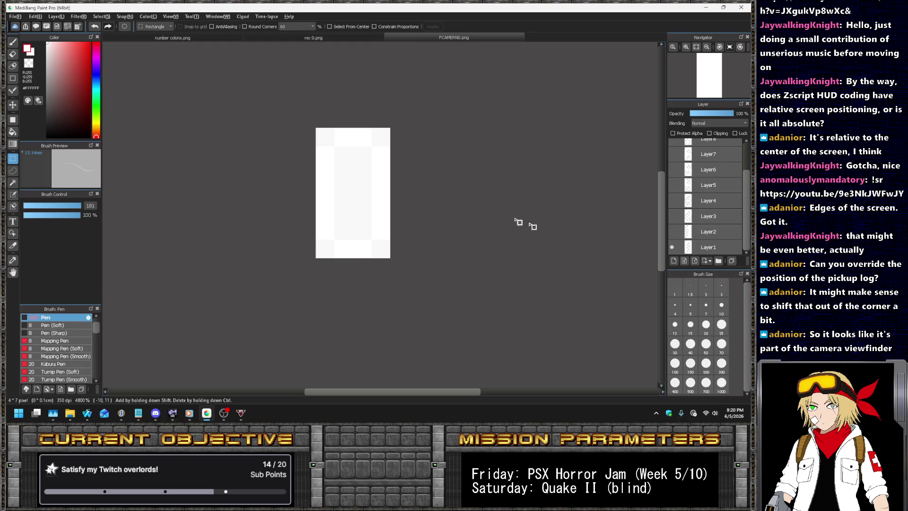
# - Save the current digit as FCAMERN1.png in PNG format
pyautogui.click(15, 16)
pyautogui.click(50, 125)
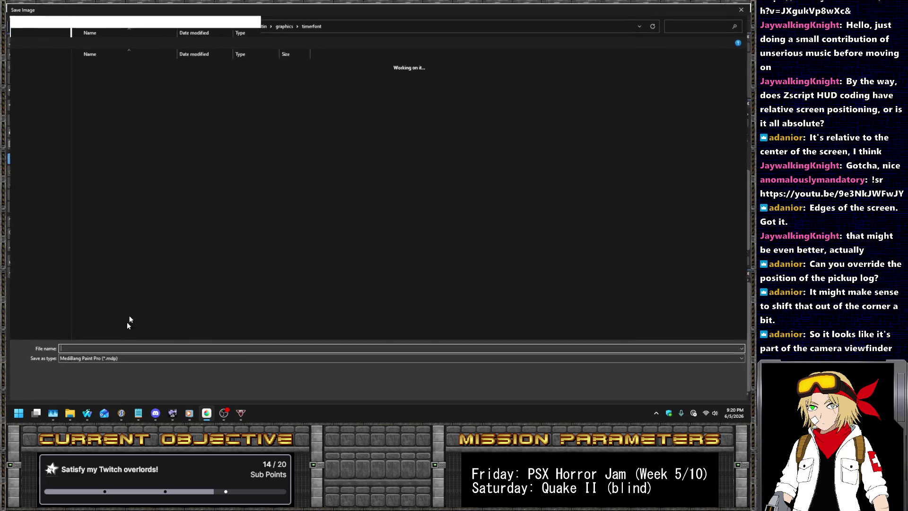
pyautogui.click(70, 359)
pyautogui.click(71, 366)
pyautogui.doubleClick(81, 349)
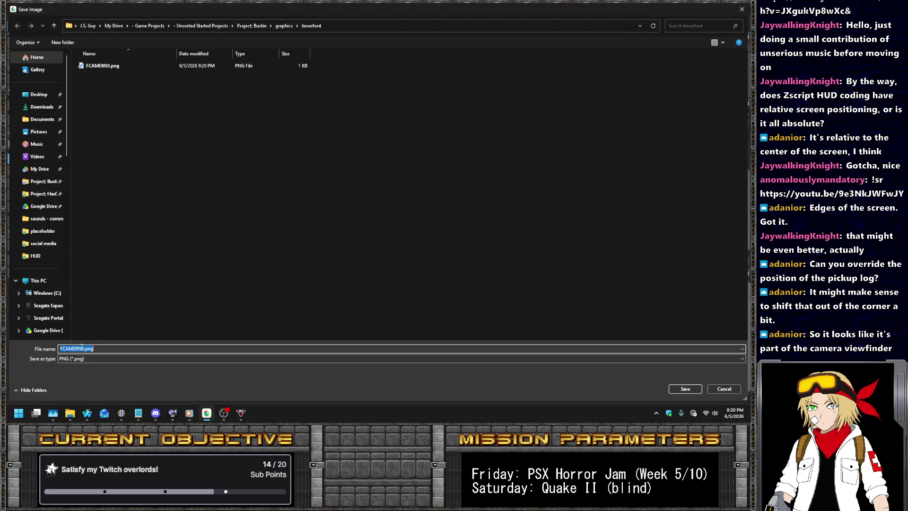
pyautogui.press('Left')
pyautogui.press('Left')
pyautogui.press('Left')
pyautogui.press('BackSpace')
pyautogui.write('1')
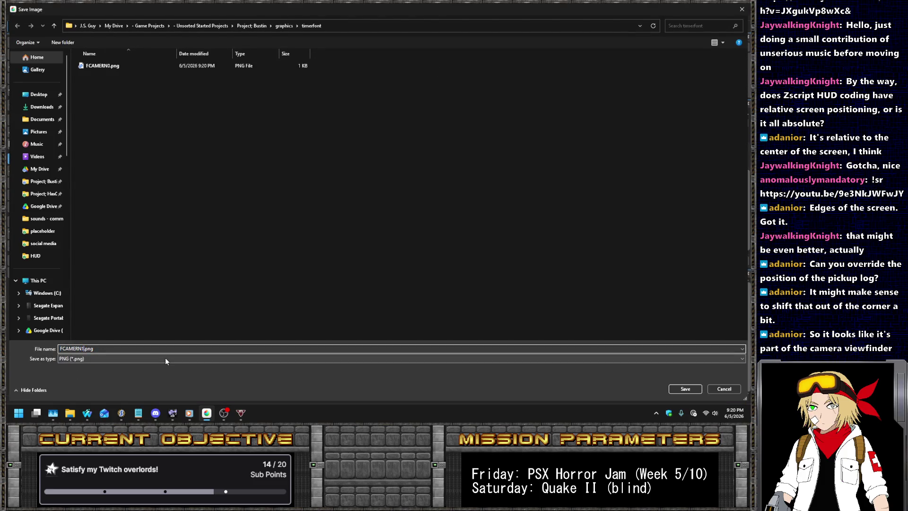
pyautogui.press('Return')
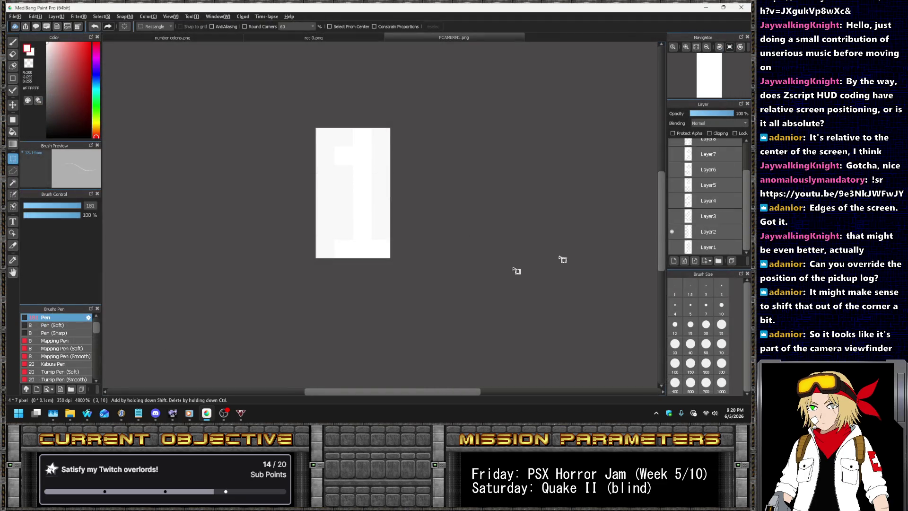
# - Show the Layer3 digit, hide Layer2, and save it as FCAMERN2.png
pyautogui.click(672, 217)
pyautogui.click(672, 232)
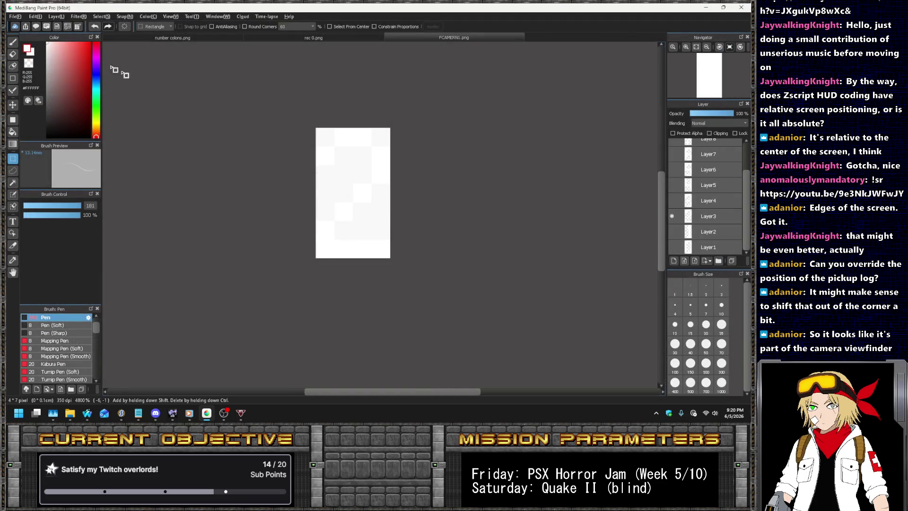
pyautogui.click(14, 16)
pyautogui.click(67, 138)
pyautogui.click(83, 359)
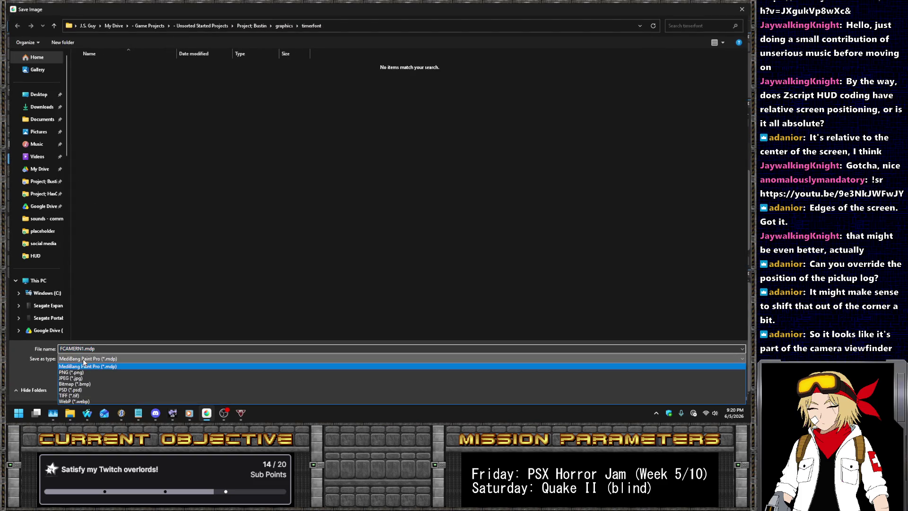
pyautogui.click(83, 372)
pyautogui.click(83, 349)
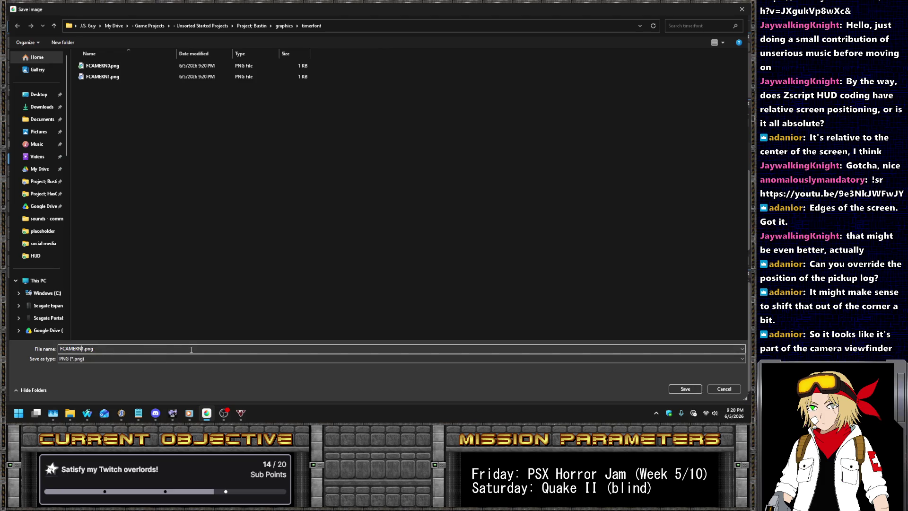
pyautogui.press('BackSpace')
pyautogui.write('2')
pyautogui.press('Return')
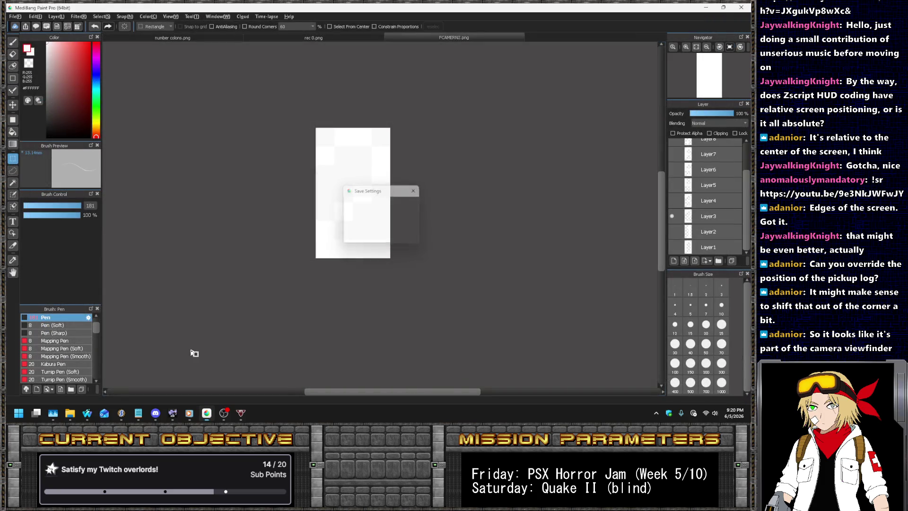
# - Show the Layer4 digit and dismiss the layers-not-saved warning from a plain Save
pyautogui.click(671, 204)
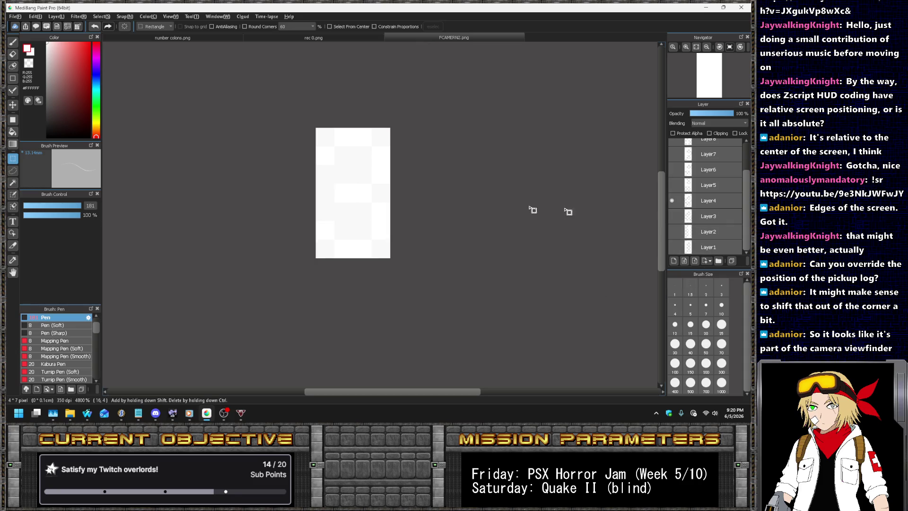
pyautogui.click(15, 16)
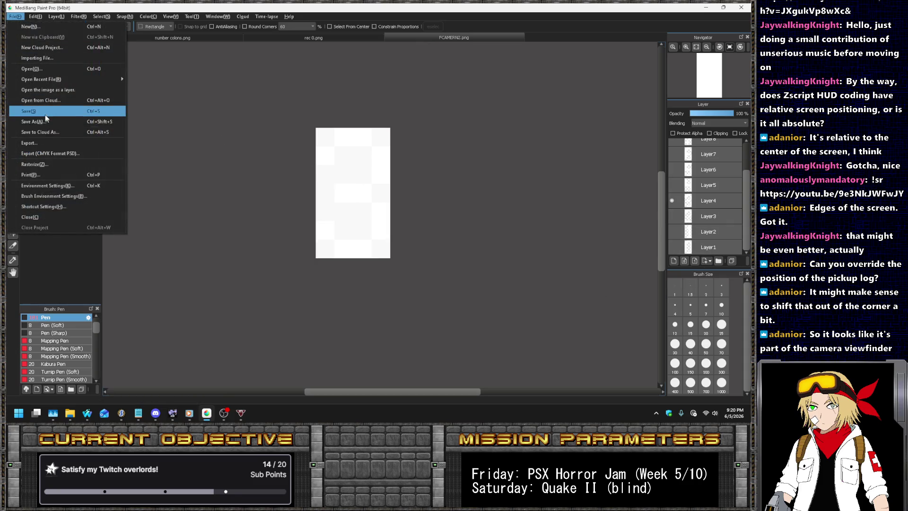
pyautogui.click(42, 110)
pyautogui.click(452, 217)
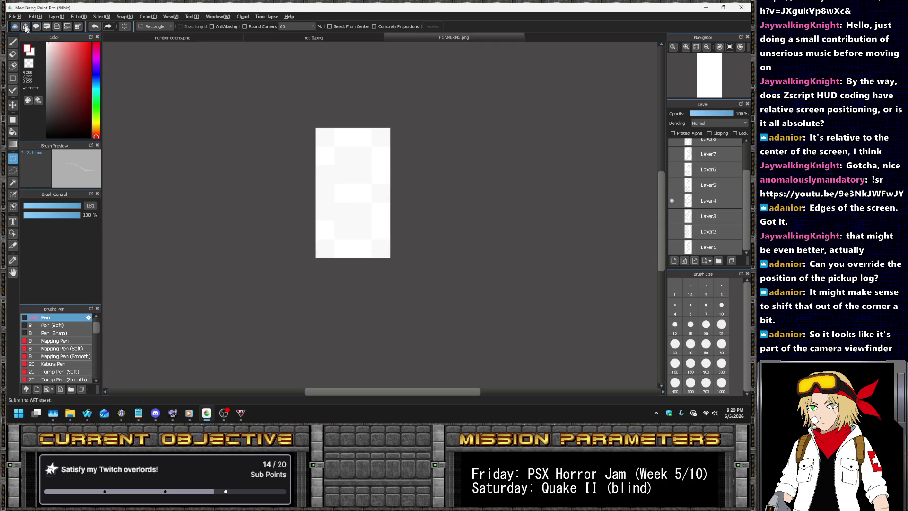
# - Save the Layer4 digit as FCAMERN3.png in PNG format
pyautogui.click(15, 16)
pyautogui.click(60, 125)
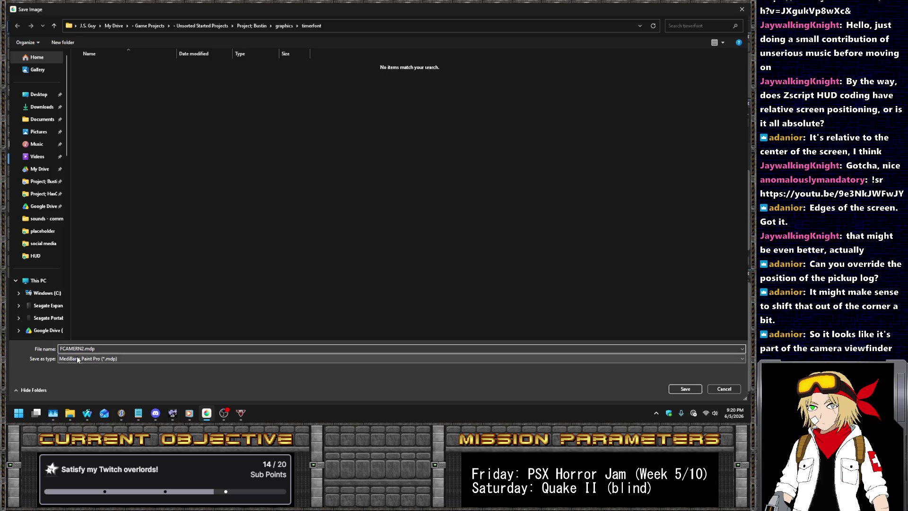
pyautogui.click(78, 360)
pyautogui.click(81, 379)
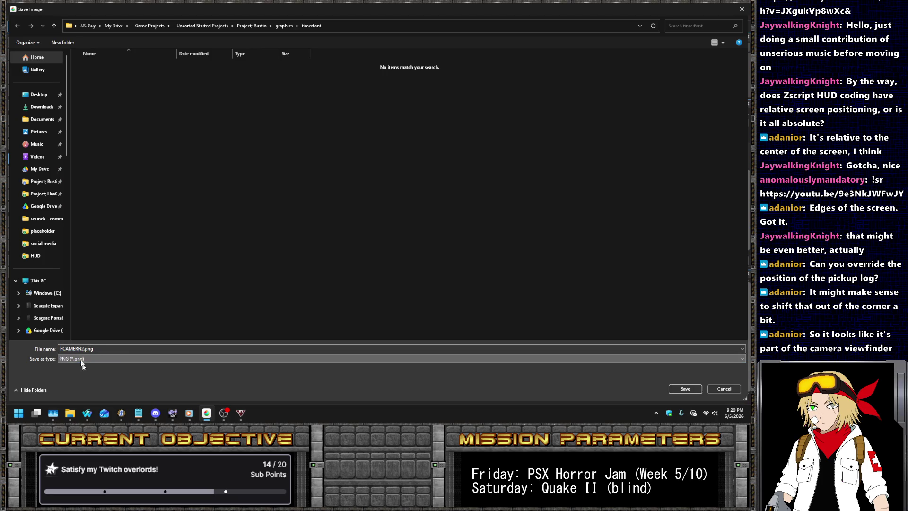
pyautogui.press('Return')
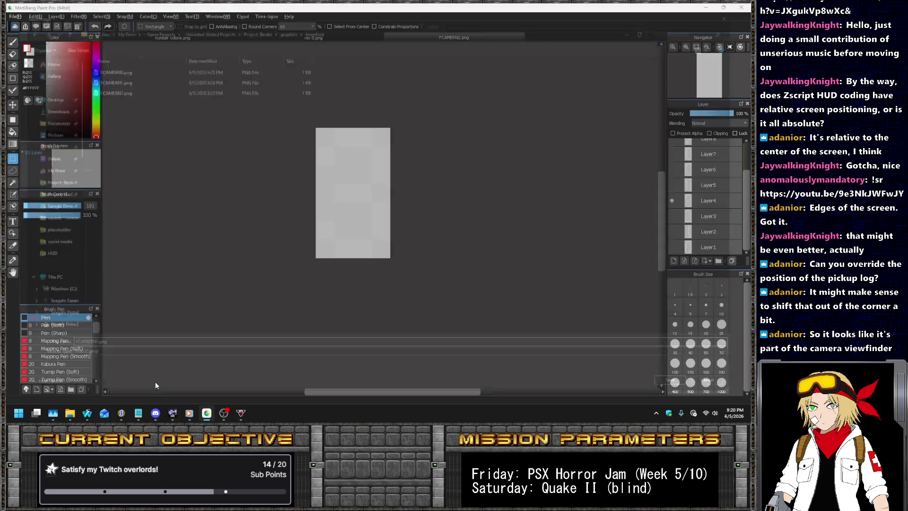
pyautogui.press('Return')
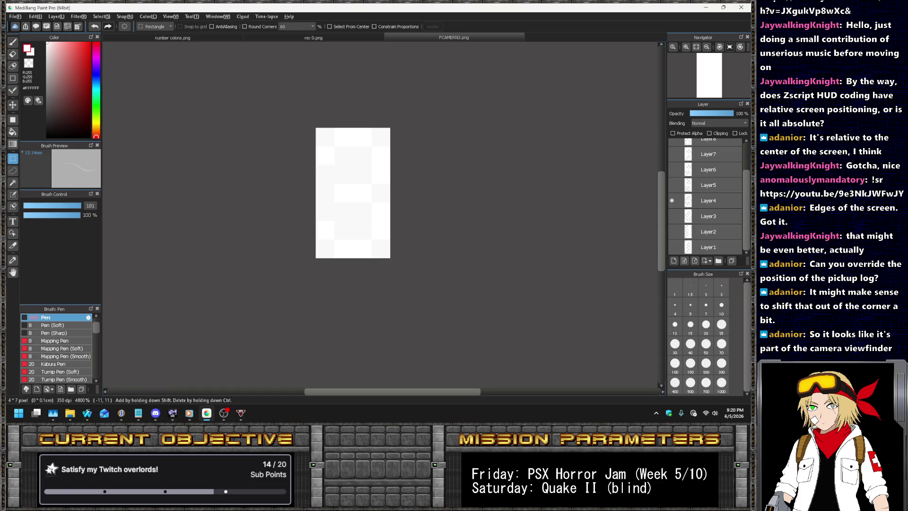